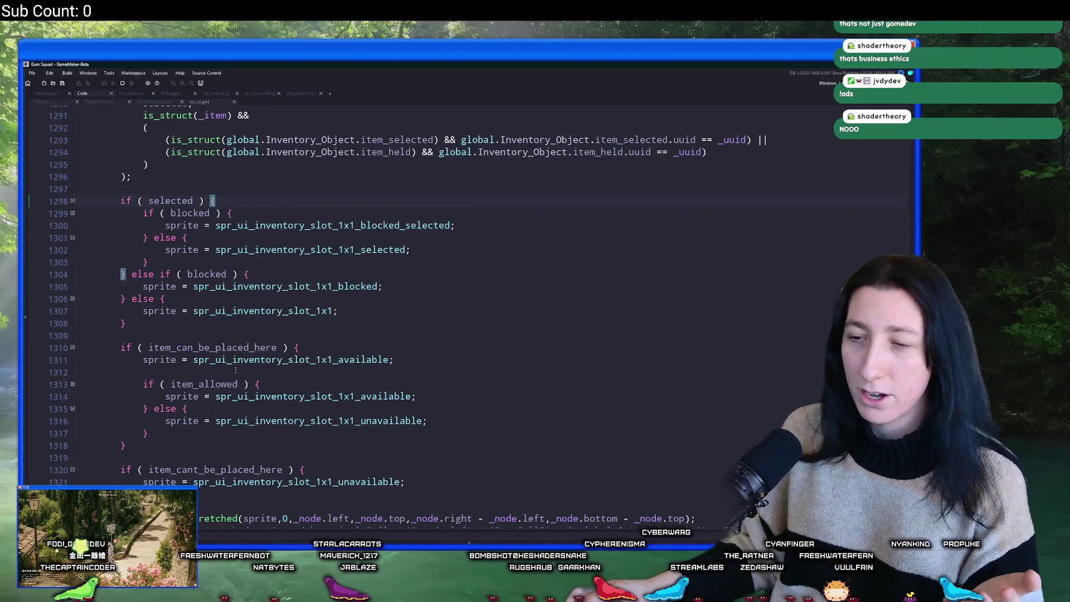
Review the slot sprite if-chain, including the item_can_be_placed_here check on line 1310.
{"action": "left_click", "coordinate": [247, 347]}
{"action": "left_click", "coordinate": [193, 201]}
{"action": "left_click", "coordinate": [122, 274]}
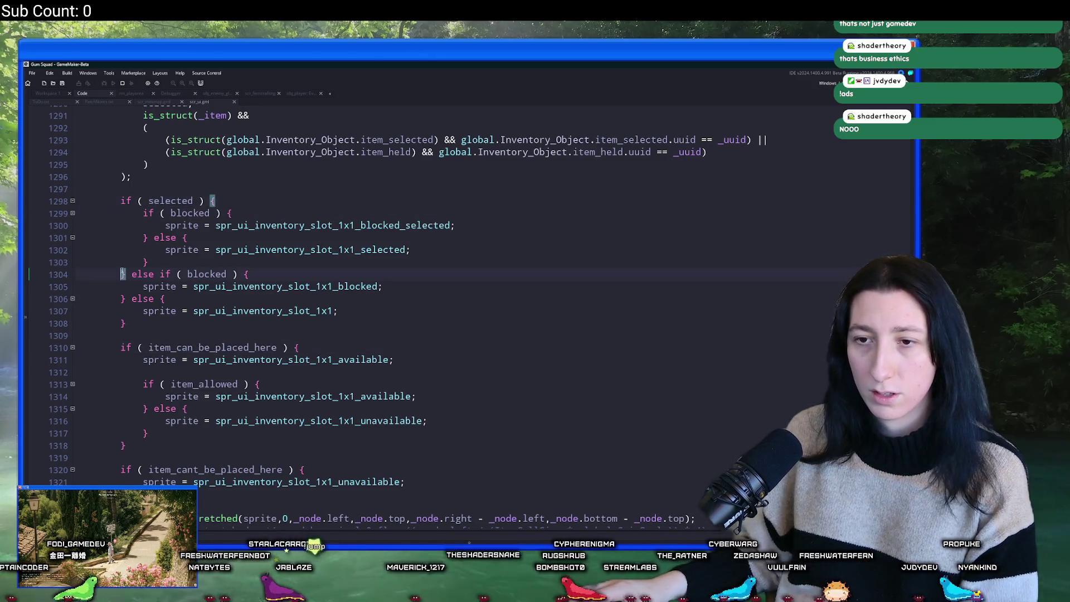
{"action": "left_click", "coordinate": [327, 346]}
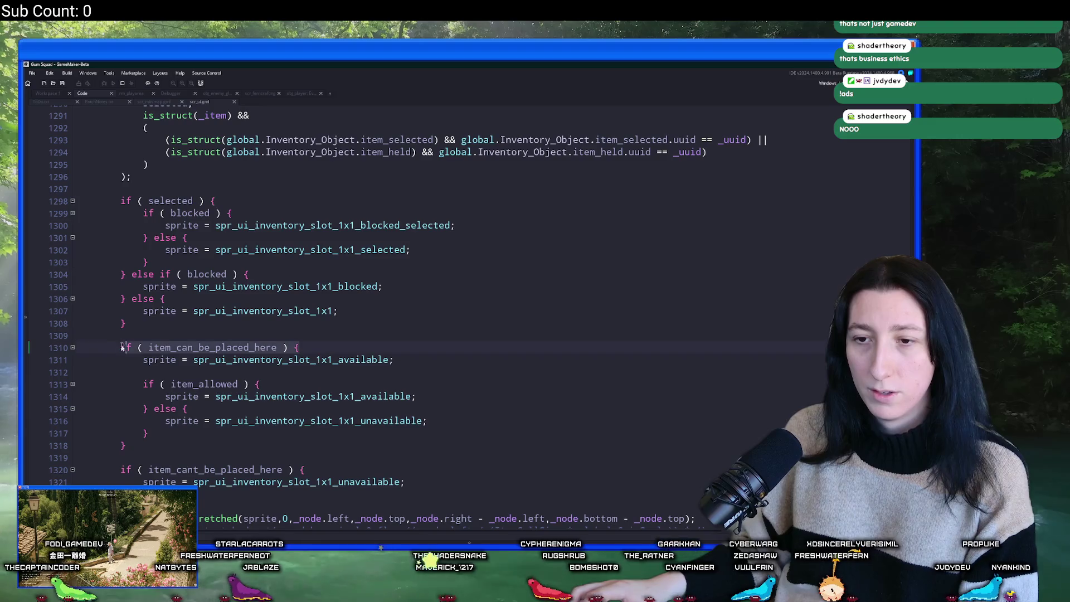
{"action": "double_click", "coordinate": [248, 347]}
{"action": "scroll", "coordinate": [248, 347], "scroll_direction": "down", "scroll_amount": 1}
{"action": "scroll", "coordinate": [234, 306], "scroll_direction": "up", "scroll_amount": 2}
Insert a blank line after the calculation on line 1296 and bring the running Gum Squad game forward.
{"action": "left_click", "coordinate": [200, 217]}
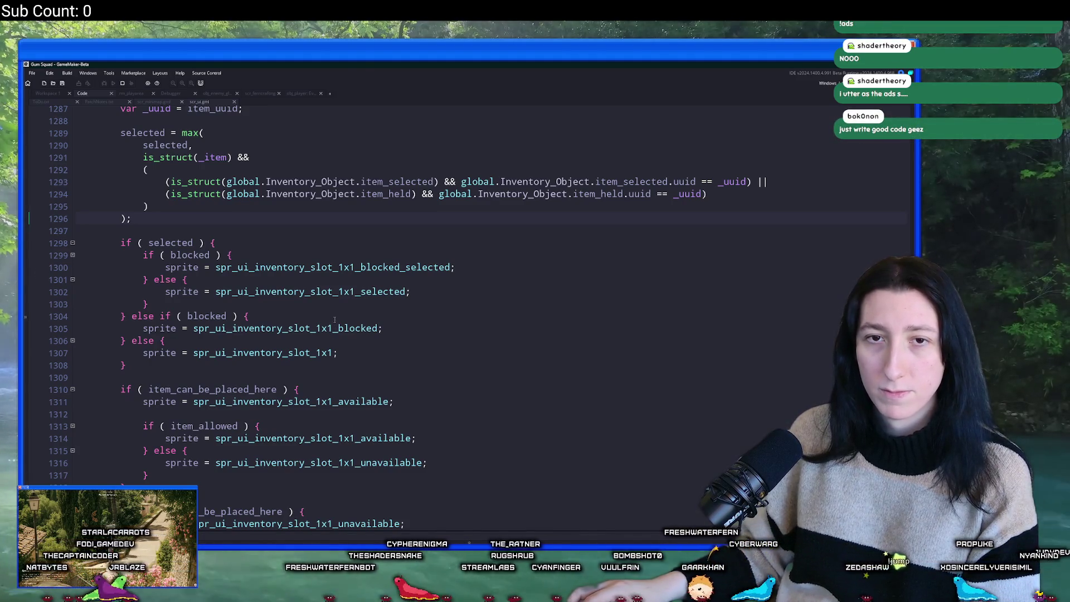
{"action": "key", "text": "Return"}
{"action": "key", "text": "Return"}
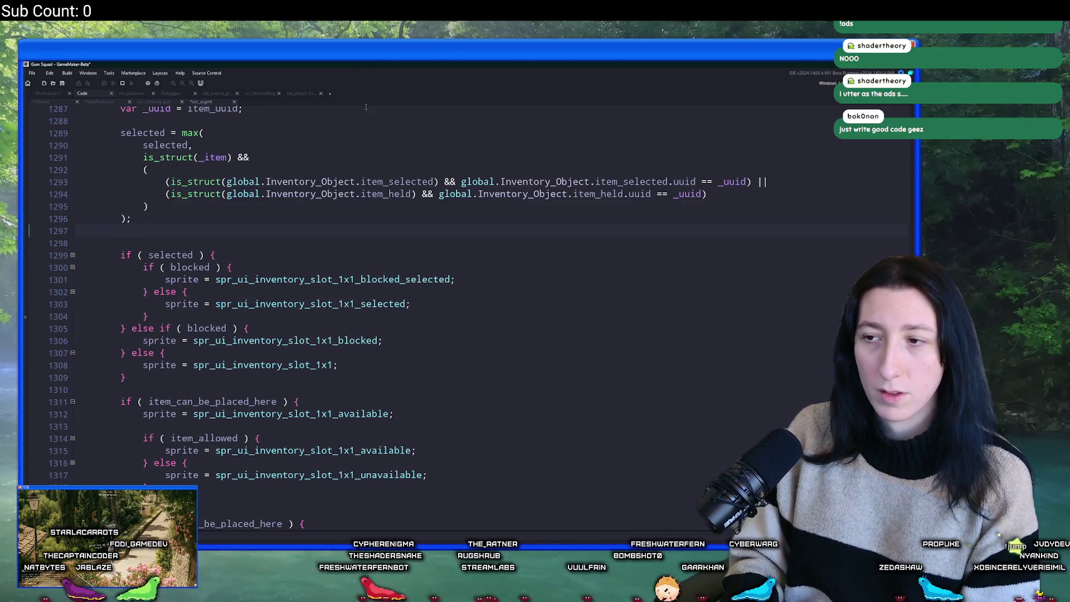
{"action": "key", "text": "alt+Tab"}
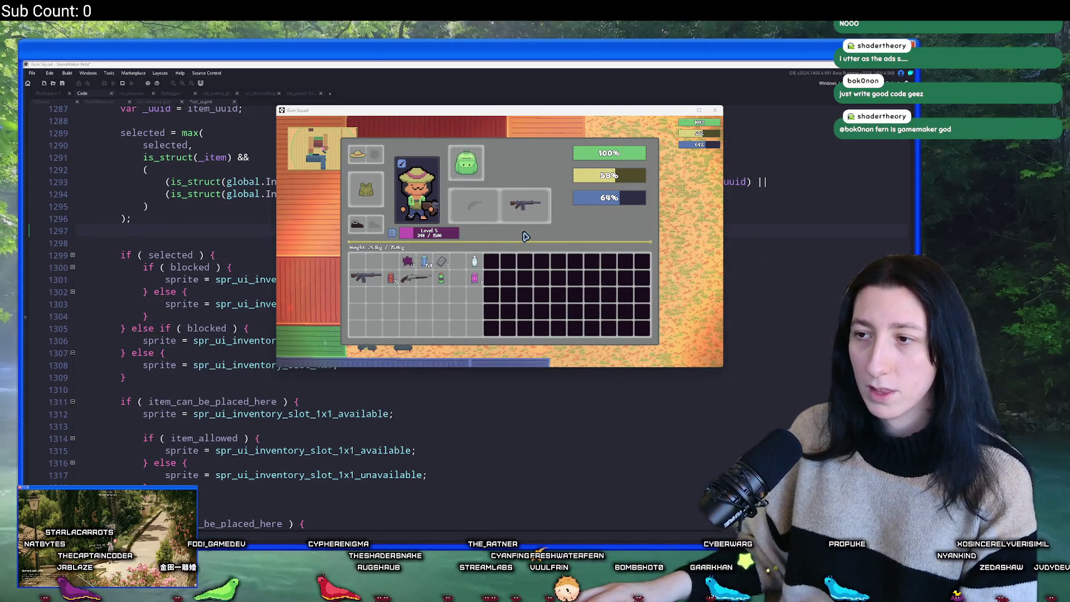
Save and quit Gum Squad to the desktop, then add another blank line before the if-chain.
{"action": "key", "text": "Escape"}
{"action": "left_click", "coordinate": [508, 315]}
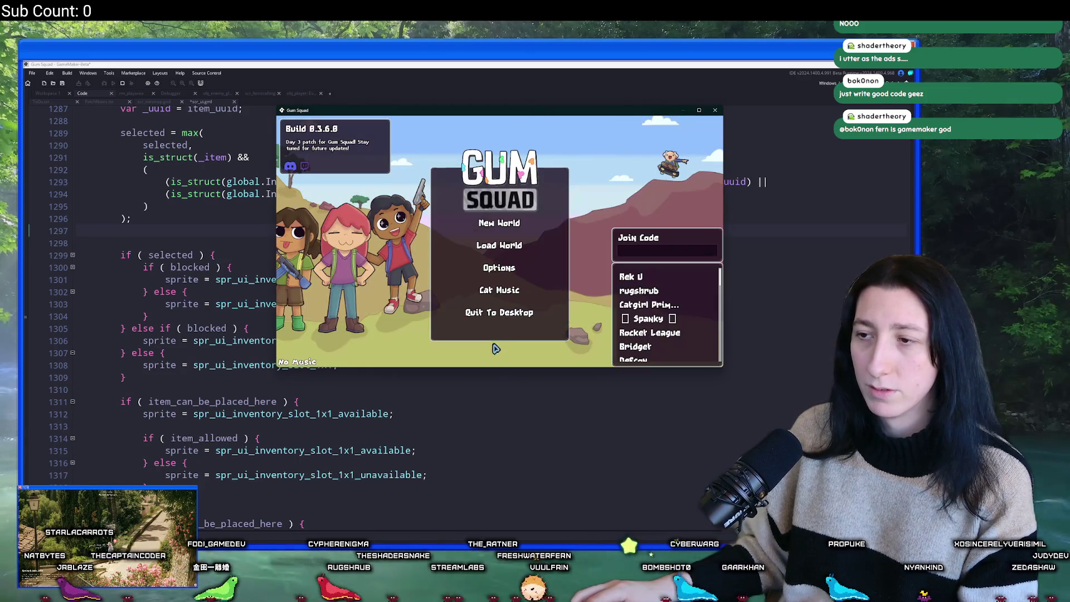
{"action": "left_click", "coordinate": [509, 314]}
{"action": "left_click", "coordinate": [175, 238]}
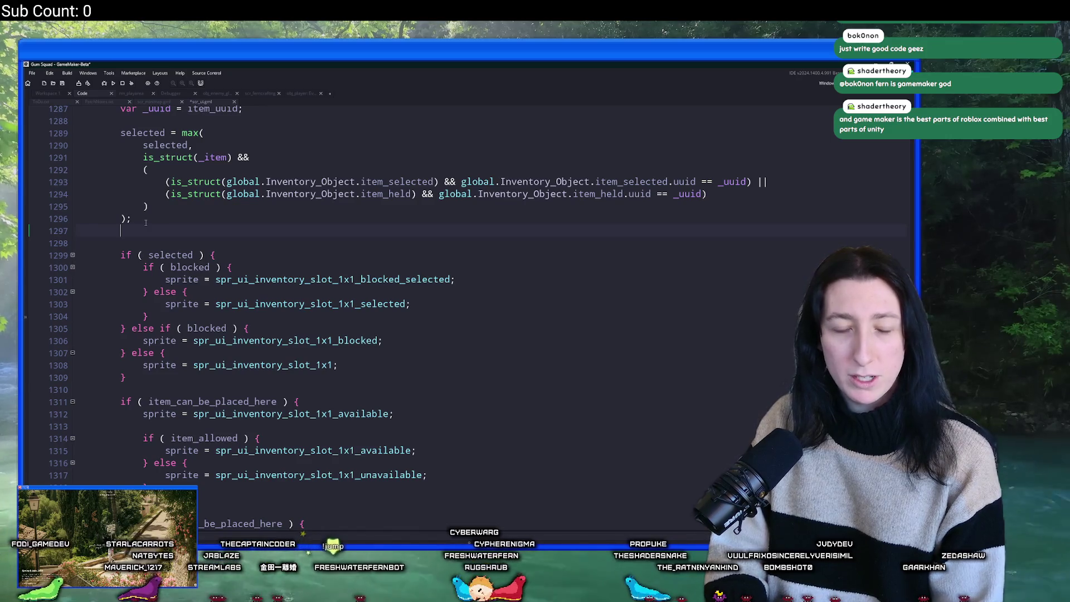
{"action": "key", "text": "Return"}
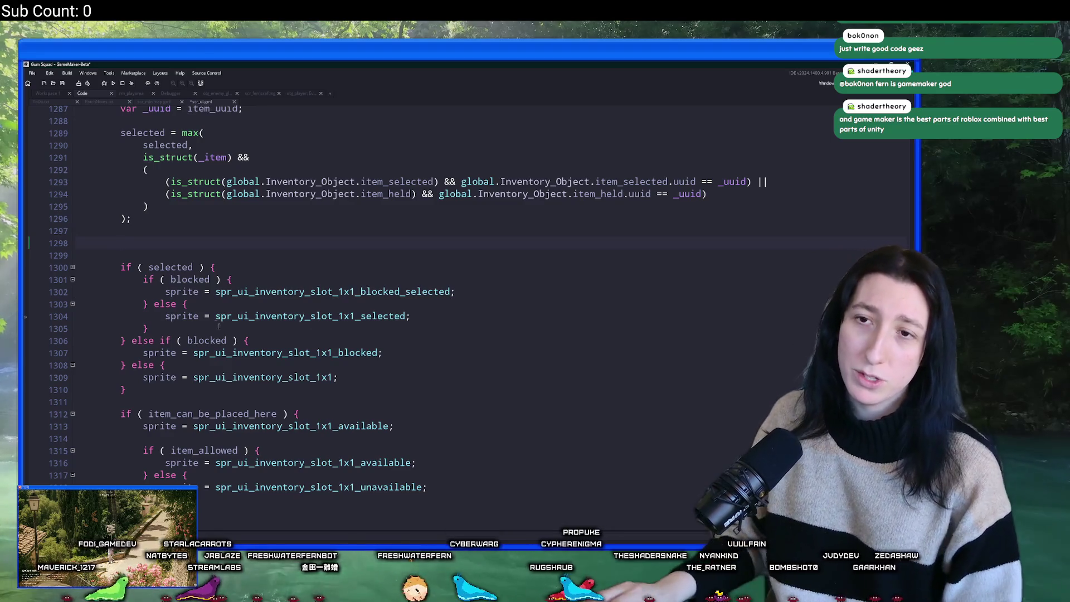
Add global.Inventory_Slot_Sprite_Lookup = array_create(128); on a new line after line 1269.
{"action": "scroll", "coordinate": [219, 272], "scroll_direction": "up", "scroll_amount": 9}
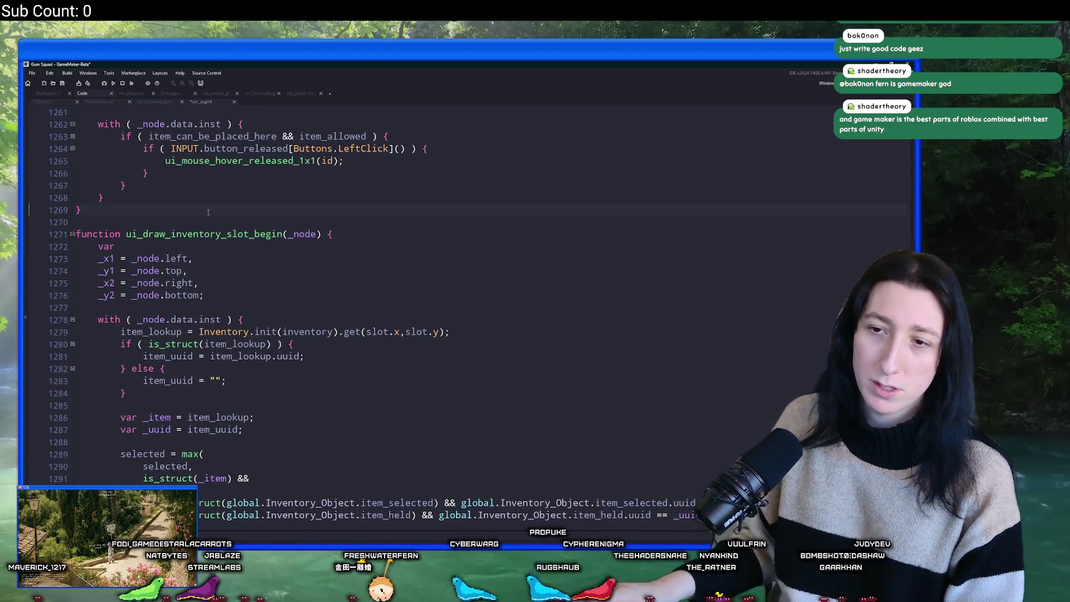
{"action": "left_click", "coordinate": [207, 214]}
{"action": "key", "text": "Return"}
{"action": "key", "text": "Return"}
{"action": "type", "text": "global"}
{"action": "type", "text": ".Invenotry"}
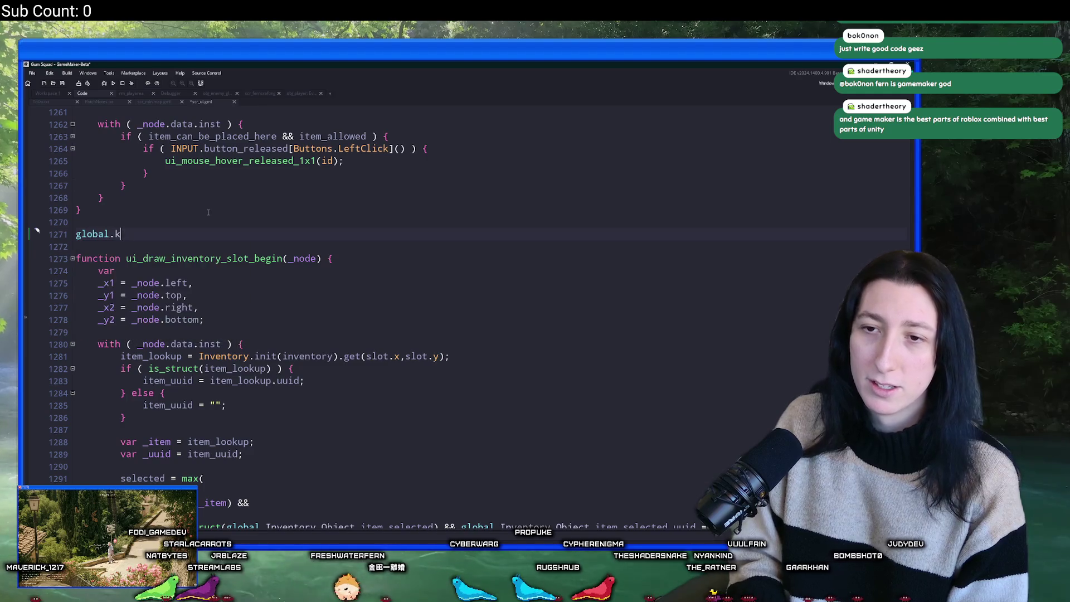
{"action": "key", "text": "BackSpace"}
{"action": "key", "text": "BackSpace"}
{"action": "key", "text": "BackSpace"}
{"action": "type", "text": "tory_"}
{"action": "type", "text": "Slot_Sprite_"}
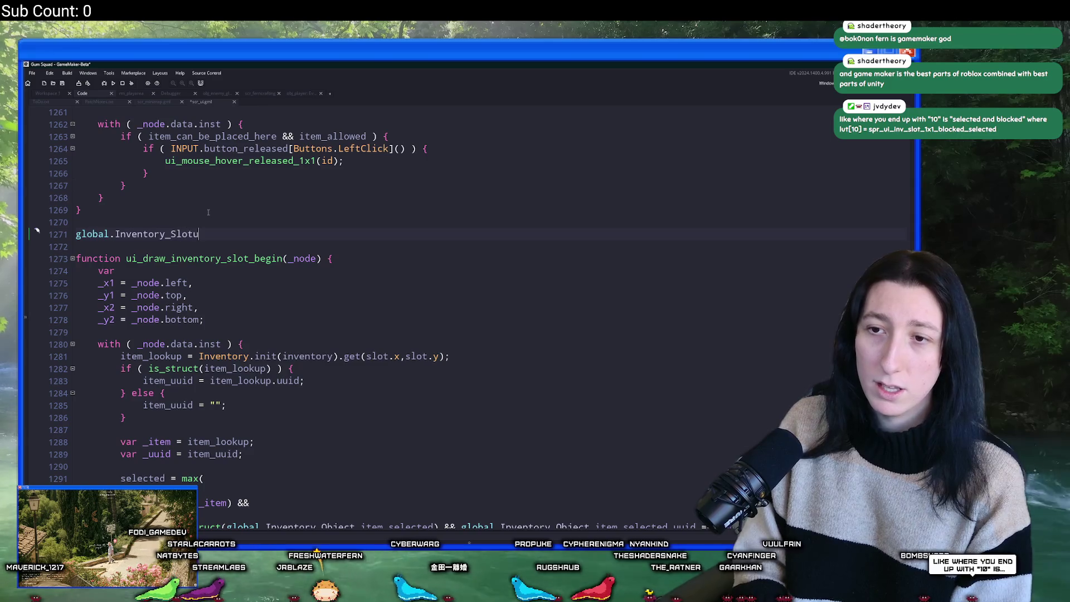
{"action": "type", "text": "Look"}
{"action": "key", "text": "BackSpace"}
{"action": "key", "text": "BackSpace"}
{"action": "key", "text": "BackSpace"}
{"action": "type", "text": "Lookup "}
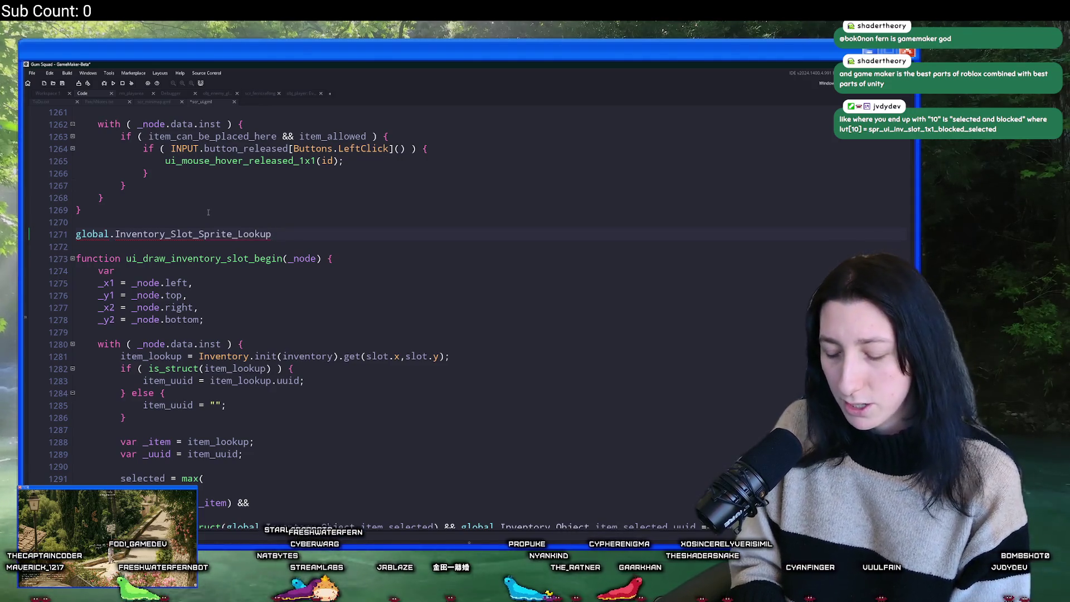
{"action": "type", "text": "= ["}
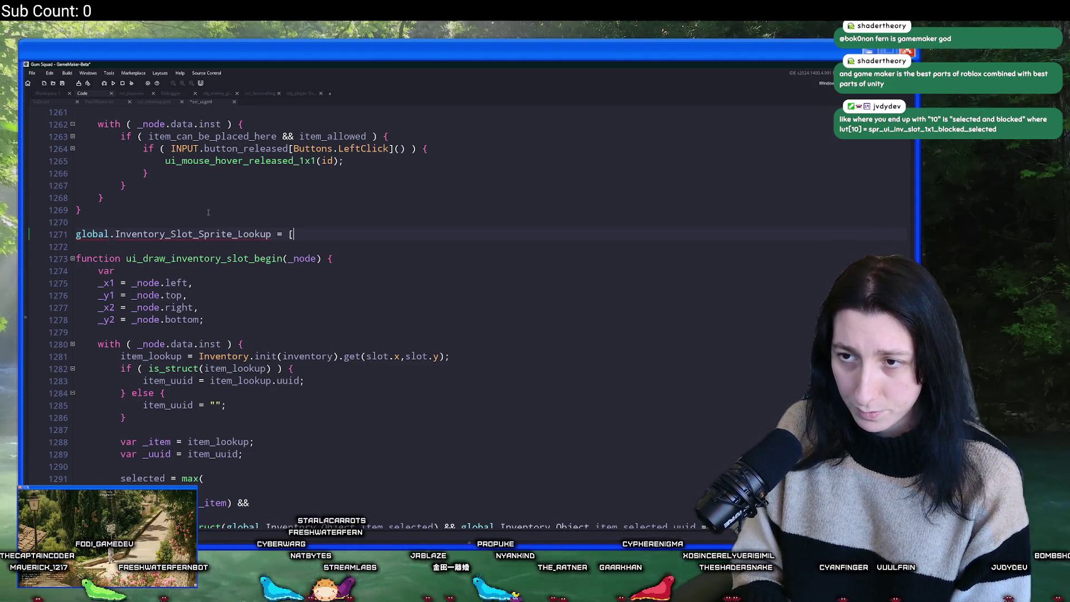
{"action": "key", "text": "BackSpace"}
{"action": "type", "text": "array_create("}
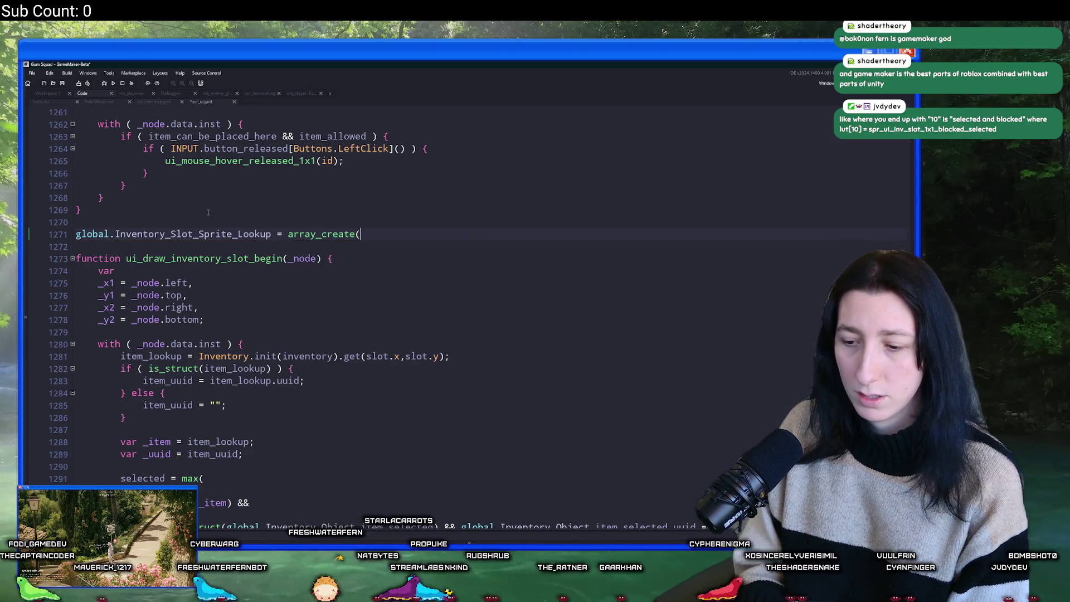
{"action": "type", "text": "128);"}
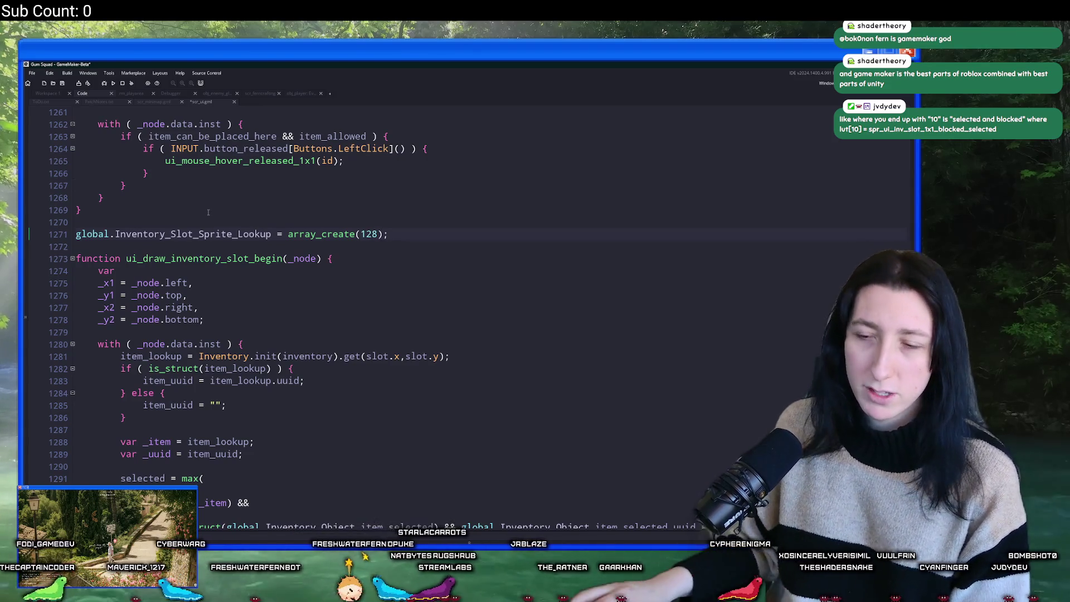
Scroll between the new declaration and the slot sprite if-chain to check their placement.
{"action": "scroll", "coordinate": [208, 213], "scroll_direction": "down", "scroll_amount": 5}
{"action": "scroll", "coordinate": [246, 219], "scroll_direction": "up", "scroll_amount": 1}
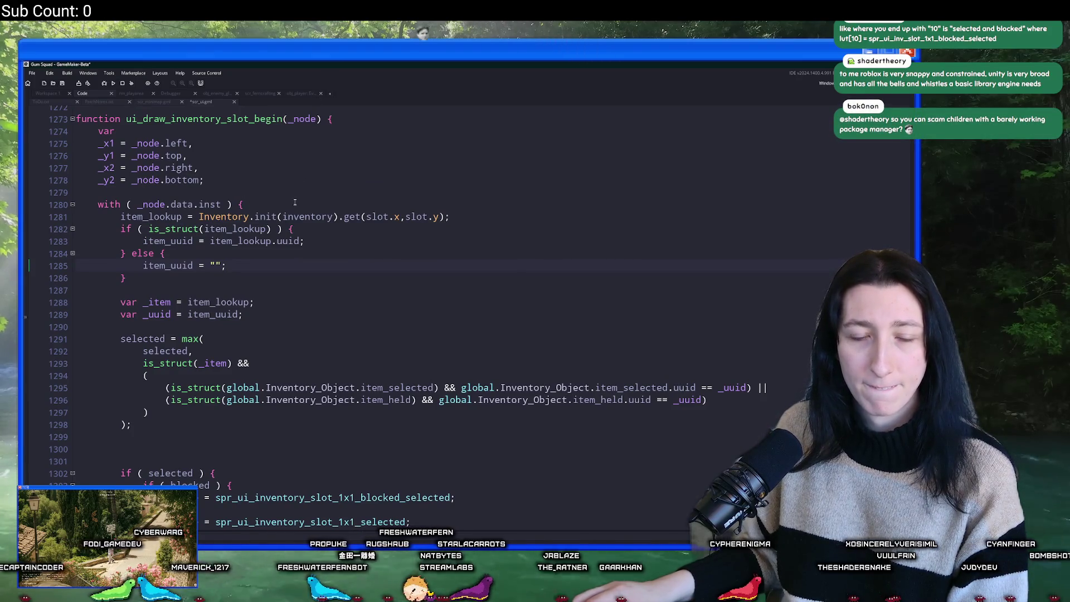
{"action": "scroll", "coordinate": [402, 265], "scroll_direction": "up", "scroll_amount": 1}
{"action": "scroll", "coordinate": [362, 290], "scroll_direction": "down", "scroll_amount": 4}
{"action": "scroll", "coordinate": [274, 365], "scroll_direction": "up", "scroll_amount": 2}
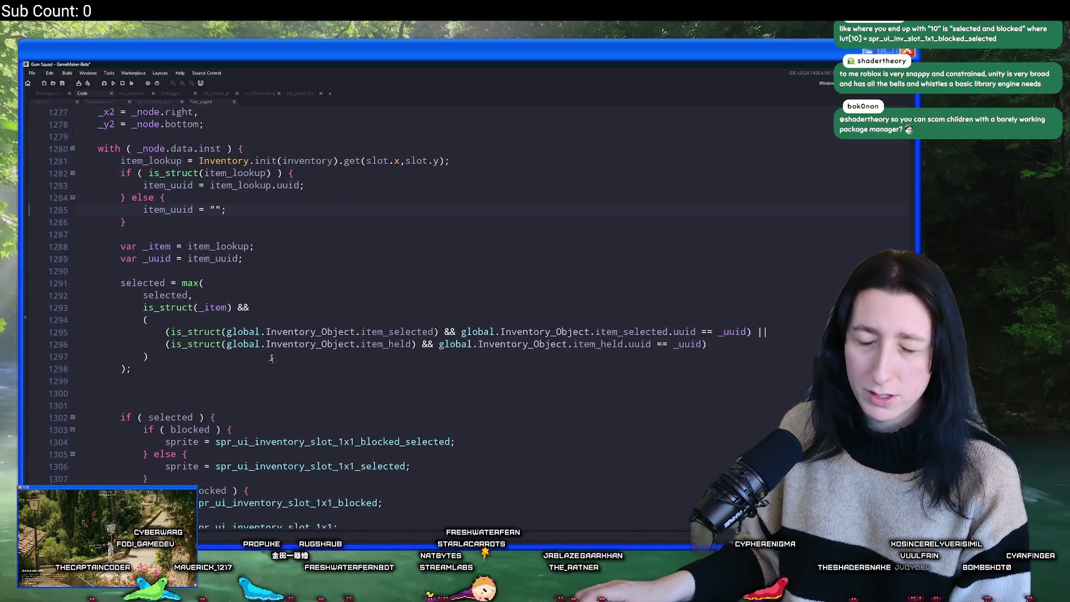
{"action": "scroll", "coordinate": [251, 224], "scroll_direction": "down", "scroll_amount": 3}
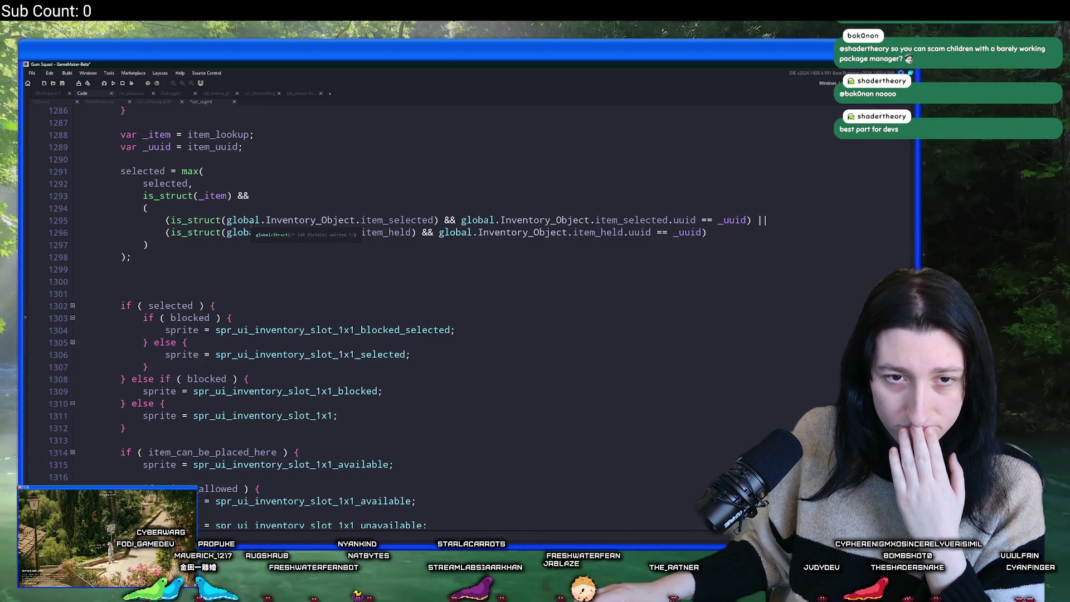
{"action": "scroll", "coordinate": [260, 214], "scroll_direction": "down", "scroll_amount": 2}
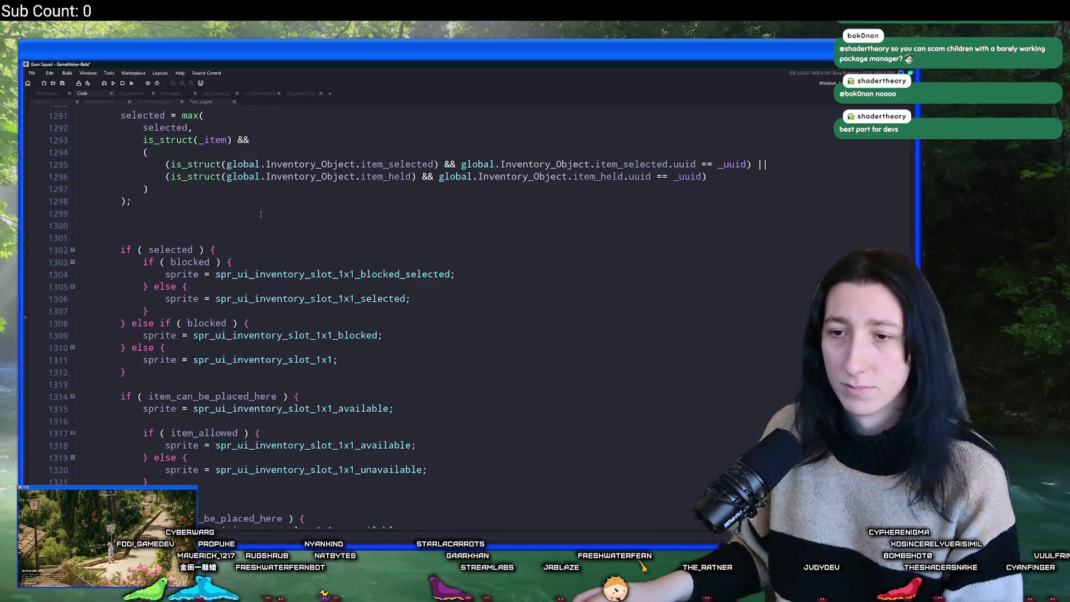
Start var _sprite_lookup = (selected * 1) + (blocked * 2) + … and set lookup entry [1] to spr_ui_inventory_slot_1x1_selected.
{"action": "left_click", "coordinate": [256, 226]}
{"action": "type", "text": "var _sprite"}
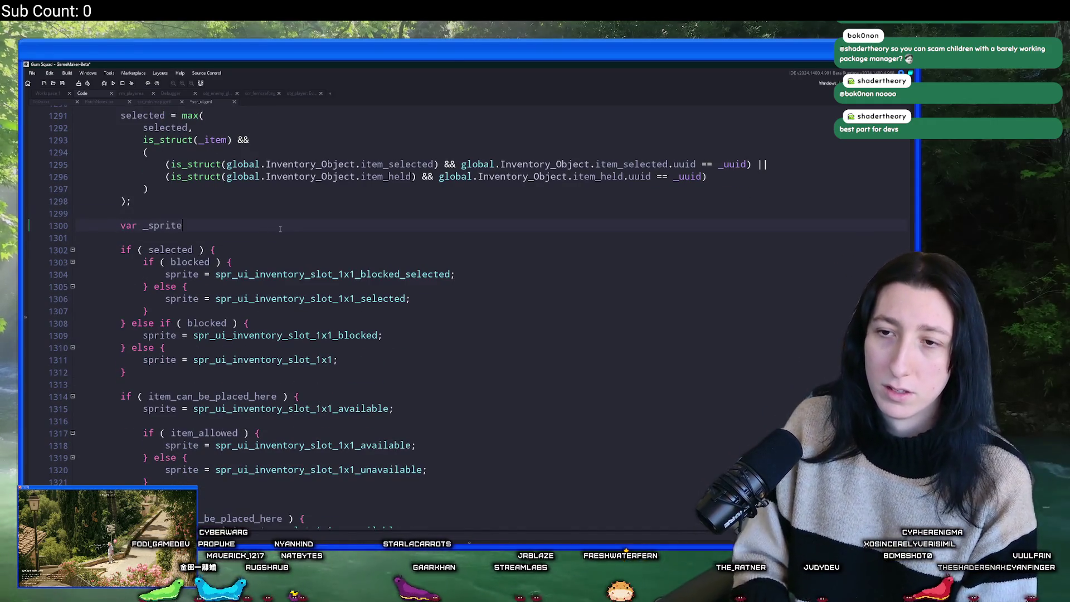
{"action": "type", "text": "_lookup"}
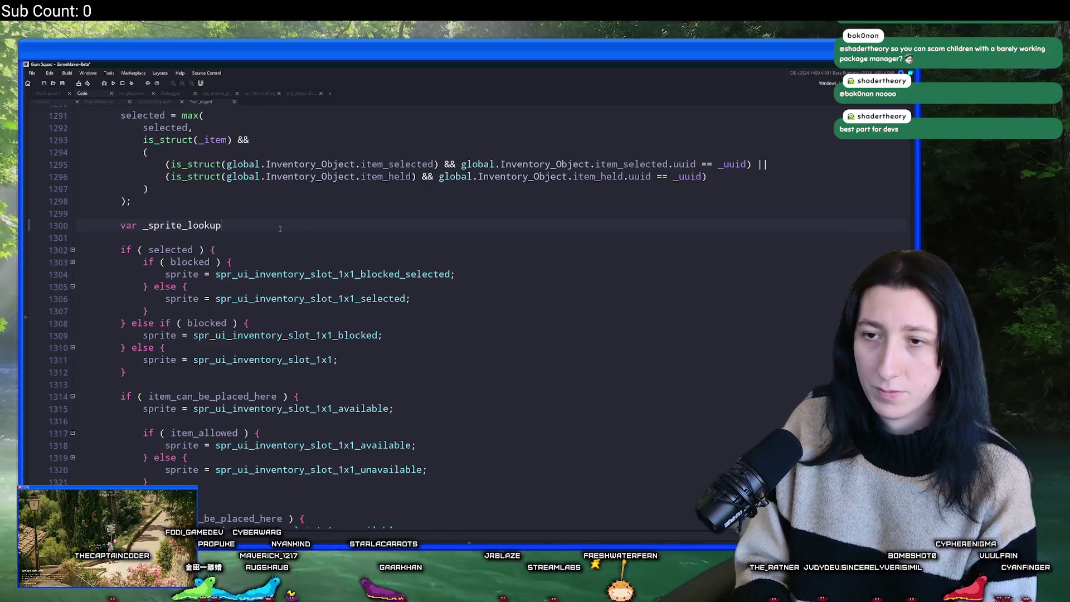
{"action": "type", "text": " = "}
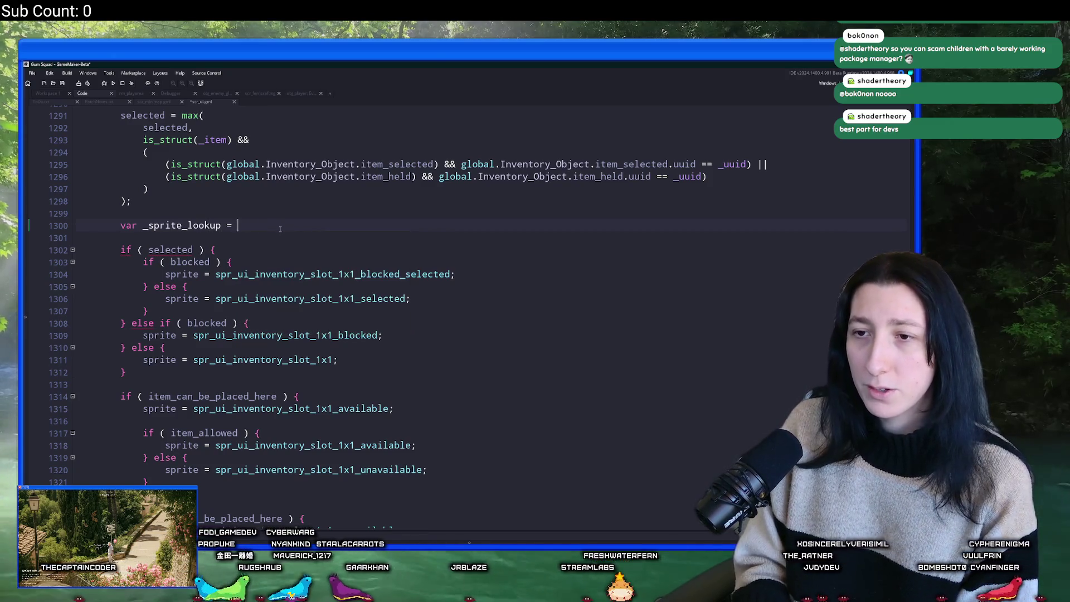
{"action": "type", "text": "selected"}
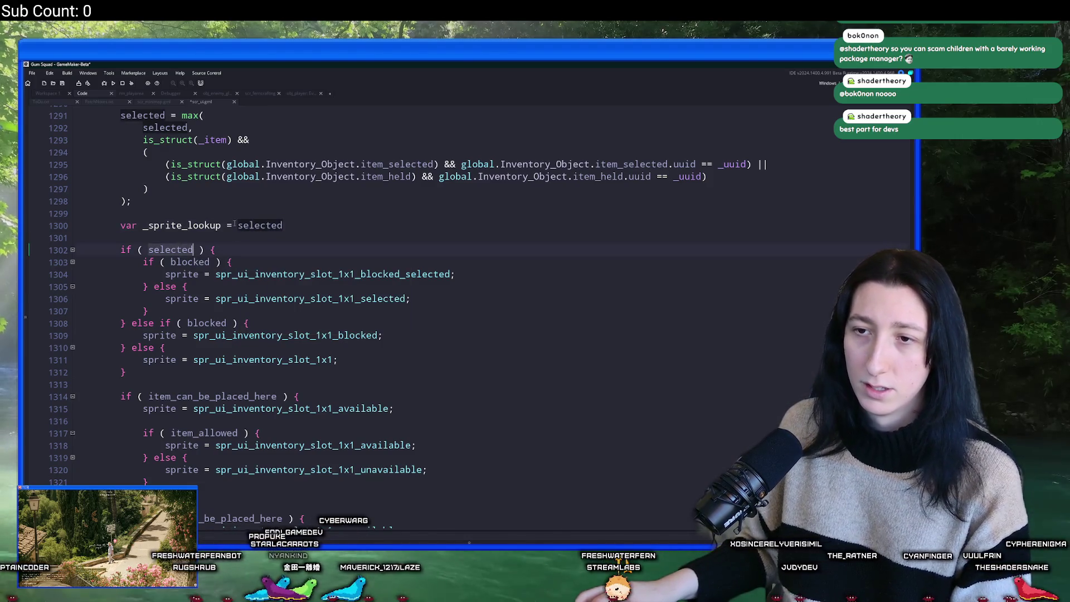
{"action": "key", "text": "ctrl+shift+Right"}
{"action": "type", "text": "(selected"}
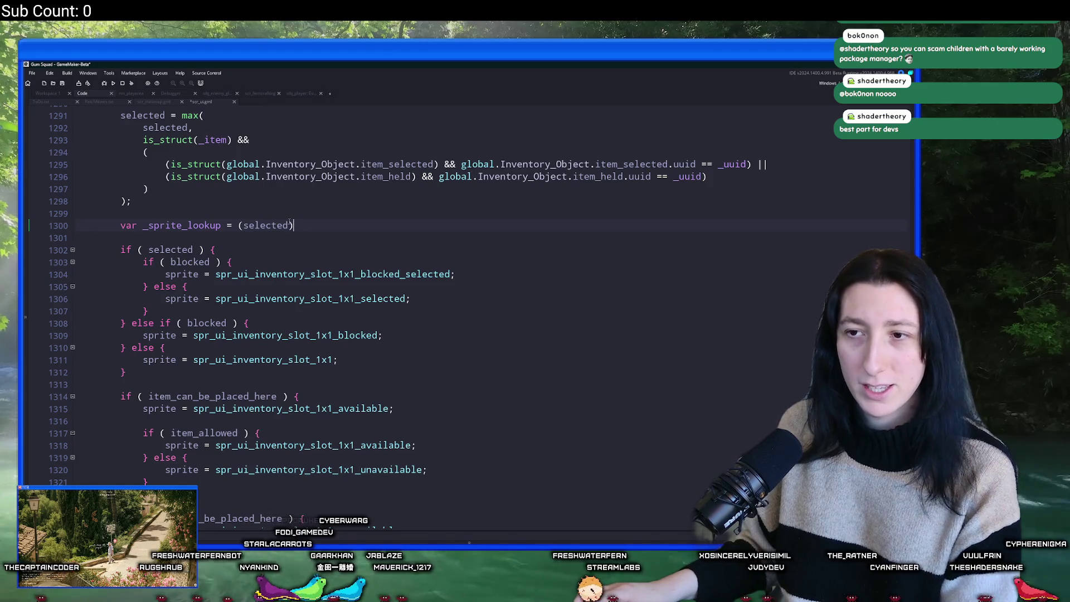
{"action": "type", "text": " * 1) + "}
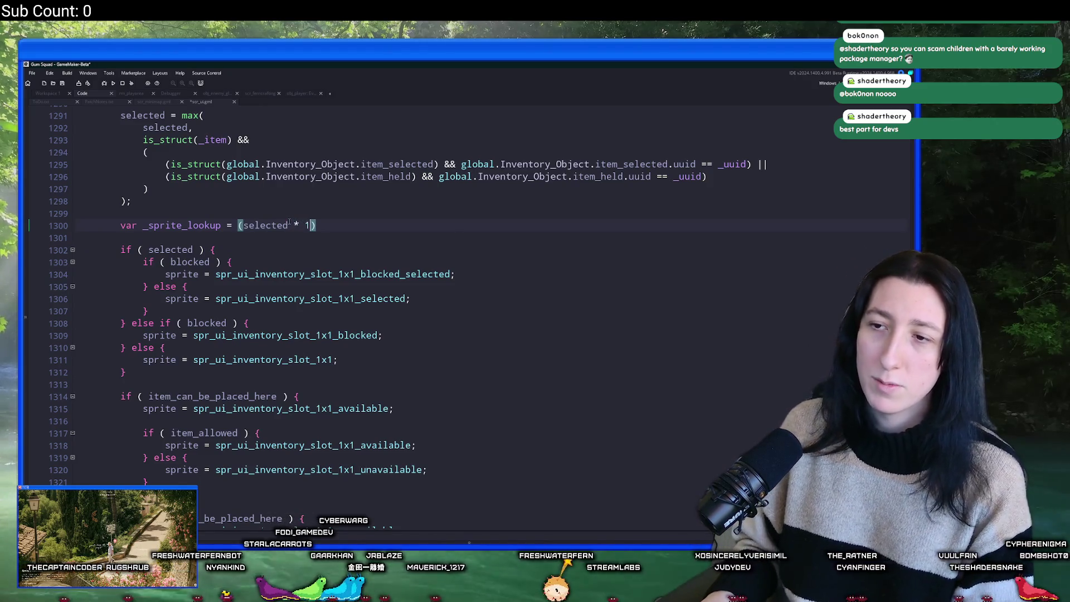
{"action": "type", "text": "(block"}
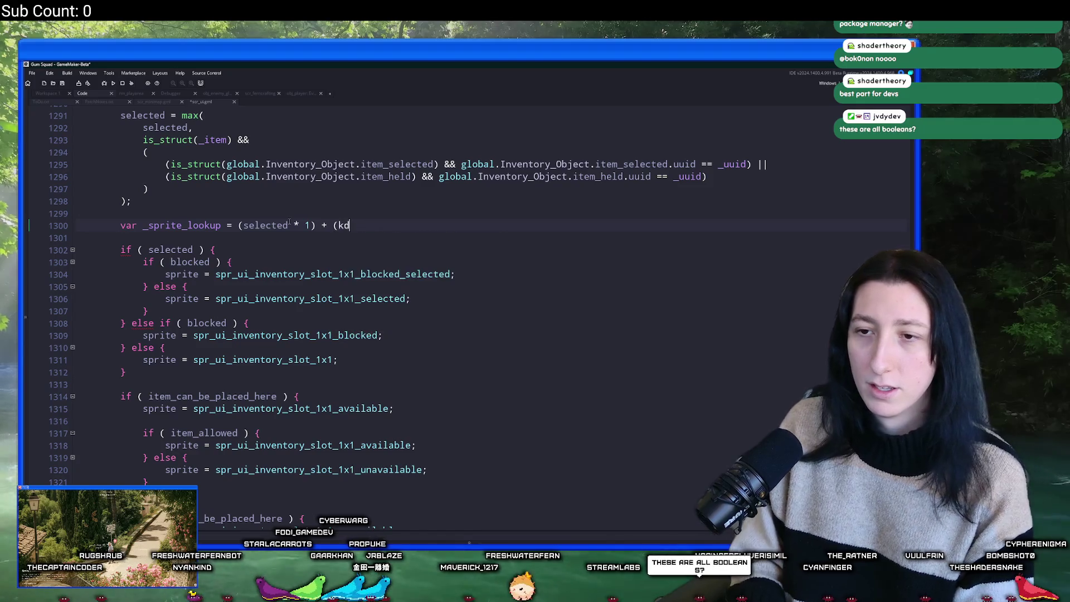
{"action": "type", "text": "ed * 2"}
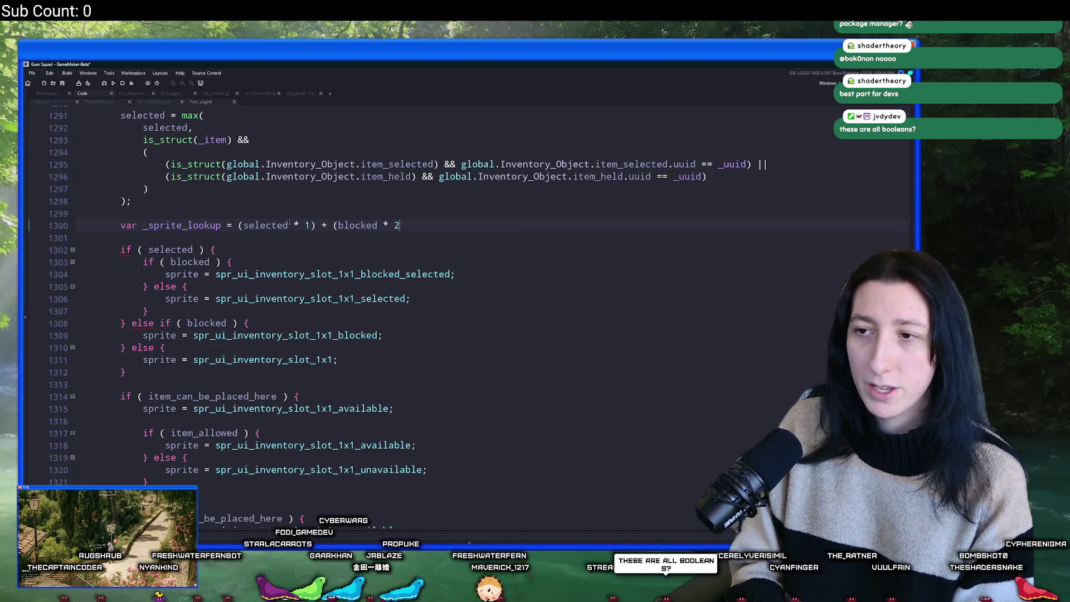
{"action": "type", "text": ") + ("}
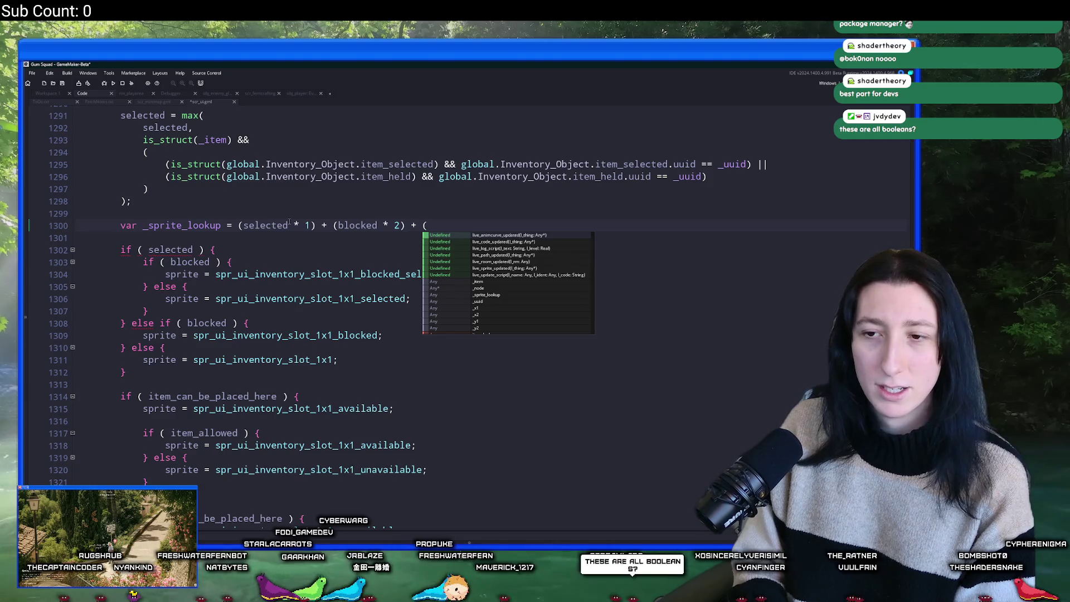
{"action": "type", "text": "item_can"}
{"action": "scroll", "coordinate": [289, 222], "scroll_direction": "up", "scroll_amount": 10}
{"action": "type", "text": "\"global.Inventory_Slot_Sprite_Lookup = array_create(128"}
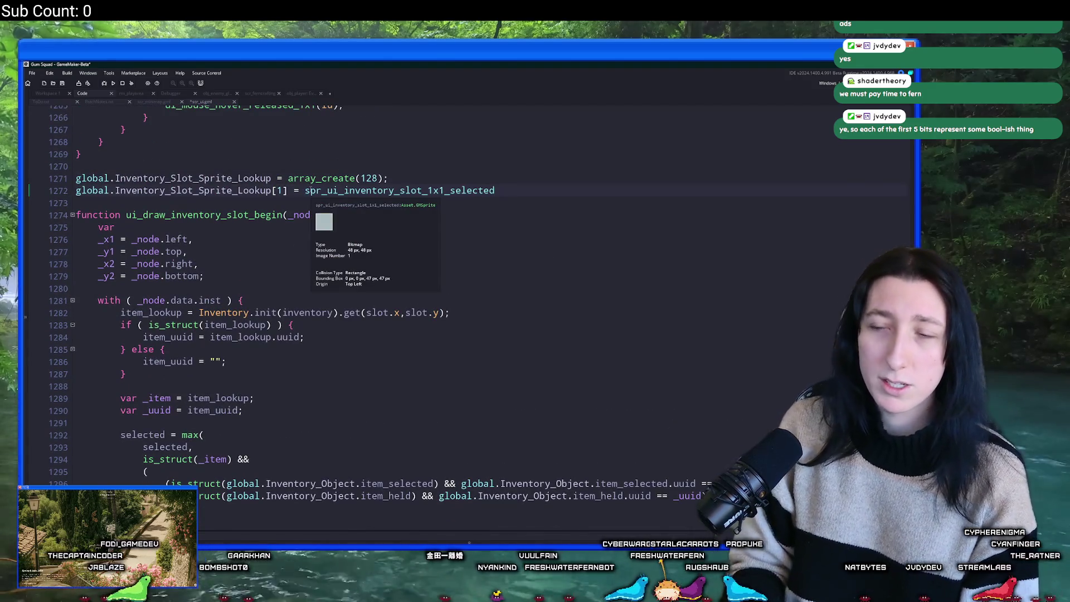
{"action": "type", "text": ";"}
Duplicate the [1] lookup line and change the copy to spr_ui_inventory_slot_1x1_blocked for entry [2].
{"action": "key", "text": "ctrl+d"}
{"action": "scroll", "coordinate": [309, 190], "scroll_direction": "down", "scroll_amount": 1}
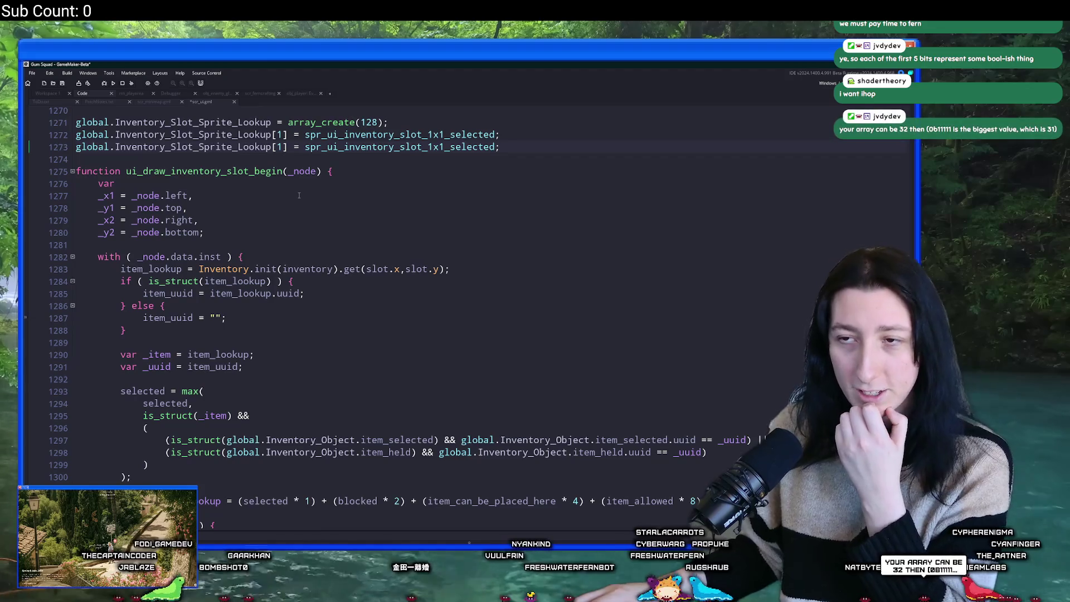
{"action": "left_click", "coordinate": [278, 147]}
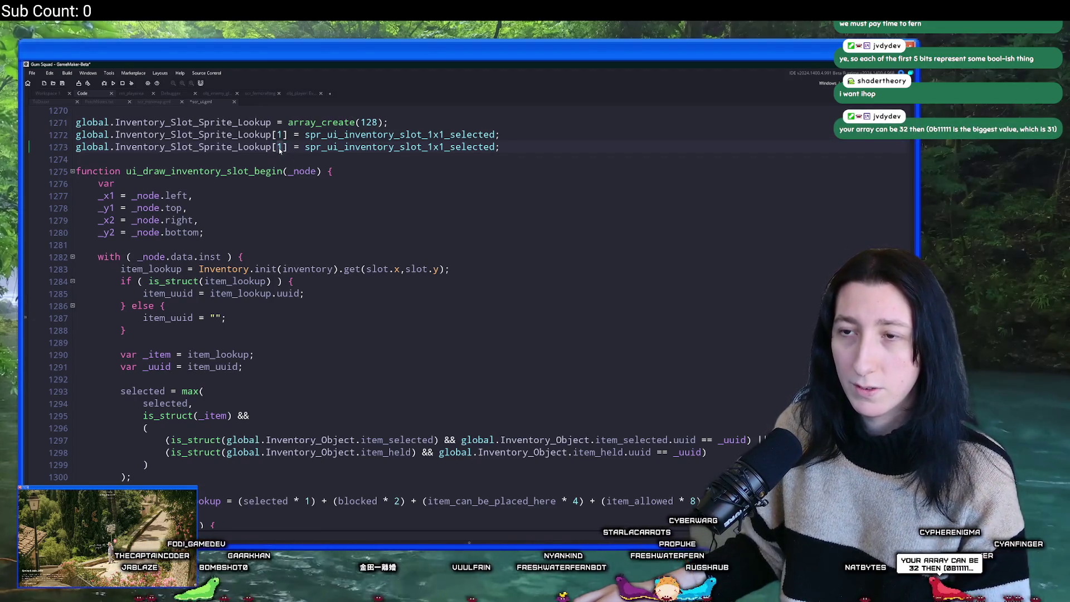
{"action": "type", "text": "2"}
{"action": "scroll", "coordinate": [343, 277], "scroll_direction": "down", "scroll_amount": 3}
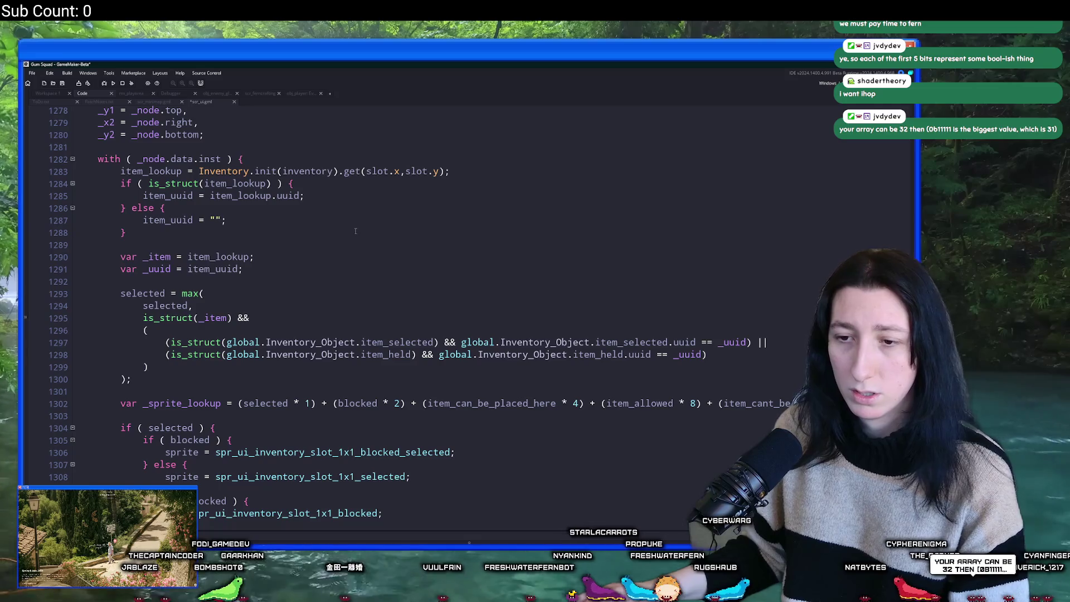
{"action": "scroll", "coordinate": [356, 231], "scroll_direction": "up", "scroll_amount": 3}
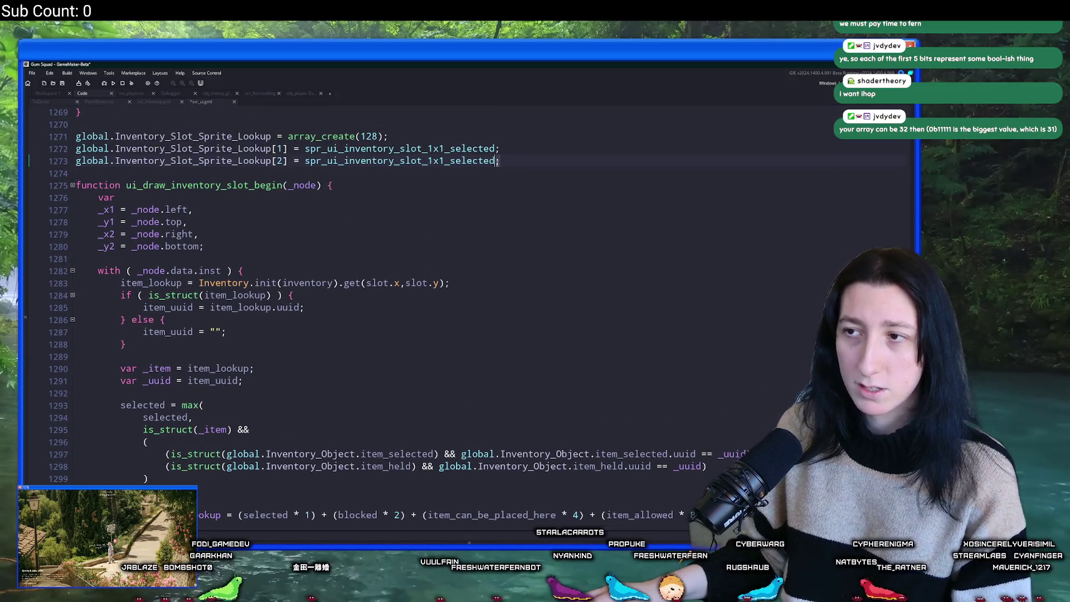
{"action": "key", "text": "Delete"}
{"action": "key", "text": "BackSpace"}
{"action": "key", "text": "BackSpace"}
{"action": "key", "text": "BackSpace"}
{"action": "type", "text": "blocked;"}
{"action": "scroll", "coordinate": [497, 163], "scroll_direction": "down", "scroll_amount": 3}
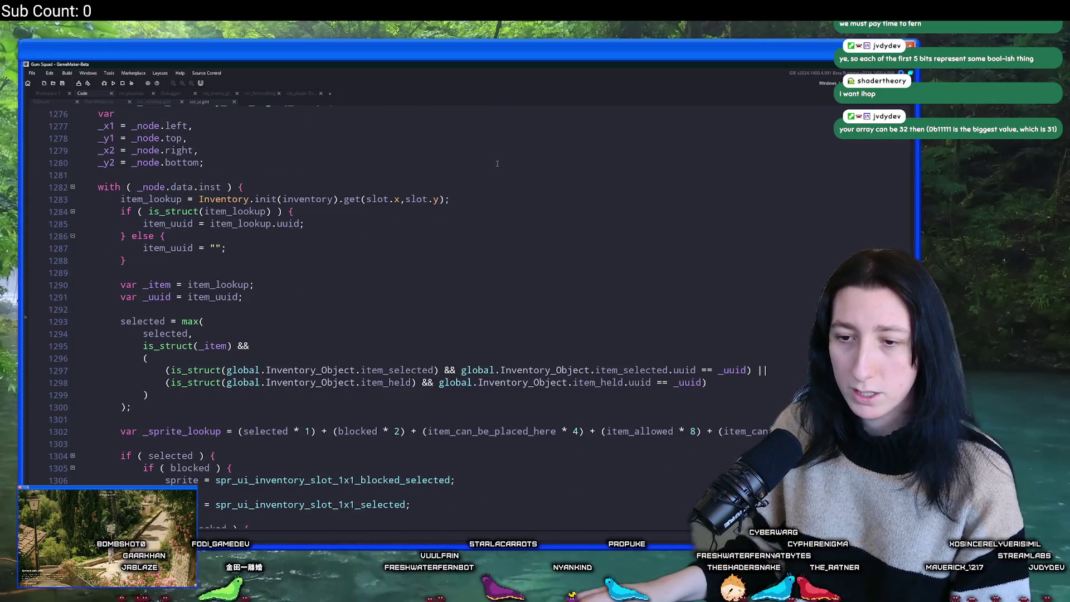
{"action": "scroll", "coordinate": [497, 163], "scroll_direction": "down", "scroll_amount": 5}
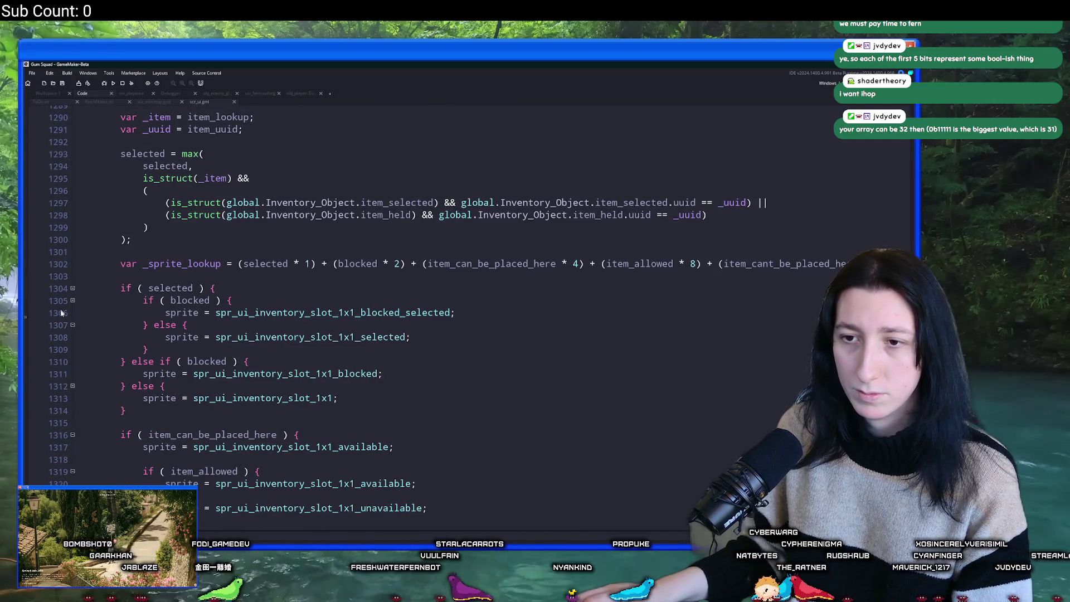
{"action": "mouse_move", "coordinate": [241, 375]}
{"action": "scroll", "coordinate": [319, 265], "scroll_direction": "up", "scroll_amount": 8}
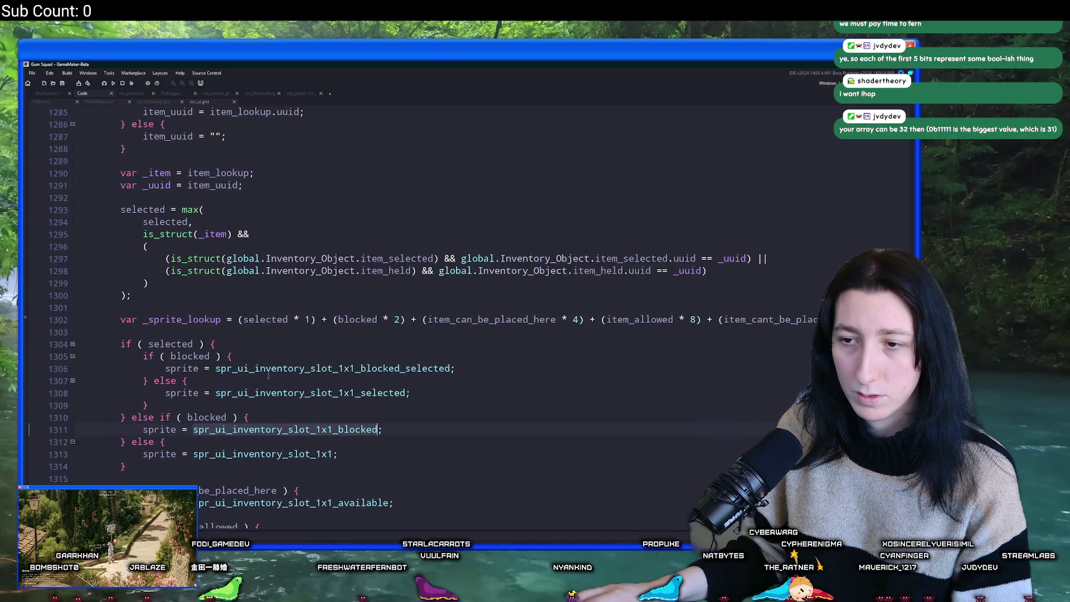
Add lookup entry [0] set to the plain spr_ui_inventory_slot_1x1 sprite.
{"action": "left_click", "coordinate": [353, 177]}
{"action": "key", "text": "ctrl+d"}
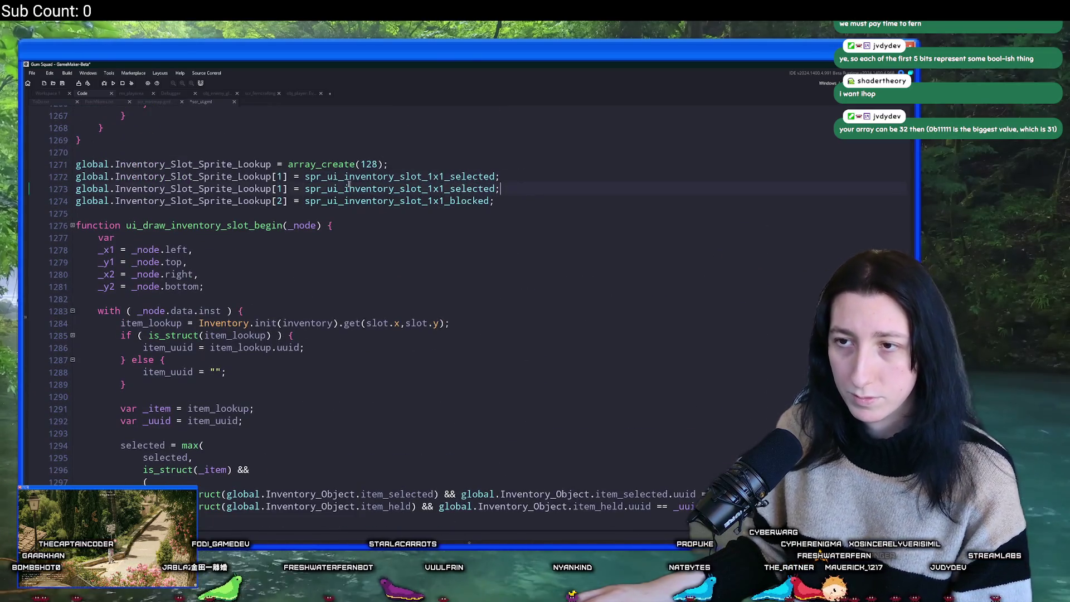
{"action": "double_click", "coordinate": [279, 177]}
{"action": "type", "text": "0"}
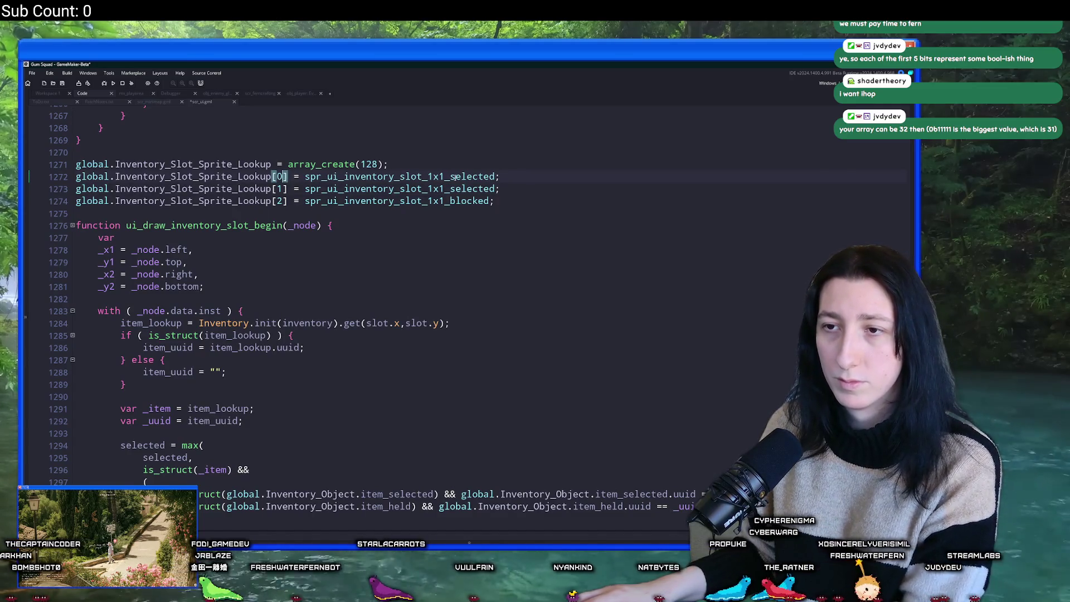
{"action": "left_click", "coordinate": [501, 177]}
{"action": "key", "text": "BackSpace"}
{"action": "key", "text": "BackSpace"}
{"action": "key", "text": "BackSpace"}
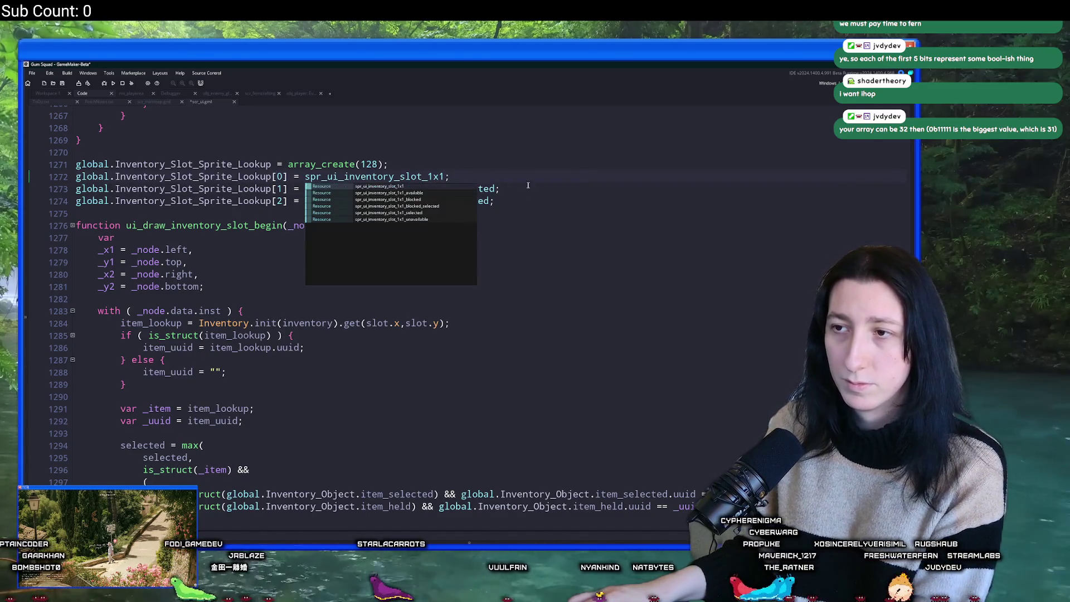
Duplicate the blocked entry line for the next index and find where the selected-state block ends.
{"action": "left_click", "coordinate": [526, 192]}
{"action": "key", "text": "Down"}
{"action": "key", "text": "ctrl+d"}
{"action": "scroll", "coordinate": [390, 167], "scroll_direction": "down", "scroll_amount": 2}
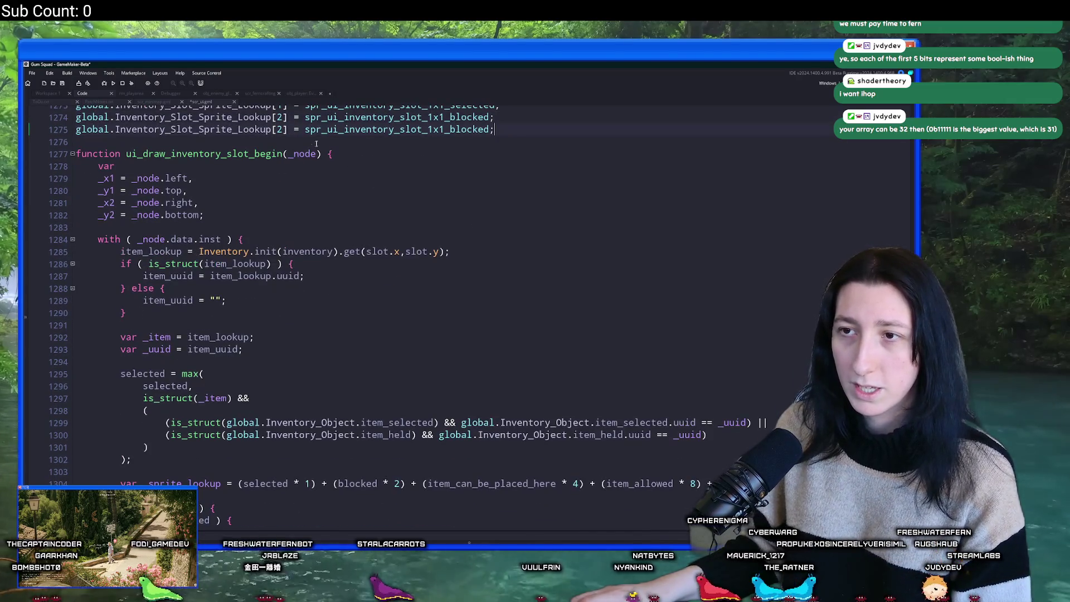
{"action": "scroll", "coordinate": [281, 134], "scroll_direction": "down", "scroll_amount": 4}
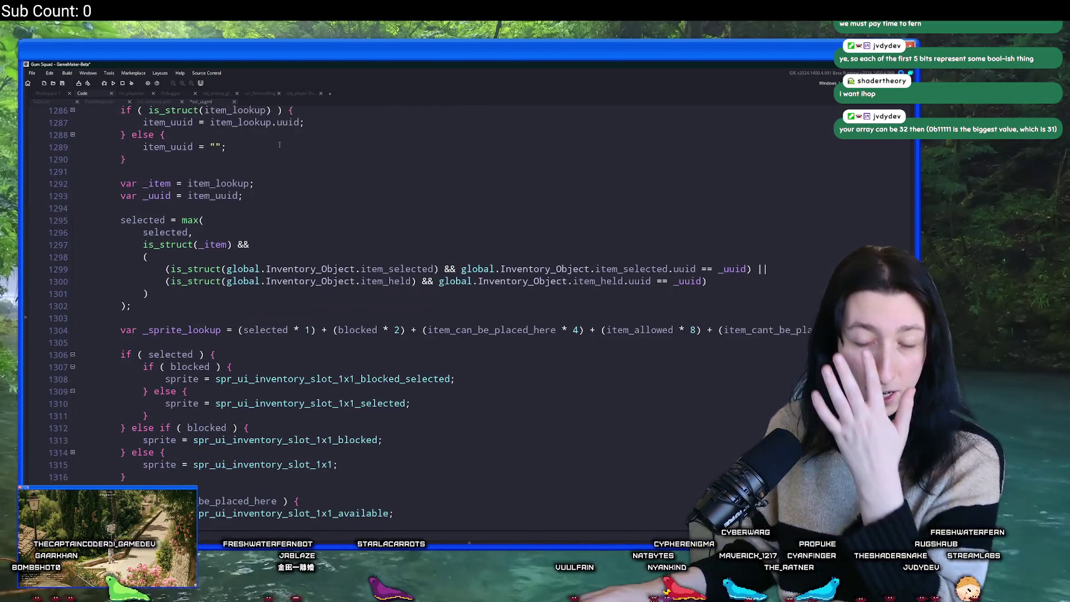
{"action": "scroll", "coordinate": [289, 362], "scroll_direction": "down", "scroll_amount": 2}
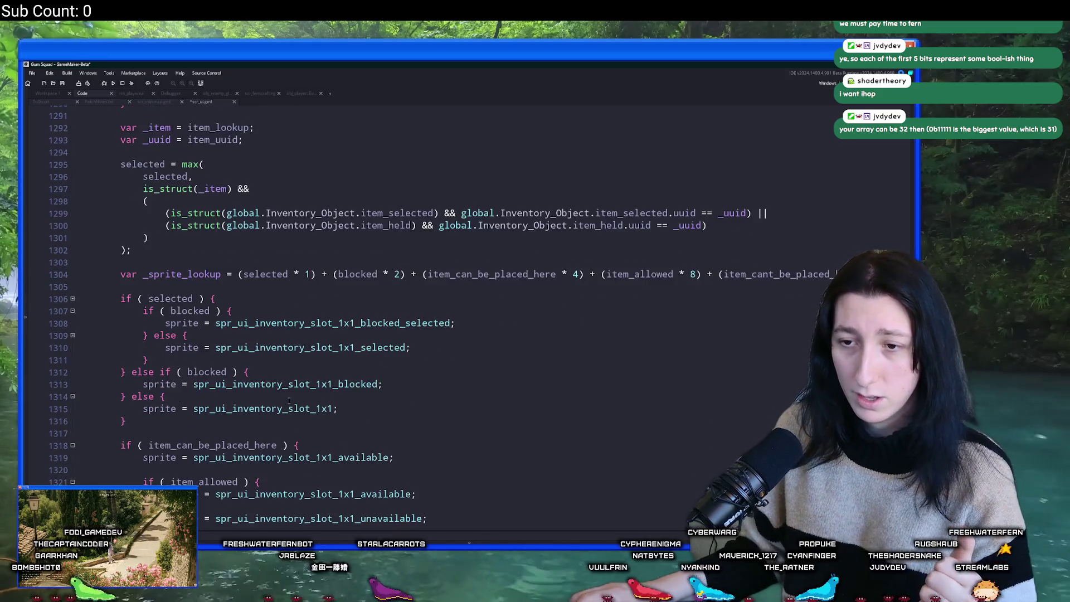
{"action": "scroll", "coordinate": [172, 415], "scroll_direction": "up", "scroll_amount": 4}
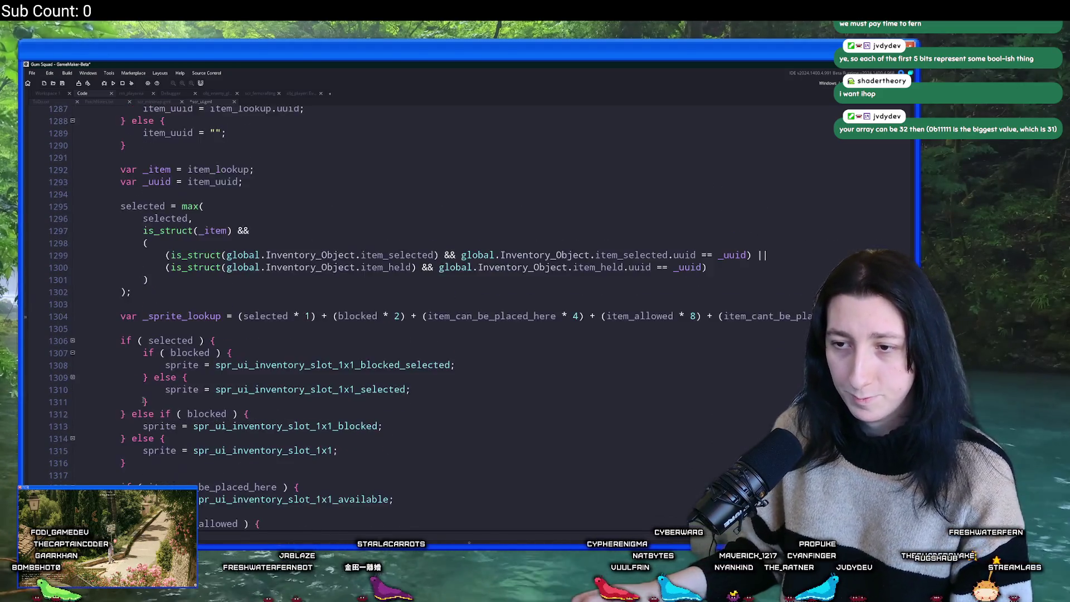
{"action": "scroll", "coordinate": [241, 371], "scroll_direction": "down", "scroll_amount": 4}
{"action": "scroll", "coordinate": [241, 370], "scroll_direction": "down", "scroll_amount": 2}
{"action": "left_click", "coordinate": [149, 356]}
Examine the braces and selected-but-not-blocked branch of the slot sprite if-chain.
{"action": "scroll", "coordinate": [145, 362], "scroll_direction": "down", "scroll_amount": 1}
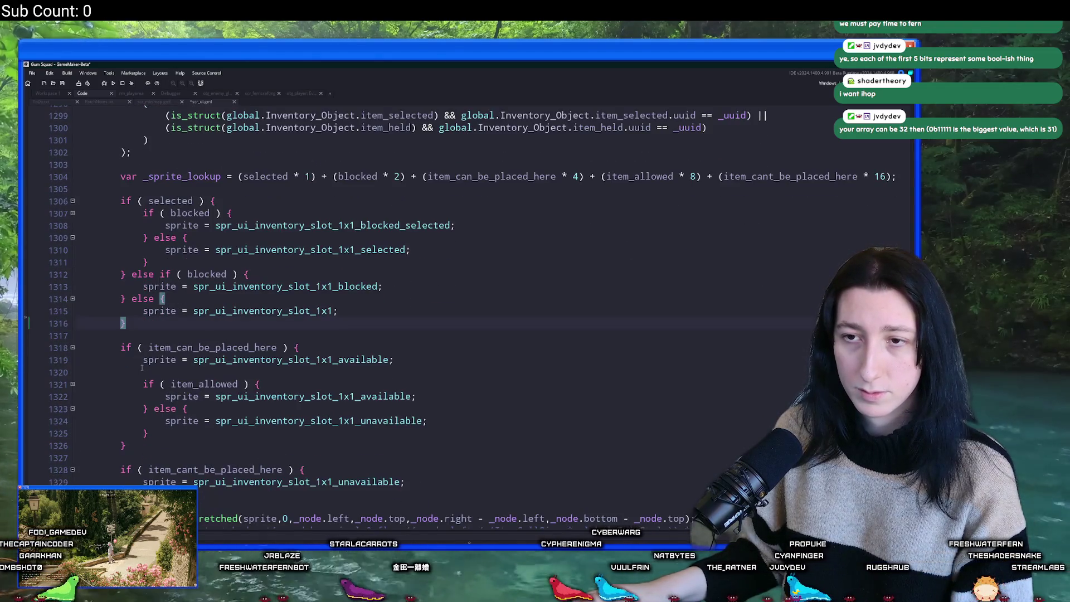
{"action": "left_click", "coordinate": [212, 201]}
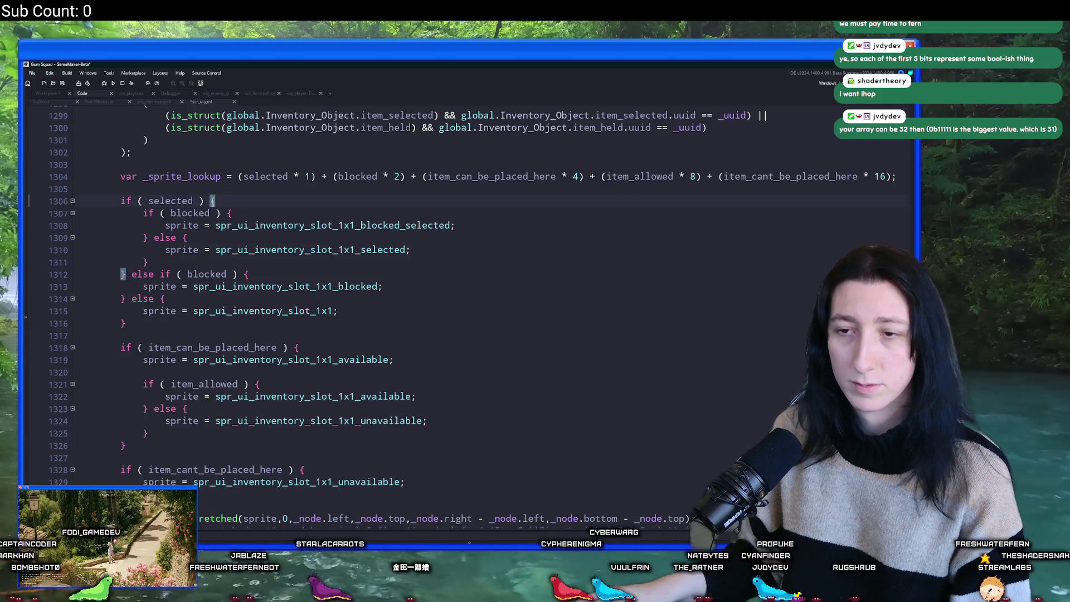
{"action": "mouse_move", "coordinate": [210, 288]}
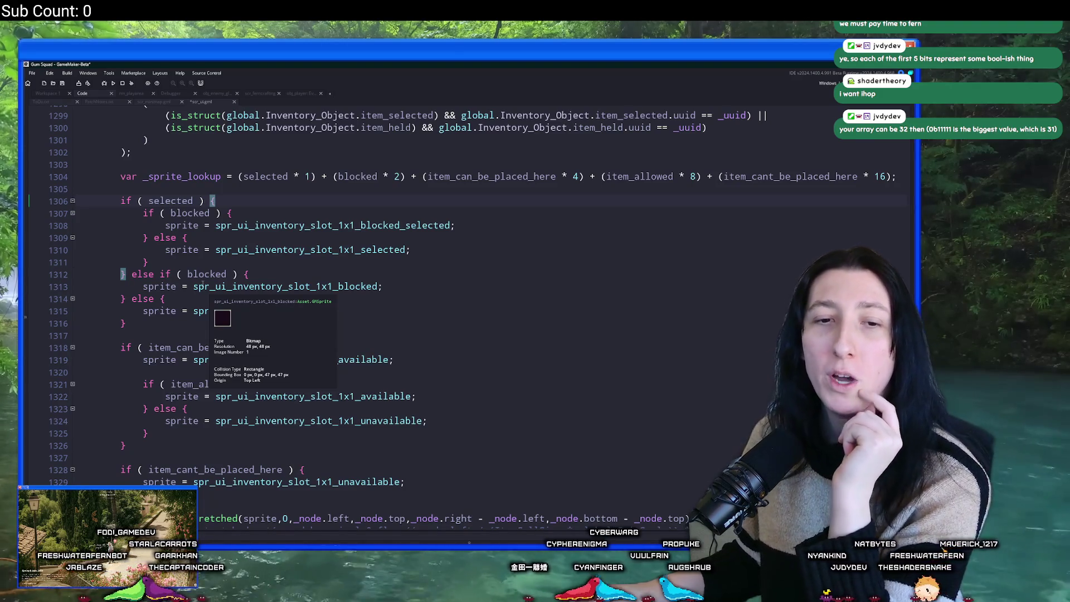
{"action": "scroll", "coordinate": [201, 288], "scroll_direction": "up", "scroll_amount": 1}
{"action": "scroll", "coordinate": [203, 284], "scroll_direction": "up", "scroll_amount": 2}
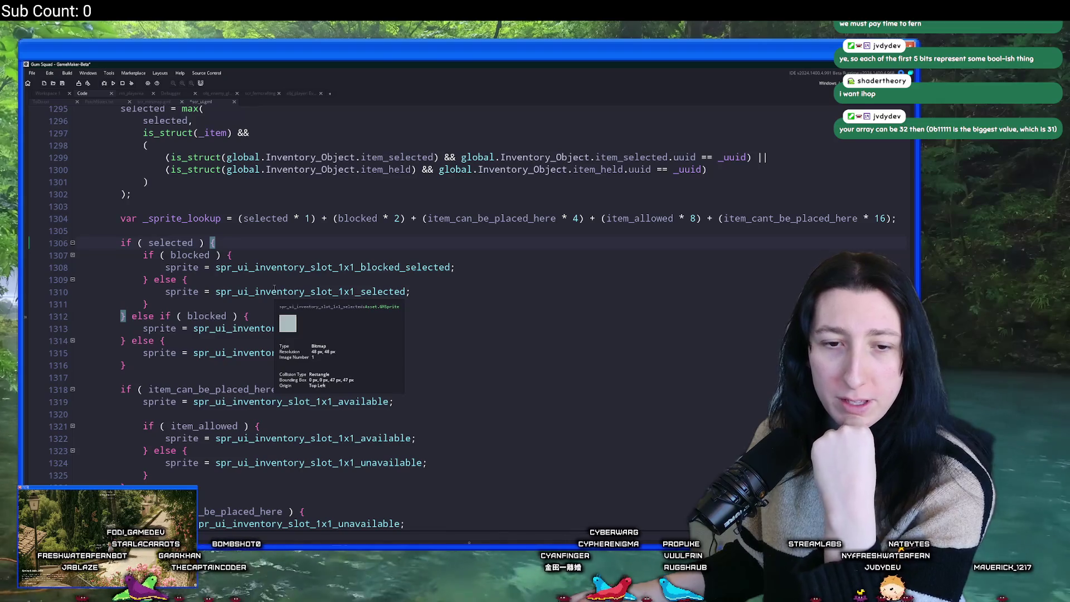
{"action": "scroll", "coordinate": [274, 287], "scroll_direction": "down", "scroll_amount": 3}
{"action": "scroll", "coordinate": [274, 288], "scroll_direction": "up", "scroll_amount": 2}
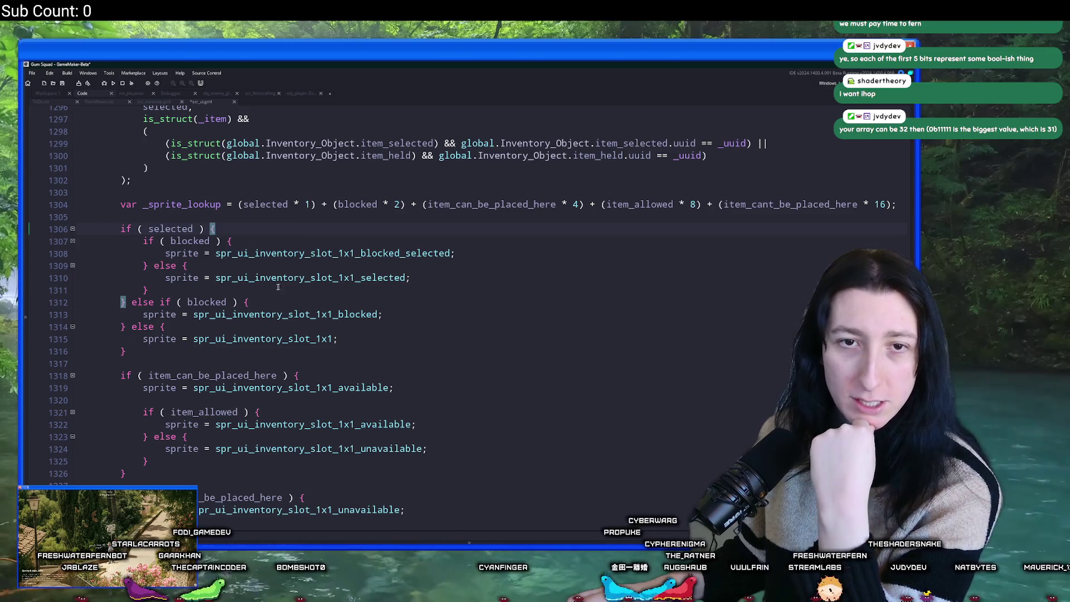
{"action": "scroll", "coordinate": [274, 287], "scroll_direction": "up", "scroll_amount": 1}
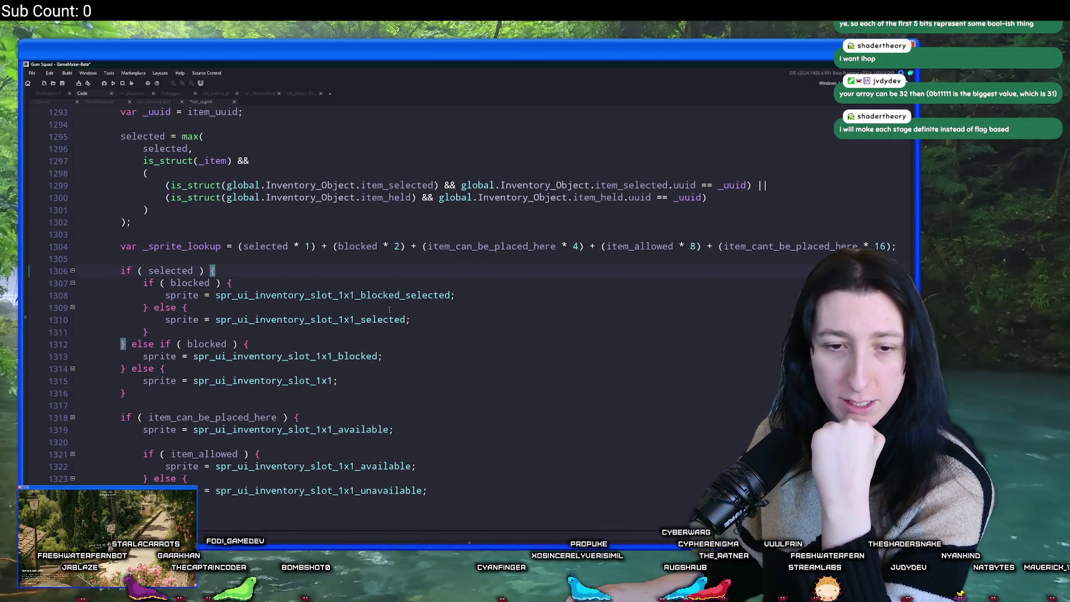
{"action": "scroll", "coordinate": [379, 308], "scroll_direction": "up", "scroll_amount": 3}
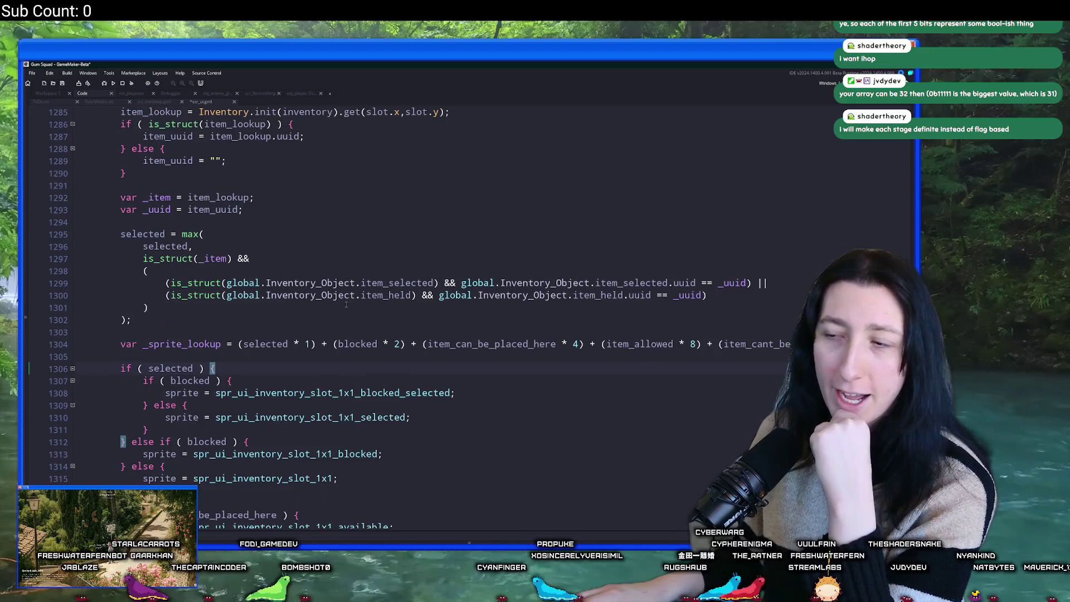
{"action": "scroll", "coordinate": [346, 304], "scroll_direction": "down", "scroll_amount": 2}
{"action": "scroll", "coordinate": [346, 305], "scroll_direction": "down", "scroll_amount": 3}
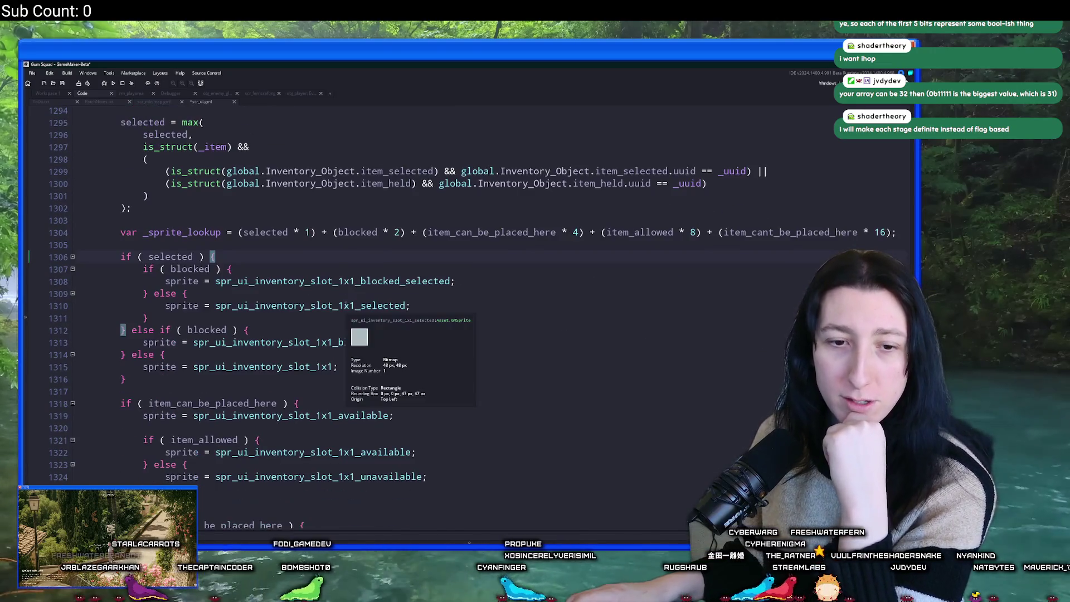
{"action": "left_click", "coordinate": [381, 267]}
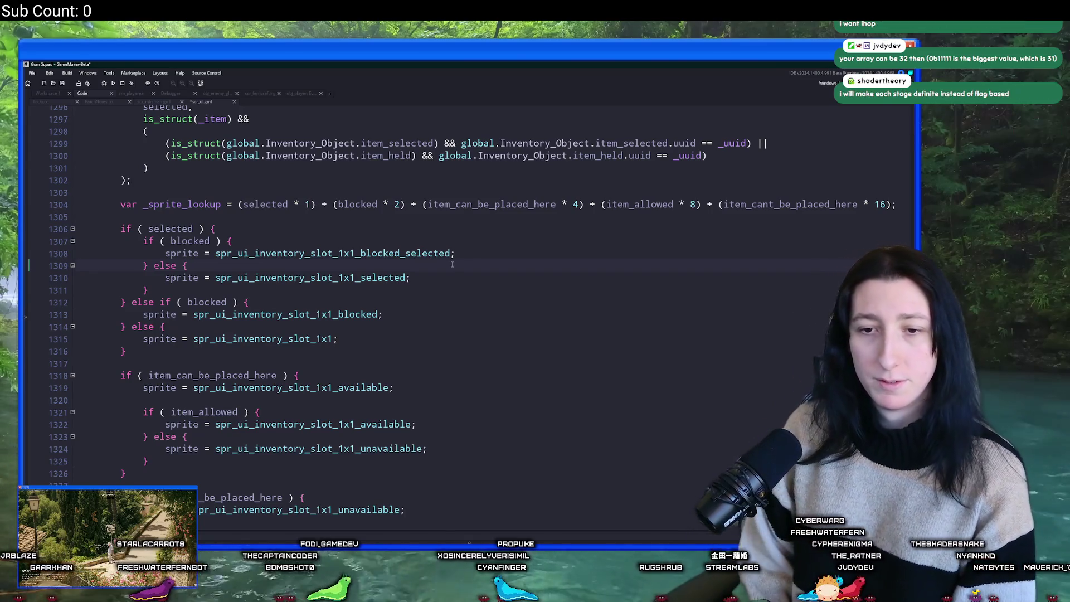
{"action": "scroll", "coordinate": [451, 264], "scroll_direction": "up", "scroll_amount": 3}
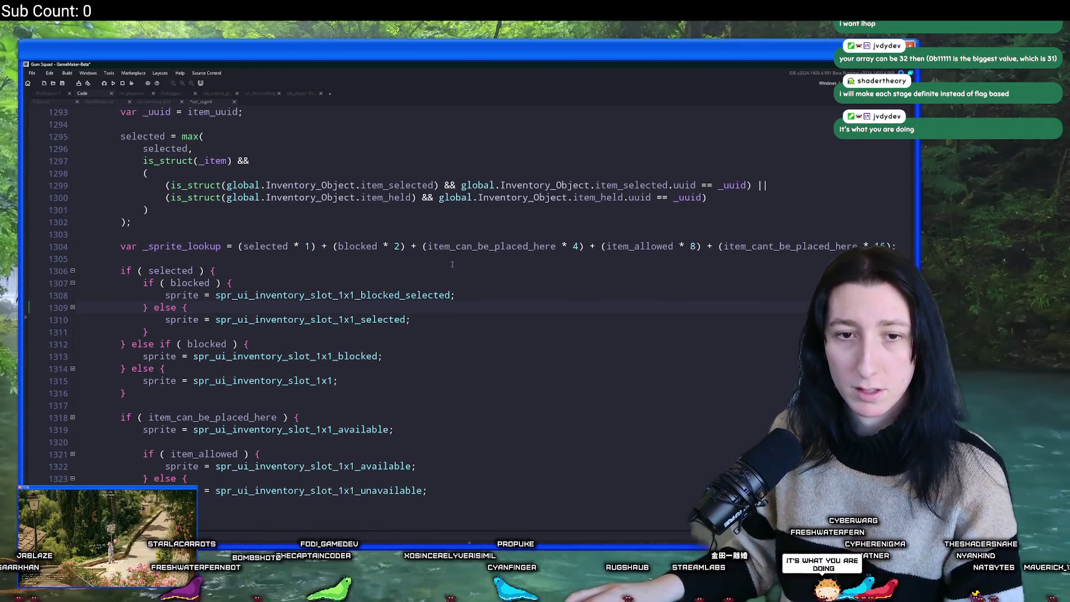
{"action": "scroll", "coordinate": [356, 226], "scroll_direction": "up", "scroll_amount": 3}
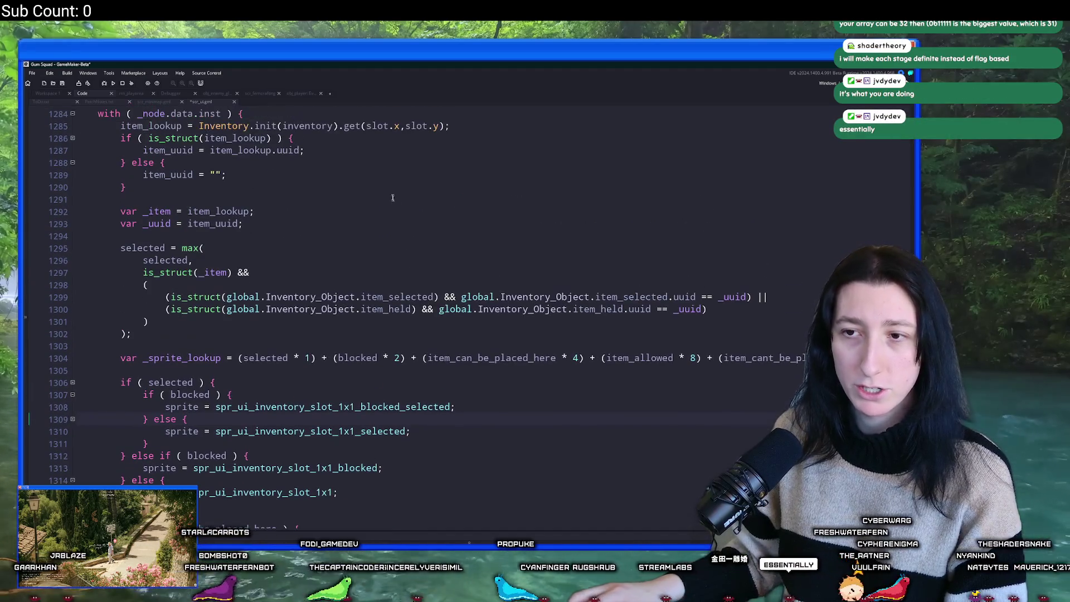
Check the _sprite_lookup sum terms against each use of item_can_be_placed_here in the if-chain.
{"action": "left_click", "coordinate": [356, 234]}
{"action": "scroll", "coordinate": [357, 227], "scroll_direction": "down", "scroll_amount": 2}
{"action": "scroll", "coordinate": [357, 226], "scroll_direction": "down", "scroll_amount": 4}
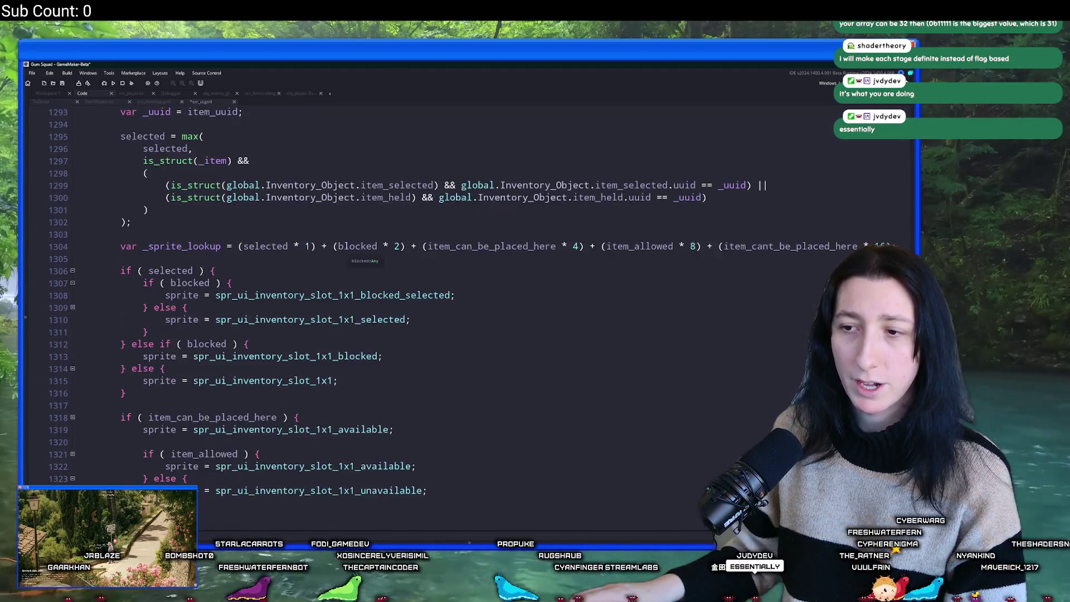
{"action": "scroll", "coordinate": [357, 226], "scroll_direction": "up", "scroll_amount": 2}
{"action": "left_click", "coordinate": [188, 260]}
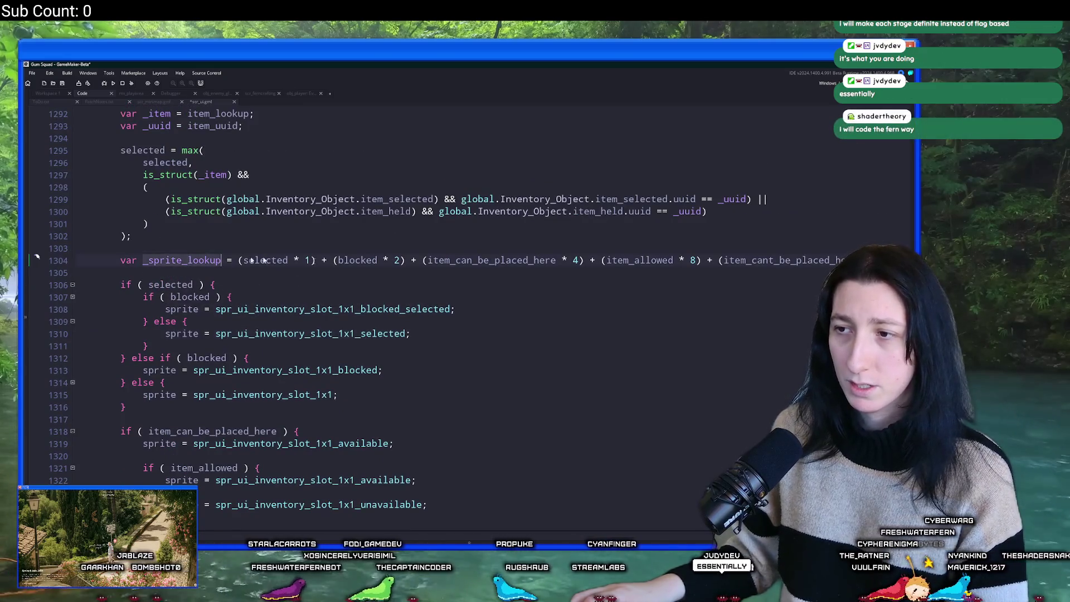
{"action": "left_click", "coordinate": [502, 260]}
{"action": "scroll", "coordinate": [501, 260], "scroll_direction": "down", "scroll_amount": 3}
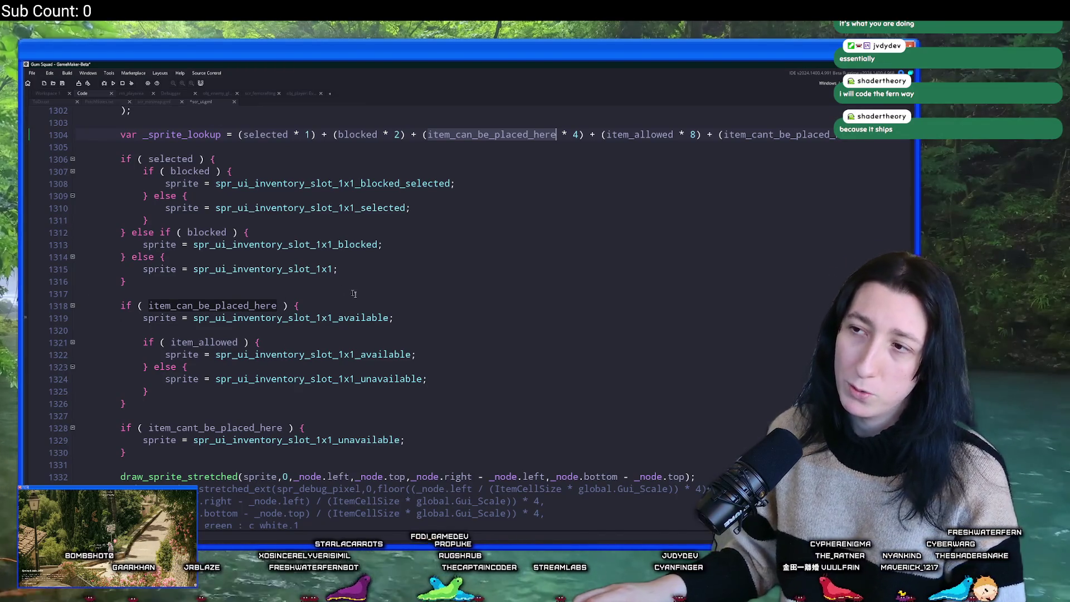
{"action": "scroll", "coordinate": [438, 287], "scroll_direction": "up", "scroll_amount": 1}
{"action": "left_click", "coordinate": [217, 333]}
{"action": "double_click", "coordinate": [217, 333]}
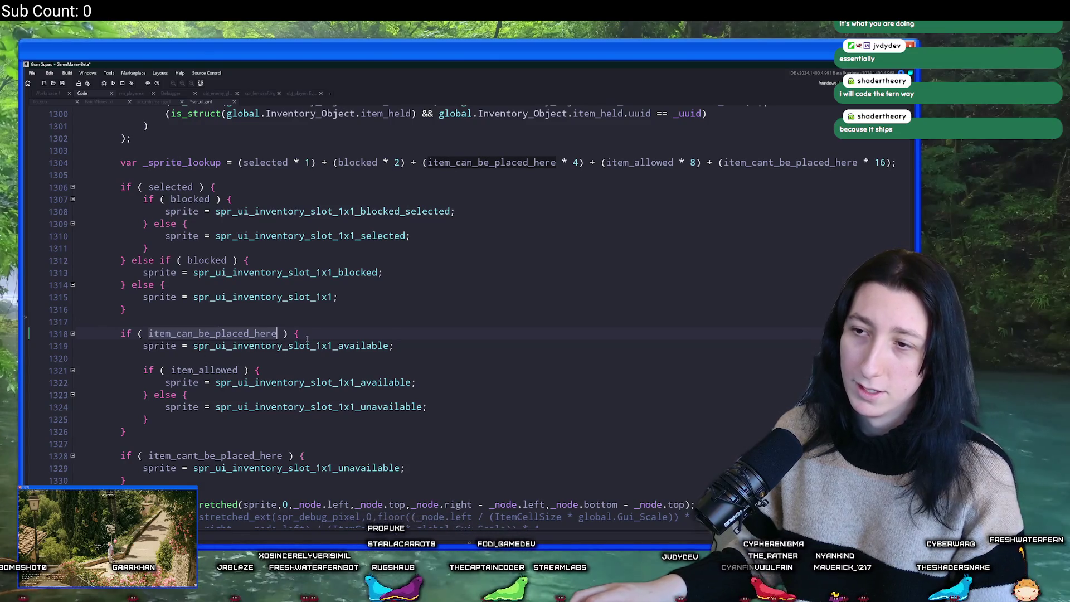
{"action": "scroll", "coordinate": [264, 333], "scroll_direction": "up", "scroll_amount": 2}
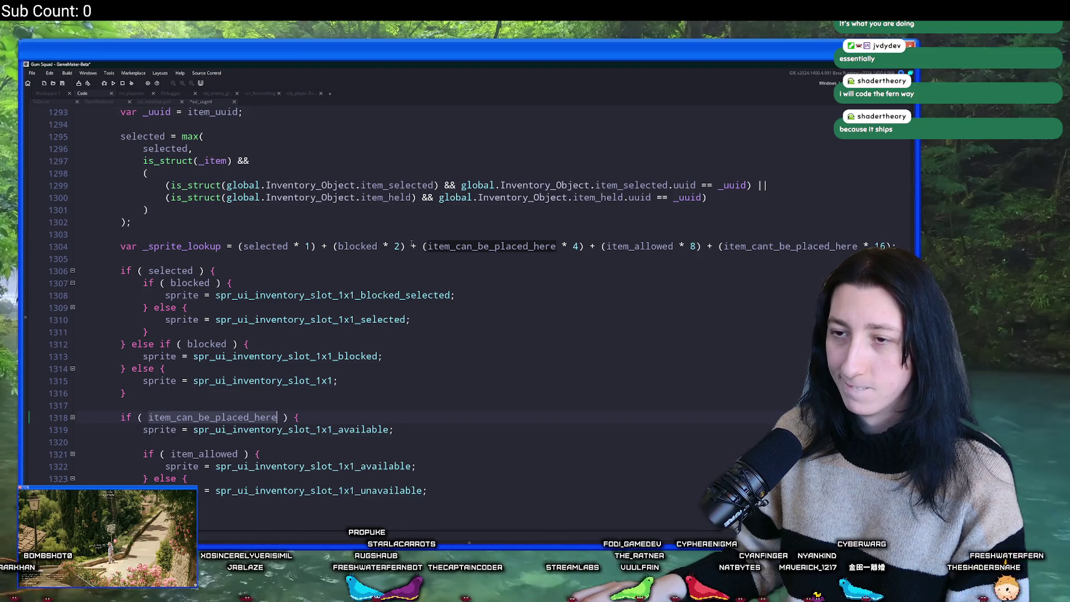
{"action": "scroll", "coordinate": [416, 257], "scroll_direction": "down", "scroll_amount": 2}
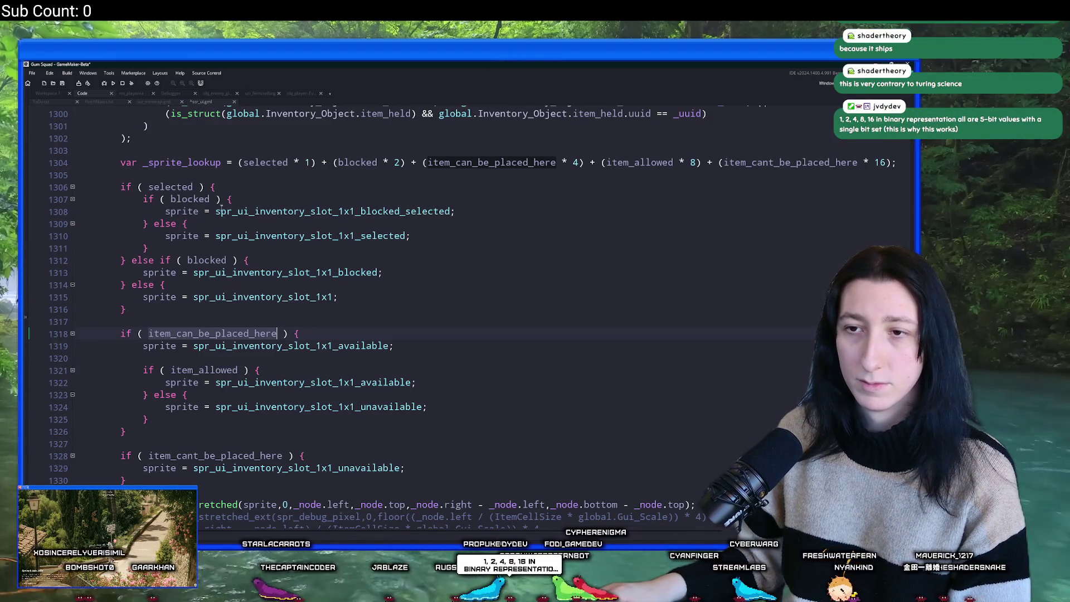
{"action": "scroll", "coordinate": [212, 186], "scroll_direction": "up", "scroll_amount": 1}
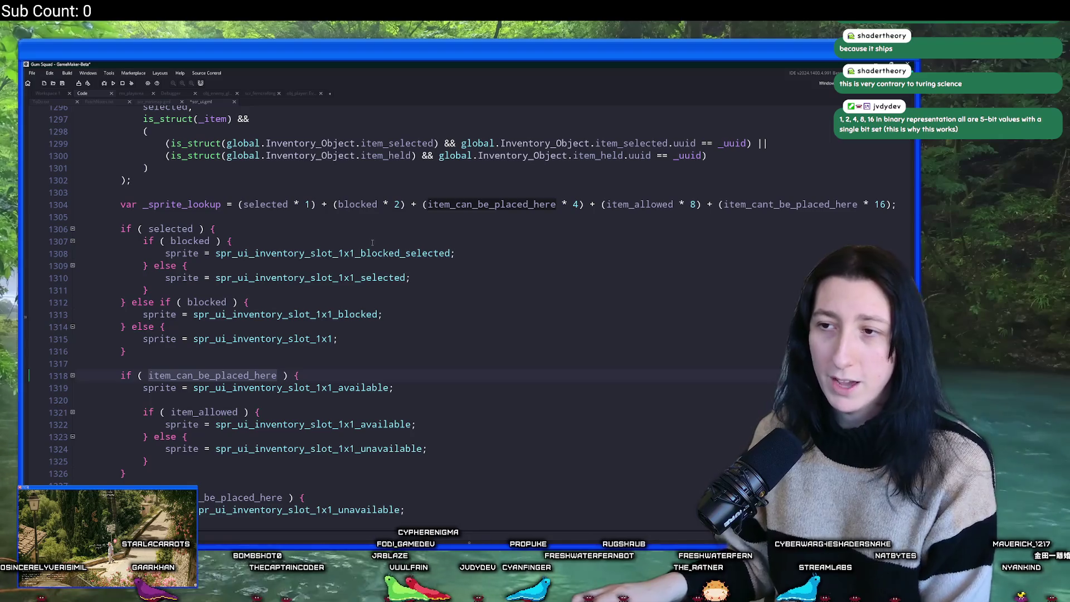
{"action": "left_click", "coordinate": [401, 253]}
{"action": "scroll", "coordinate": [415, 246], "scroll_direction": "up", "scroll_amount": 2}
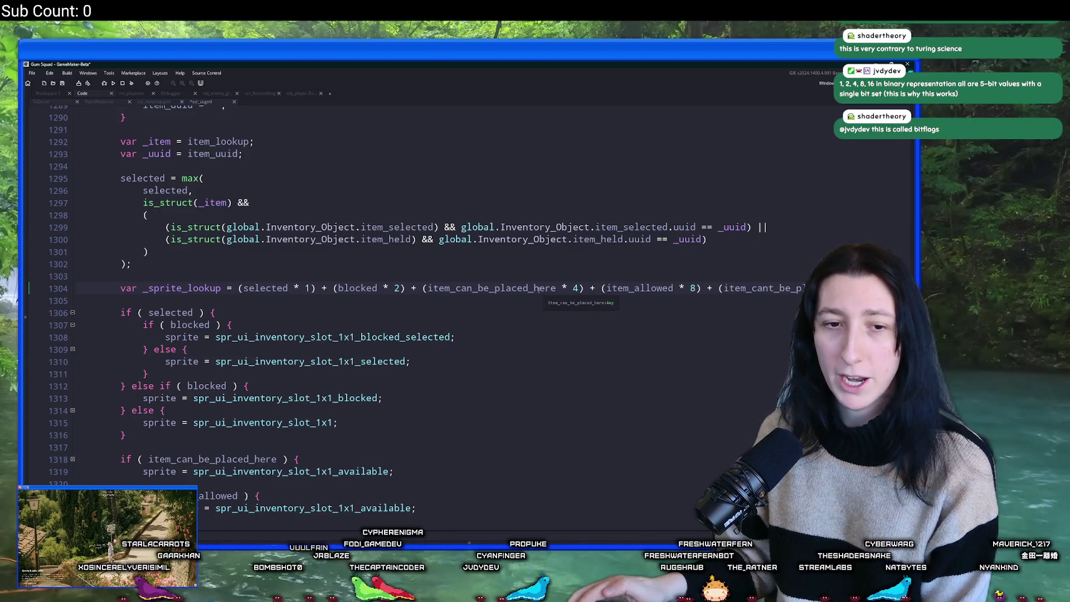
{"action": "scroll", "coordinate": [557, 334], "scroll_direction": "up", "scroll_amount": 2}
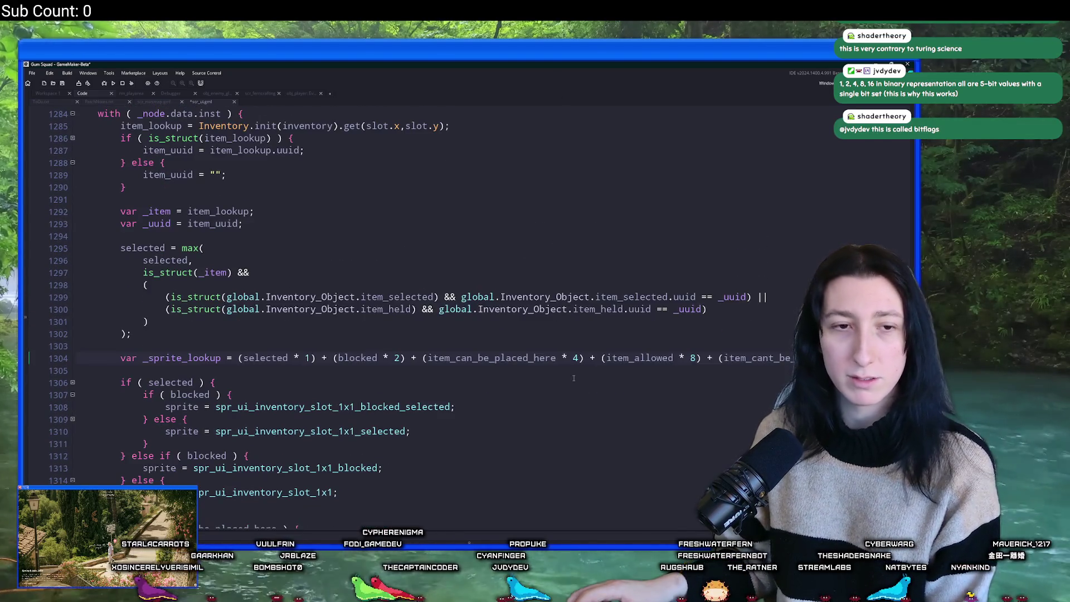
{"action": "scroll", "coordinate": [582, 368], "scroll_direction": "down", "scroll_amount": 1}
{"action": "left_click", "coordinate": [719, 316]}
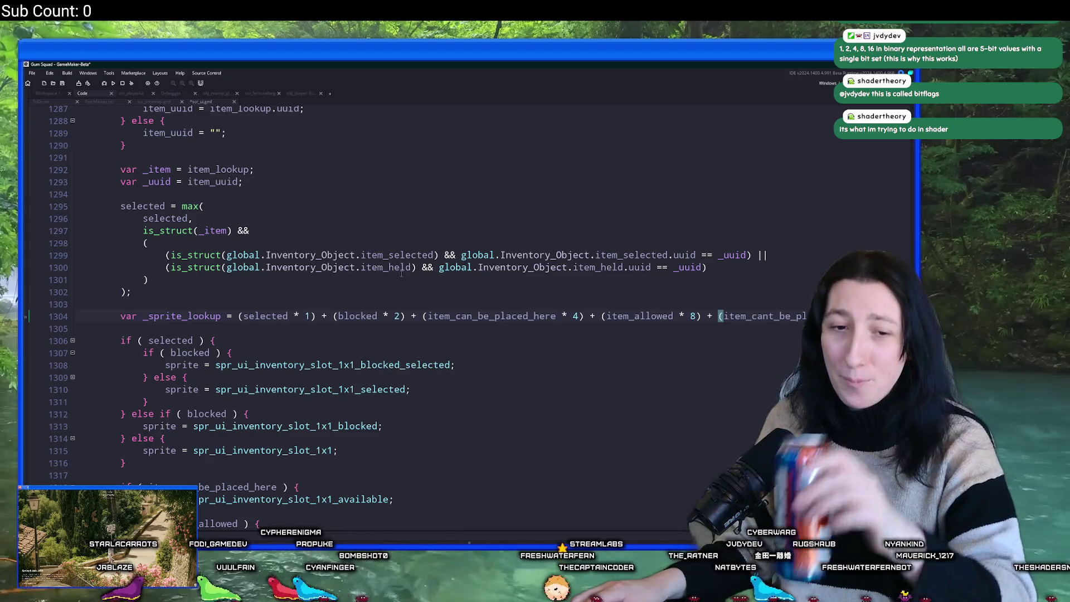
{"action": "left_click", "coordinate": [382, 200]}
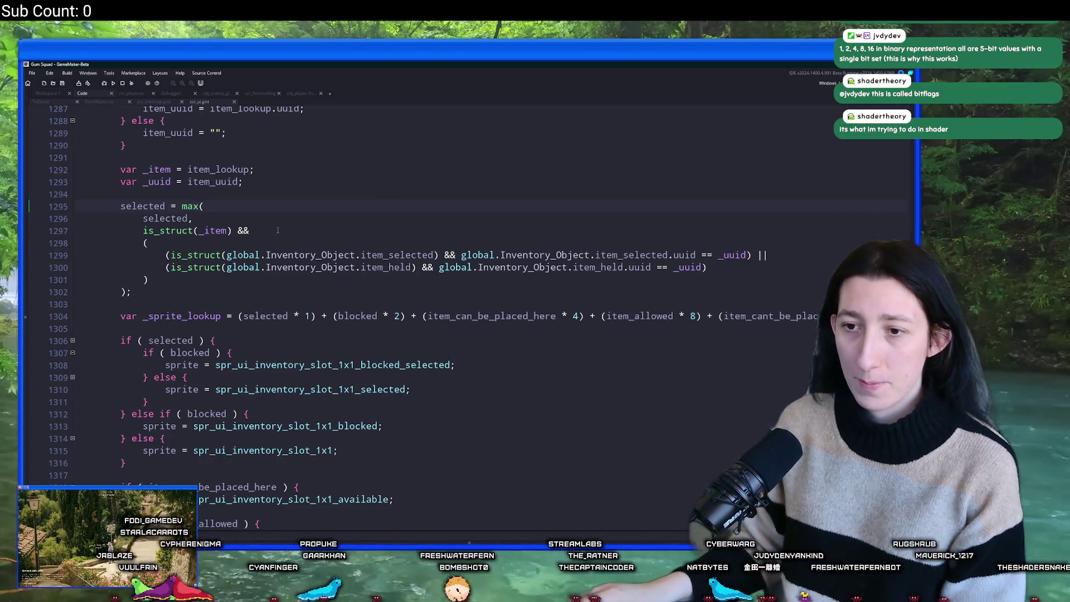
{"action": "scroll", "coordinate": [406, 189], "scroll_direction": "up", "scroll_amount": 1}
{"action": "scroll", "coordinate": [471, 297], "scroll_direction": "down", "scroll_amount": 2}
{"action": "double_click", "coordinate": [474, 289]}
{"action": "key", "text": "ctrl+c"}
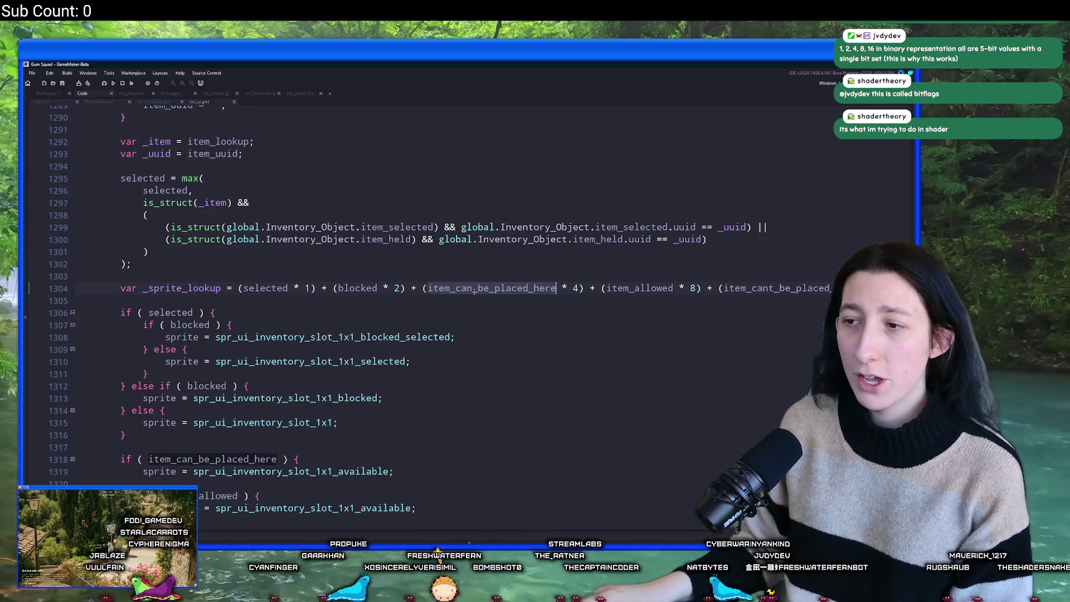
{"action": "scroll", "coordinate": [390, 139], "scroll_direction": "down", "scroll_amount": 1}
{"action": "scroll", "coordinate": [306, 181], "scroll_direction": "up", "scroll_amount": 2}
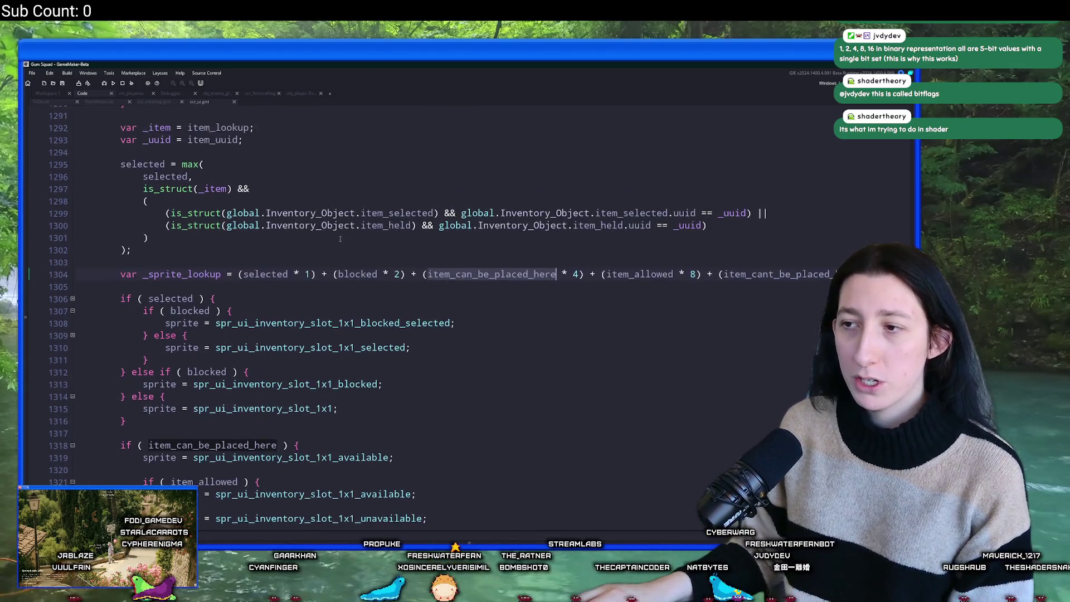
{"action": "scroll", "coordinate": [305, 182], "scroll_direction": "up", "scroll_amount": 5}
{"action": "left_click", "coordinate": [484, 172]}
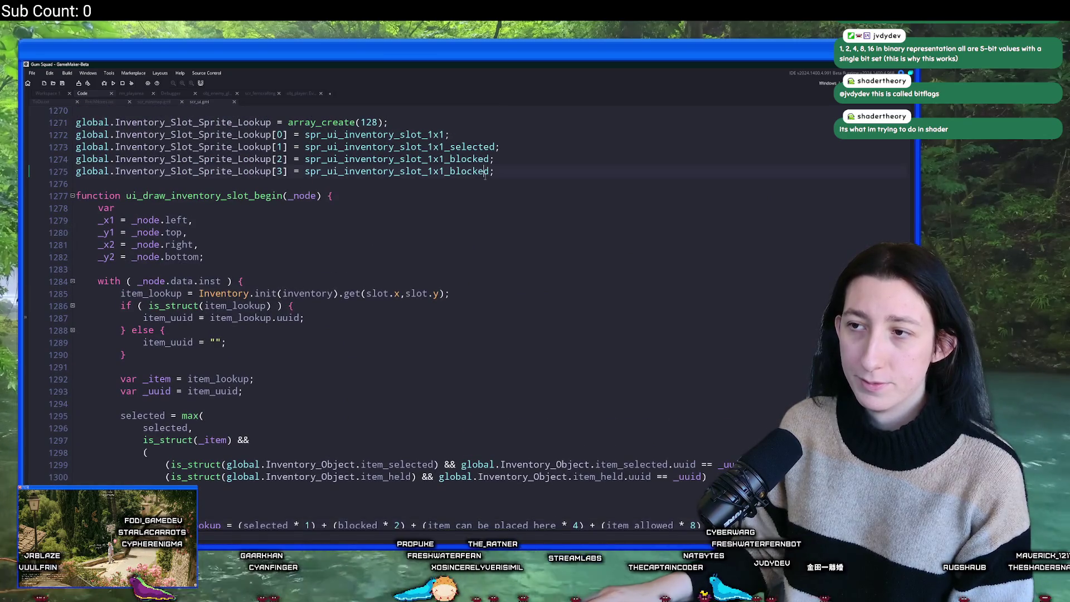
Duplicate the Lookup[3] line as entry [4] set to spr_ui_inventory_slot_1x1_available.
{"action": "key", "text": "ctrl+d"}
{"action": "double_click", "coordinate": [279, 183]}
{"action": "type", "text": "4"}
{"action": "double_click", "coordinate": [361, 183]}
{"action": "key", "text": "ctrl+v"}
{"action": "scroll", "coordinate": [361, 194], "scroll_direction": "down", "scroll_amount": 4}
{"action": "scroll", "coordinate": [334, 279], "scroll_direction": "up", "scroll_amount": 3}
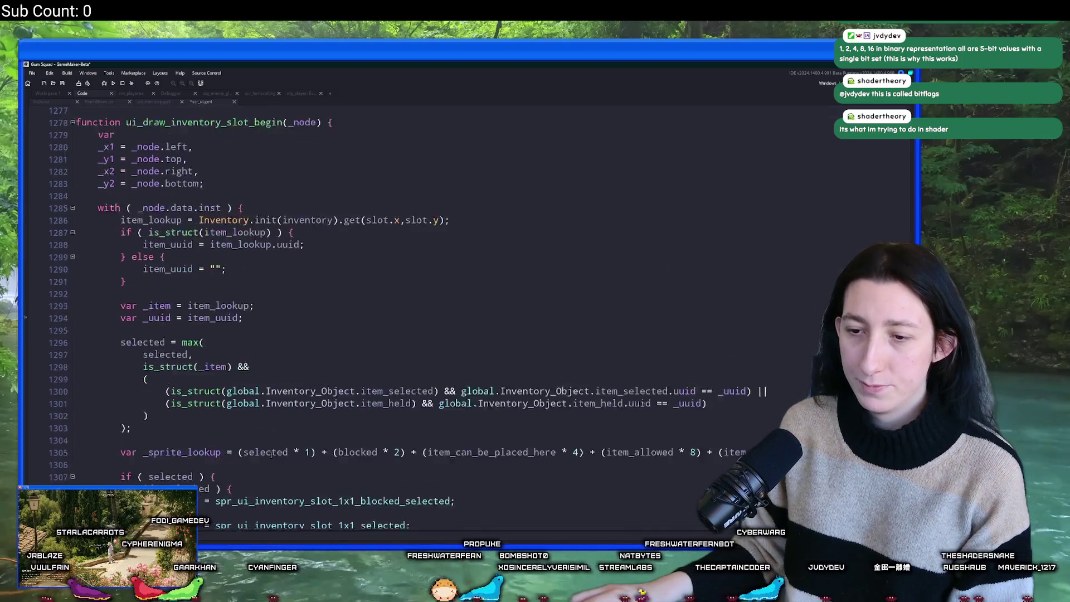
{"action": "scroll", "coordinate": [272, 442], "scroll_direction": "down", "scroll_amount": 3}
{"action": "left_click", "coordinate": [289, 438]}
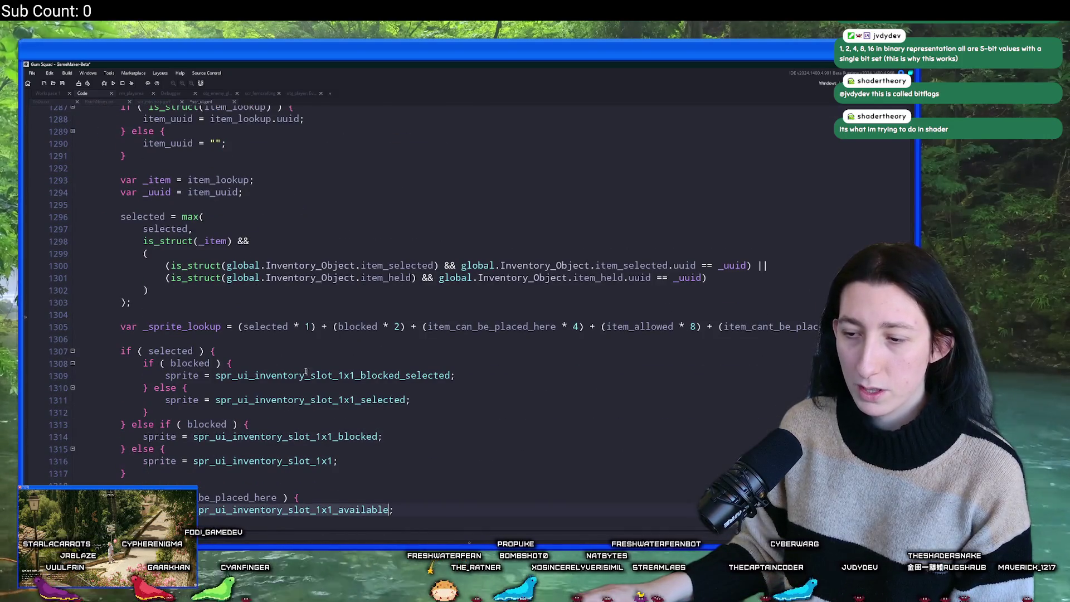
{"action": "scroll", "coordinate": [266, 508], "scroll_direction": "up", "scroll_amount": 7}
{"action": "double_click", "coordinate": [401, 237]}
{"action": "scroll", "coordinate": [290, 319], "scroll_direction": "down", "scroll_amount": 9}
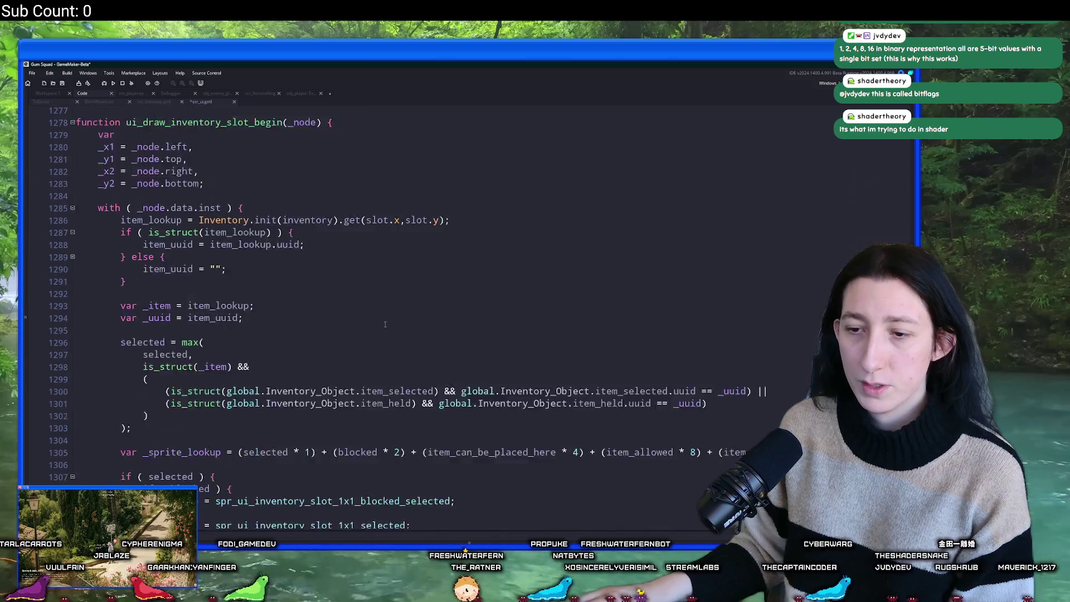
{"action": "type", "text": "spr_ui_inventory_slot_1x1_available"}
{"action": "scroll", "coordinate": [290, 319], "scroll_direction": "up", "scroll_amount": 4}
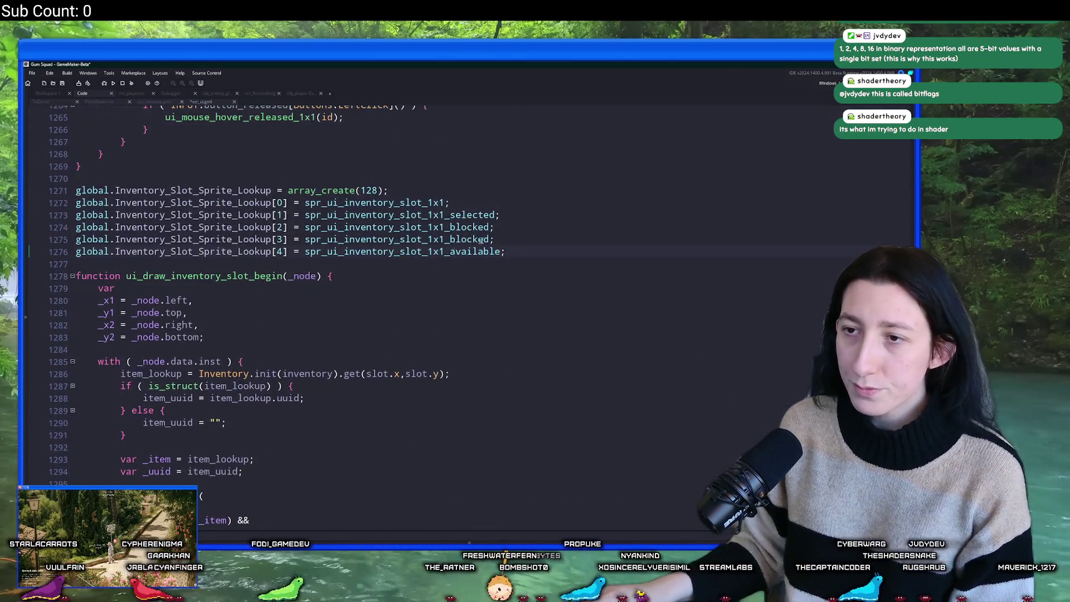
Copy the [4] entry to create entry [5], then duplicate it again.
{"action": "left_click", "coordinate": [522, 252]}
{"action": "key", "text": "ctrl+d"}
{"action": "key", "text": "BackSpace"}
{"action": "type", "text": "5"}
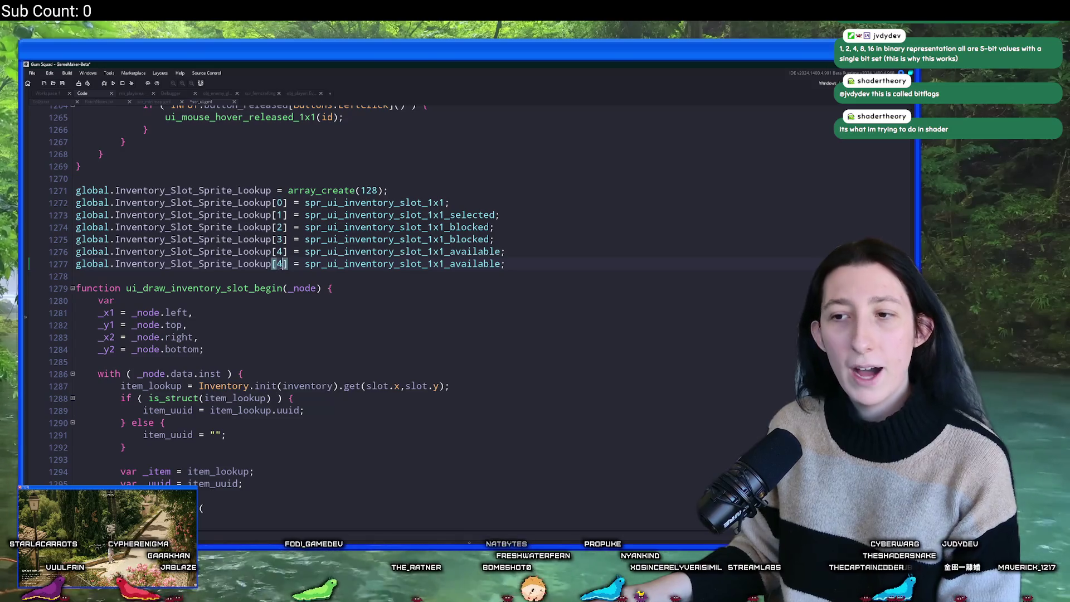
{"action": "left_click", "coordinate": [519, 264]}
{"action": "key", "text": "ctrl+d"}
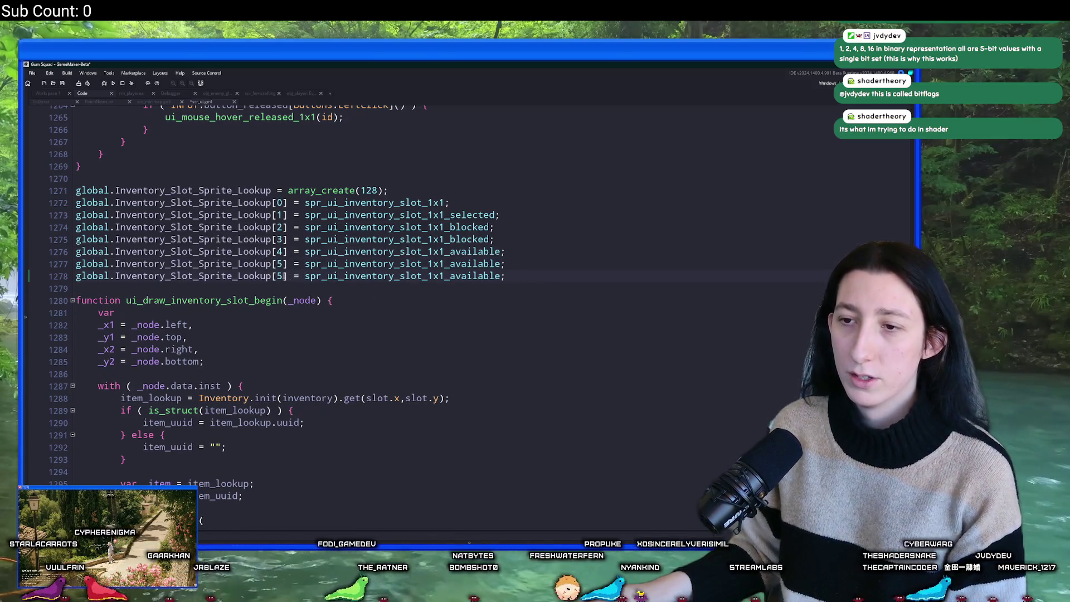
{"action": "scroll", "coordinate": [268, 351], "scroll_direction": "down", "scroll_amount": 10}
{"action": "scroll", "coordinate": [267, 351], "scroll_direction": "down", "scroll_amount": 2}
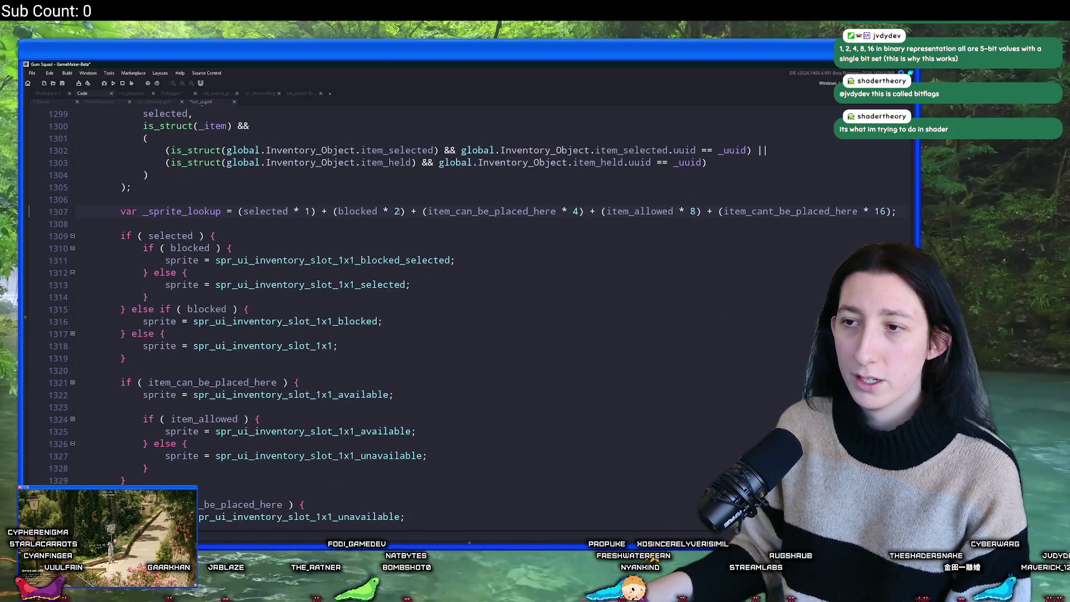
Check the selected and item_can_be_placed_here sum weights, then add entry [6] with the available sprite.
{"action": "left_click", "coordinate": [307, 216]}
{"action": "left_click", "coordinate": [427, 216]}
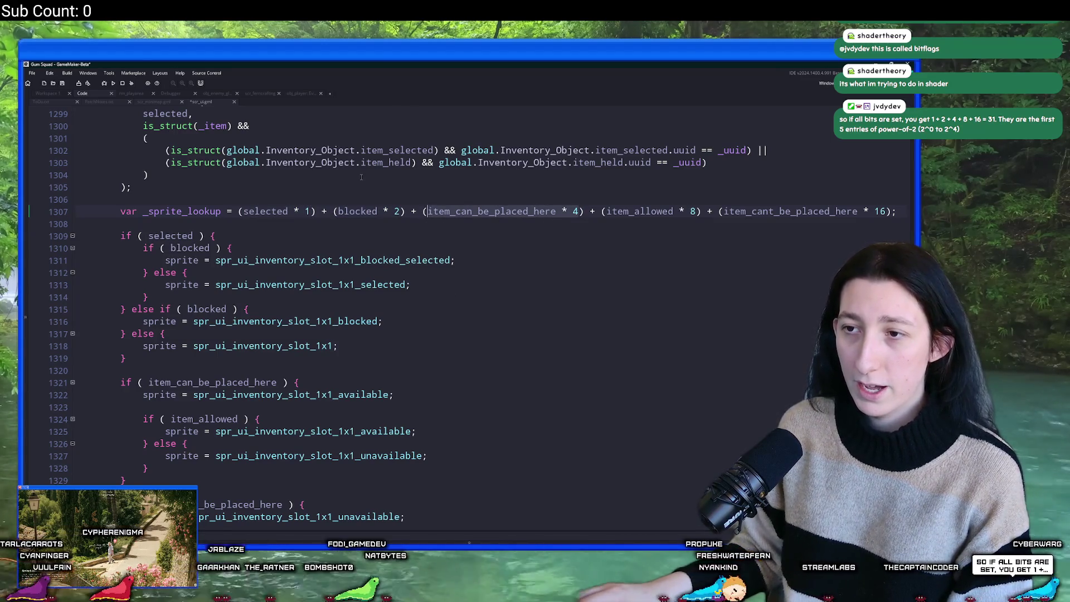
{"action": "mouse_move", "coordinate": [267, 261]}
{"action": "scroll", "coordinate": [397, 244], "scroll_direction": "up", "scroll_amount": 10}
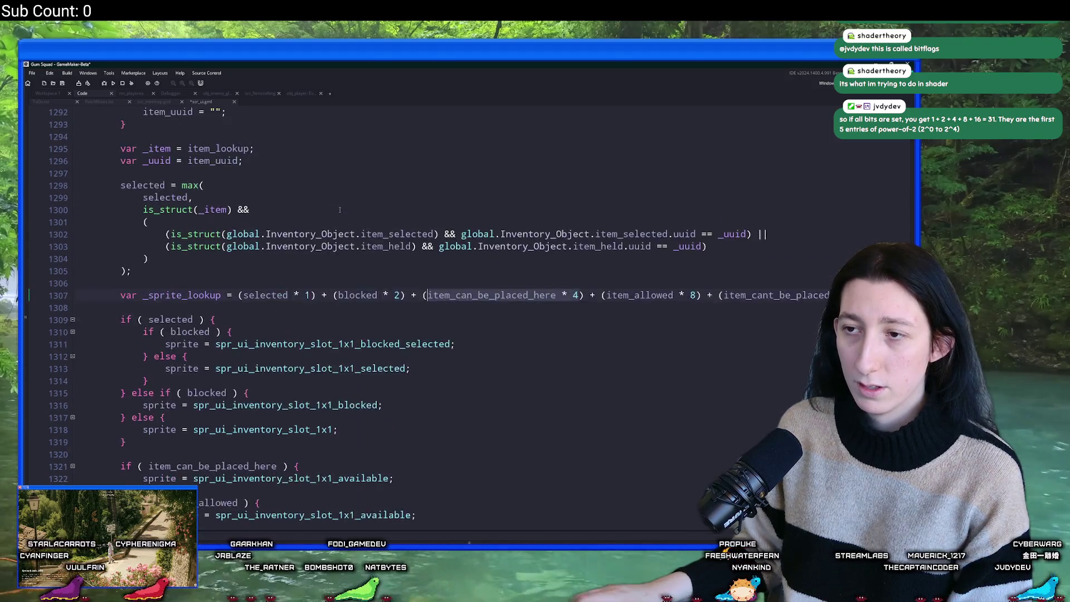
{"action": "left_click", "coordinate": [530, 250]}
{"action": "key", "text": "ctrl+d"}
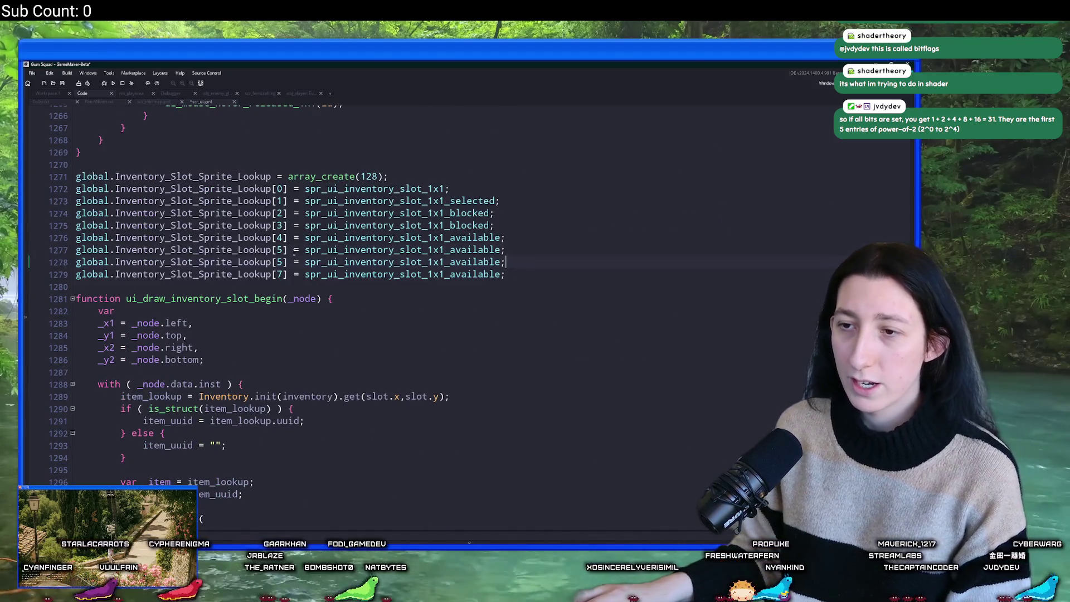
{"action": "double_click", "coordinate": [279, 262]}
{"action": "type", "text": "6"}
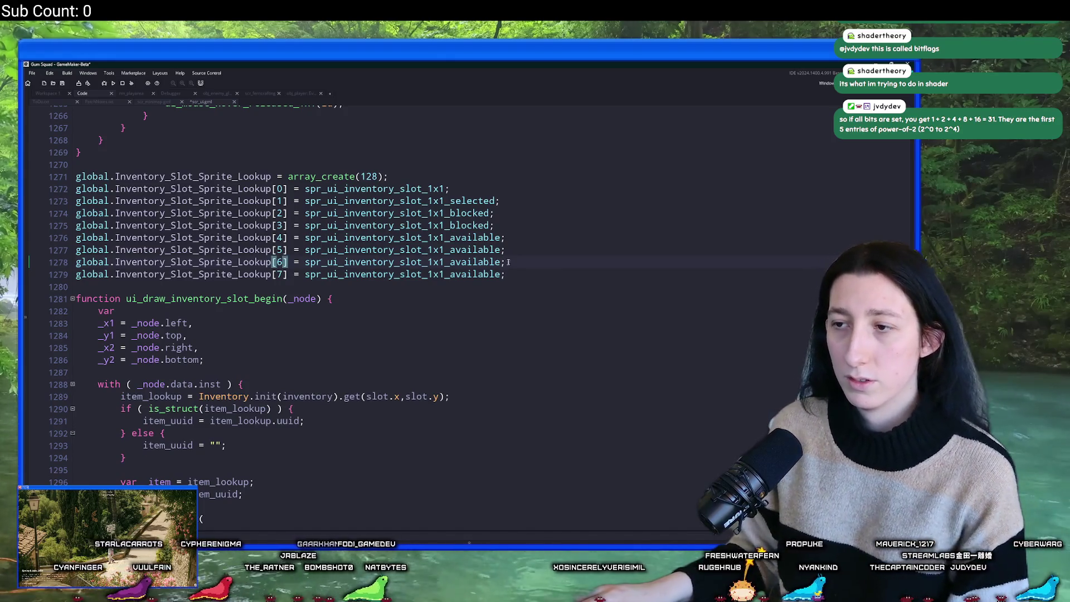
{"action": "scroll", "coordinate": [373, 188], "scroll_direction": "down", "scroll_amount": 7}
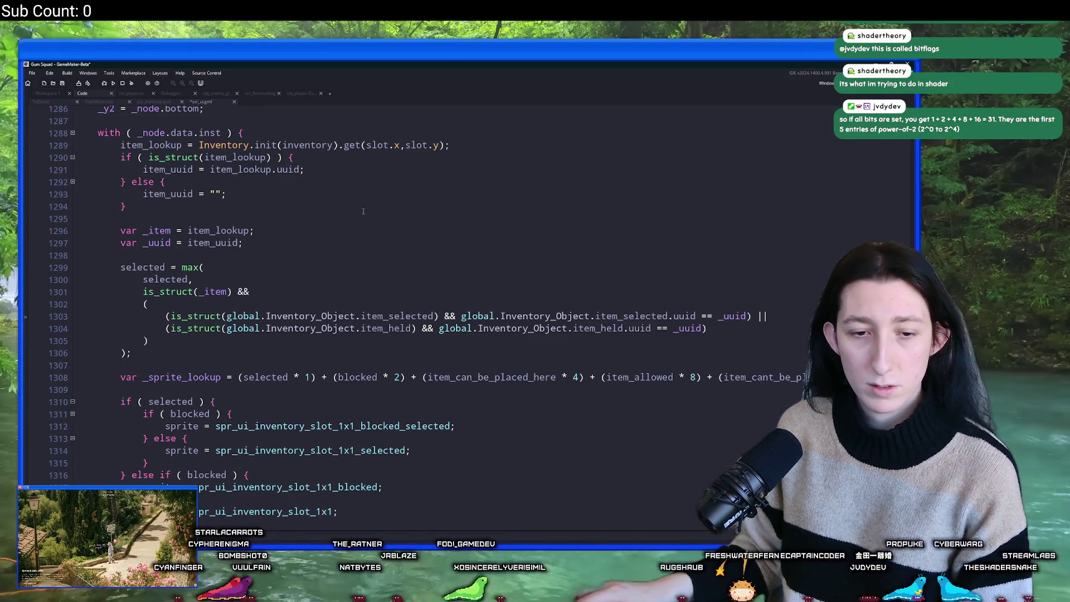
Duplicate the Lookup[7] line, giving a second [7] entry with spr_ui_inventory_slot_1x1_available on line 1280.
{"action": "scroll", "coordinate": [363, 212], "scroll_direction": "down", "scroll_amount": 1}
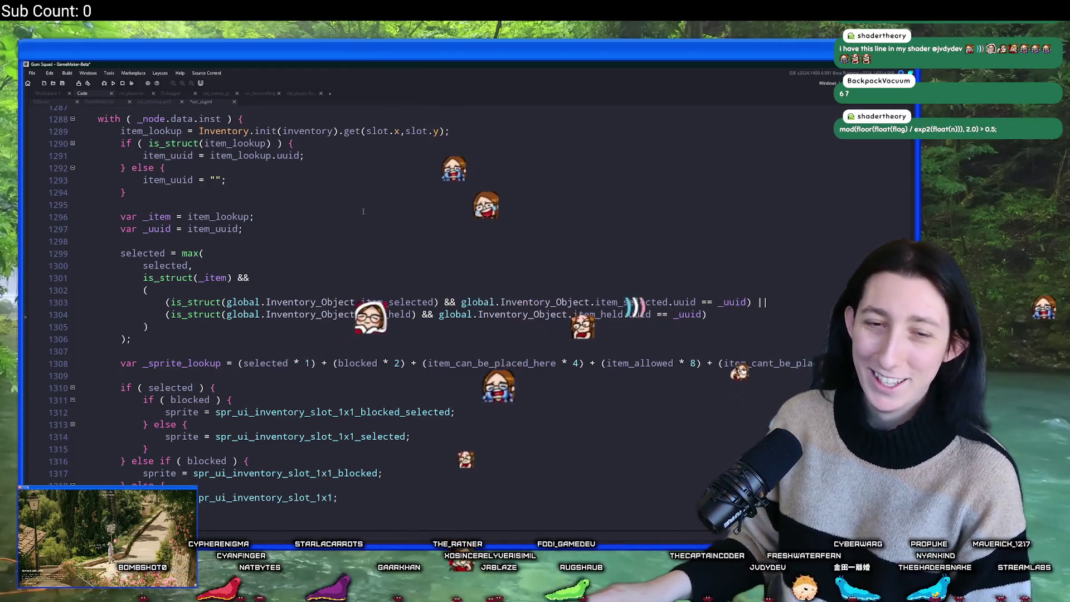
{"action": "scroll", "coordinate": [362, 210], "scroll_direction": "up", "scroll_amount": 1}
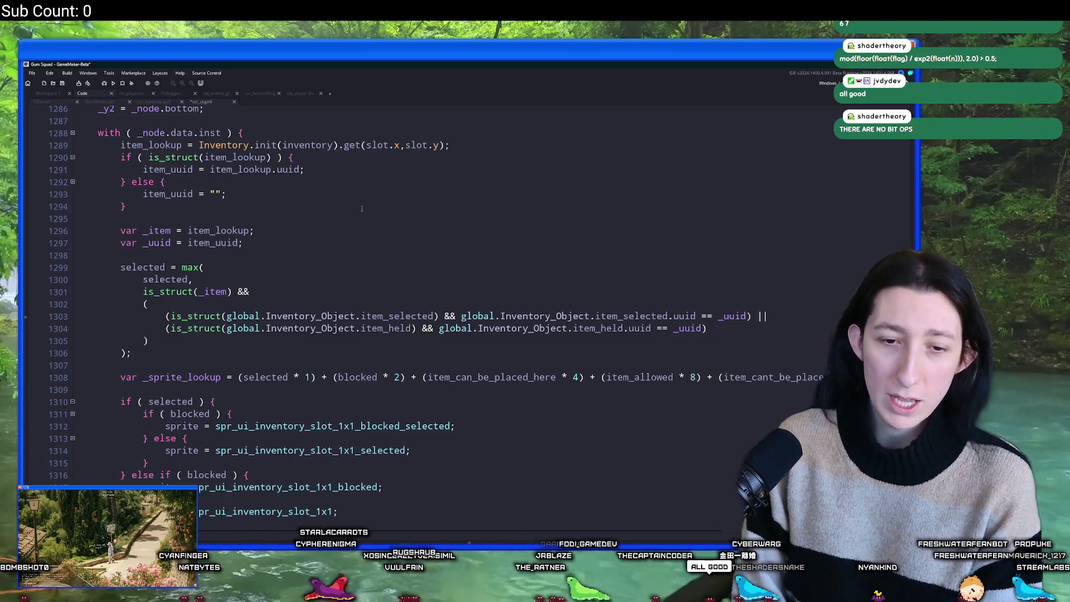
{"action": "scroll", "coordinate": [362, 209], "scroll_direction": "up", "scroll_amount": 3}
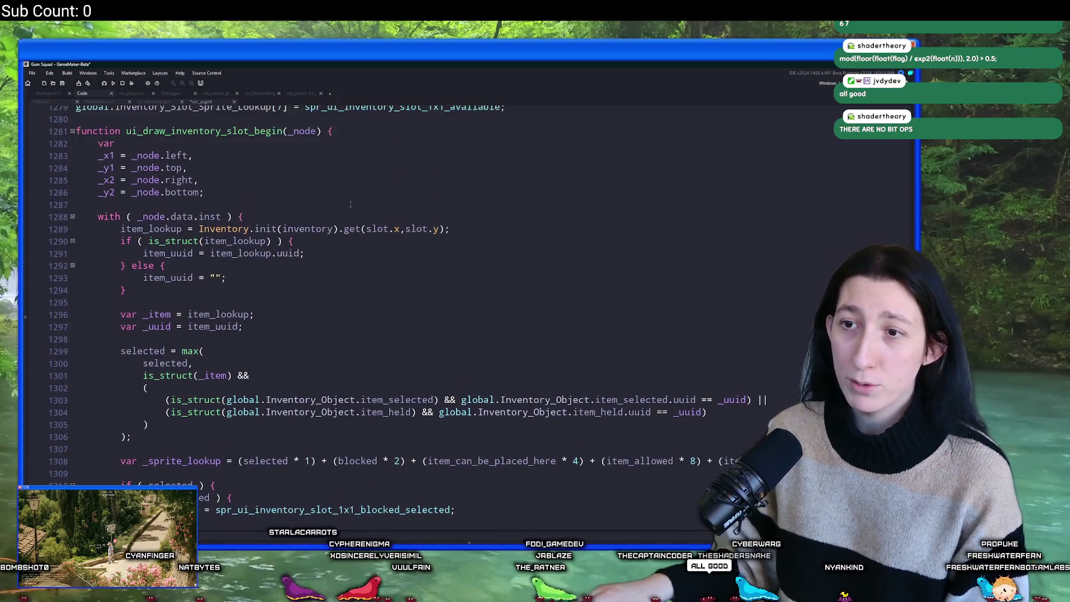
{"action": "scroll", "coordinate": [362, 262], "scroll_direction": "up", "scroll_amount": 2}
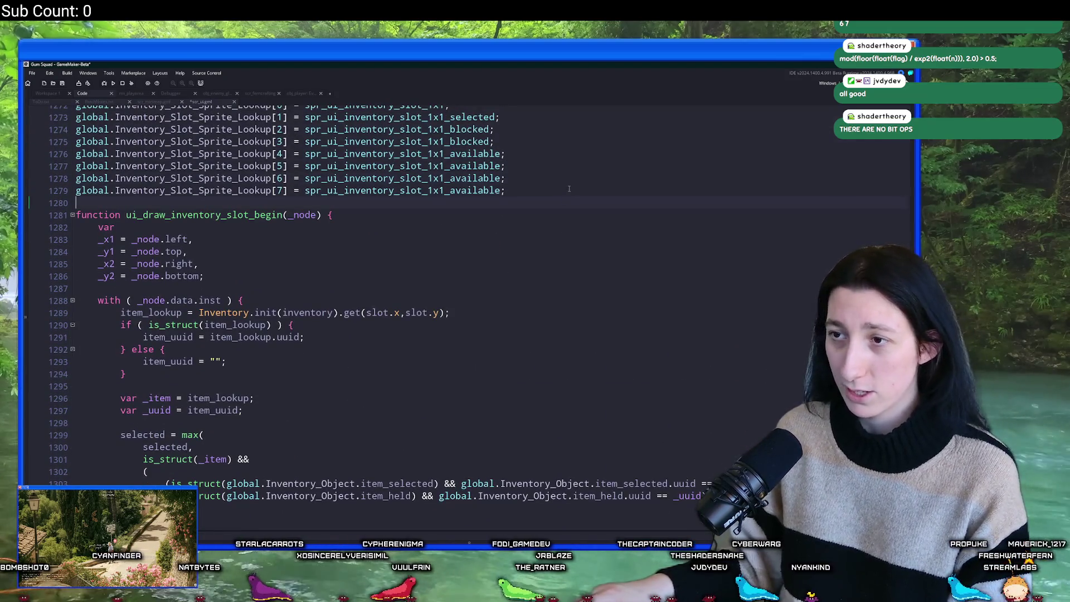
{"action": "scroll", "coordinate": [569, 193], "scroll_direction": "down", "scroll_amount": 4}
{"action": "scroll", "coordinate": [569, 193], "scroll_direction": "up", "scroll_amount": 5}
{"action": "left_click", "coordinate": [506, 232]}
{"action": "key", "text": "ctrl+d"}
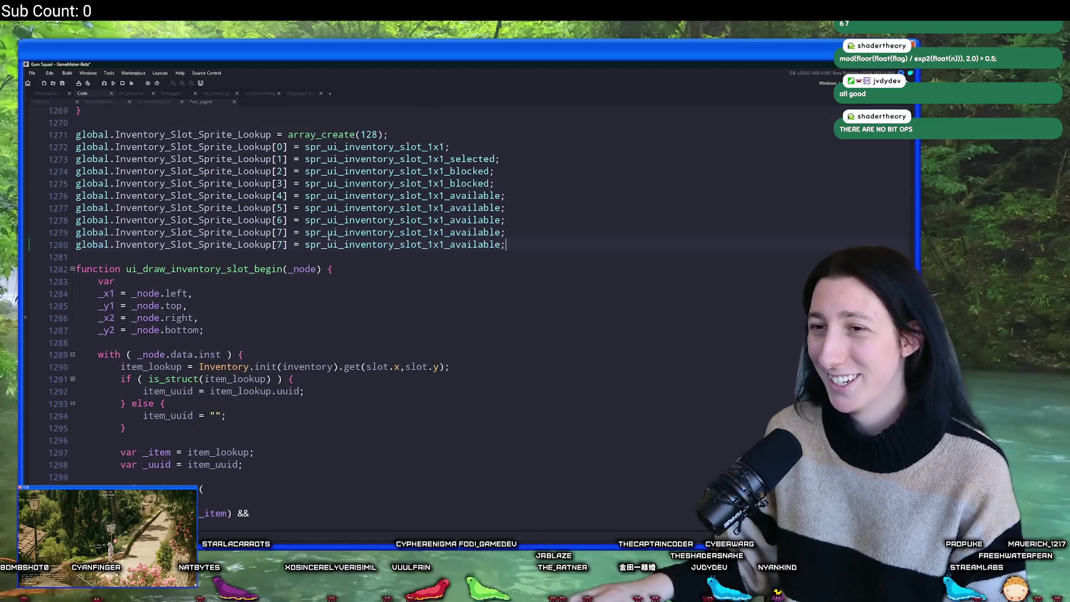
Set the new last lookup entry's index to 8 and paste the unavailable slot sprite into it.
{"action": "double_click", "coordinate": [284, 244]}
{"action": "type", "text": "8"}
{"action": "scroll", "coordinate": [304, 408], "scroll_direction": "down", "scroll_amount": 10}
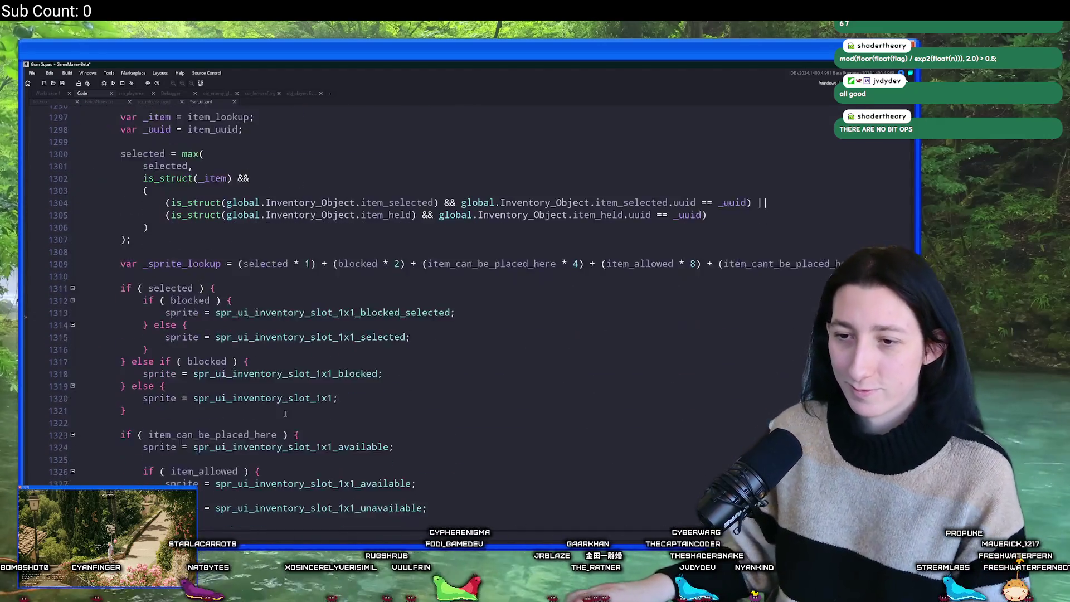
{"action": "double_click", "coordinate": [310, 442]}
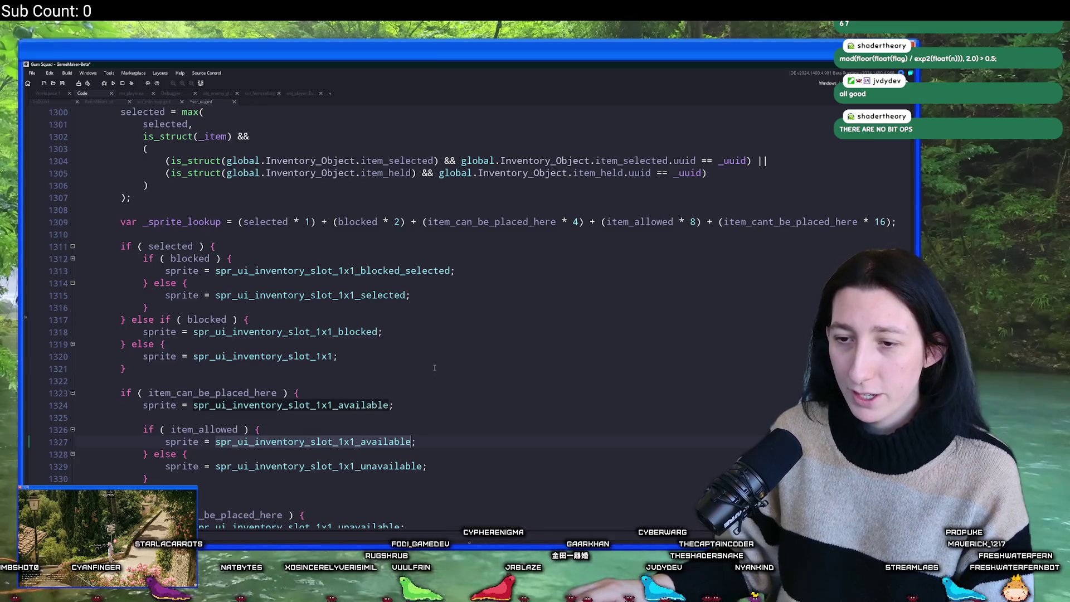
{"action": "scroll", "coordinate": [407, 369], "scroll_direction": "up", "scroll_amount": 10}
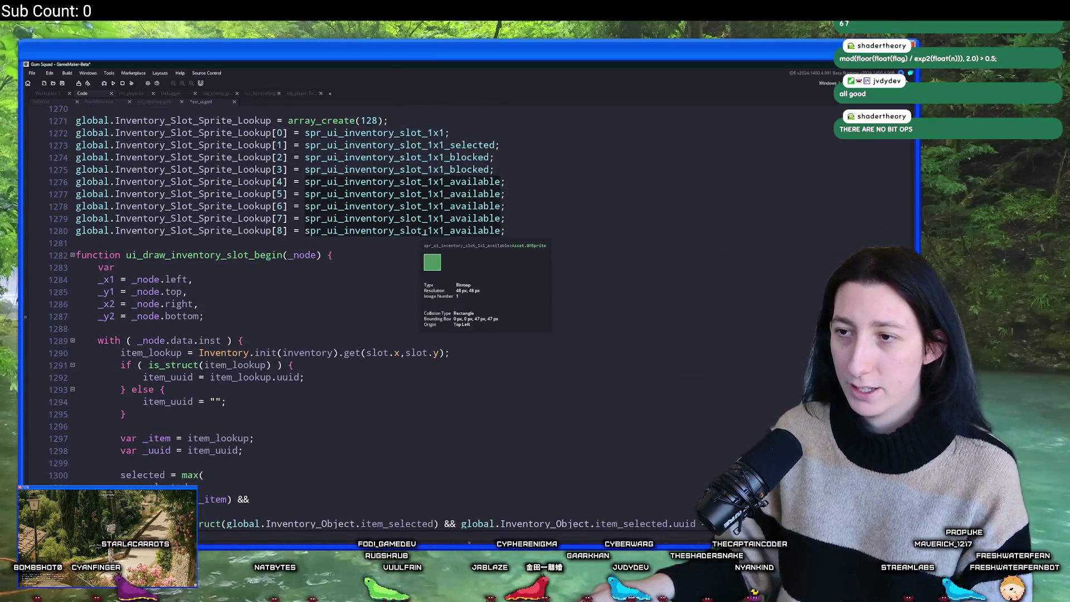
{"action": "double_click", "coordinate": [452, 231]}
{"action": "scroll", "coordinate": [454, 243], "scroll_direction": "down", "scroll_amount": 10}
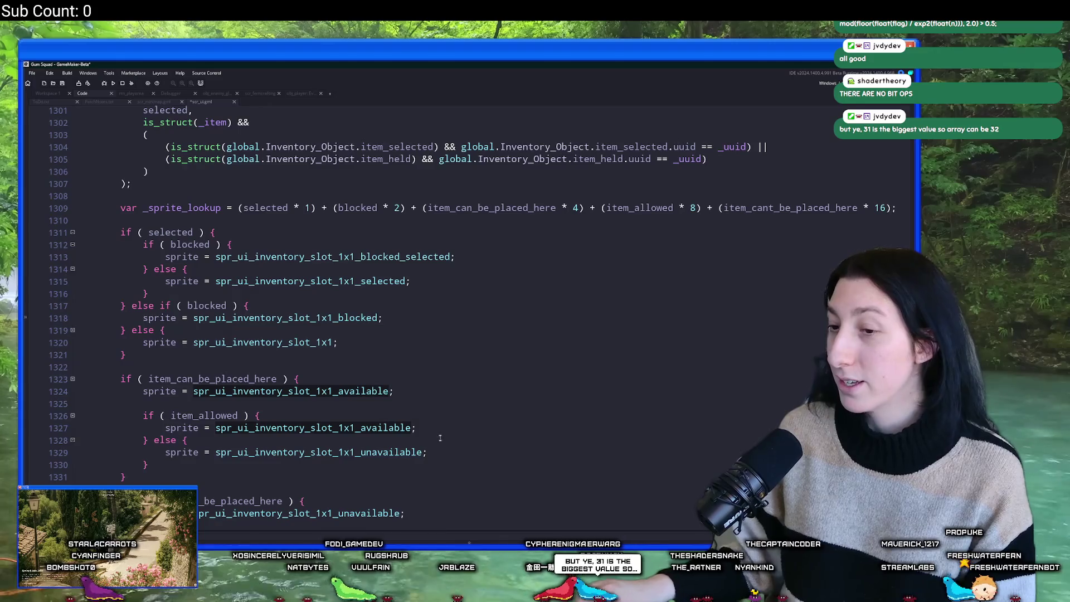
{"action": "scroll", "coordinate": [532, 246], "scroll_direction": "up", "scroll_amount": 1}
{"action": "scroll", "coordinate": [526, 262], "scroll_direction": "up", "scroll_amount": 2}
{"action": "scroll", "coordinate": [520, 276], "scroll_direction": "down", "scroll_amount": 2}
{"action": "scroll", "coordinate": [533, 255], "scroll_direction": "down", "scroll_amount": 1}
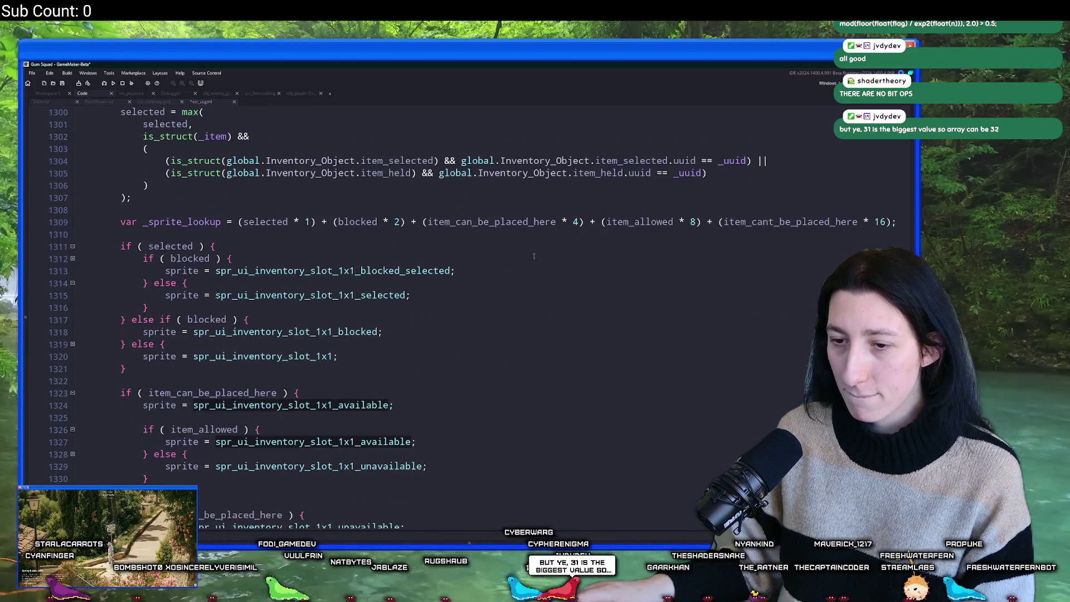
{"action": "left_click", "coordinate": [377, 459]}
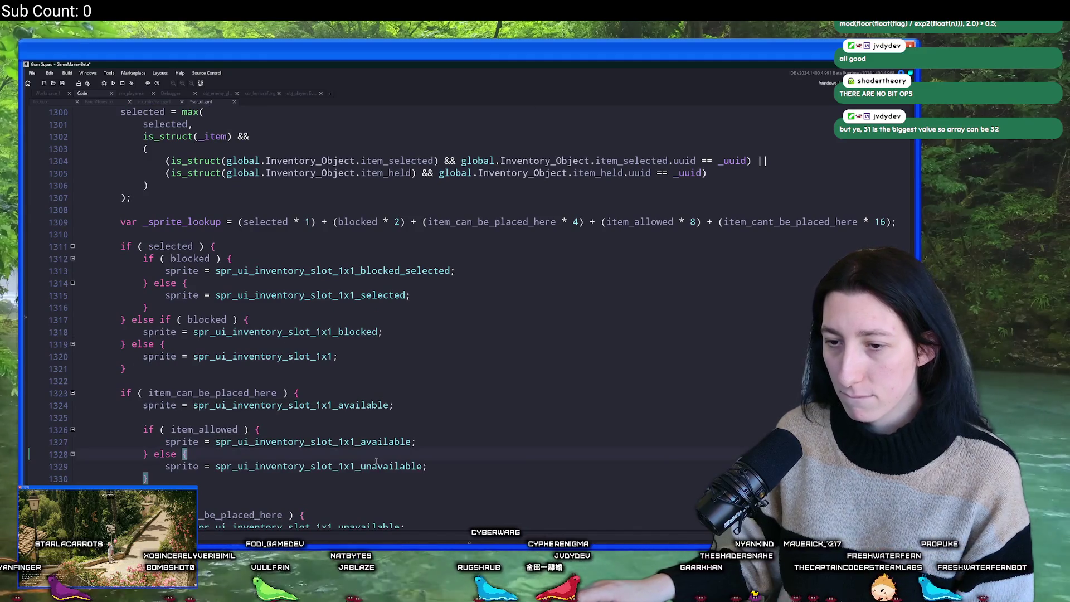
{"action": "double_click", "coordinate": [373, 463]}
{"action": "key", "text": "ctrl+c"}
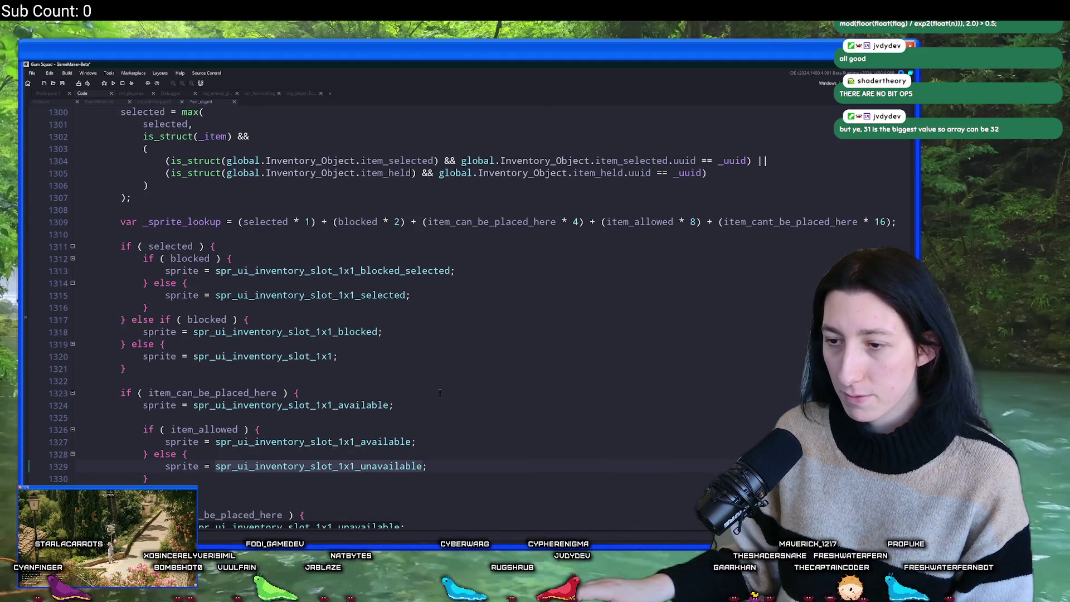
{"action": "scroll", "coordinate": [422, 423], "scroll_direction": "up", "scroll_amount": 10}
{"action": "left_click", "coordinate": [515, 259]}
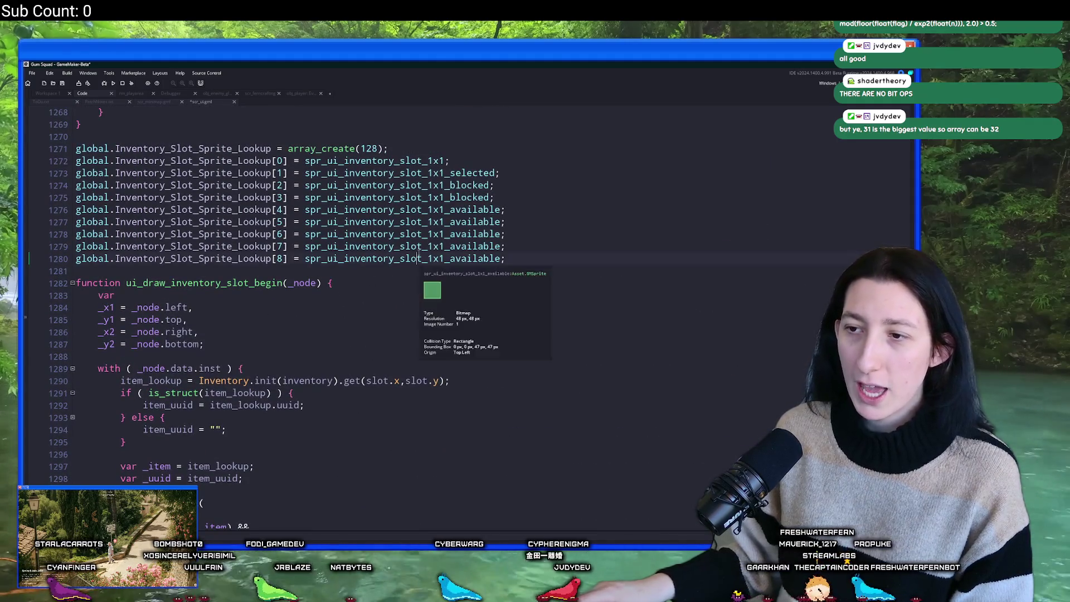
{"action": "key", "text": "ctrl+v"}
Duplicate the entry 8 line as entry 16, switching its sprite to the available slot sprite.
{"action": "key", "text": "ctrl+d"}
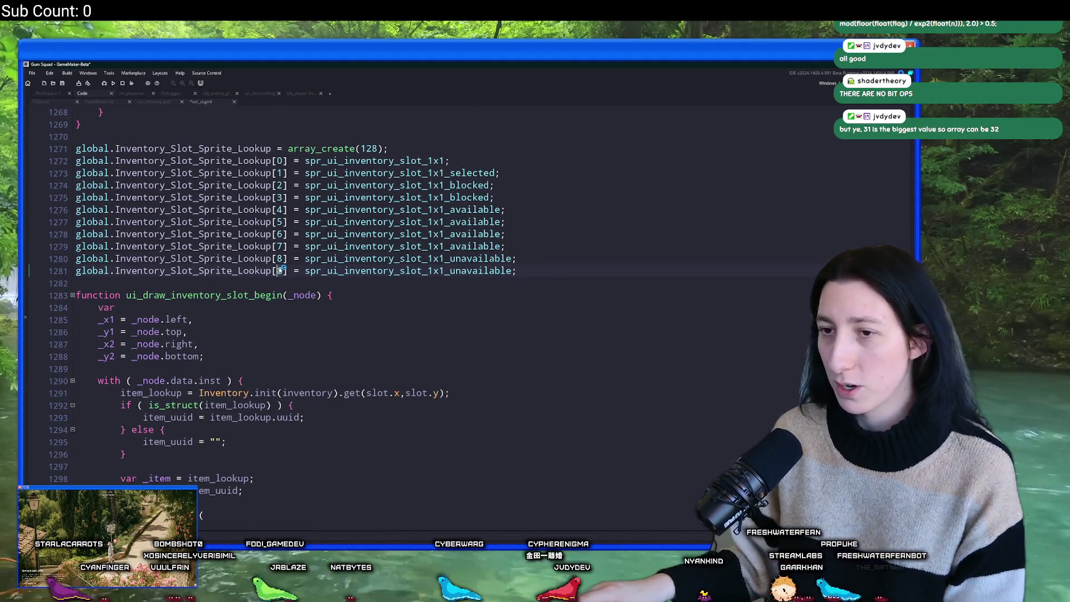
{"action": "scroll", "coordinate": [372, 274], "scroll_direction": "down", "scroll_amount": 2}
{"action": "scroll", "coordinate": [371, 277], "scroll_direction": "down", "scroll_amount": 2}
{"action": "scroll", "coordinate": [371, 276], "scroll_direction": "up", "scroll_amount": 3}
{"action": "scroll", "coordinate": [446, 312], "scroll_direction": "down", "scroll_amount": 7}
{"action": "scroll", "coordinate": [553, 356], "scroll_direction": "up", "scroll_amount": 2}
{"action": "scroll", "coordinate": [406, 269], "scroll_direction": "up", "scroll_amount": 3}
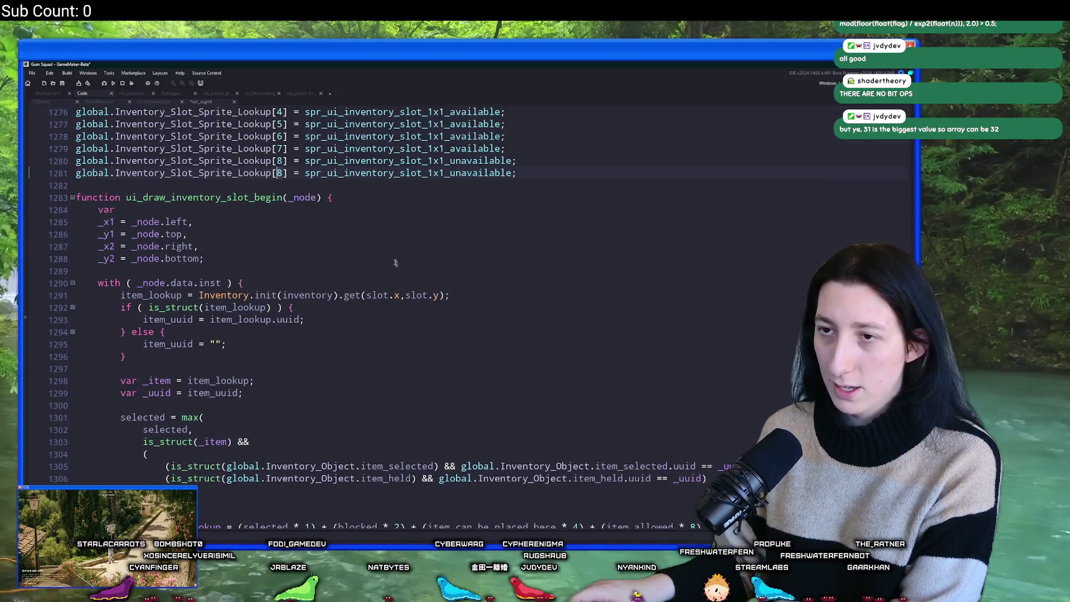
{"action": "scroll", "coordinate": [376, 223], "scroll_direction": "down", "scroll_amount": 1}
{"action": "scroll", "coordinate": [379, 221], "scroll_direction": "up", "scroll_amount": 2}
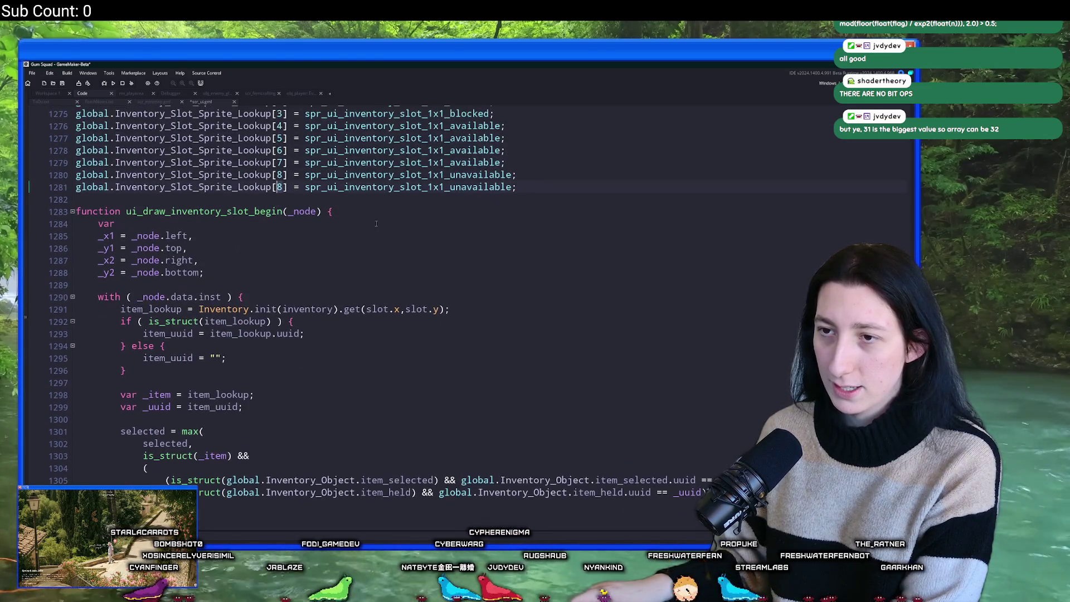
{"action": "type", "text": "16"}
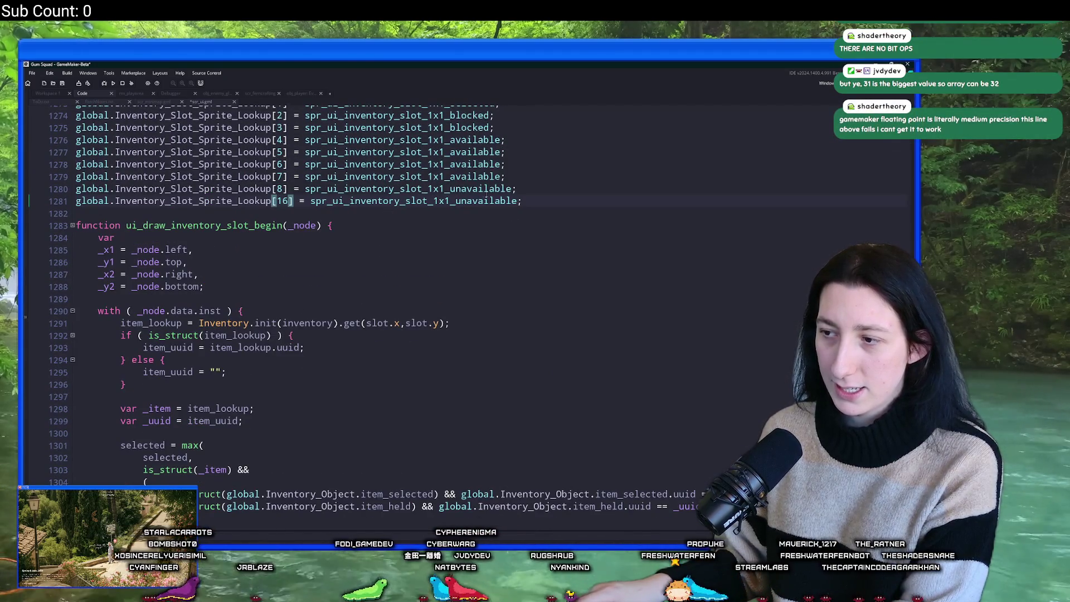
{"action": "mouse_move", "coordinate": [486, 200]}
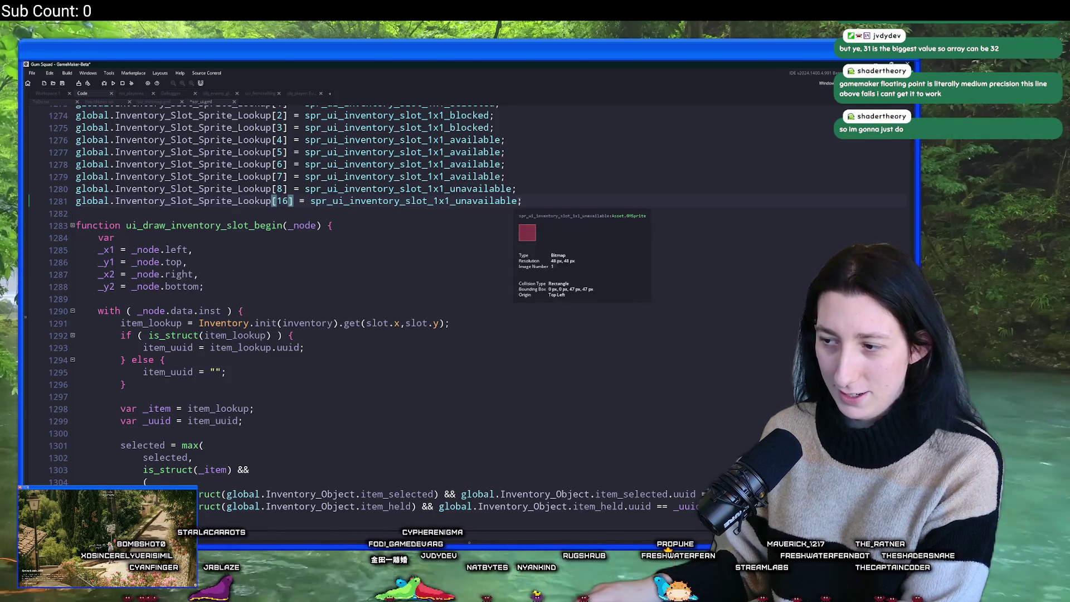
{"action": "left_click", "coordinate": [455, 202]}
{"action": "key", "text": "Delete"}
{"action": "key", "text": "Delete"}
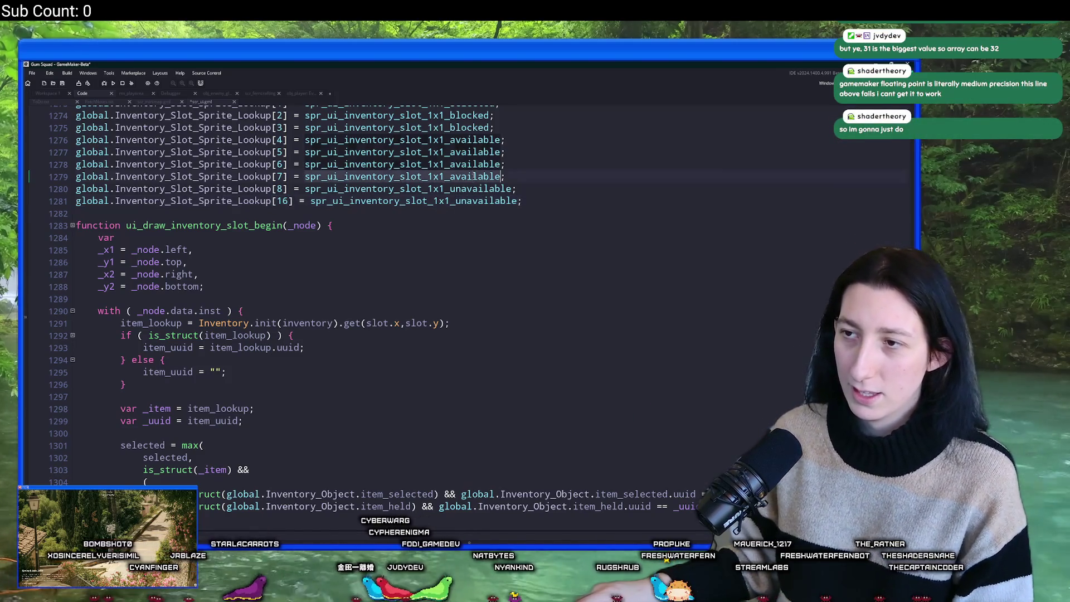
{"action": "key", "text": "Return"}
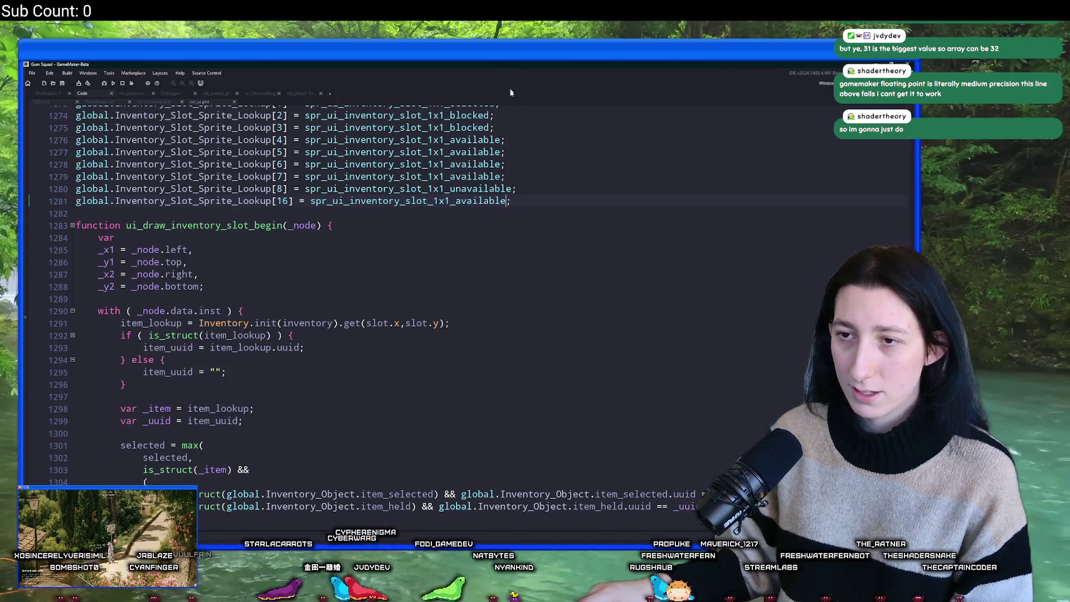
Check where item_cant_be_placed_here and the unavailable sprite are used in the if-chain.
{"action": "scroll", "coordinate": [471, 312], "scroll_direction": "down", "scroll_amount": 7}
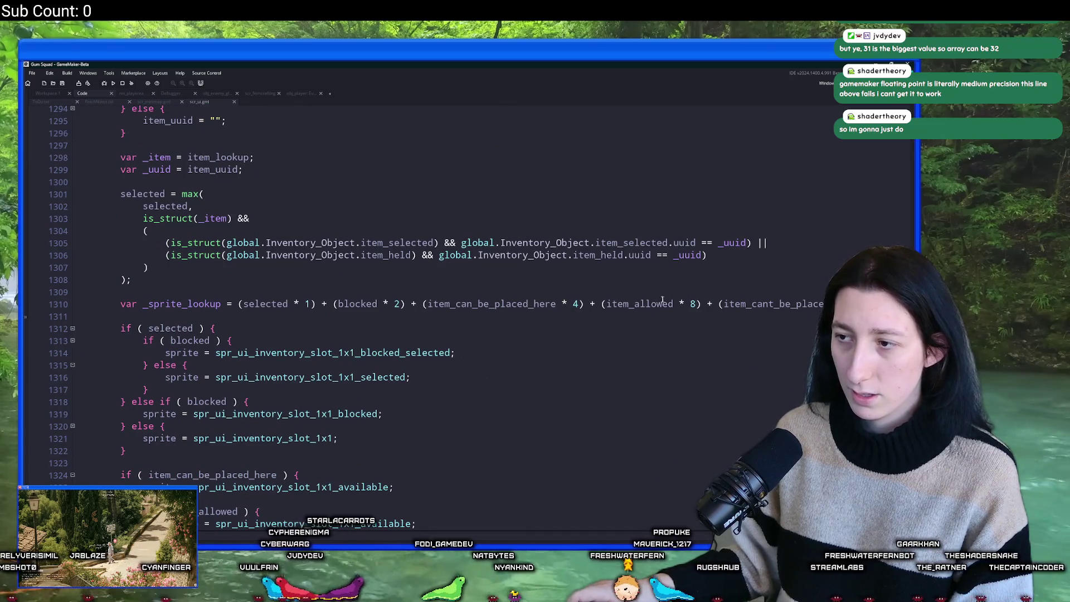
{"action": "scroll", "coordinate": [255, 470], "scroll_direction": "down", "scroll_amount": 3}
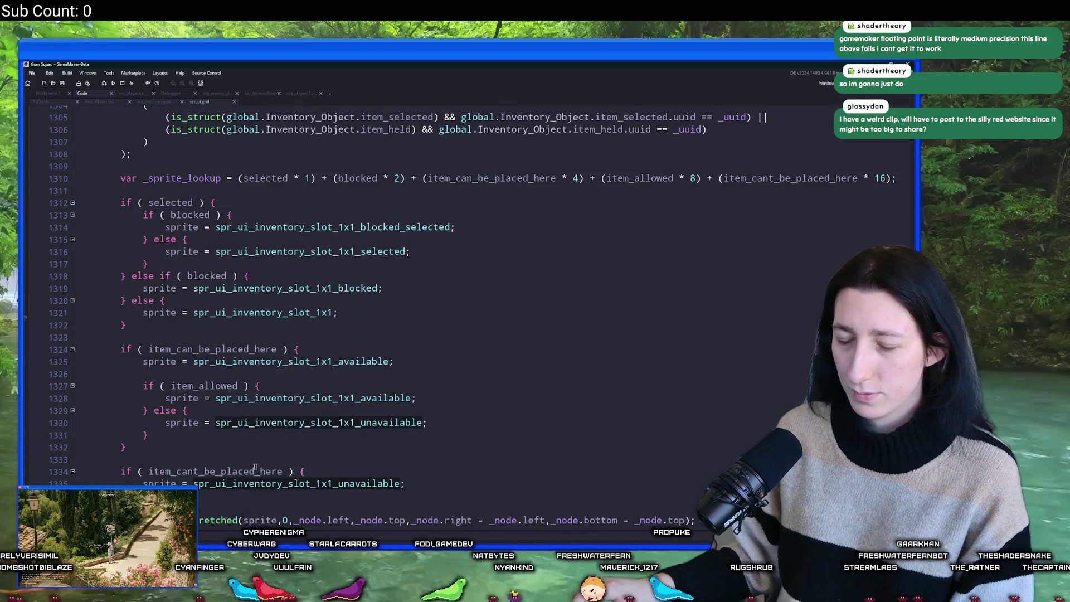
{"action": "left_click", "coordinate": [284, 471]}
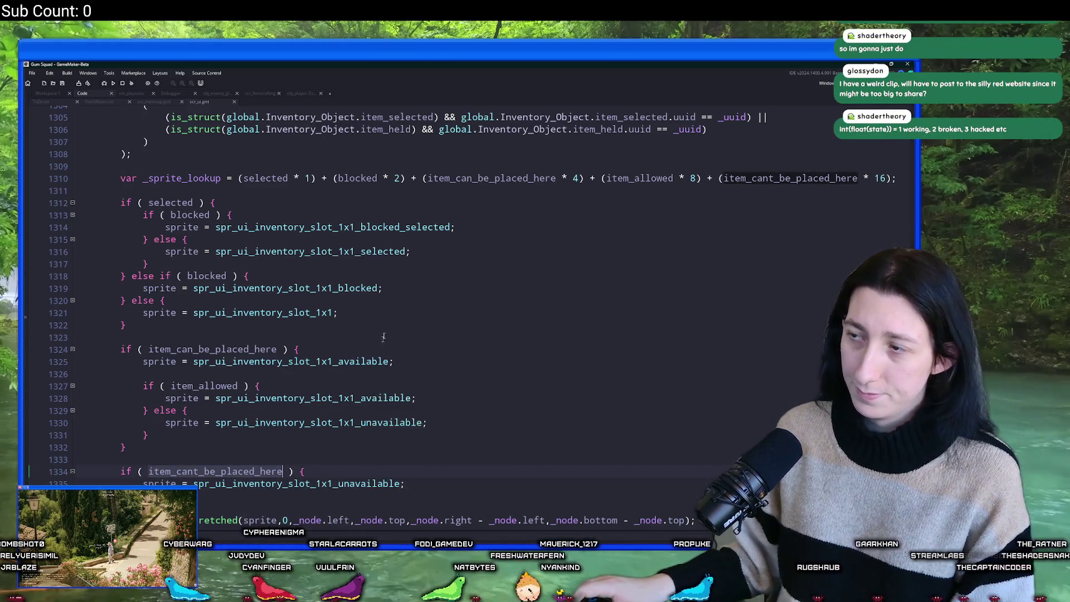
{"action": "left_click", "coordinate": [419, 421]}
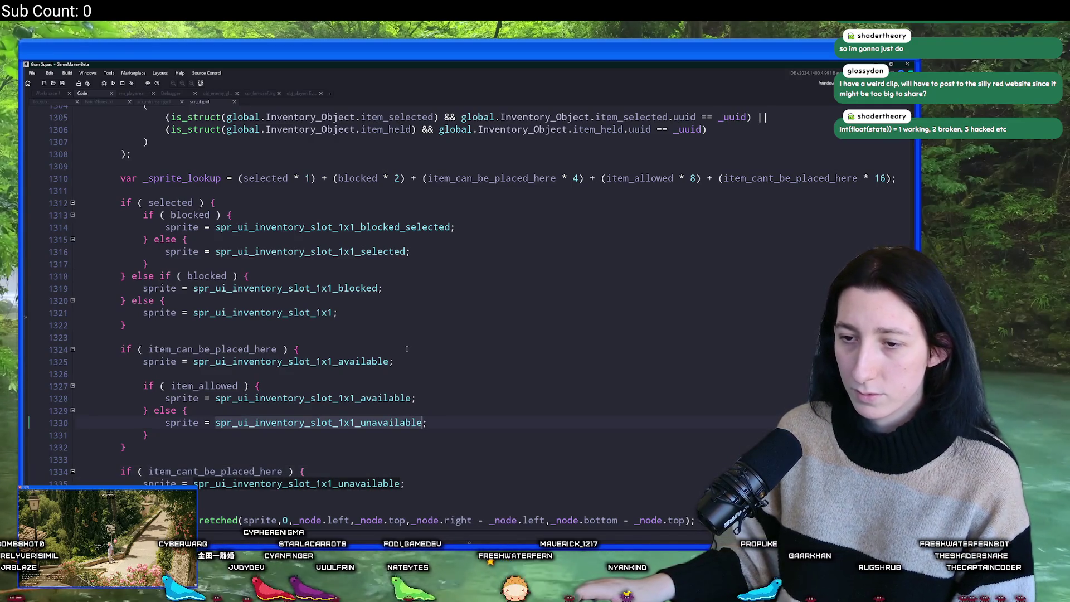
{"action": "scroll", "coordinate": [407, 349], "scroll_direction": "up", "scroll_amount": 13}
Make the unavailable slot sprite the default value of array_create.
{"action": "left_click", "coordinate": [541, 301]}
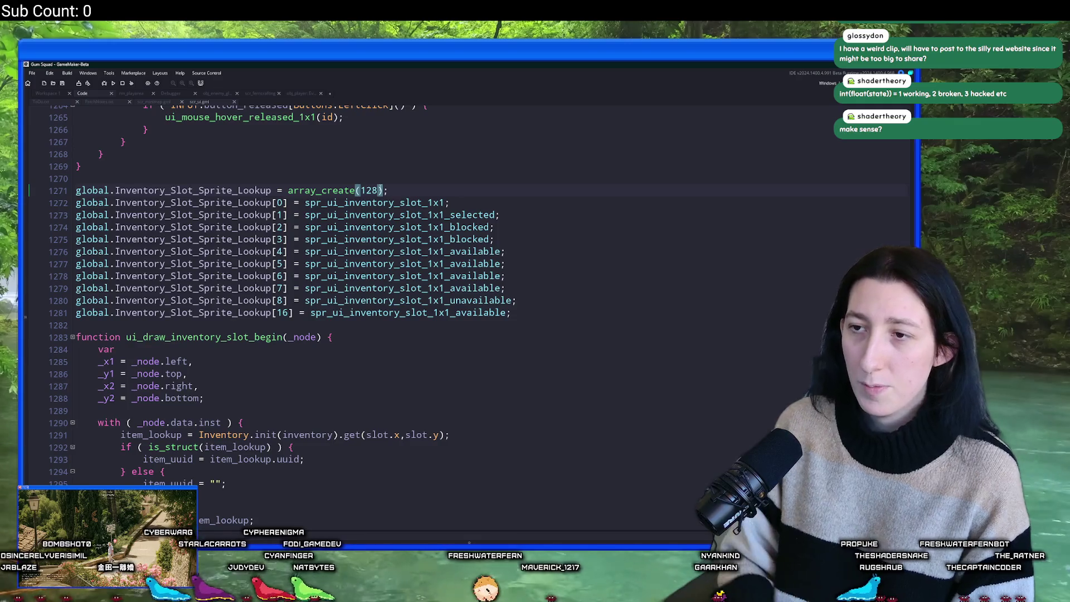
{"action": "key", "text": "ctrl+v"}
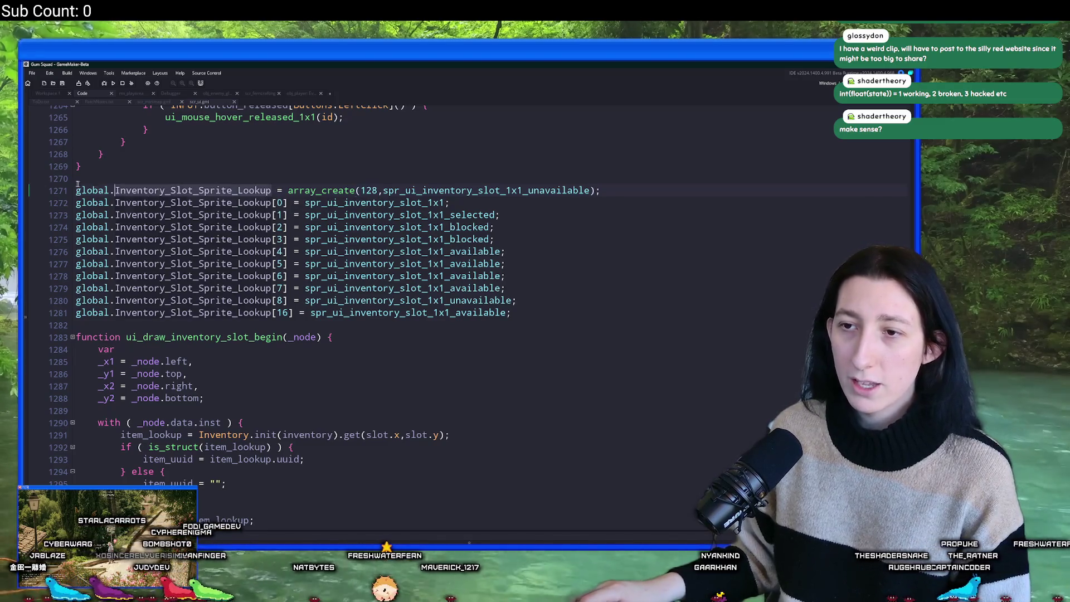
{"action": "left_click", "coordinate": [171, 215]}
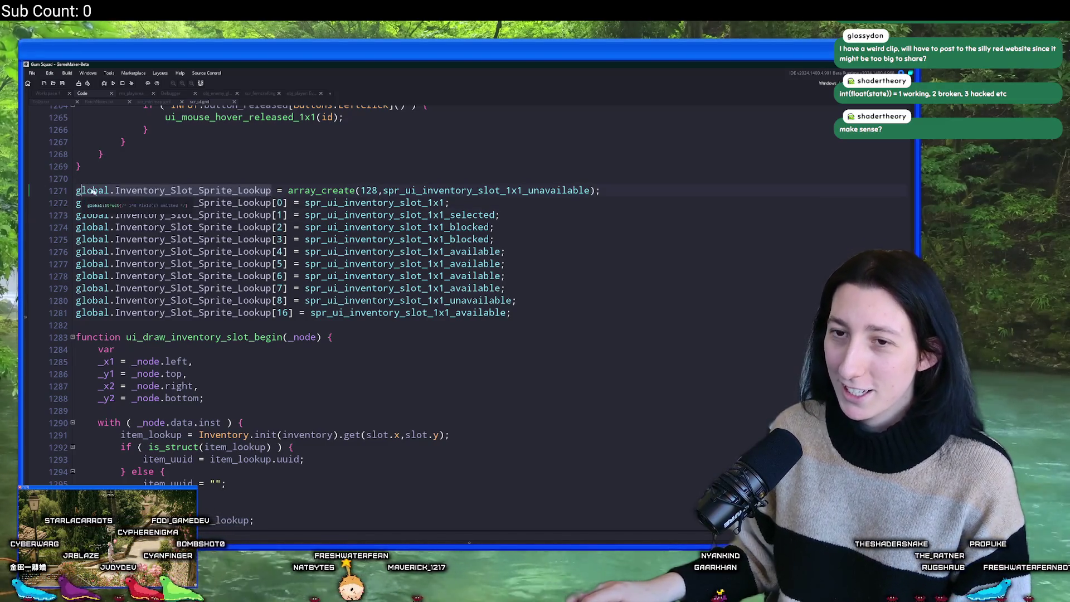
{"action": "left_click", "coordinate": [272, 174]}
Comment out the old if-chain and index global.Inventory_Slot_Sprite_Lookup with the weighted flag sum.
{"action": "scroll", "coordinate": [173, 452], "scroll_direction": "down", "scroll_amount": 13}
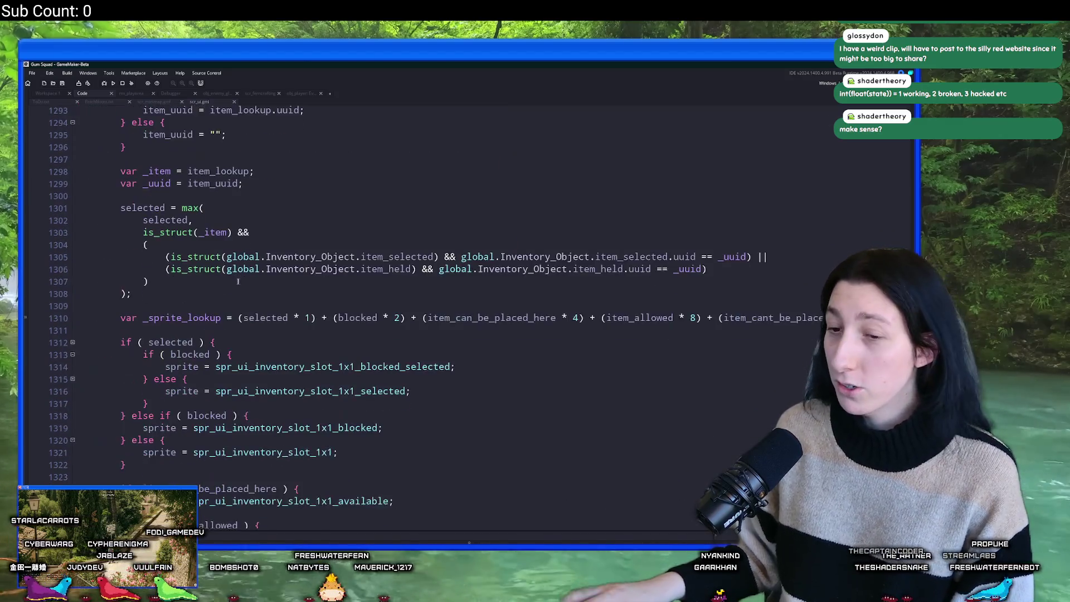
{"action": "left_click_drag", "start_coordinate": [117, 460], "coordinate": [120, 216]}
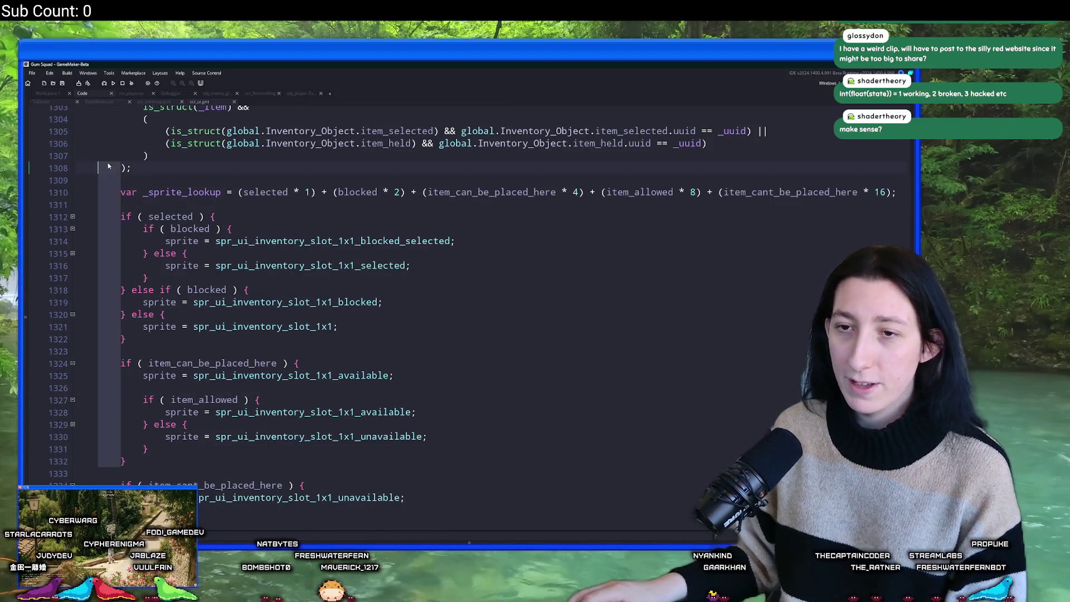
{"action": "type", "text": "//"}
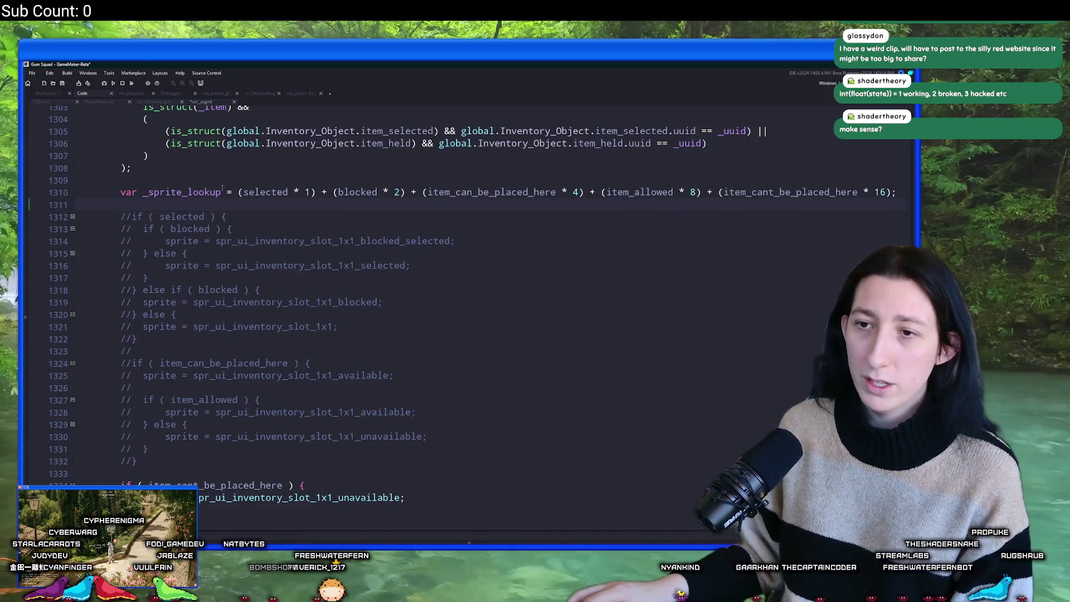
{"action": "type", "text": "global.Inventory_Slot_Sprite_Lookup["}
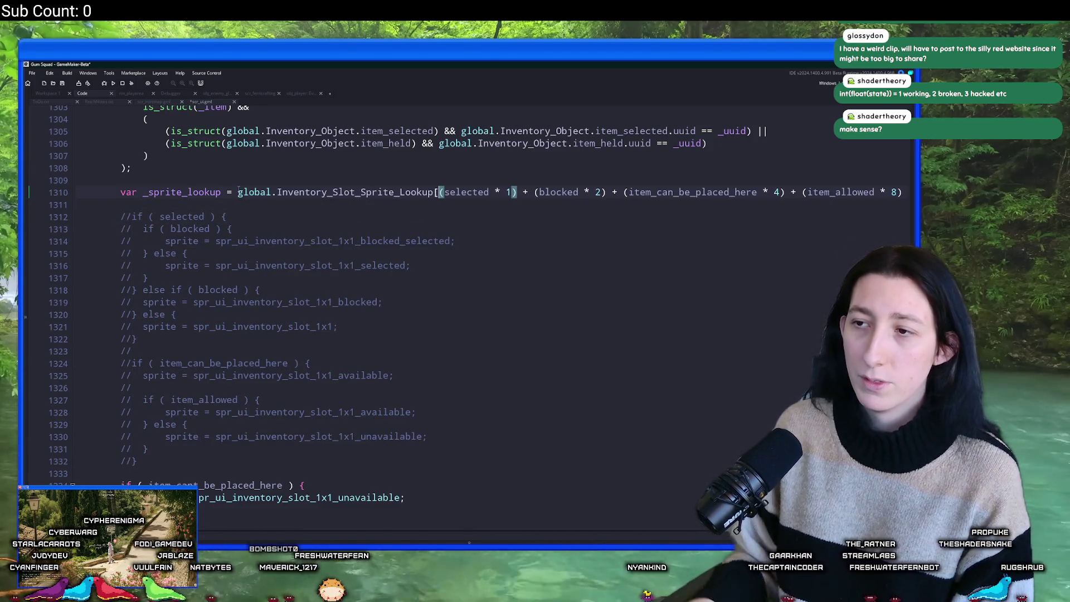
{"action": "type", "text": " + (item_cant_be_placed_here * 16)];"}
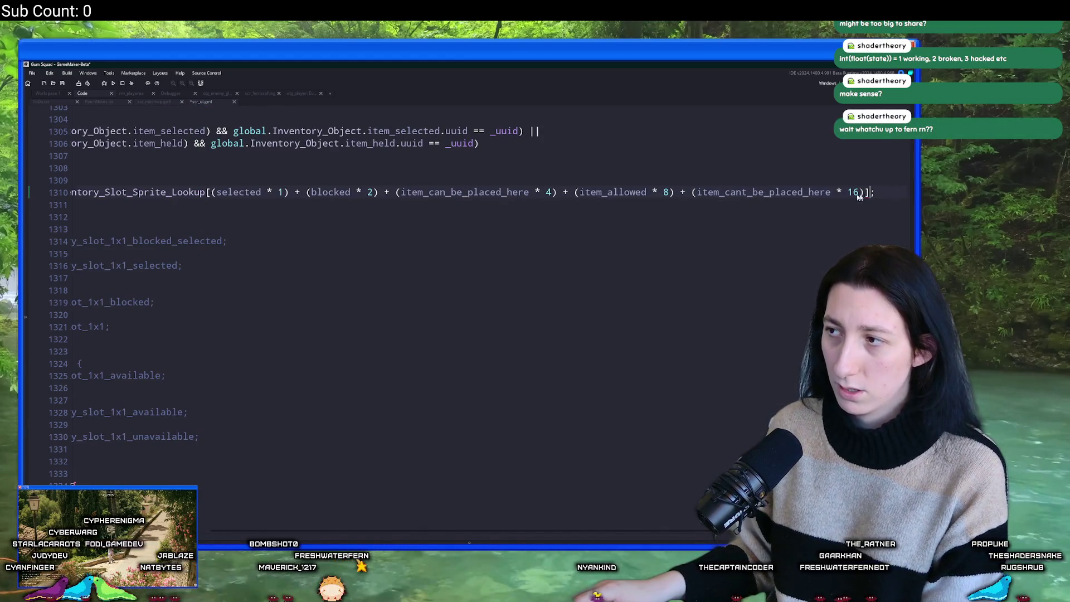
Set the lookup array's size to 32.
{"action": "scroll", "coordinate": [316, 207], "scroll_direction": "up", "scroll_amount": 10}
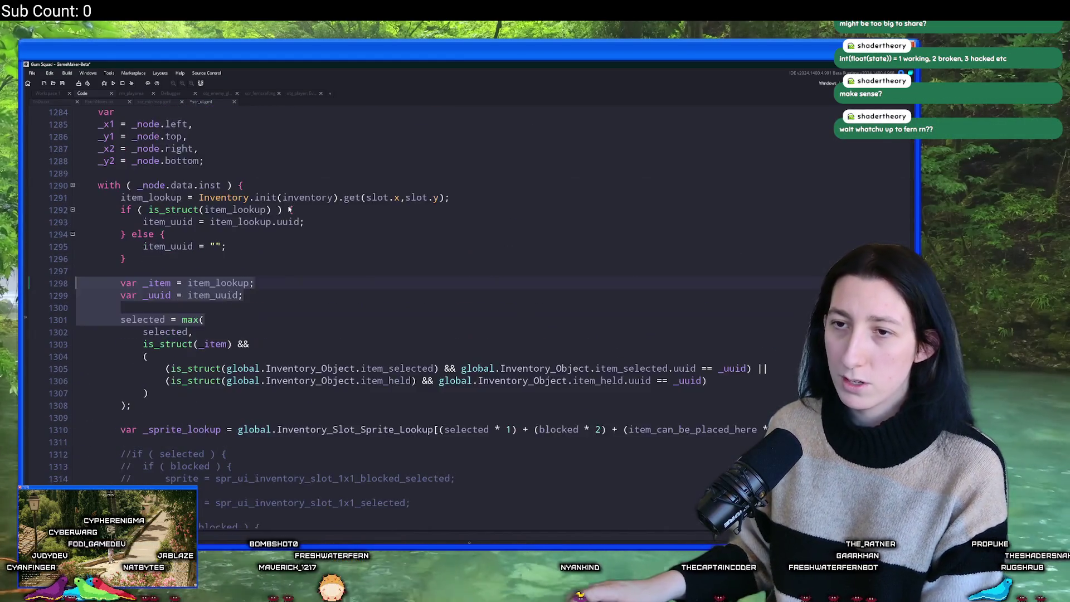
{"action": "left_click", "coordinate": [363, 148]}
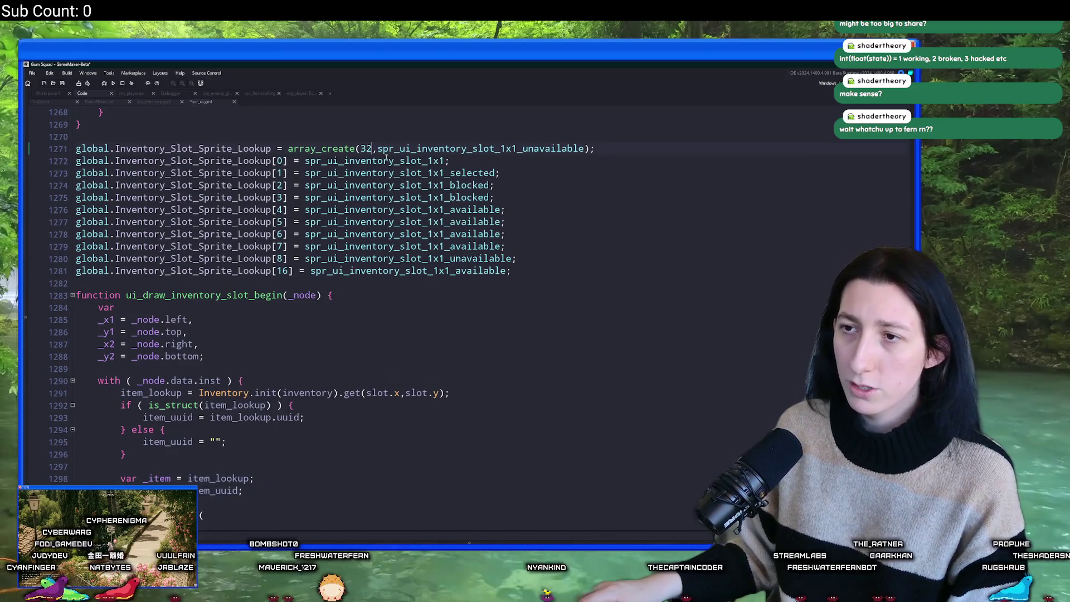
{"action": "scroll", "coordinate": [339, 310], "scroll_direction": "down", "scroll_amount": 13}
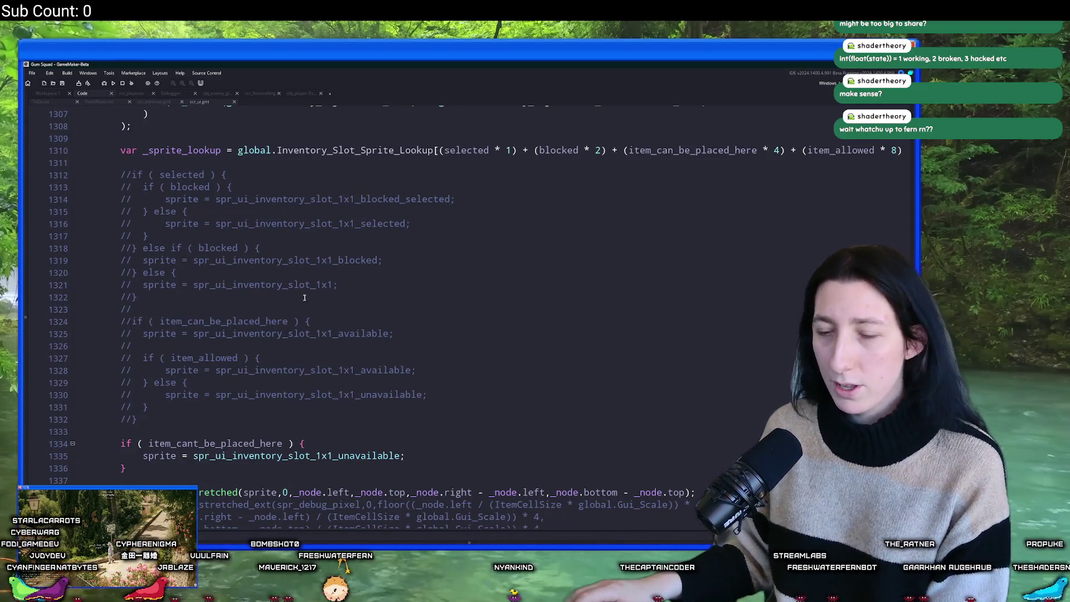
Delete the item_cant_be_placed_here block, then undo to restore it.
{"action": "left_click", "coordinate": [296, 299]}
{"action": "scroll", "coordinate": [308, 294], "scroll_direction": "down", "scroll_amount": 2}
{"action": "mouse_move", "coordinate": [171, 410]}
{"action": "left_mouse_down"}
{"action": "mouse_move", "coordinate": [109, 381]}
{"action": "mouse_move", "coordinate": [161, 371]}
{"action": "left_mouse_up"}
{"action": "key", "text": "BackSpace"}
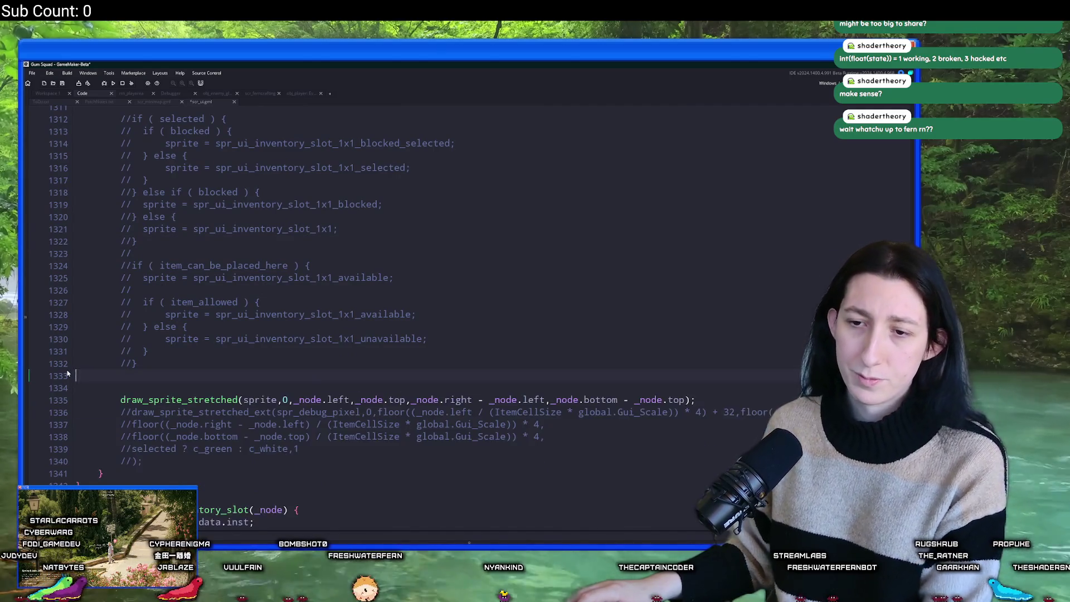
{"action": "key", "text": "ctrl+z"}
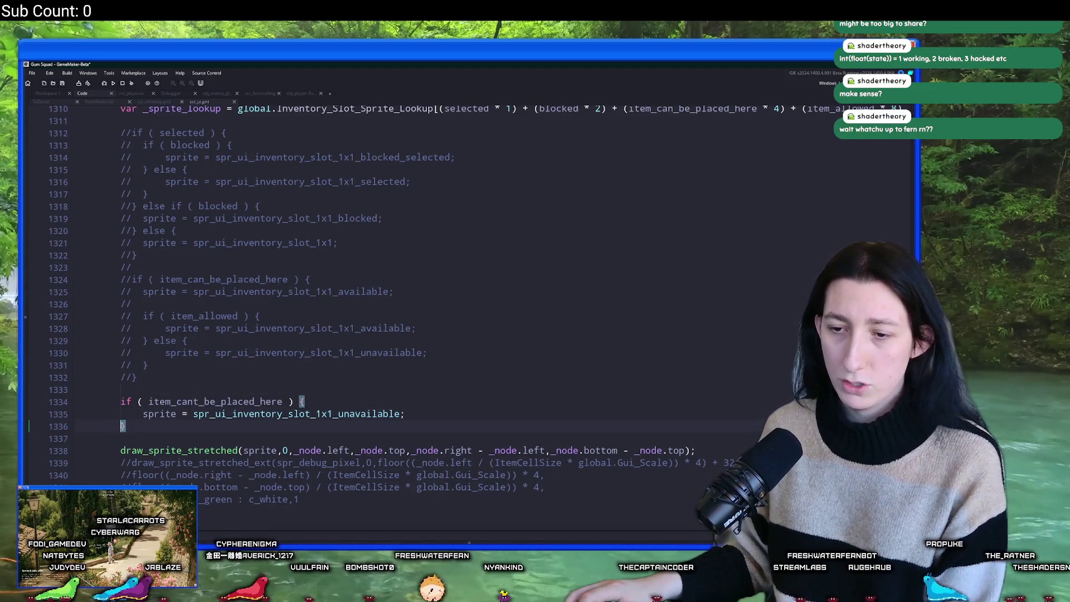
{"action": "scroll", "coordinate": [330, 412], "scroll_direction": "up", "scroll_amount": 6}
{"action": "scroll", "coordinate": [330, 413], "scroll_direction": "up", "scroll_amount": 5}
{"action": "scroll", "coordinate": [209, 445], "scroll_direction": "down", "scroll_amount": 3}
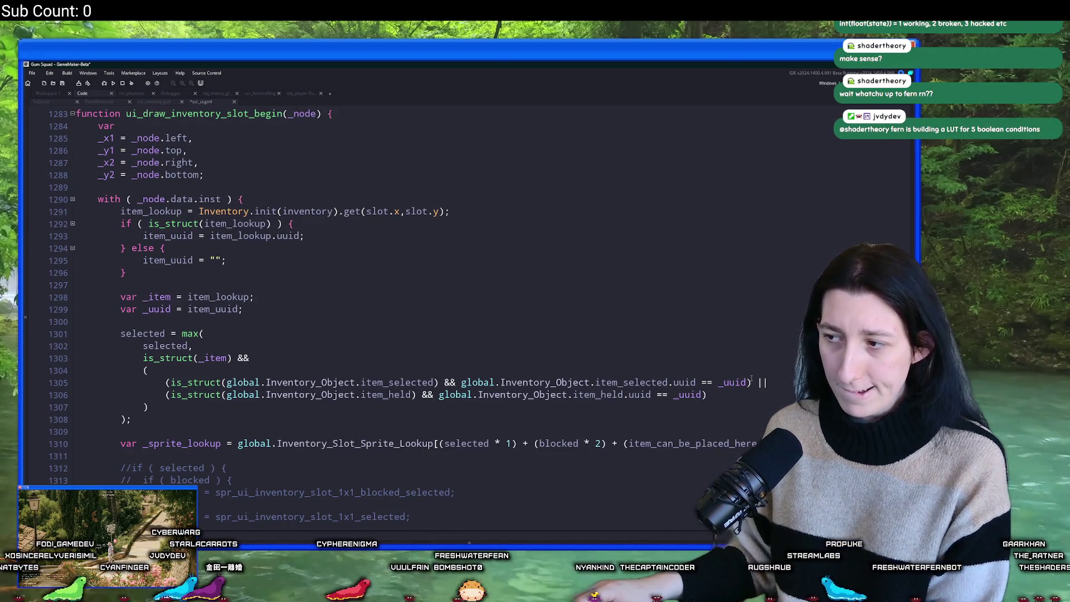
{"action": "left_click", "coordinate": [358, 362]}
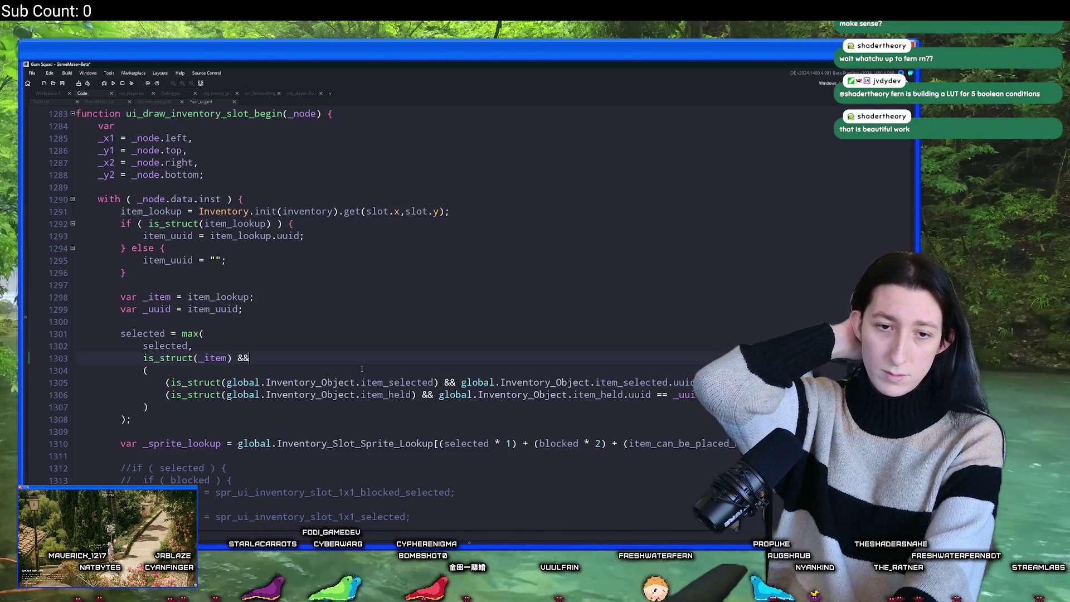
Save and run the project with F5, bringing up the Gum Squad title menu.
{"action": "key", "text": "F5"}
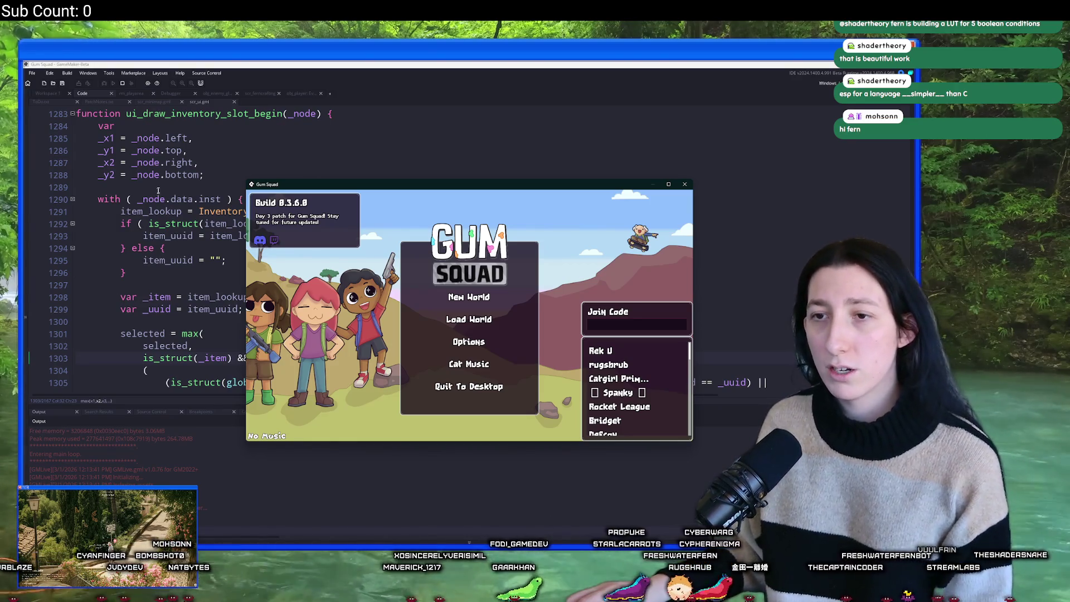
Add a stray line below line 1288 in the code editor, then remove it.
{"action": "left_click", "coordinate": [181, 175]}
{"action": "key", "text": "Return"}
{"action": "type", "text": "highp"}
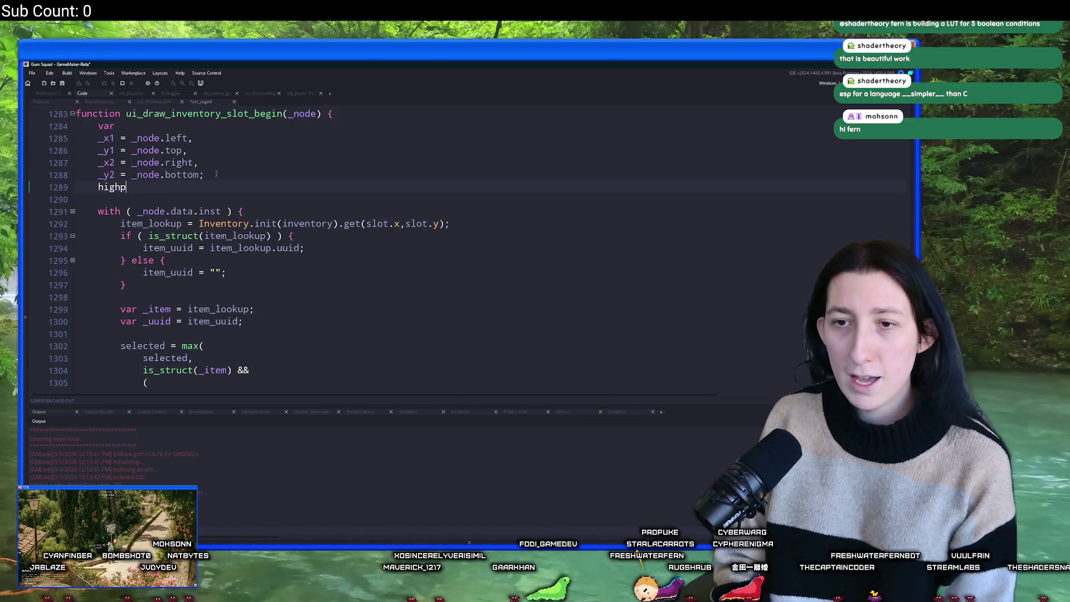
{"action": "left_click", "coordinate": [146, 200]}
{"action": "key", "text": "BackSpace"}
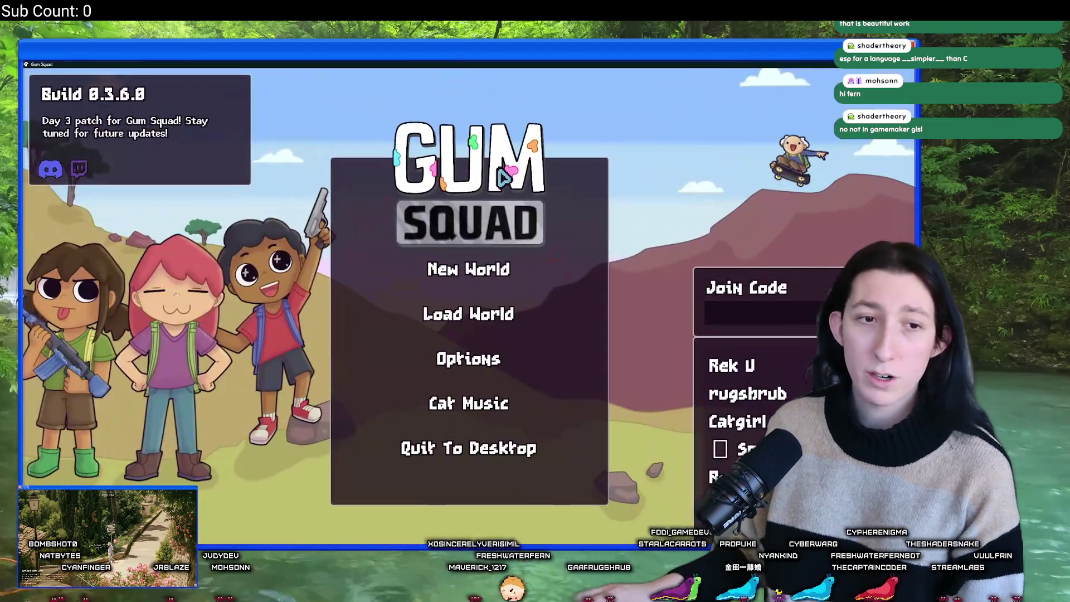
Load the SunnyCake world as an Offline lobby, then close the game and rerun it.
{"action": "left_click", "coordinate": [476, 313]}
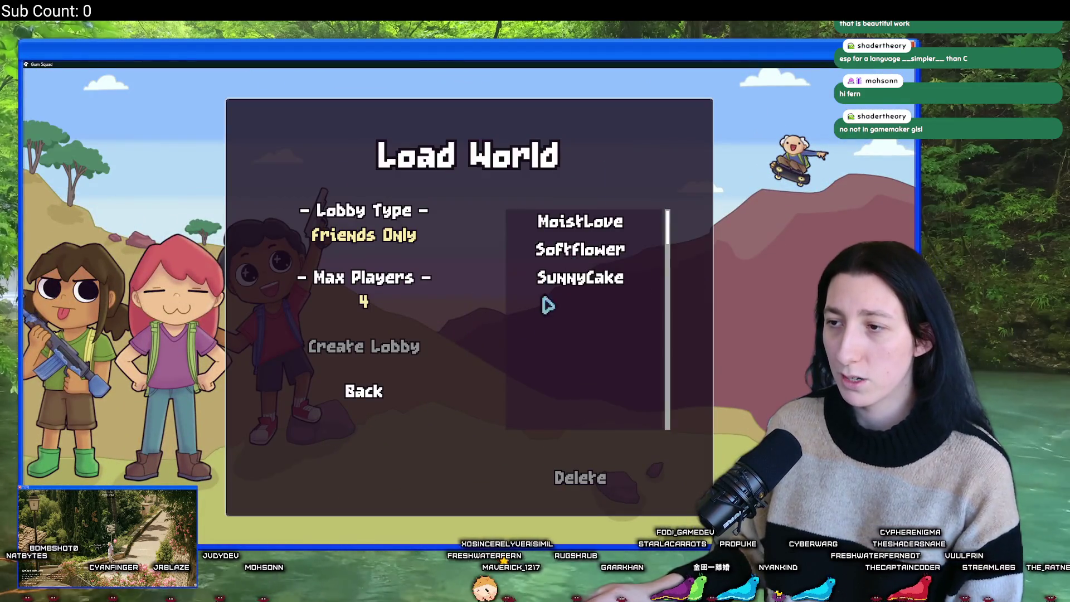
{"action": "left_click", "coordinate": [568, 277]}
{"action": "left_click", "coordinate": [589, 247]}
{"action": "left_click", "coordinate": [551, 277]}
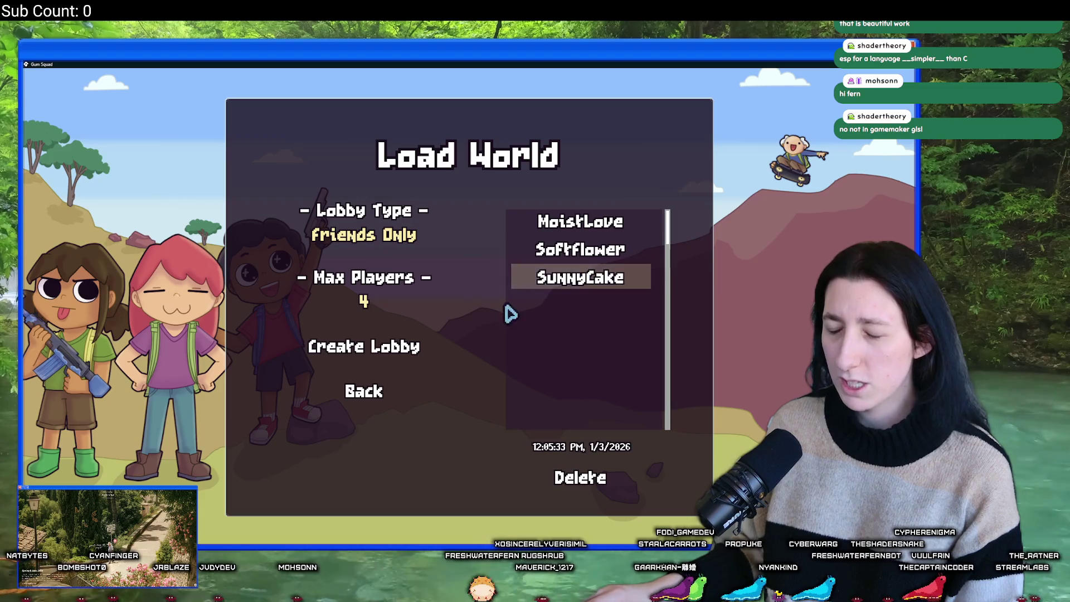
{"action": "left_click", "coordinate": [568, 229]}
{"action": "left_click", "coordinate": [563, 281]}
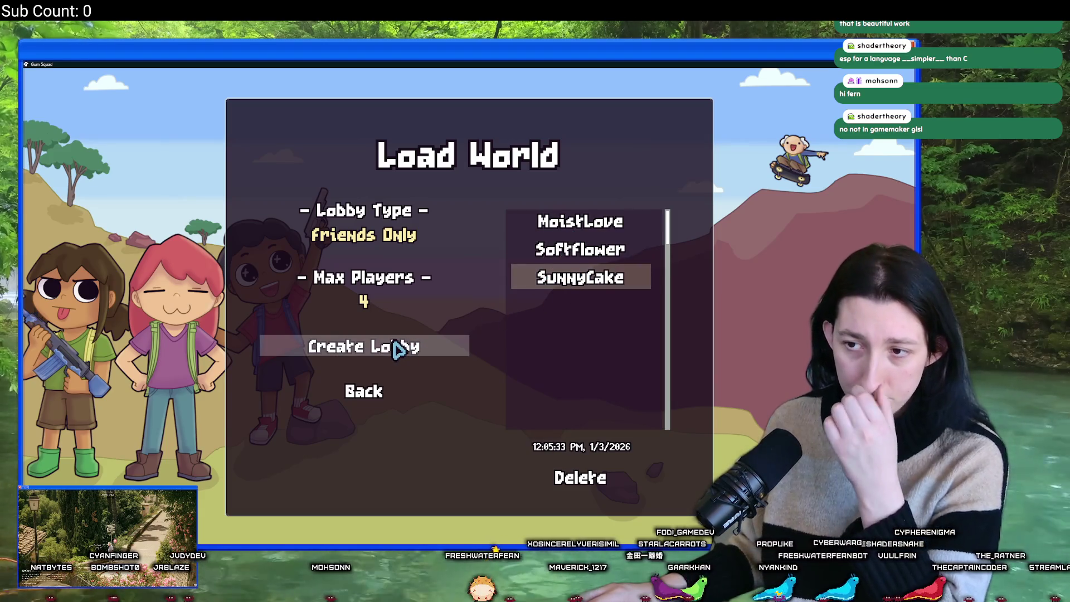
{"action": "left_click", "coordinate": [376, 237]}
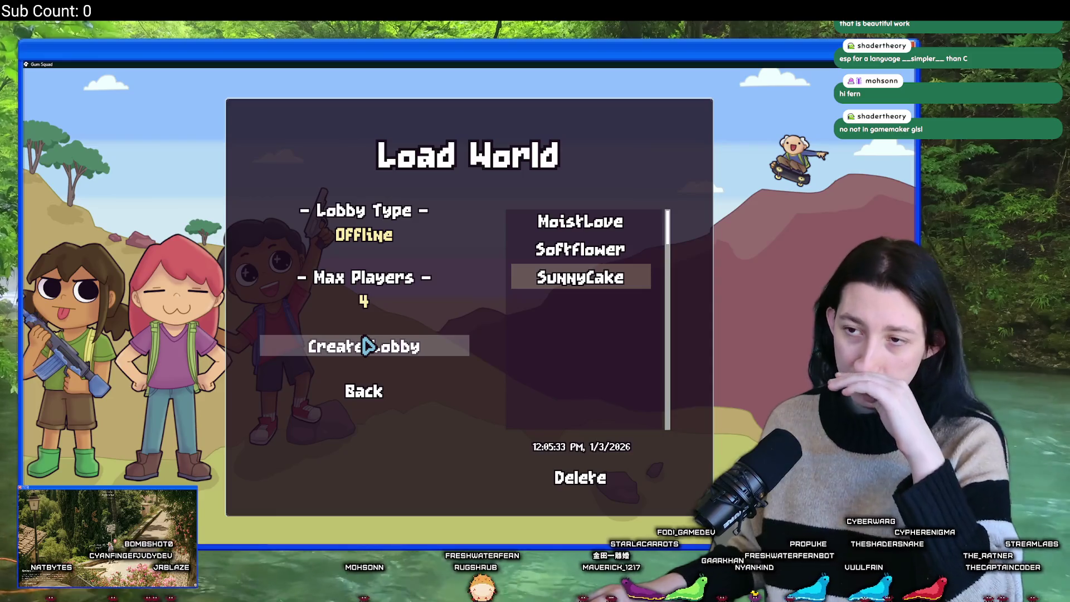
{"action": "left_click", "coordinate": [367, 346]}
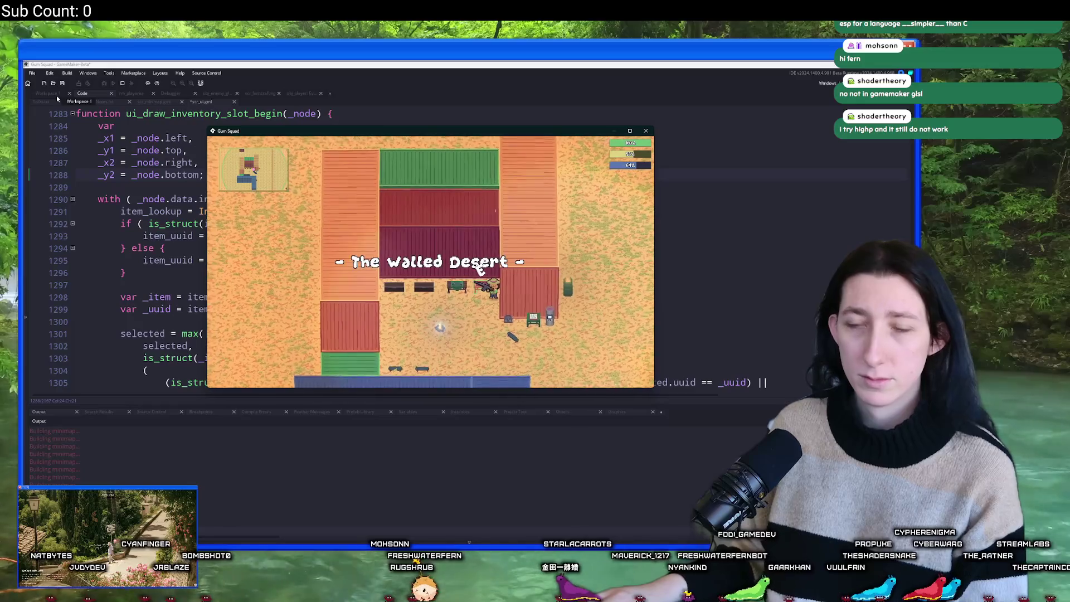
{"action": "left_click", "coordinate": [56, 94]}
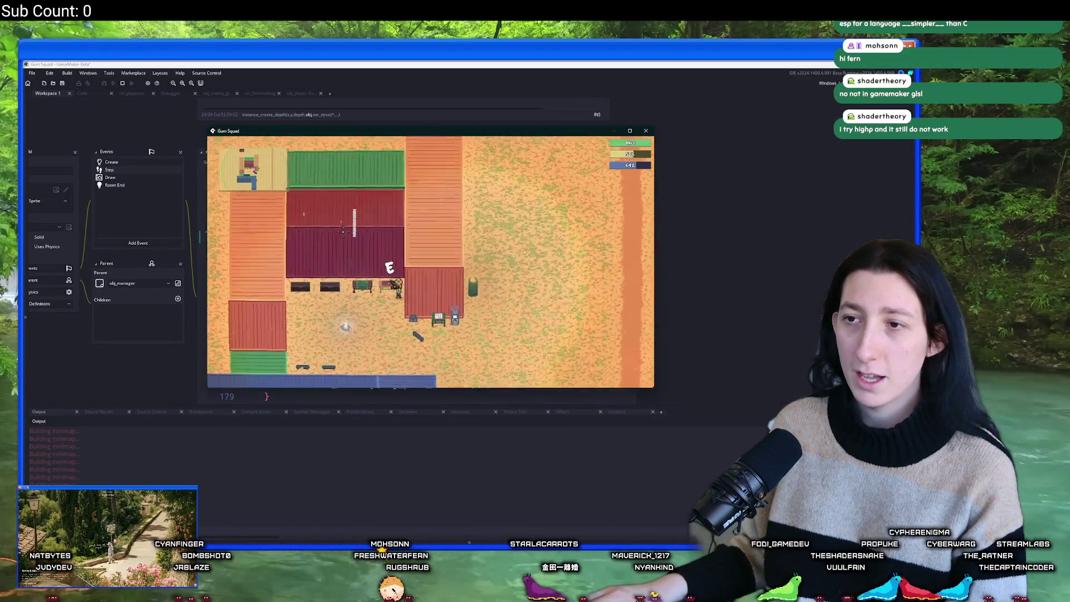
{"action": "left_click", "coordinate": [124, 83]}
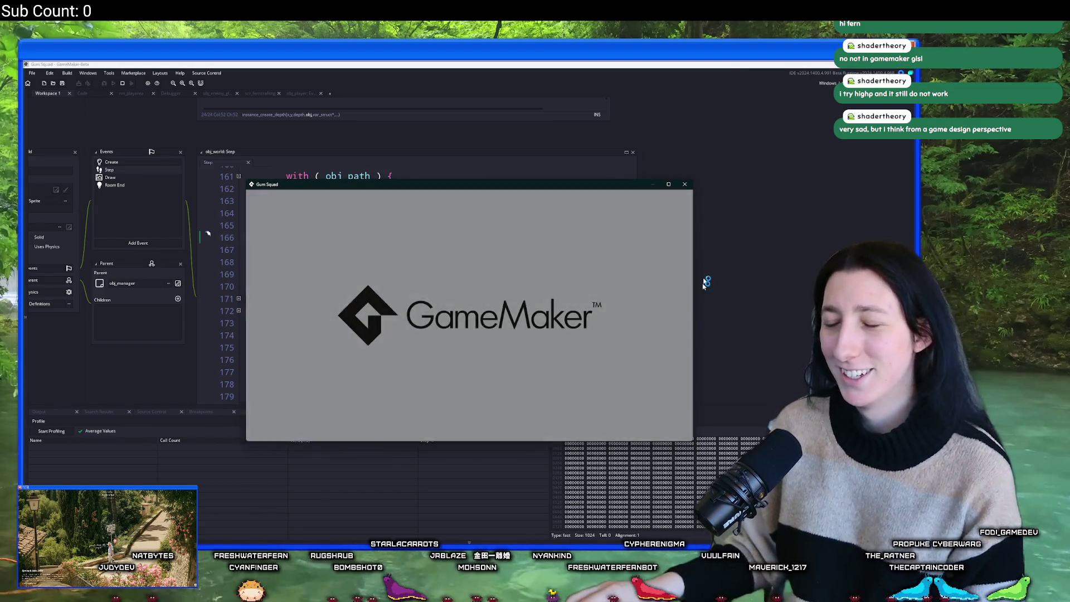
Load a saved world as a Public lobby, walk left, and open the inventory.
{"action": "left_click", "coordinate": [487, 317]}
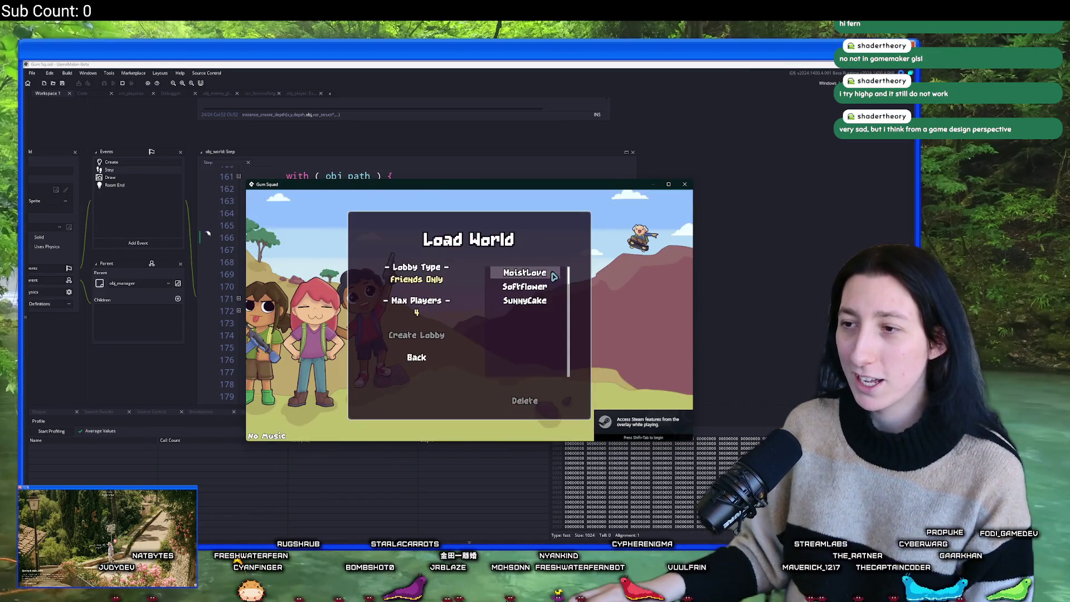
{"action": "left_click", "coordinate": [526, 286]}
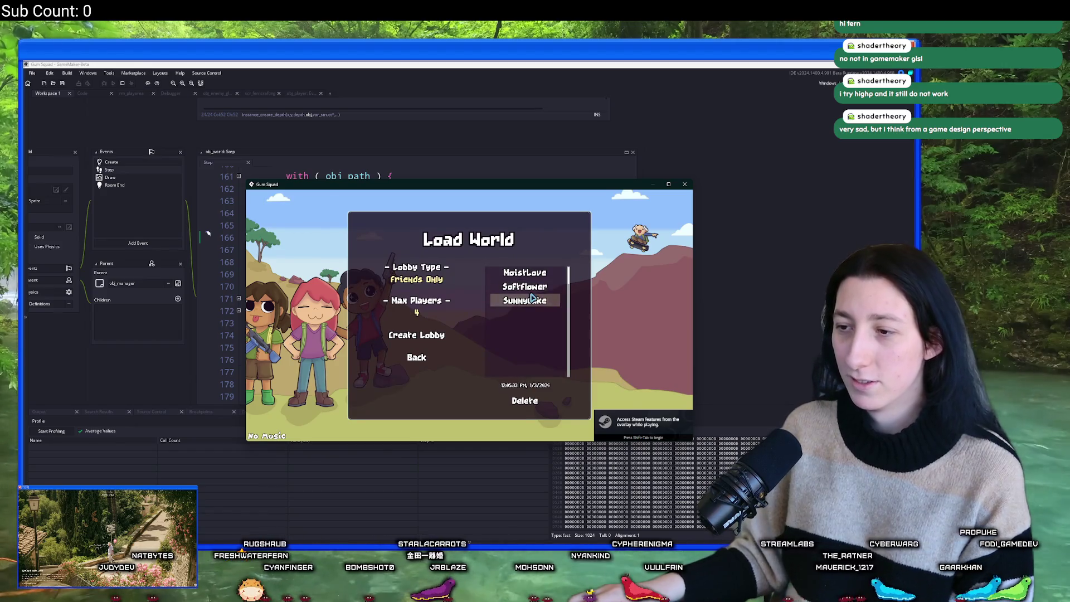
{"action": "left_click", "coordinate": [417, 279]}
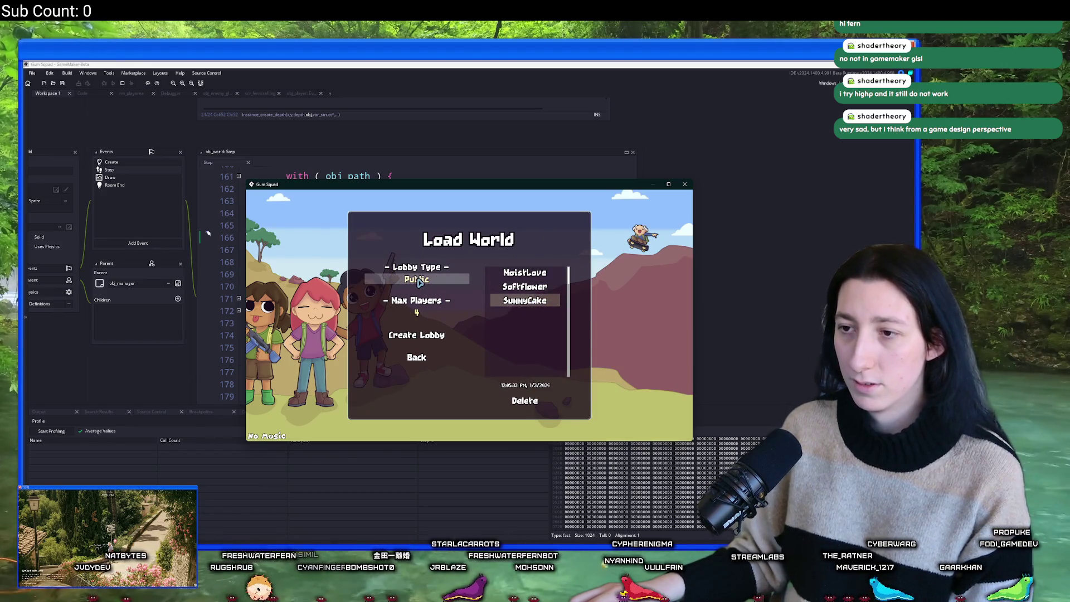
{"action": "left_click", "coordinate": [417, 335]}
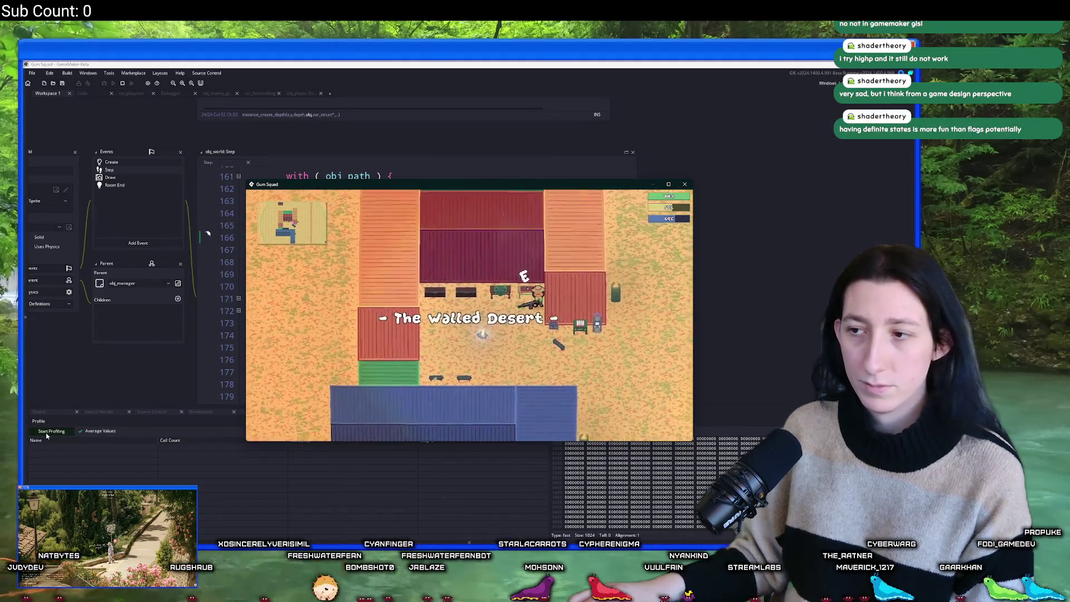
{"action": "key", "text": "a"}
{"action": "key", "text": "e"}
Profile the game while switching the inventory to the equipment view, then stop profiling.
{"action": "left_click", "coordinate": [51, 431]}
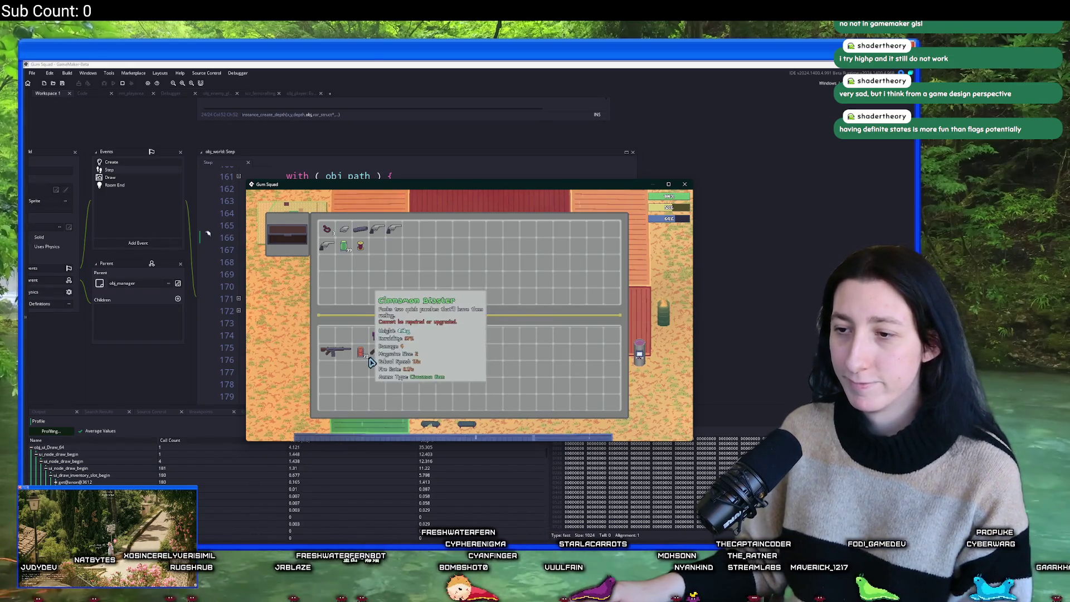
{"action": "left_click", "coordinate": [371, 362]}
{"action": "key", "text": "e"}
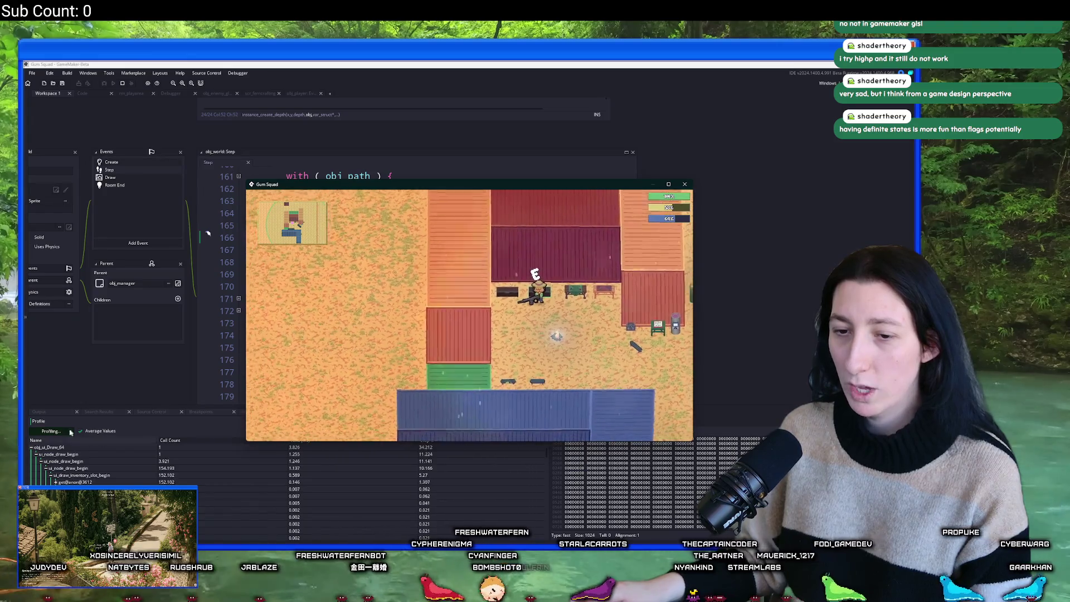
{"action": "left_click", "coordinate": [78, 432]}
Profile again with the inventory reopened, then close the game with Alt+F4.
{"action": "key", "text": "alt+Tab"}
{"action": "key", "text": "e"}
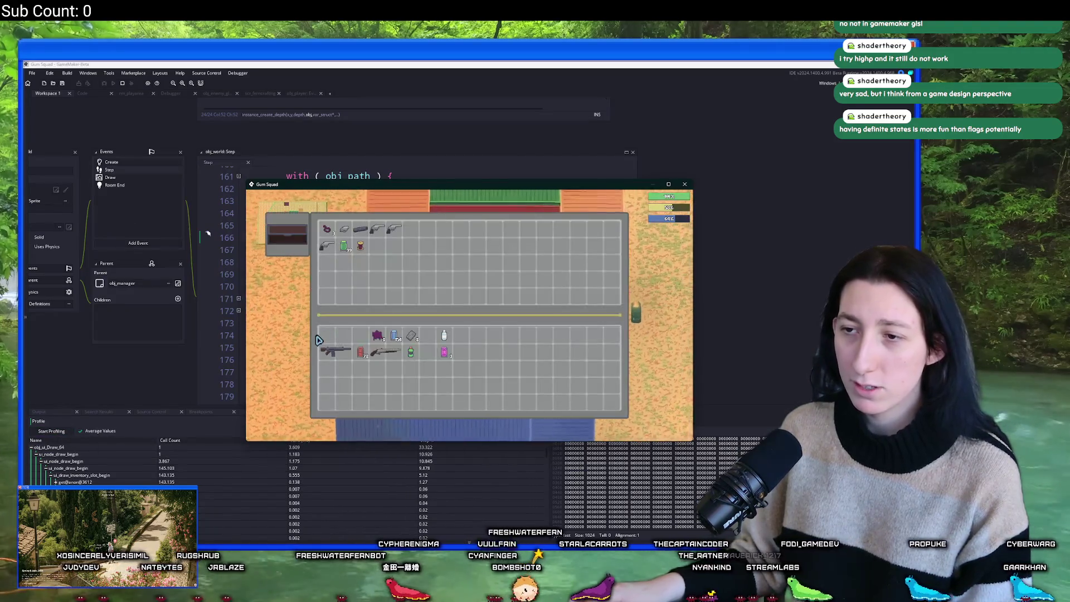
{"action": "left_click", "coordinate": [287, 462]}
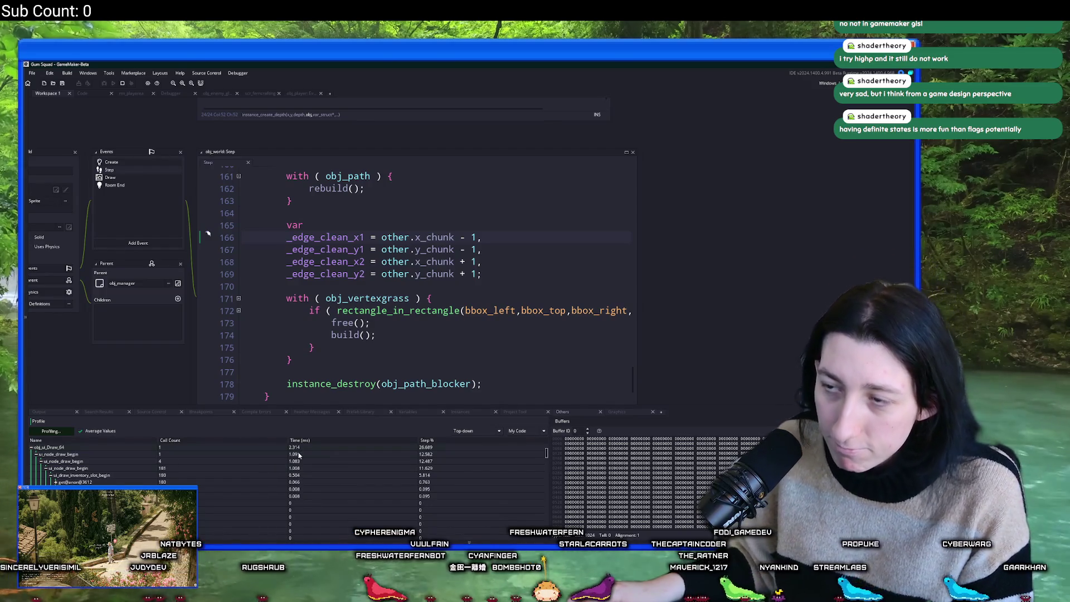
{"action": "key", "text": "alt+Tab"}
{"action": "key", "text": "alt+Tab"}
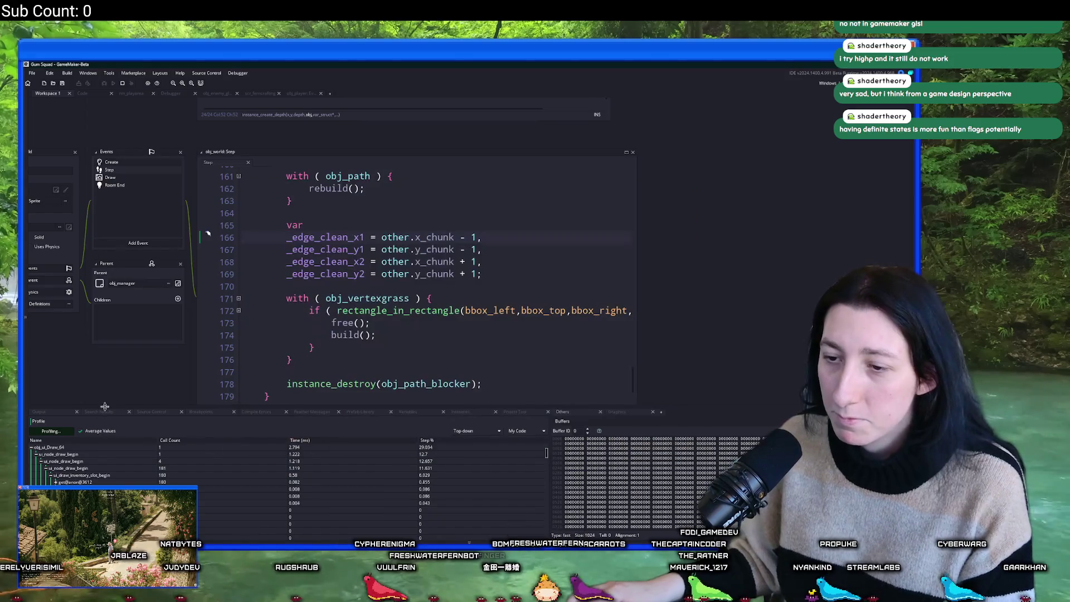
{"action": "key", "text": "alt+Tab"}
{"action": "left_click_drag", "start_coordinate": [397, 191], "coordinate": [546, 196]}
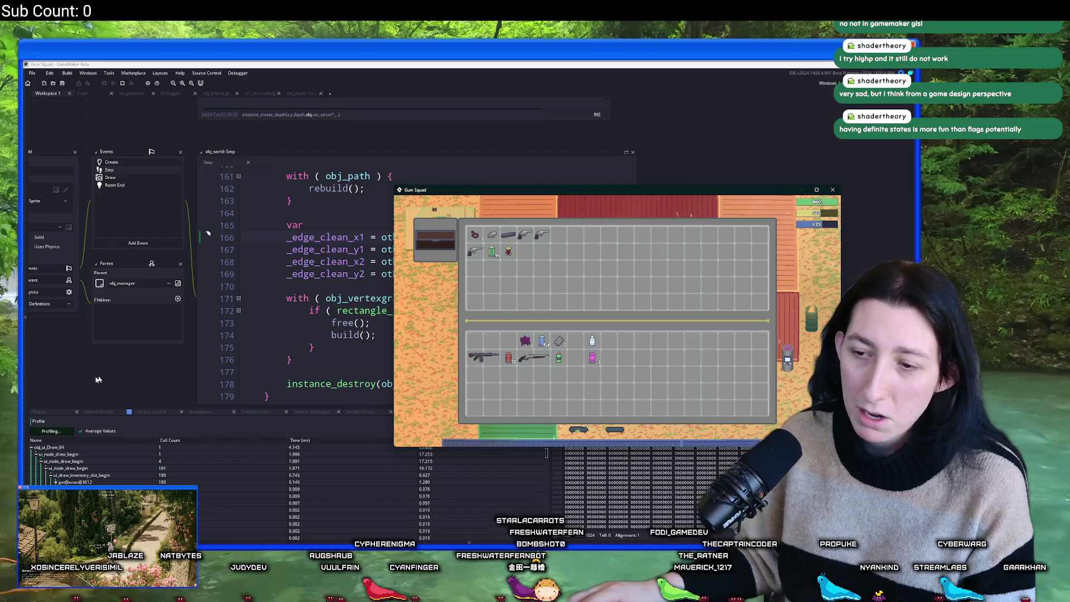
{"action": "key", "text": "alt+F4"}
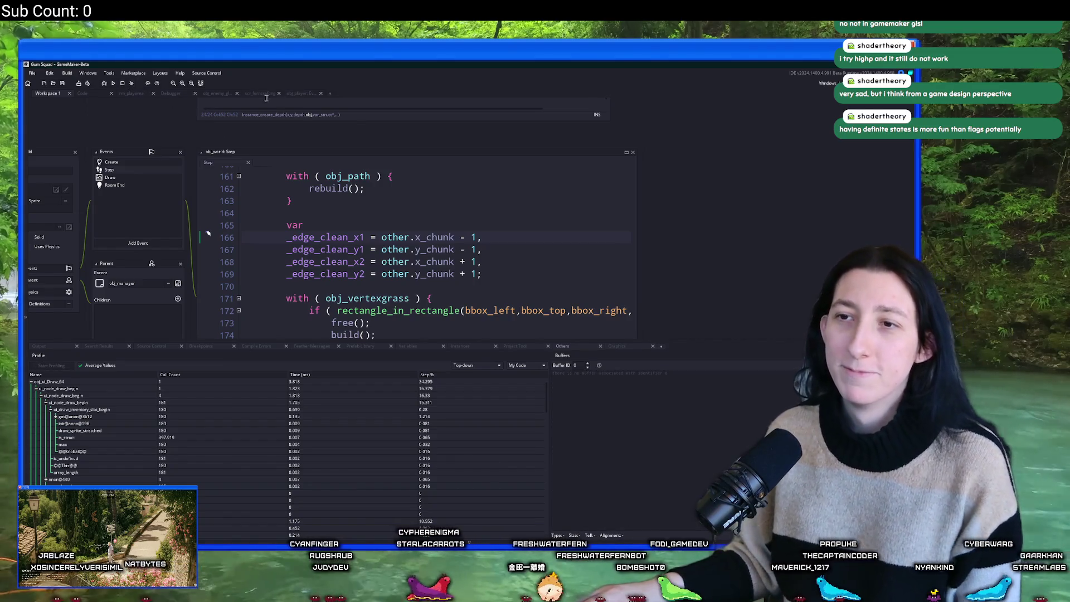
{"action": "left_click", "coordinate": [93, 95]}
{"action": "scroll", "coordinate": [197, 301], "scroll_direction": "down", "scroll_amount": 1}
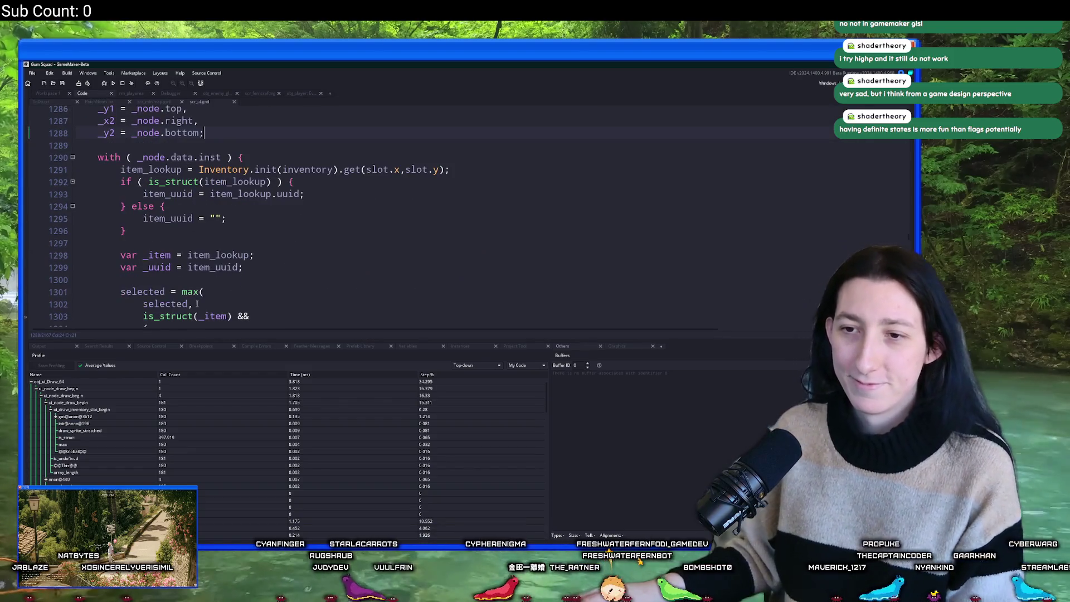
{"action": "left_click_drag", "start_coordinate": [182, 340], "coordinate": [185, 474]}
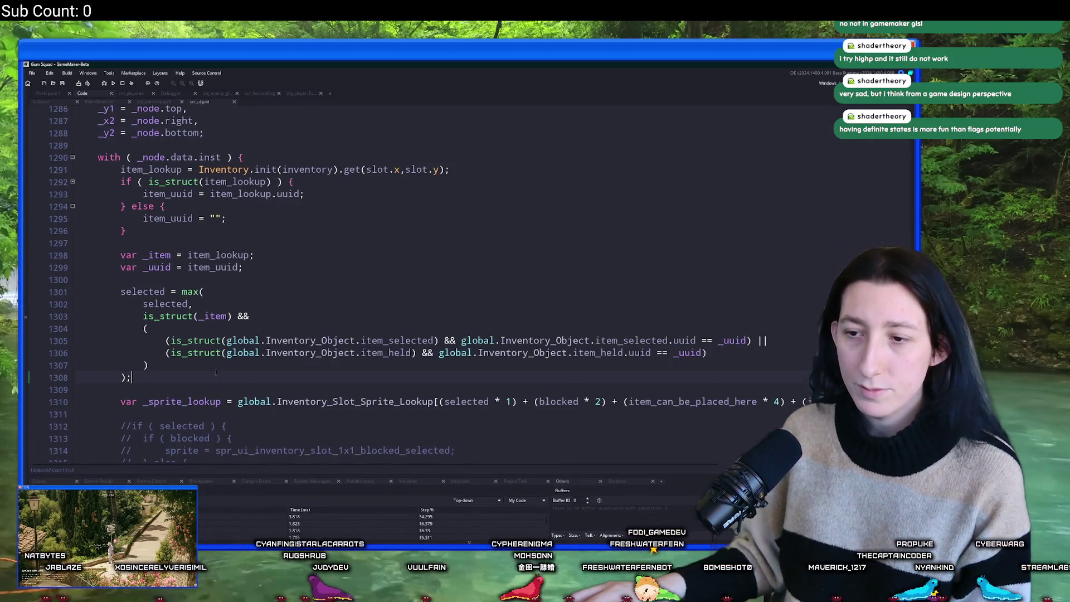
{"action": "scroll", "coordinate": [354, 365], "scroll_direction": "down", "scroll_amount": 1}
{"action": "left_click", "coordinate": [439, 387]}
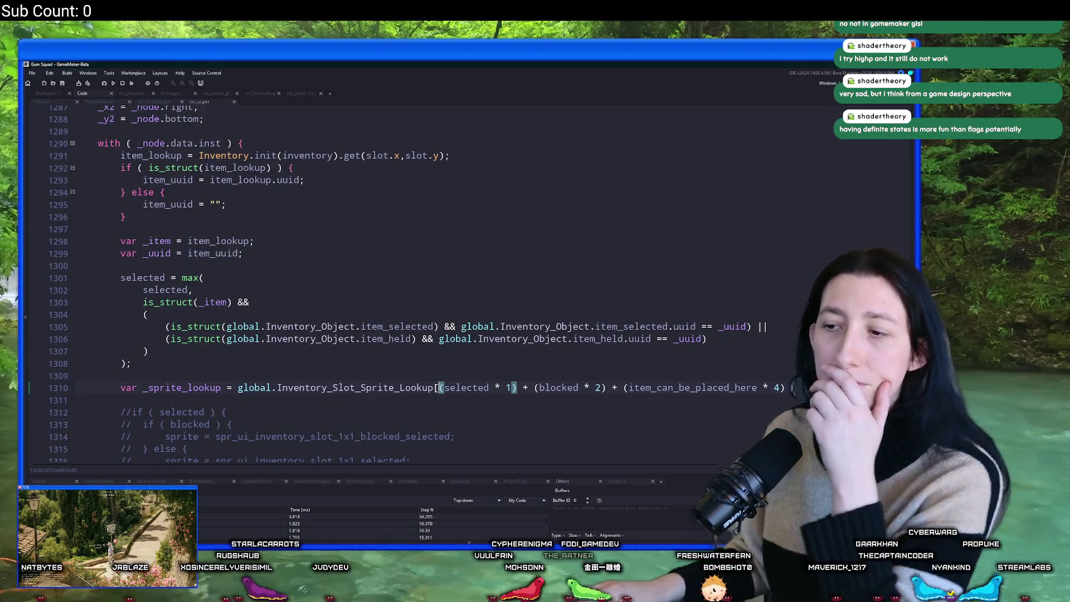
{"action": "scroll", "coordinate": [295, 338], "scroll_direction": "up", "scroll_amount": 4}
{"action": "scroll", "coordinate": [295, 337], "scroll_direction": "up", "scroll_amount": 3}
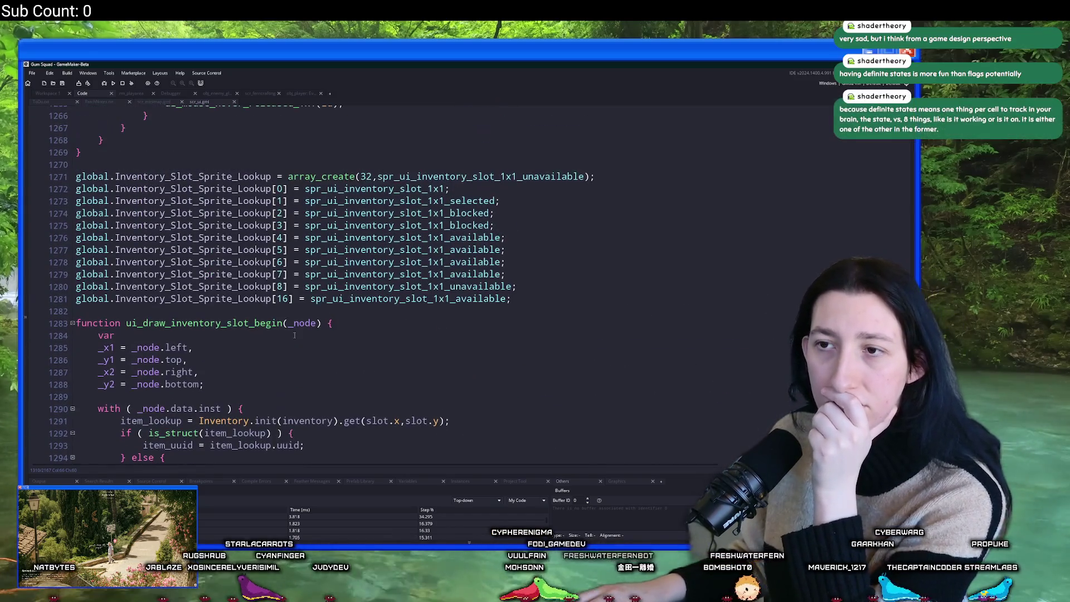
{"action": "mouse_move", "coordinate": [396, 190]}
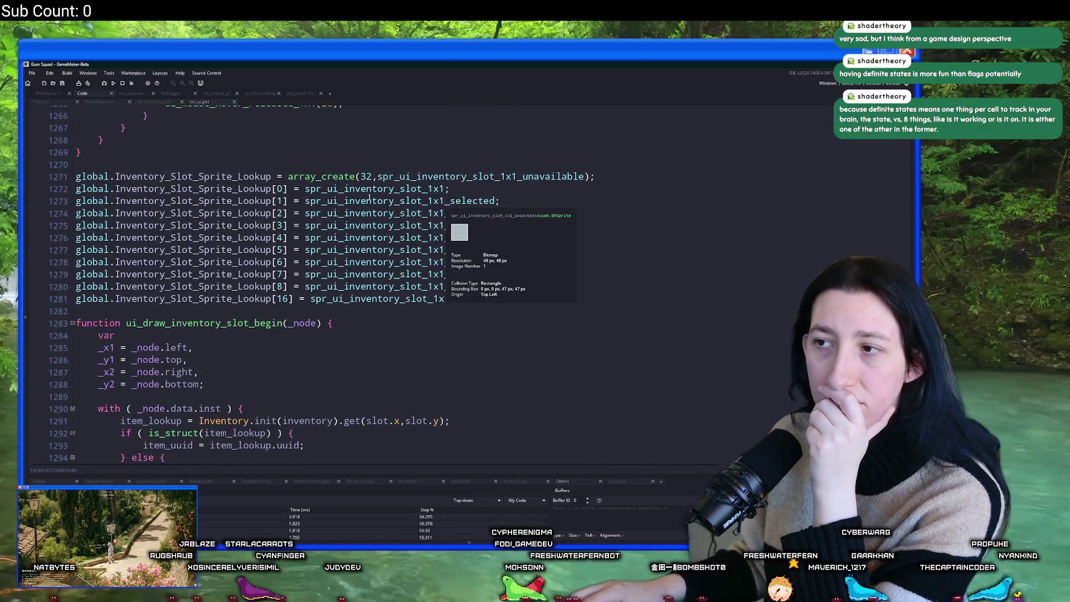
{"action": "left_click", "coordinate": [426, 176]}
{"action": "mouse_move", "coordinate": [332, 176]}
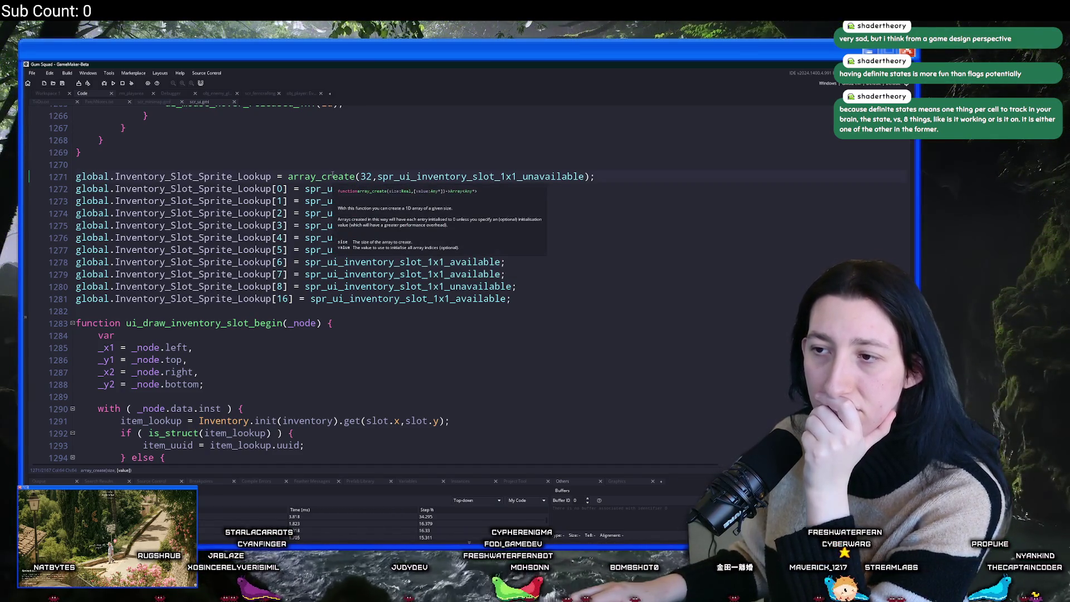
{"action": "mouse_move", "coordinate": [444, 250]}
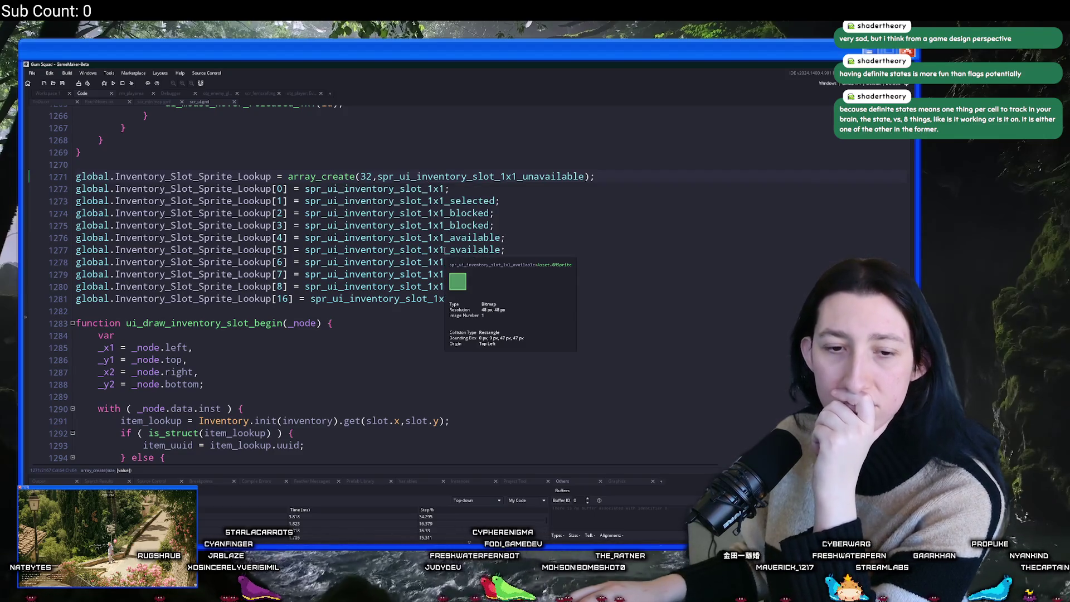
{"action": "scroll", "coordinate": [444, 250], "scroll_direction": "down", "scroll_amount": 8}
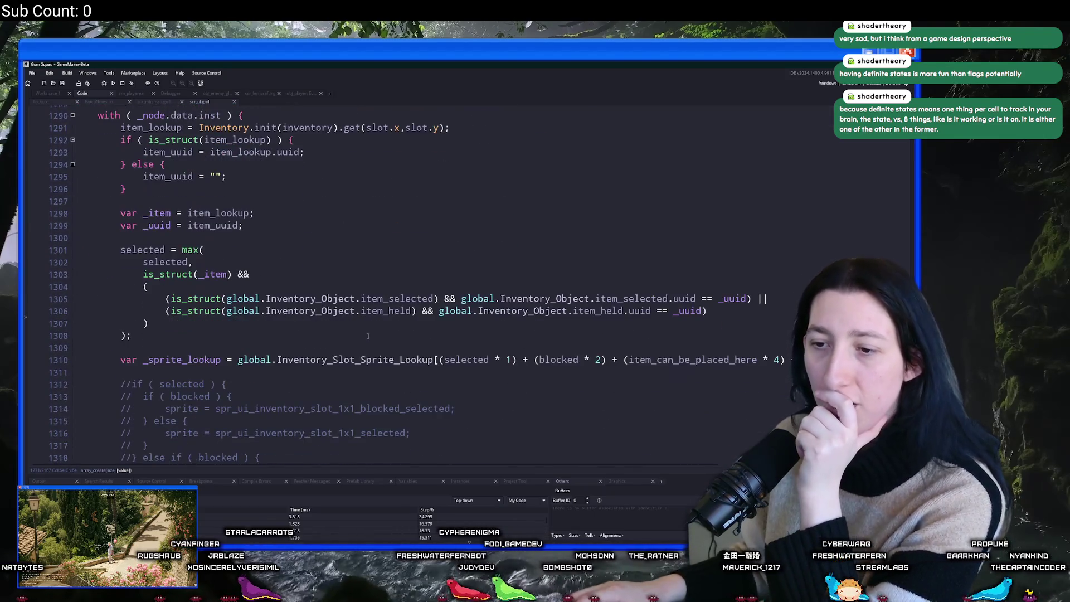
{"action": "scroll", "coordinate": [500, 335], "scroll_direction": "down", "scroll_amount": 2}
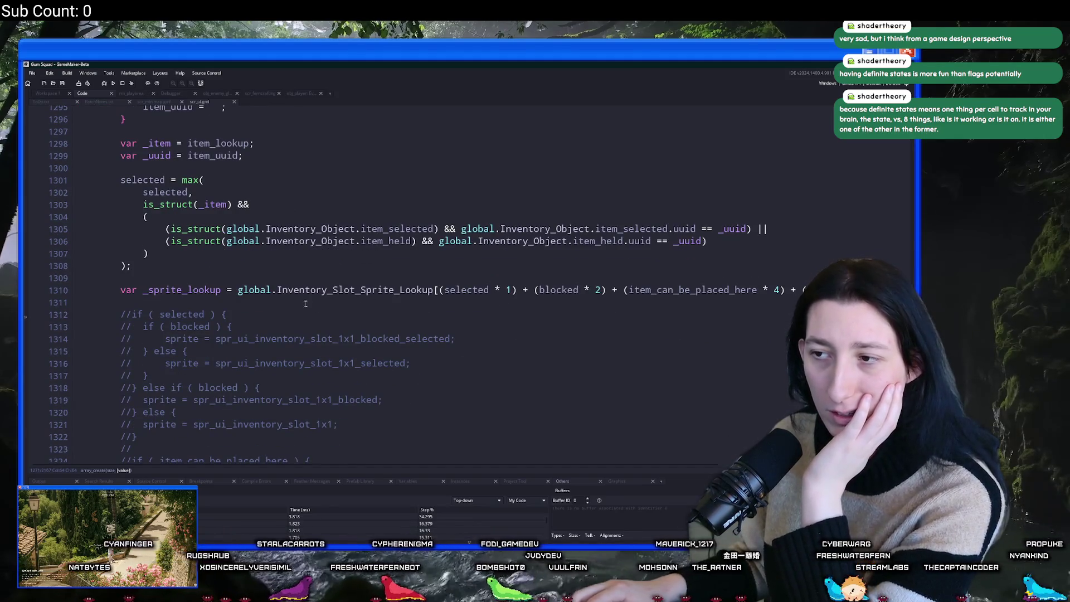
{"action": "scroll", "coordinate": [312, 290], "scroll_direction": "up", "scroll_amount": 6}
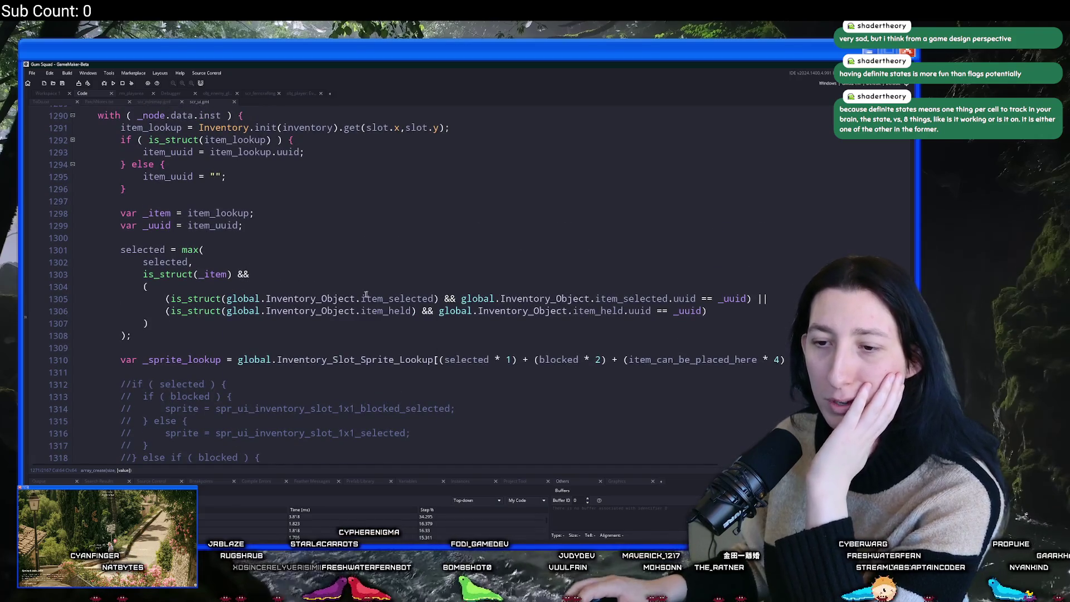
{"action": "scroll", "coordinate": [332, 262], "scroll_direction": "up", "scroll_amount": 3}
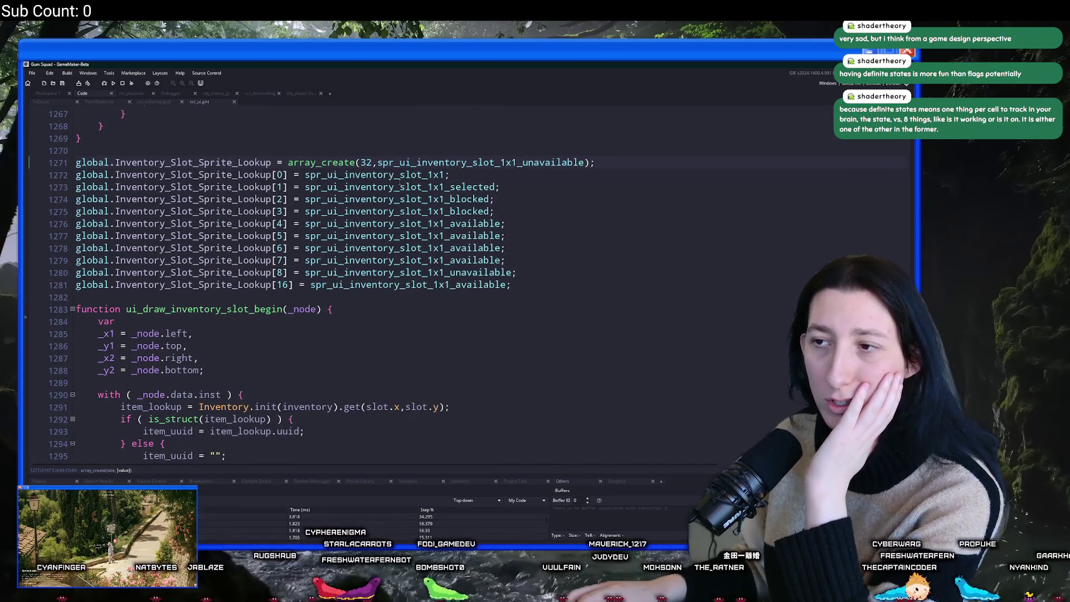
{"action": "mouse_move", "coordinate": [398, 186]}
{"action": "scroll", "coordinate": [397, 186], "scroll_direction": "down", "scroll_amount": 8}
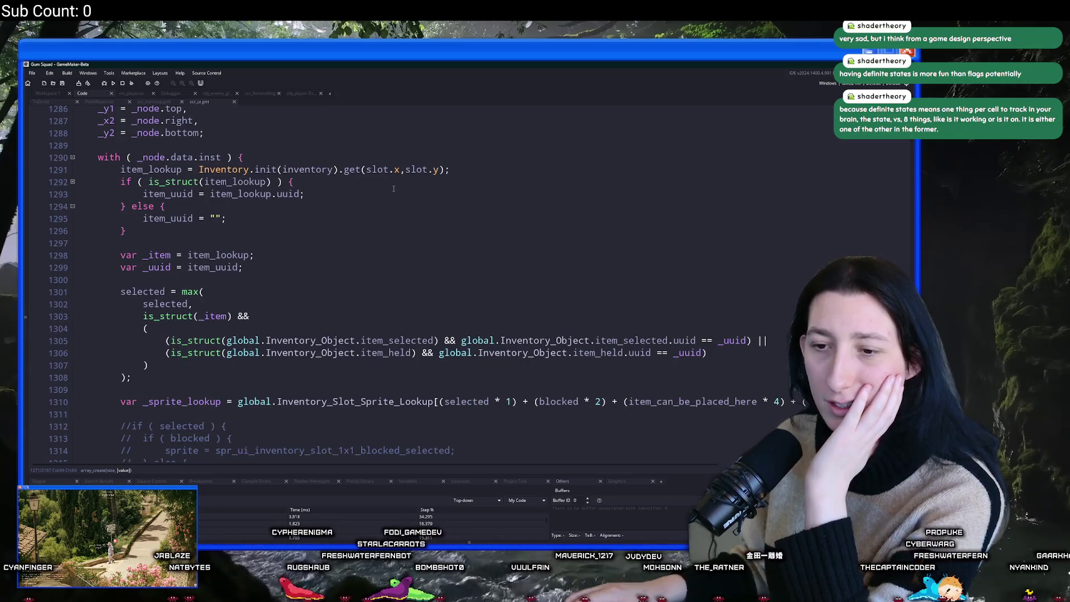
{"action": "scroll", "coordinate": [393, 188], "scroll_direction": "down", "scroll_amount": 2}
{"action": "left_click", "coordinate": [565, 276]}
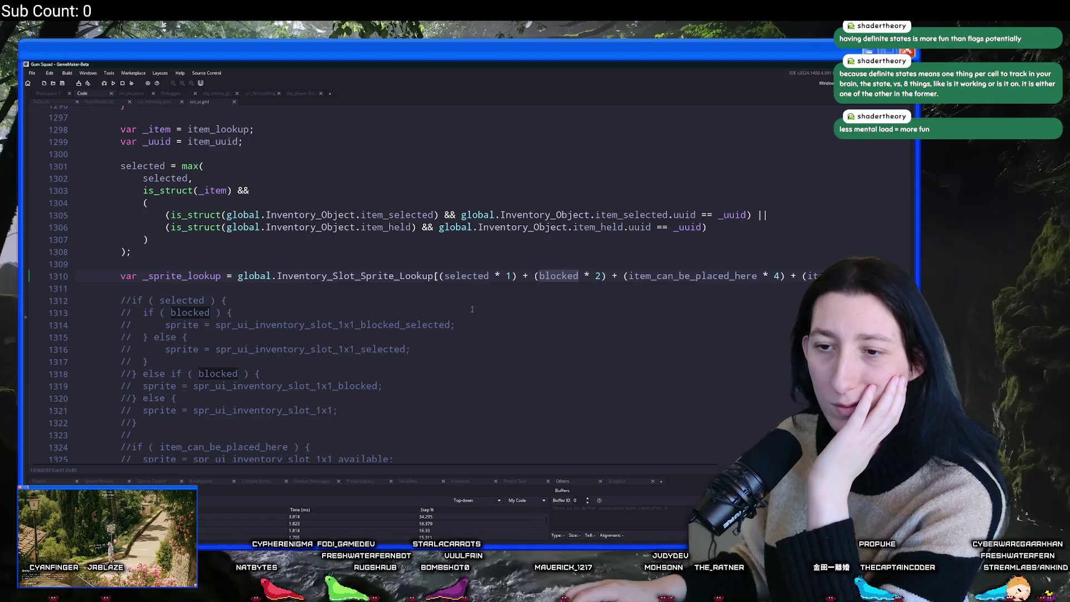
{"action": "scroll", "coordinate": [480, 309], "scroll_direction": "up", "scroll_amount": 10}
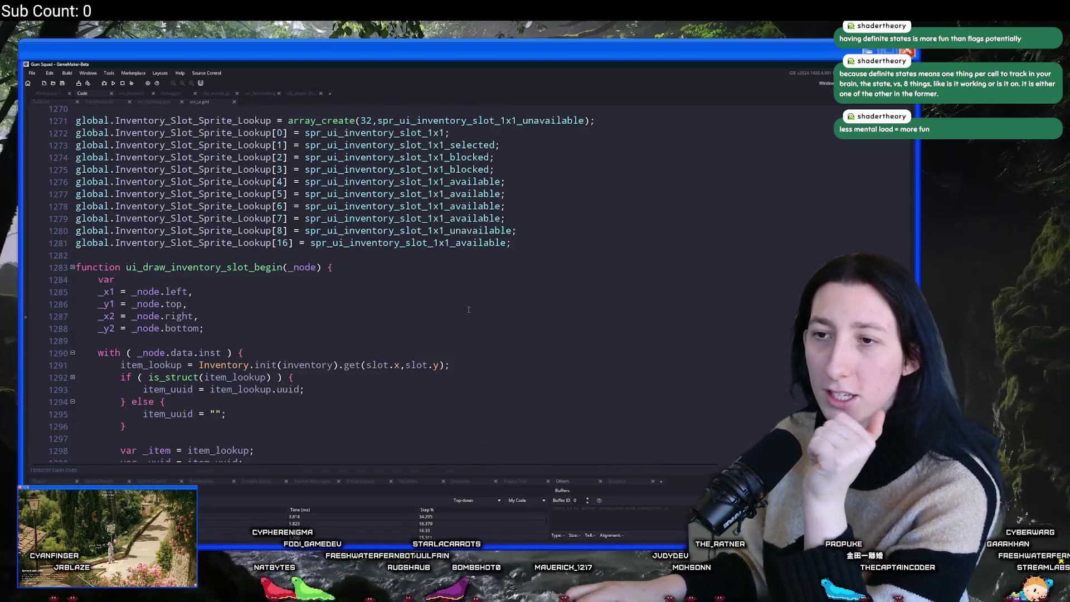
{"action": "scroll", "coordinate": [467, 309], "scroll_direction": "down", "scroll_amount": 2}
{"action": "scroll", "coordinate": [467, 309], "scroll_direction": "up", "scroll_amount": 2}
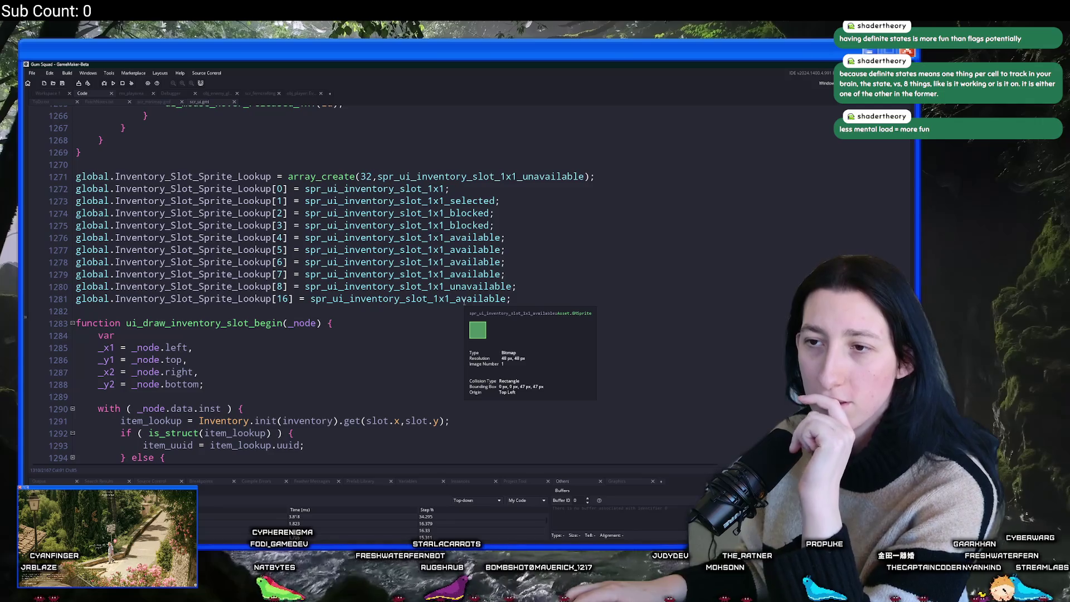
{"action": "scroll", "coordinate": [430, 214], "scroll_direction": "down", "scroll_amount": 9}
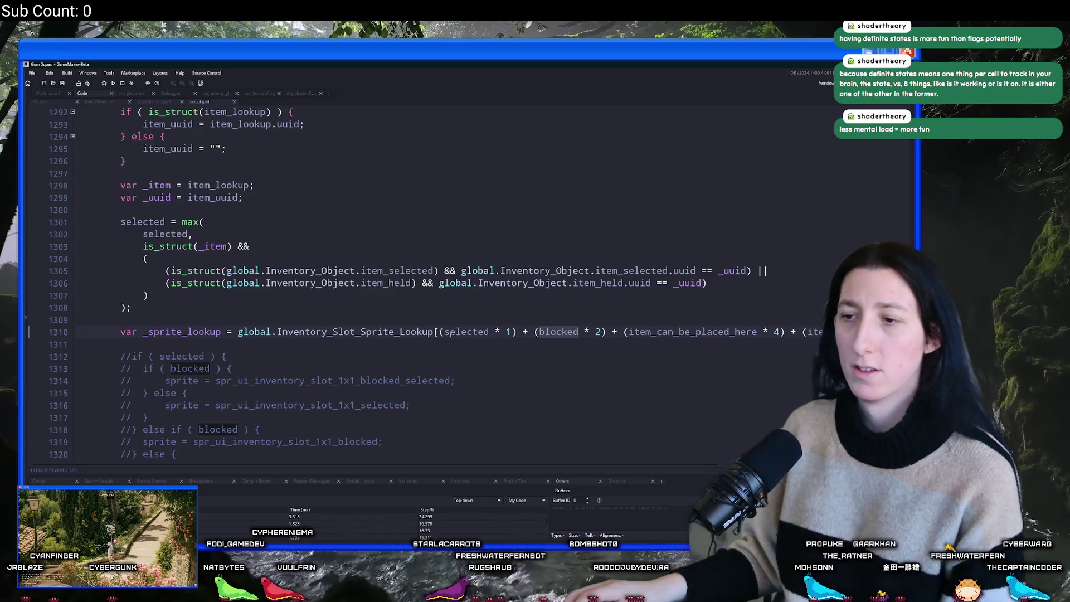
{"action": "double_click", "coordinate": [202, 332]}
Insert 'sprite = _sprite_lookup;' above the draw_sprite_stretched call, then save and run with F5.
{"action": "scroll", "coordinate": [201, 333], "scroll_direction": "down", "scroll_amount": 7}
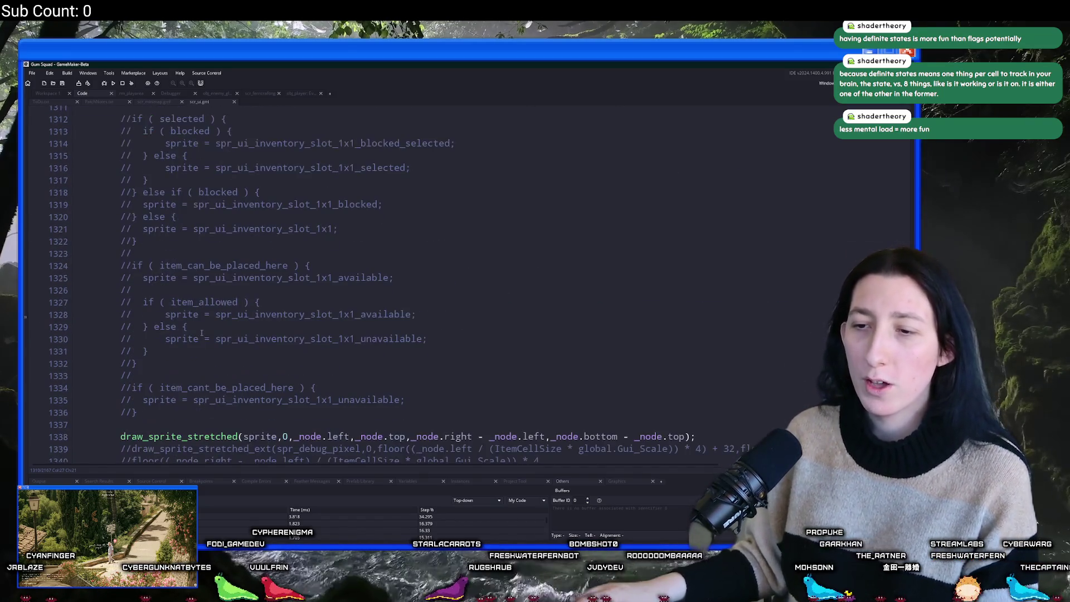
{"action": "double_click", "coordinate": [273, 437]}
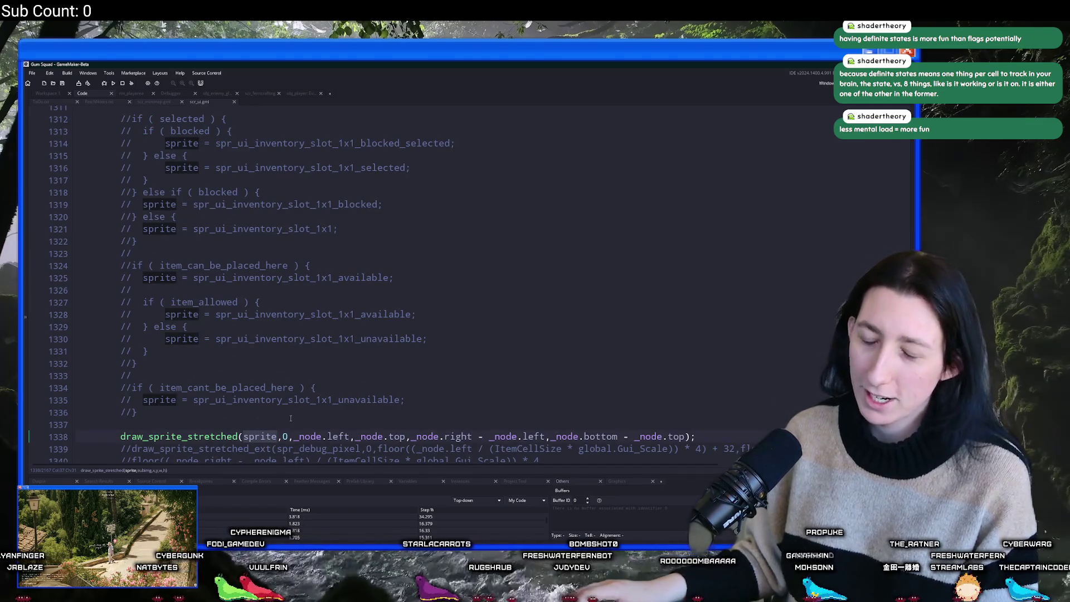
{"action": "left_click", "coordinate": [290, 418]}
{"action": "key", "text": "Return"}
{"action": "key", "text": "Return"}
{"action": "key", "text": "Up"}
{"action": "key", "text": "Up"}
{"action": "type", "text": "spri"}
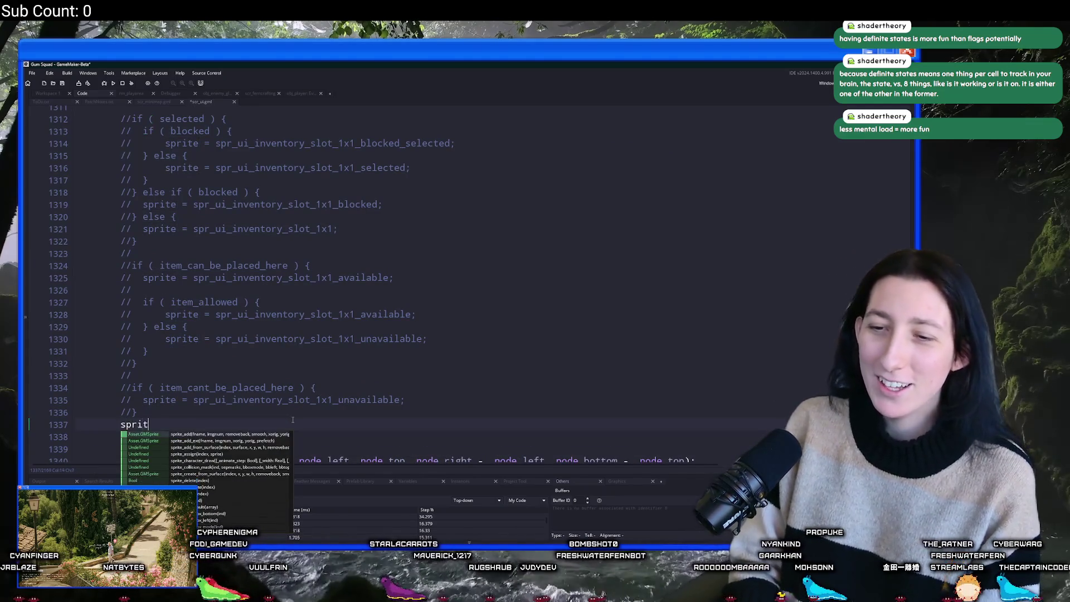
{"action": "type", "text": "ite = _sprite_lookup;"}
{"action": "key", "text": "Home"}
{"action": "key", "text": "Return"}
{"action": "key", "text": "Up"}
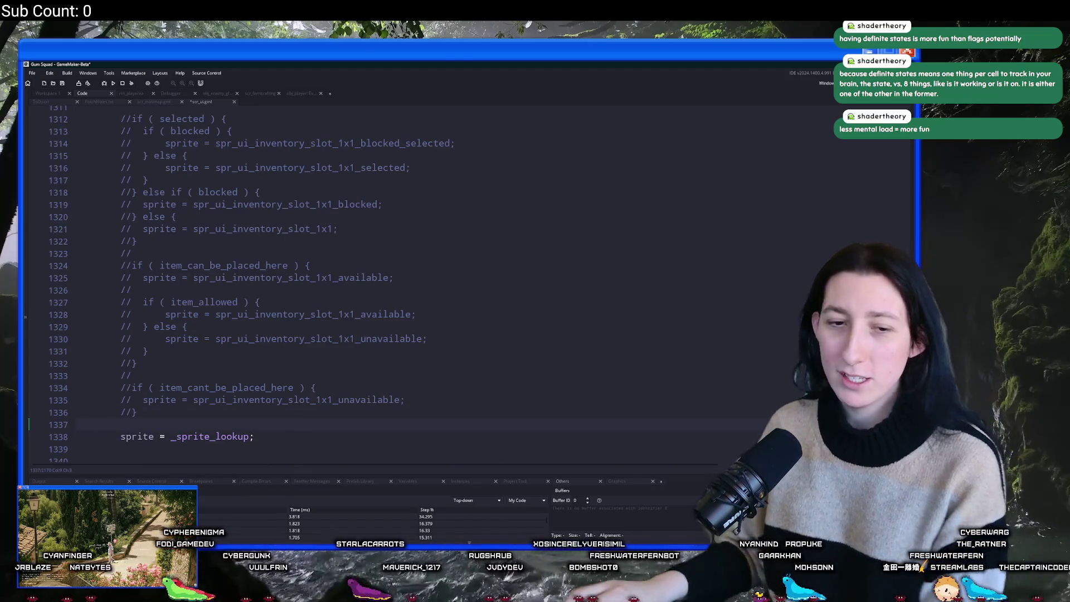
{"action": "scroll", "coordinate": [369, 386], "scroll_direction": "down", "scroll_amount": 2}
{"action": "left_click", "coordinate": [369, 385]}
{"action": "key", "text": "F5"}
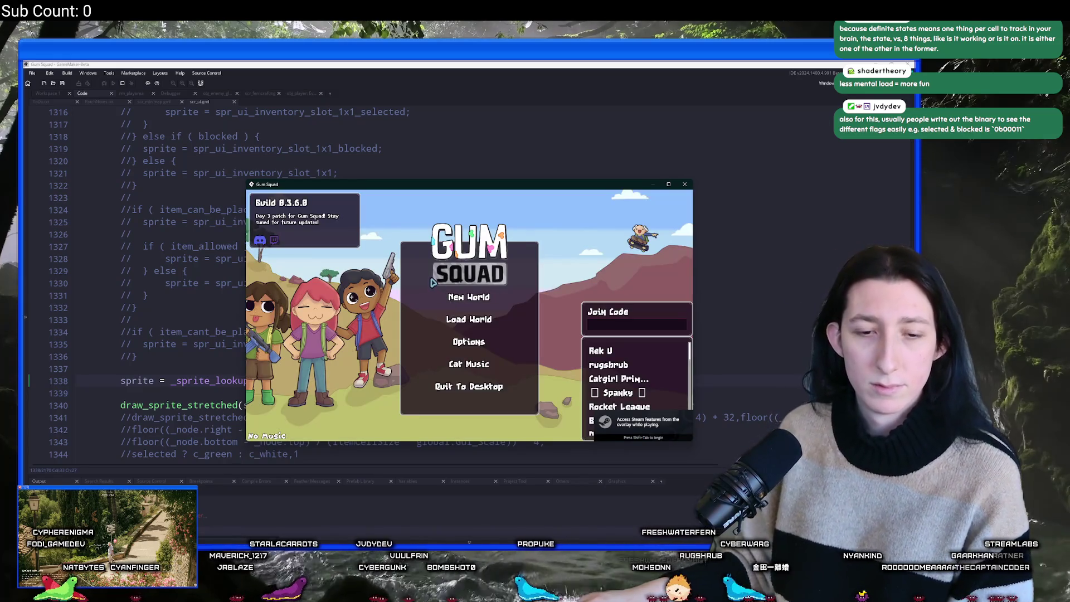
Load the SunnyCake world as an Offline lobby.
{"action": "left_click", "coordinate": [465, 322]}
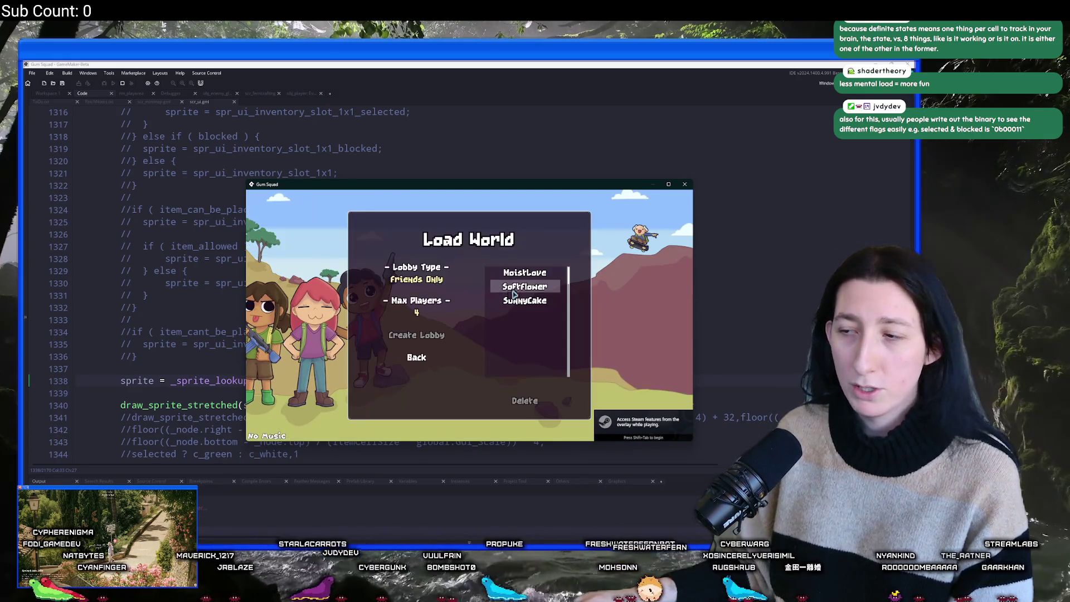
{"action": "left_click", "coordinate": [518, 304]}
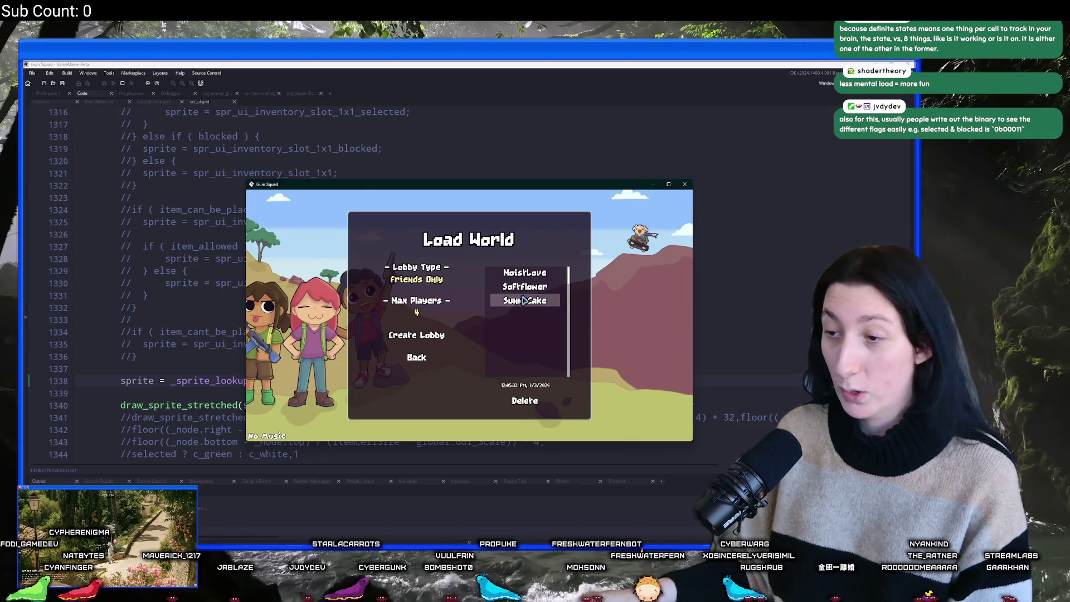
{"action": "left_click", "coordinate": [416, 278]}
{"action": "left_click", "coordinate": [416, 278]}
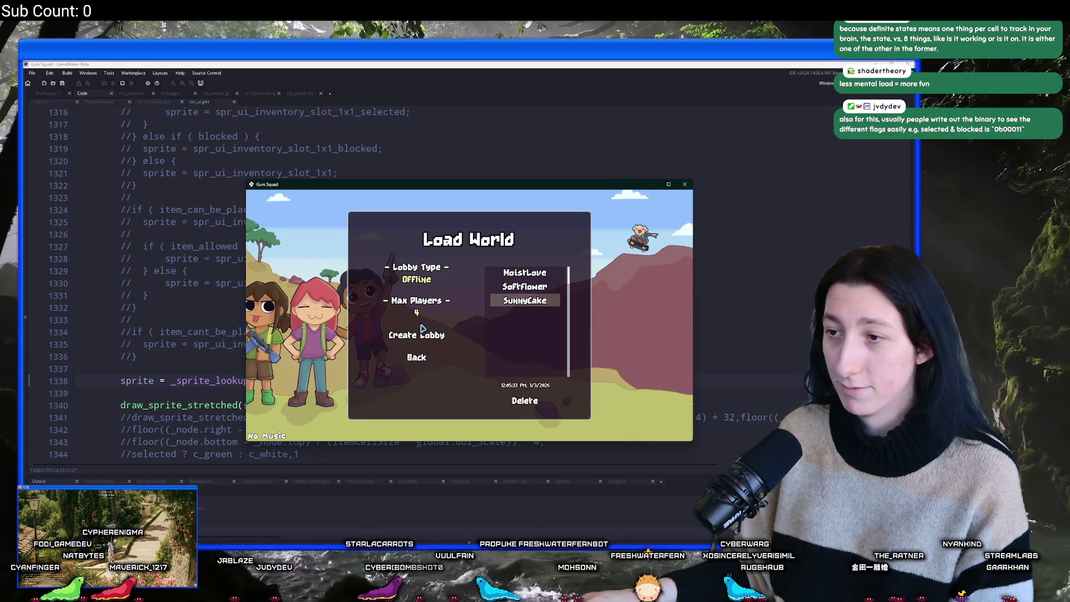
{"action": "left_click", "coordinate": [422, 334]}
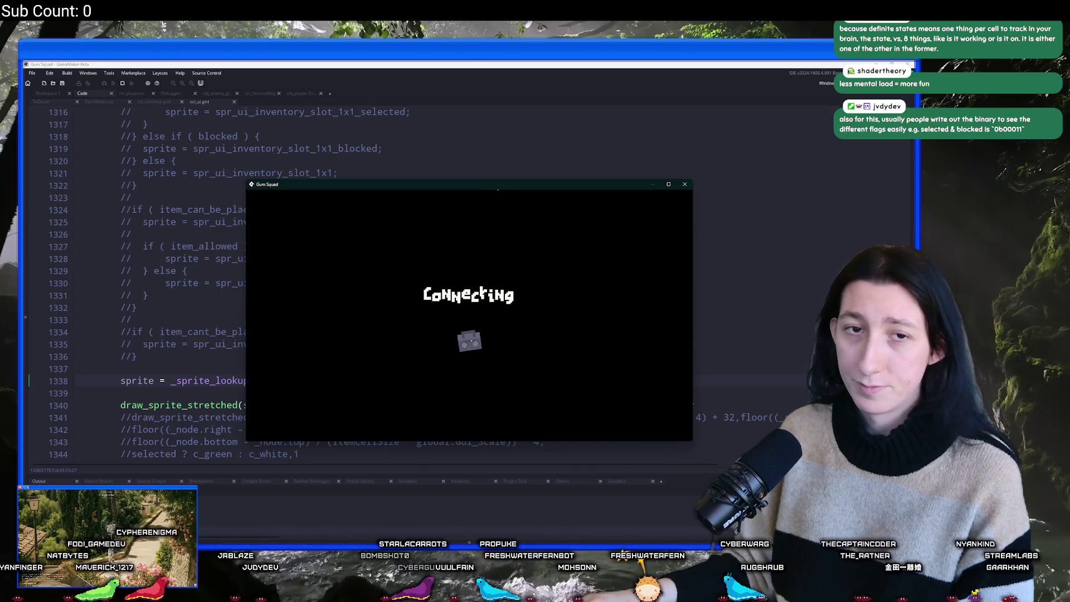
Maximize the game, open the inventory, and drag the Sports Drink and shotgun between slots.
{"action": "left_click_drag", "start_coordinate": [470, 184], "coordinate": [470, 61]}
{"action": "key", "text": "Tab"}
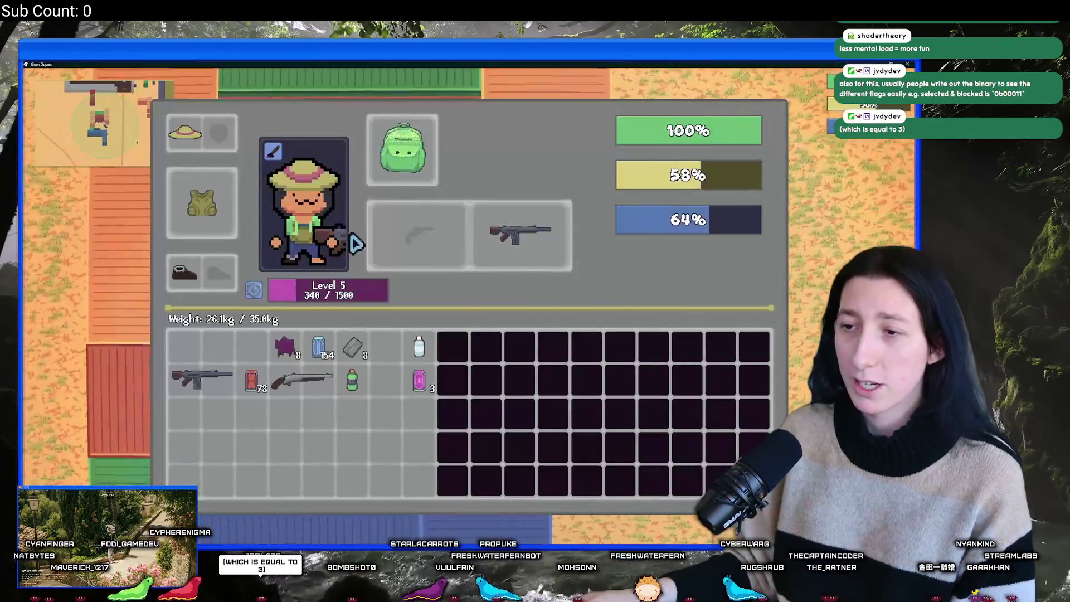
{"action": "mouse_move", "coordinate": [351, 397]}
{"action": "left_mouse_down"}
{"action": "mouse_move", "coordinate": [363, 387]}
{"action": "mouse_move", "coordinate": [360, 352]}
{"action": "mouse_move", "coordinate": [401, 370]}
{"action": "mouse_move", "coordinate": [385, 348]}
{"action": "mouse_move", "coordinate": [401, 317]}
{"action": "mouse_move", "coordinate": [381, 380]}
{"action": "left_mouse_up"}
{"action": "mouse_move", "coordinate": [312, 381]}
{"action": "left_mouse_down"}
{"action": "mouse_move", "coordinate": [417, 239]}
{"action": "mouse_move", "coordinate": [321, 383]}
{"action": "mouse_move", "coordinate": [310, 377]}
{"action": "left_mouse_up"}
{"action": "key", "text": "alt+Tab"}
{"action": "scroll", "coordinate": [343, 237], "scroll_direction": "up", "scroll_amount": 5}
{"action": "scroll", "coordinate": [262, 283], "scroll_direction": "down", "scroll_amount": 2}
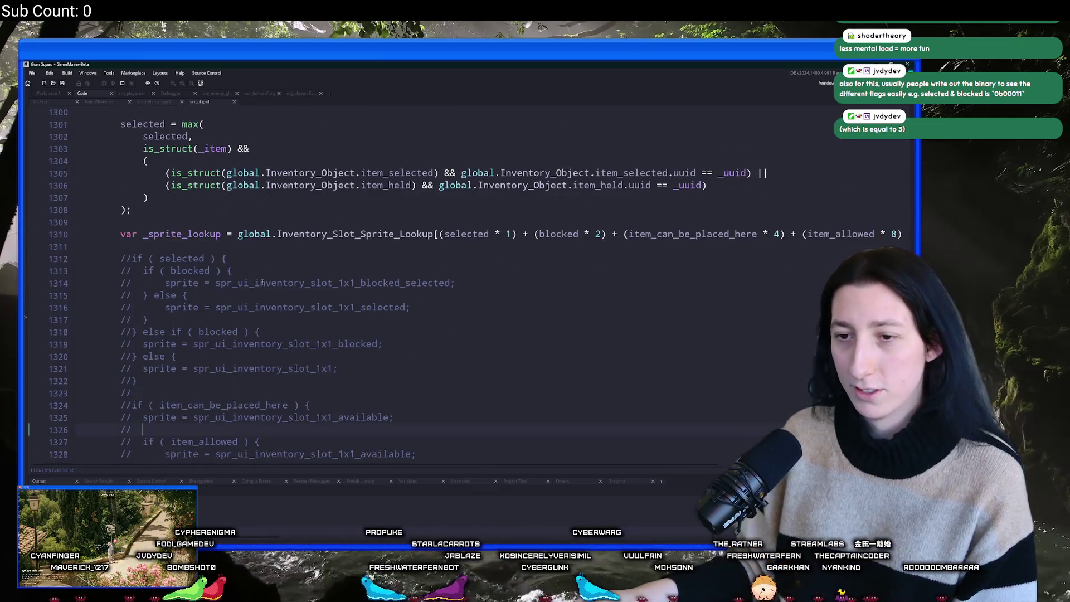
Back in the UI script, highlight every use of item_can_be_placed_here and review the lookup entries.
{"action": "key", "text": "alt+Tab"}
{"action": "key", "text": "alt+Tab"}
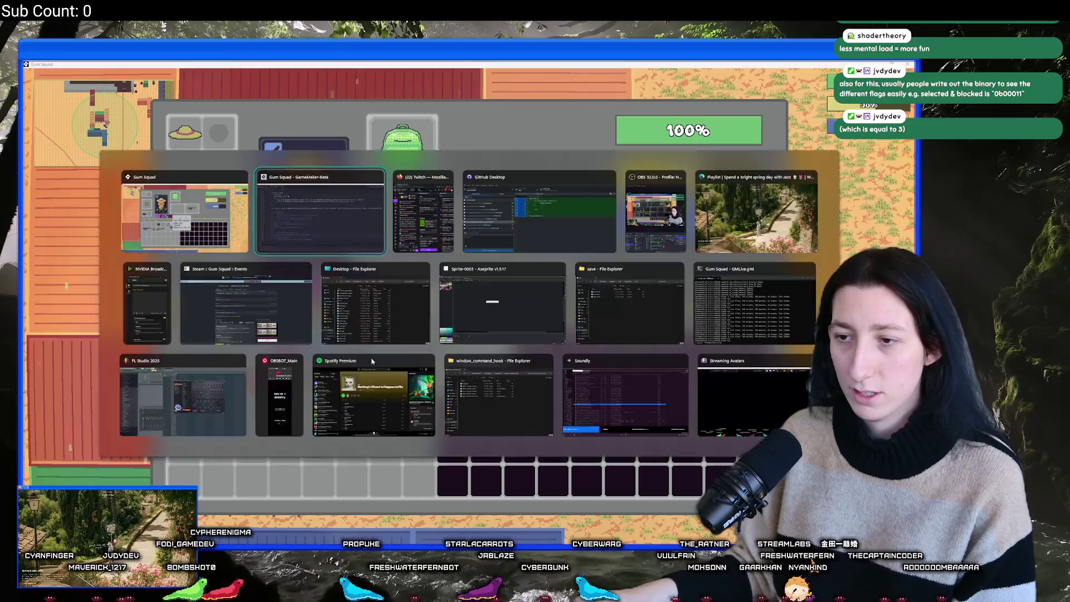
{"action": "scroll", "coordinate": [278, 331], "scroll_direction": "down", "scroll_amount": 2}
{"action": "scroll", "coordinate": [685, 266], "scroll_direction": "up", "scroll_amount": 3}
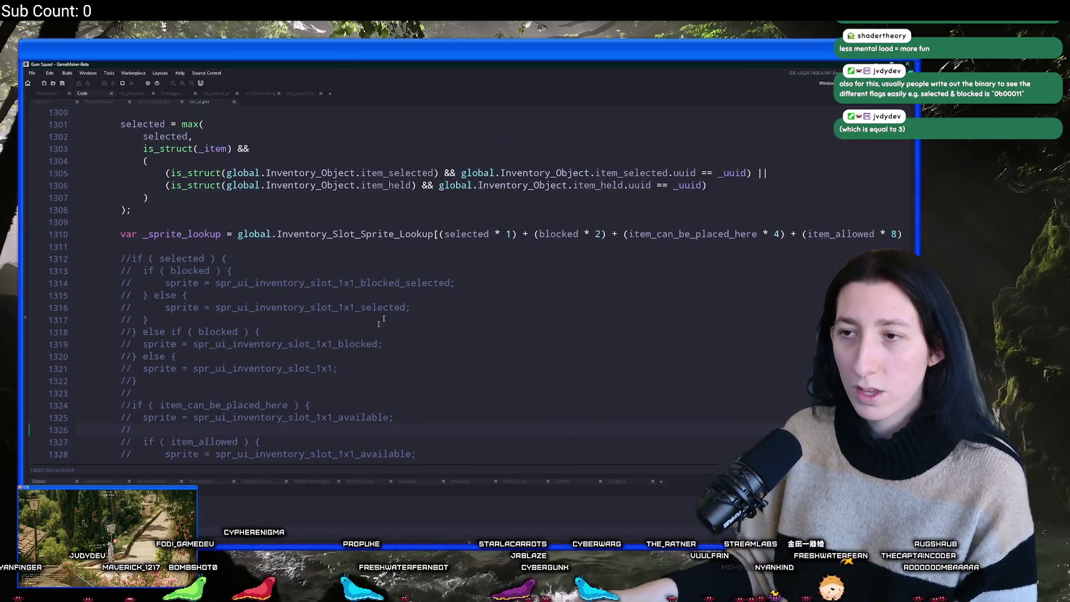
{"action": "scroll", "coordinate": [648, 254], "scroll_direction": "up", "scroll_amount": 5}
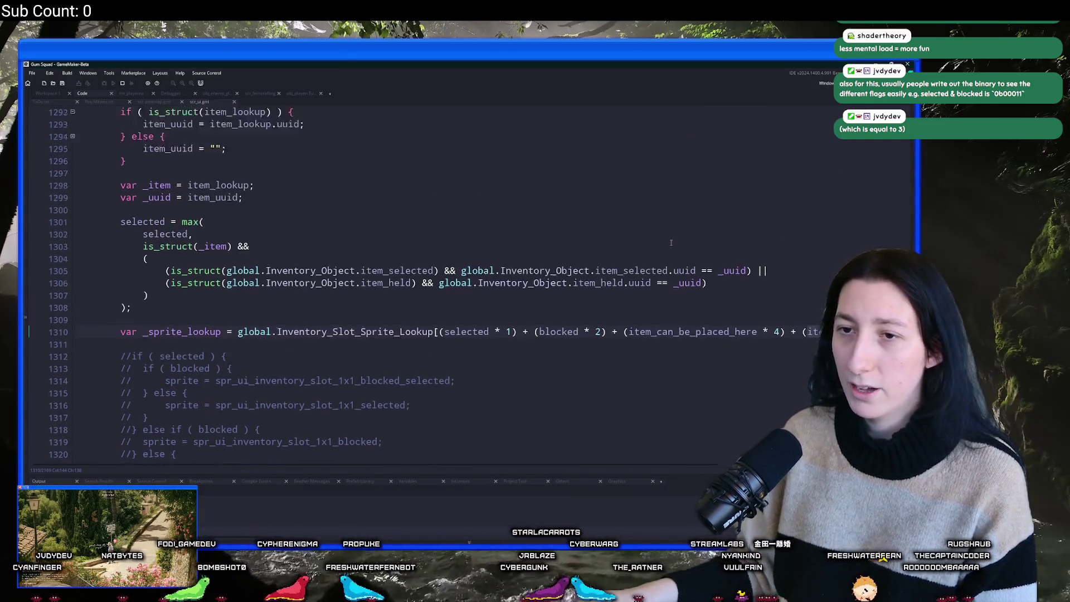
{"action": "scroll", "coordinate": [577, 279], "scroll_direction": "up", "scroll_amount": 5}
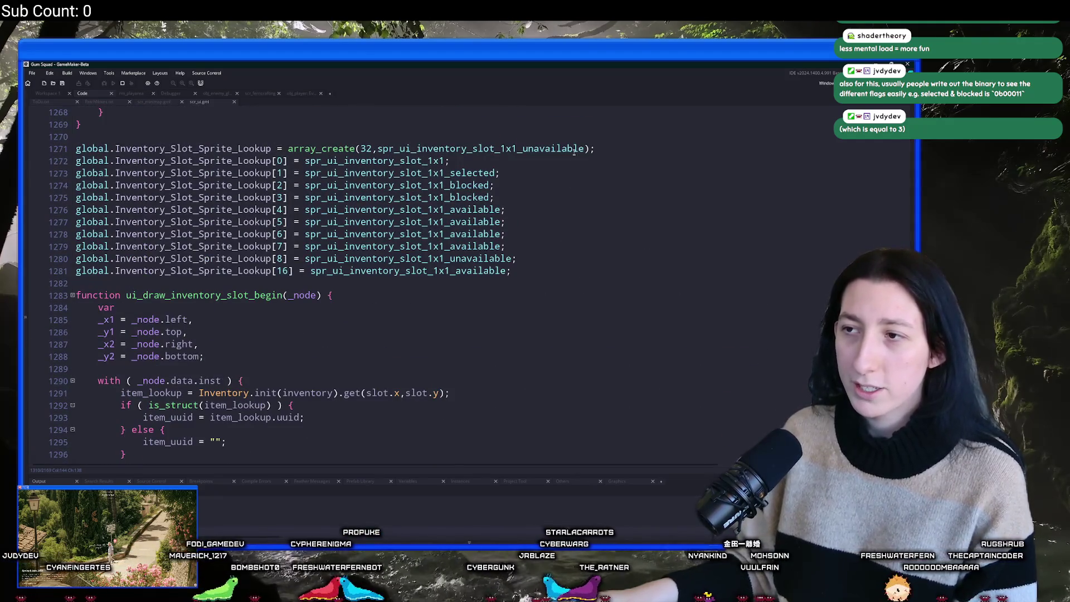
{"action": "scroll", "coordinate": [733, 365], "scroll_direction": "down", "scroll_amount": 8}
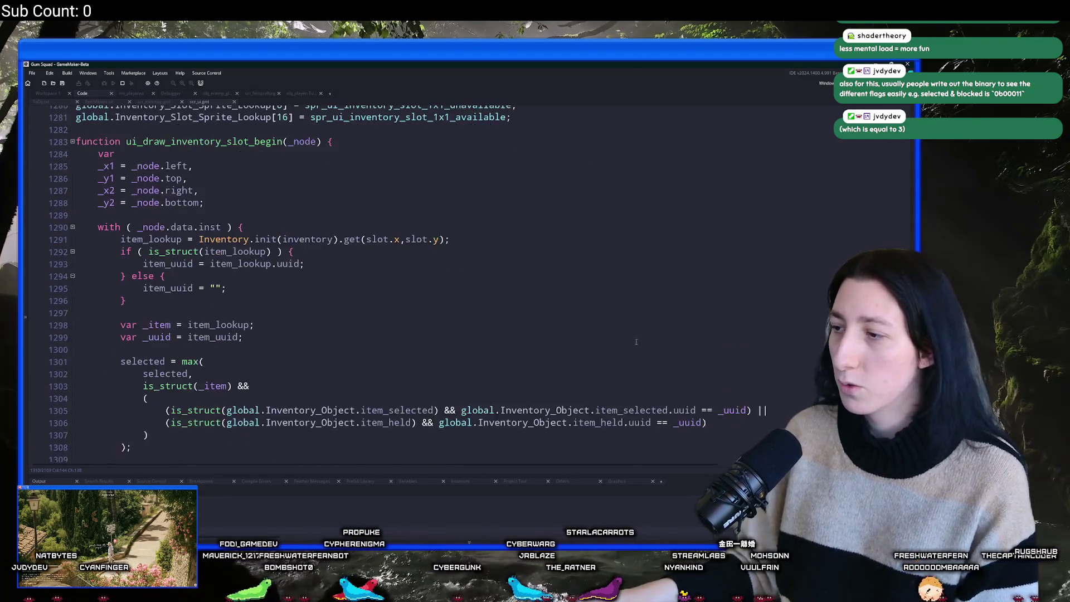
{"action": "double_click", "coordinate": [735, 332]}
{"action": "scroll", "coordinate": [735, 334], "scroll_direction": "down", "scroll_amount": 3}
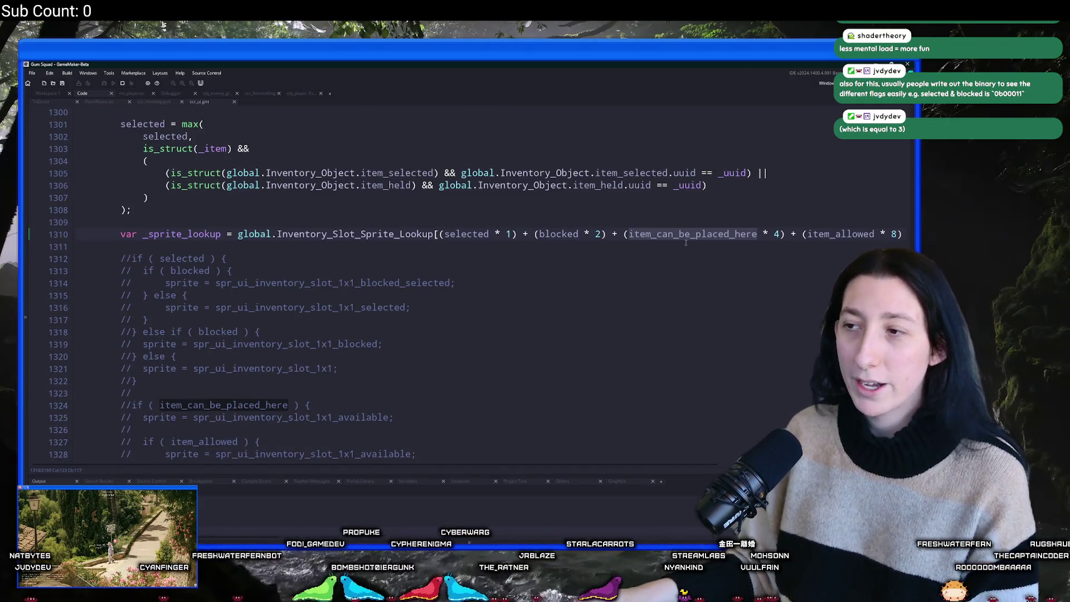
{"action": "scroll", "coordinate": [698, 241], "scroll_direction": "down", "scroll_amount": 2}
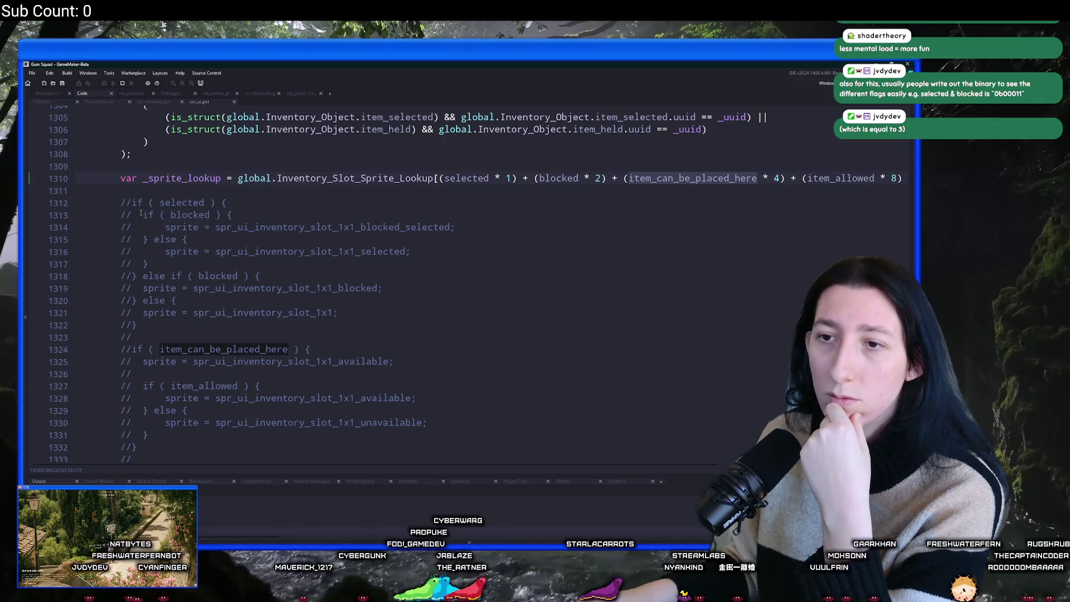
{"action": "scroll", "coordinate": [201, 240], "scroll_direction": "down", "scroll_amount": 1}
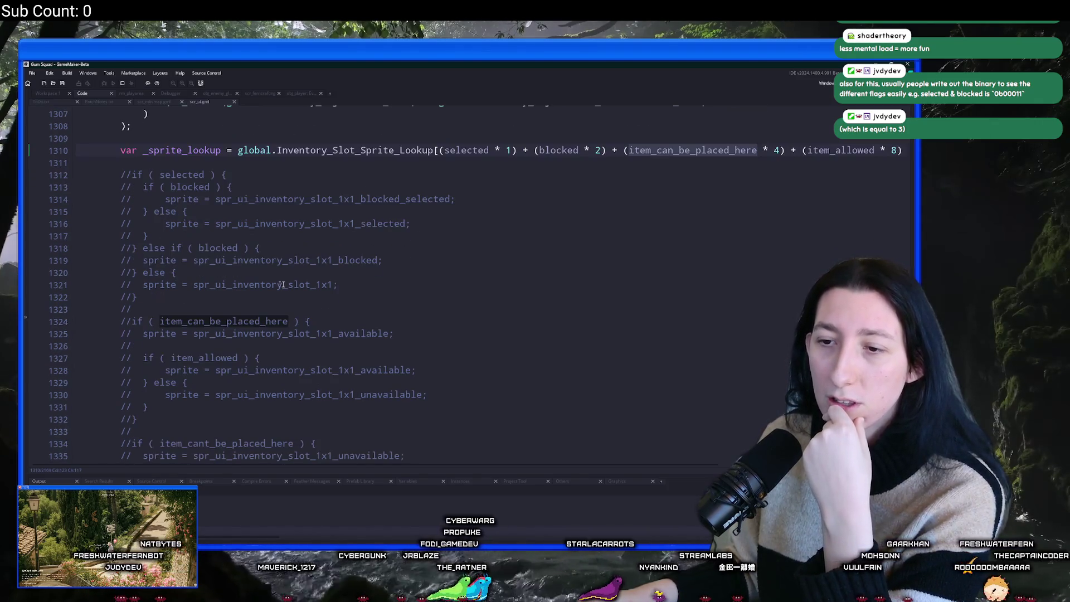
{"action": "scroll", "coordinate": [296, 301], "scroll_direction": "up", "scroll_amount": 2}
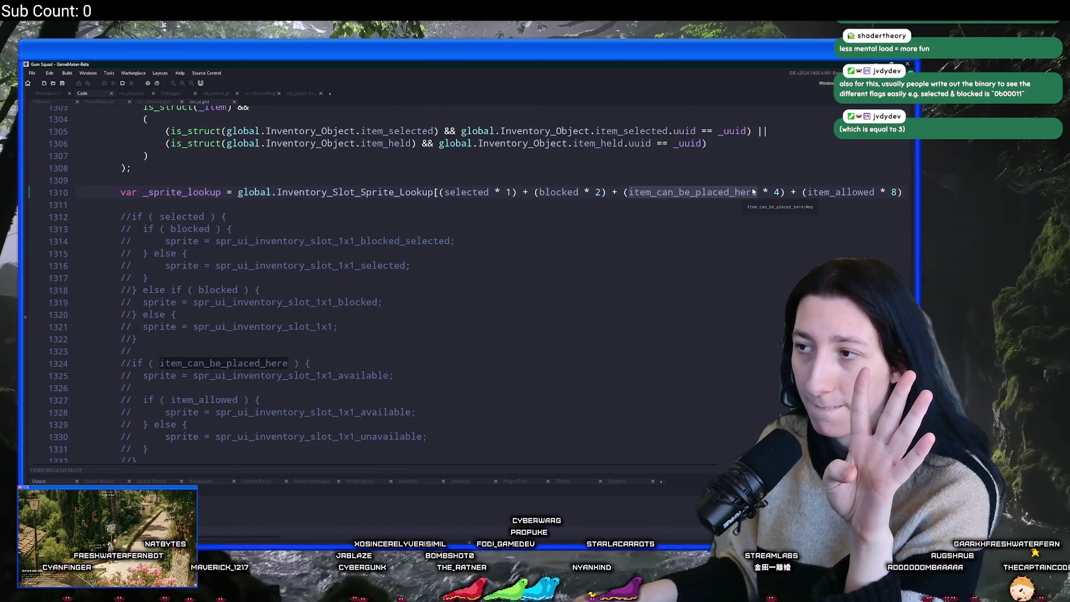
{"action": "scroll", "coordinate": [307, 175], "scroll_direction": "up", "scroll_amount": 10}
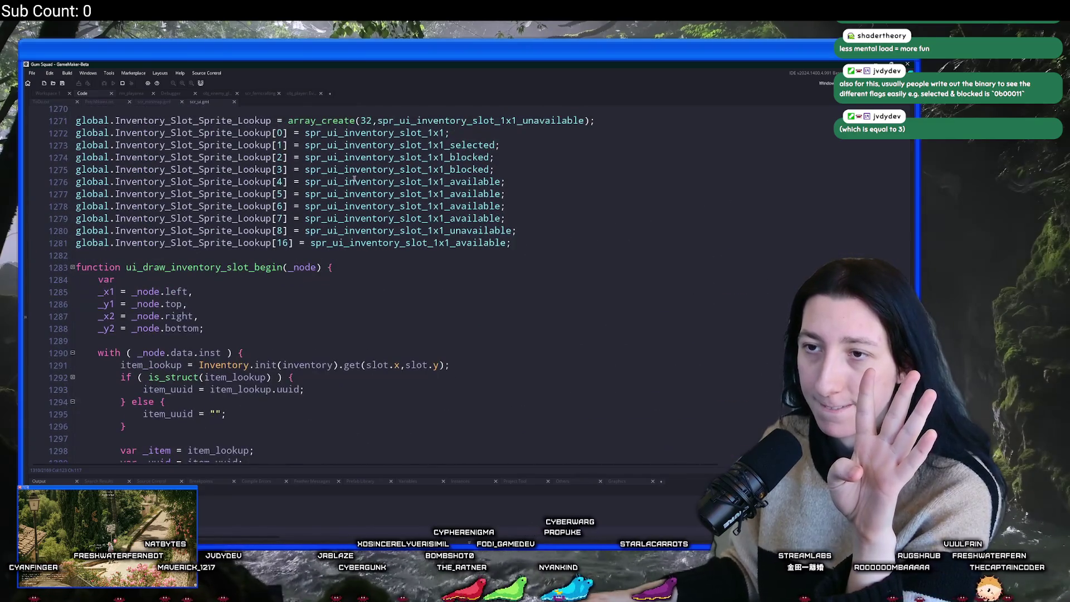
{"action": "scroll", "coordinate": [472, 182], "scroll_direction": "down", "scroll_amount": 7}
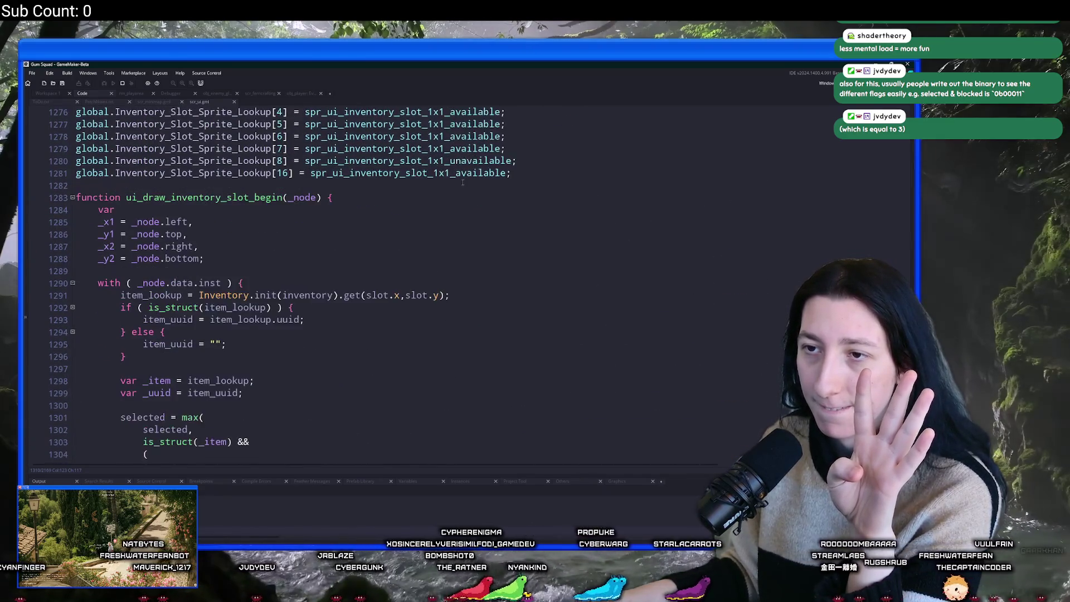
{"action": "scroll", "coordinate": [471, 183], "scroll_direction": "down", "scroll_amount": 3}
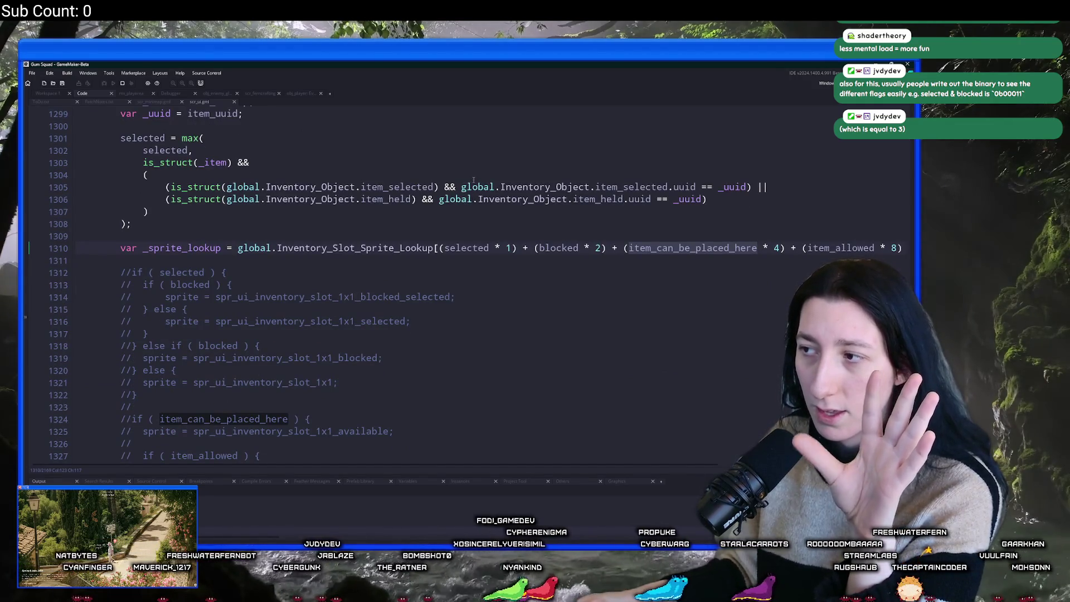
{"action": "scroll", "coordinate": [474, 179], "scroll_direction": "up", "scroll_amount": 10}
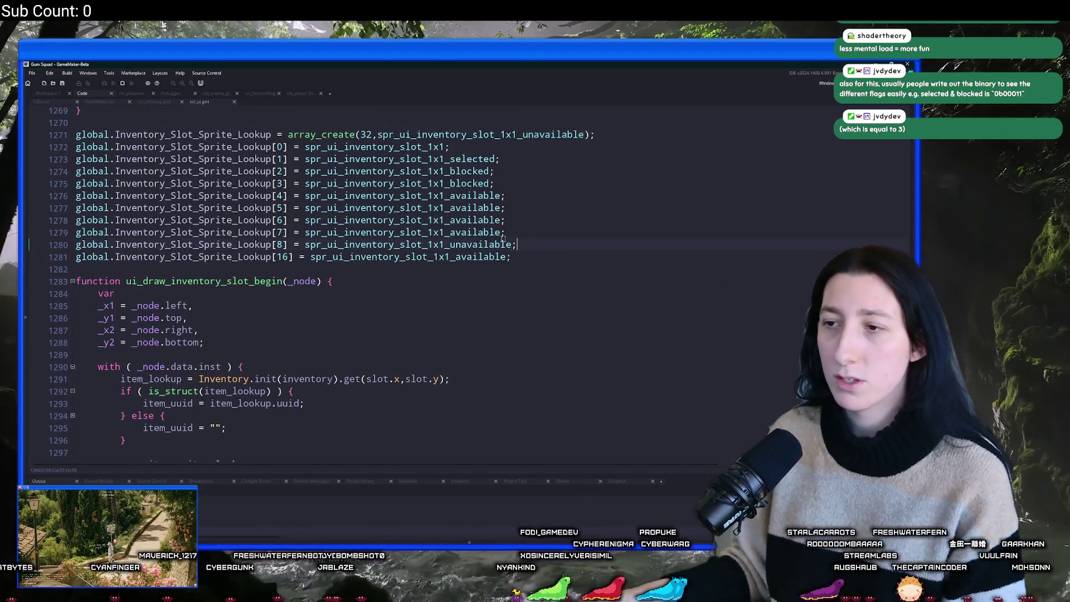
Add a copy of the index 7 lookup entry at the end of the table and change its index to 12.
{"action": "key", "text": "Up"}
{"action": "key", "text": "Home"}
{"action": "left_click", "coordinate": [548, 252]}
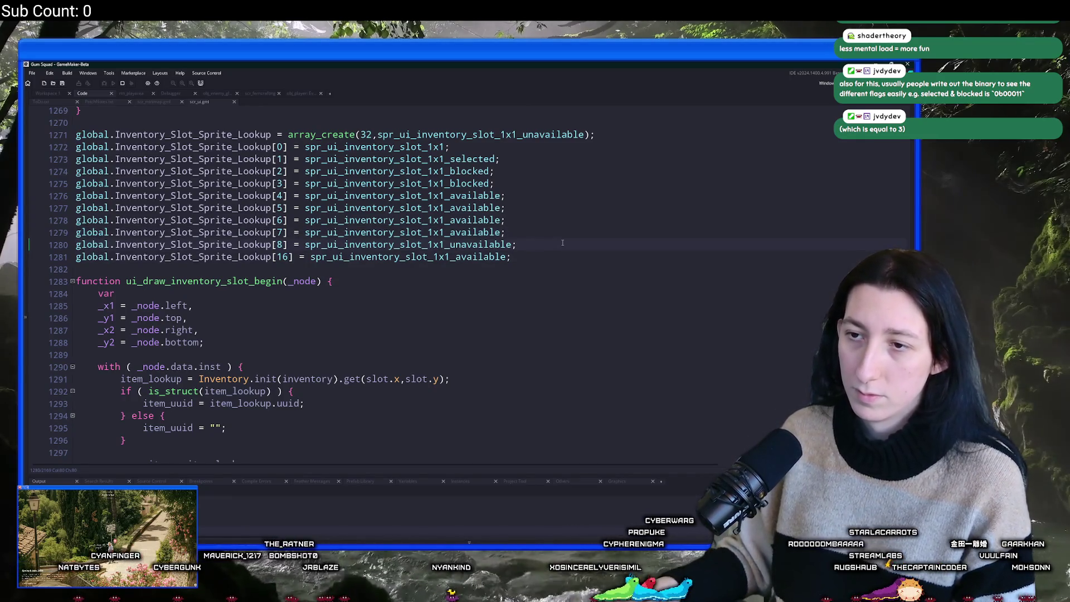
{"action": "key", "text": "Return"}
{"action": "type", "text": "global.Inventory_Slot_Sprite_Lookup[7] = spr_ui_inventory_slot_1x1_available;"}
{"action": "key", "text": "BackSpace"}
{"action": "type", "text": "12"}
{"action": "scroll", "coordinate": [636, 396], "scroll_direction": "down", "scroll_amount": 7}
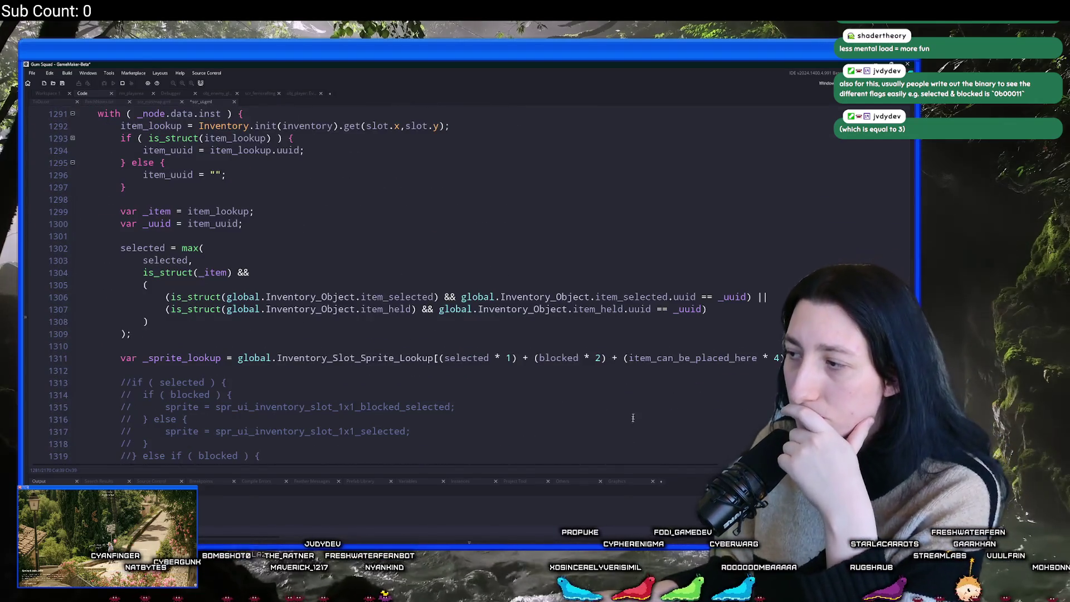
{"action": "scroll", "coordinate": [676, 430], "scroll_direction": "up", "scroll_amount": 3}
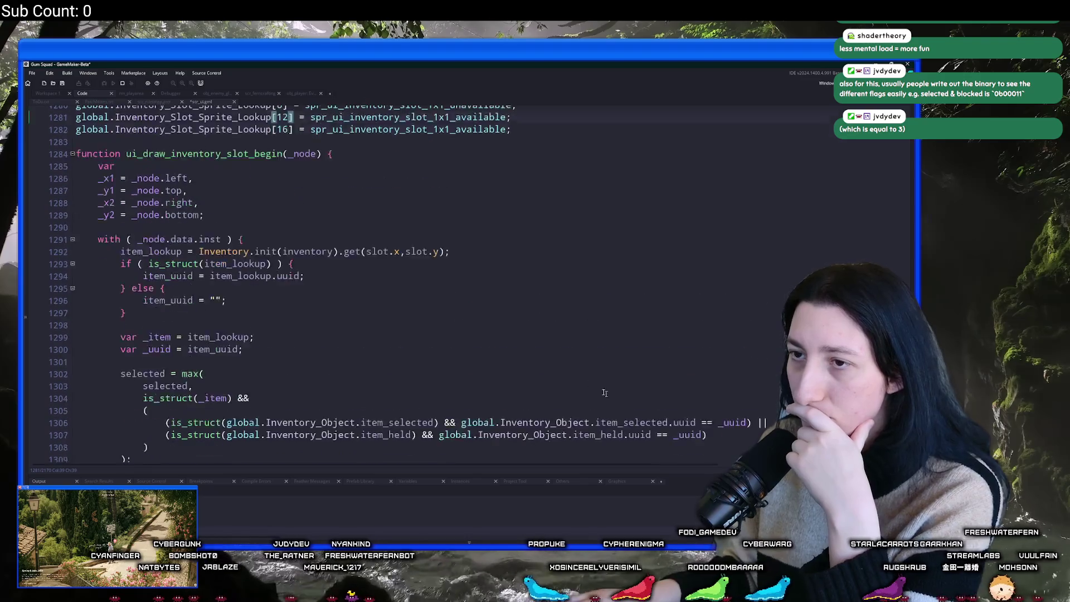
{"action": "scroll", "coordinate": [725, 412], "scroll_direction": "down", "scroll_amount": 2}
{"action": "scroll", "coordinate": [730, 408], "scroll_direction": "down", "scroll_amount": 2}
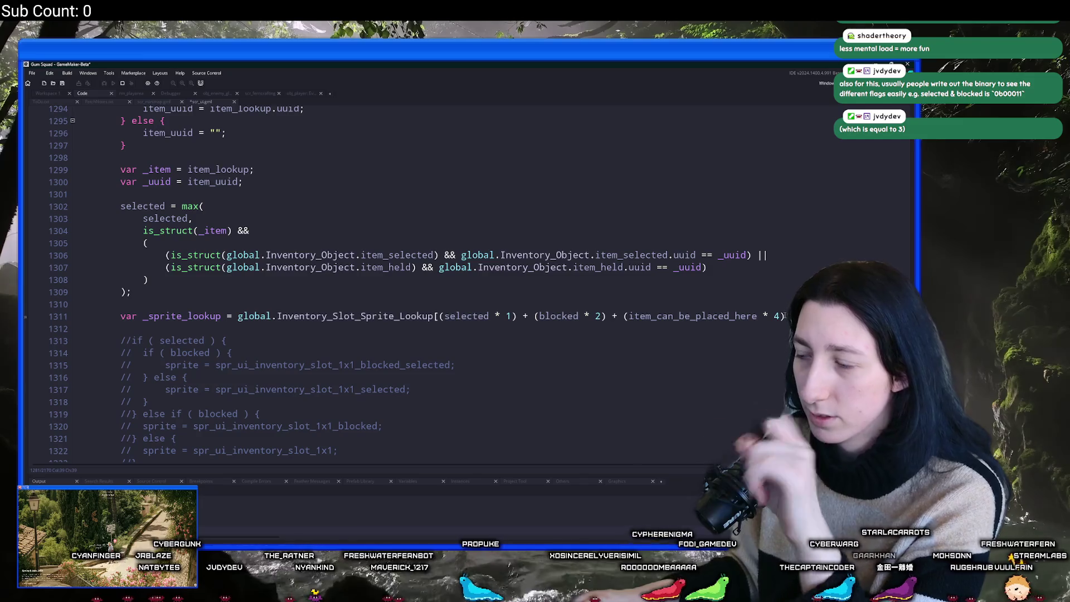
{"action": "scroll", "coordinate": [473, 327], "scroll_direction": "up", "scroll_amount": 2}
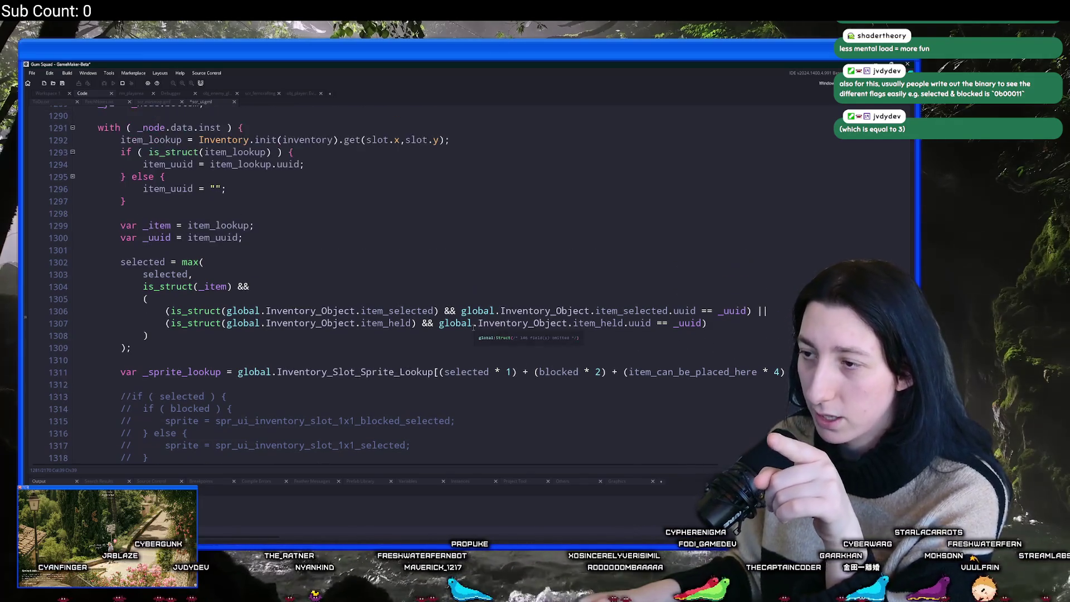
{"action": "scroll", "coordinate": [473, 327], "scroll_direction": "up", "scroll_amount": 5}
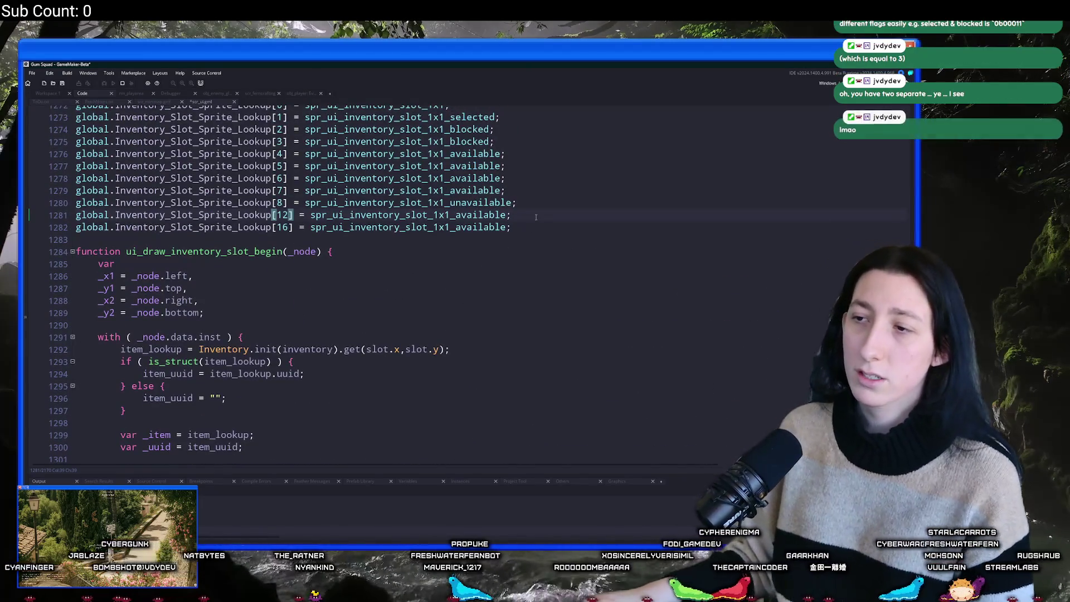
Duplicate the index 12 entry and change its index to 13.
{"action": "key", "text": "ctrl+d"}
{"action": "left_click", "coordinate": [287, 227]}
{"action": "key", "text": "BackSpace"}
{"action": "type", "text": "3"}
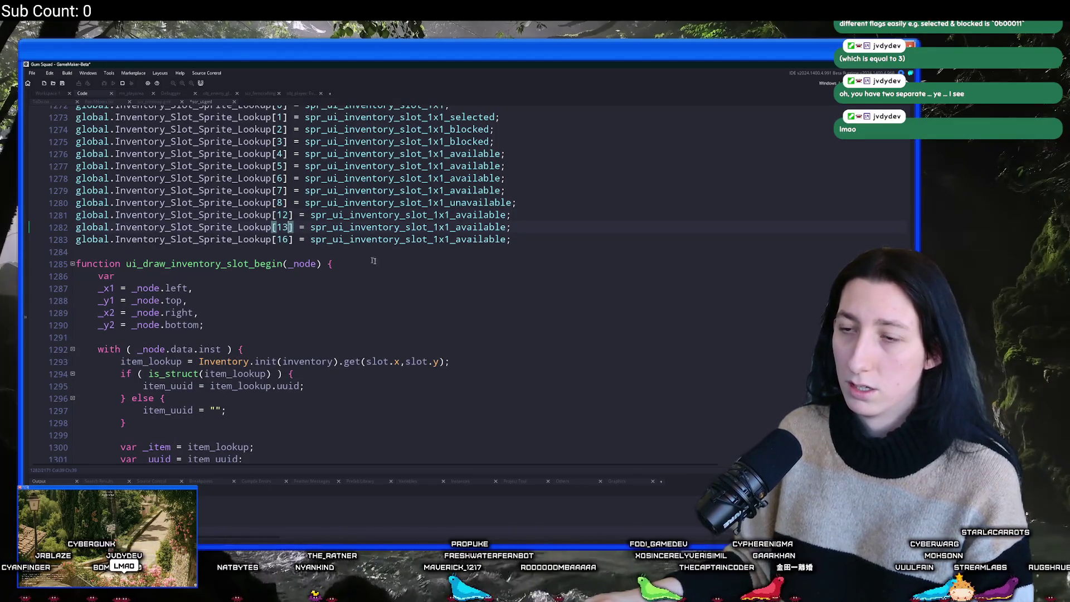
{"action": "scroll", "coordinate": [387, 266], "scroll_direction": "down", "scroll_amount": 3}
{"action": "scroll", "coordinate": [386, 265], "scroll_direction": "down", "scroll_amount": 4}
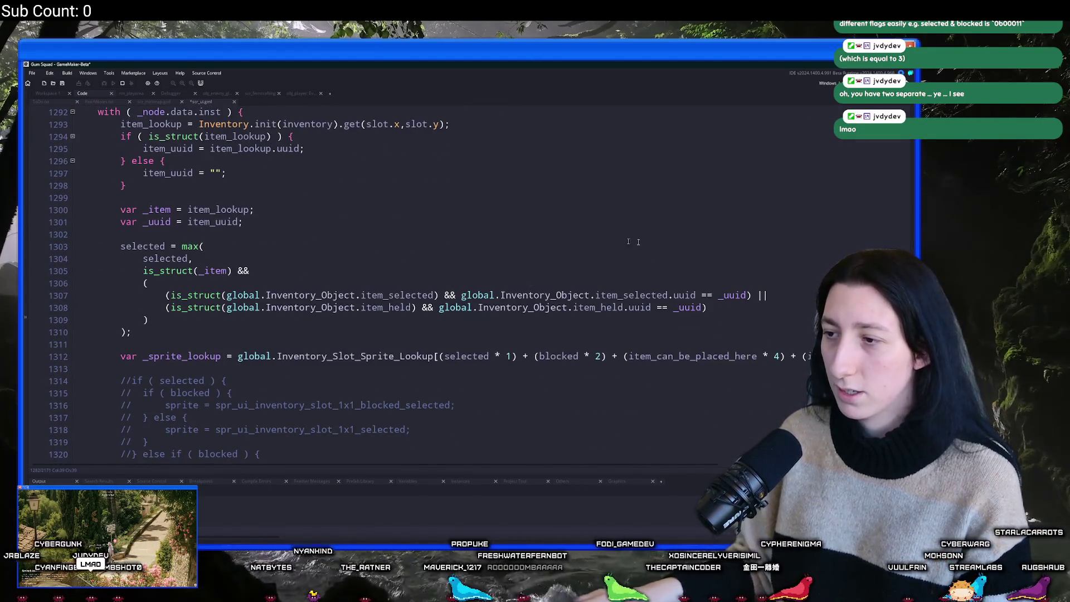
{"action": "scroll", "coordinate": [746, 206], "scroll_direction": "down", "scroll_amount": 1}
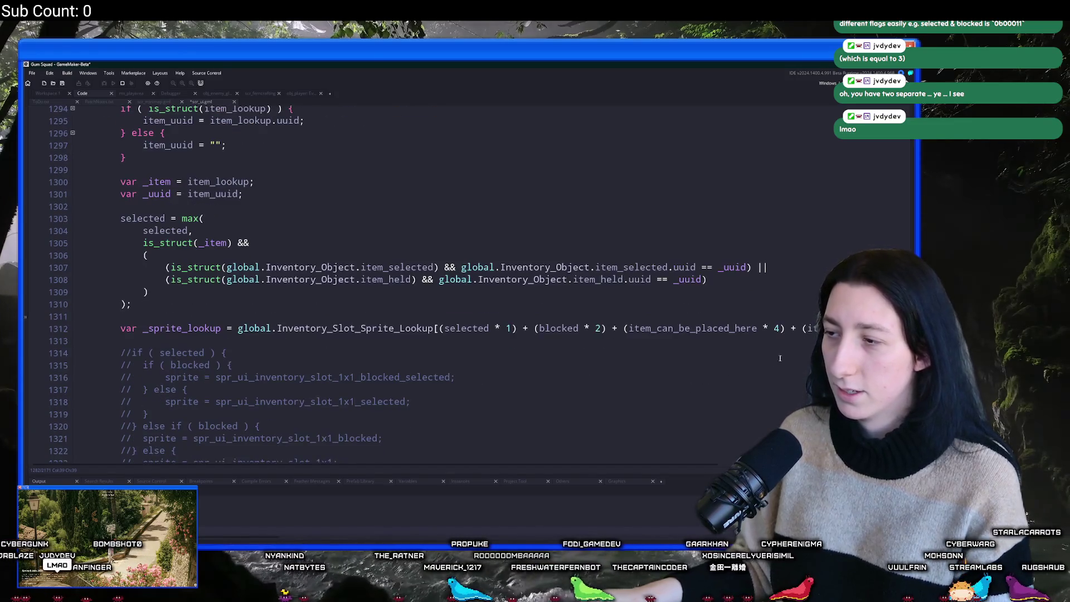
{"action": "scroll", "coordinate": [419, 227], "scroll_direction": "up", "scroll_amount": 6}
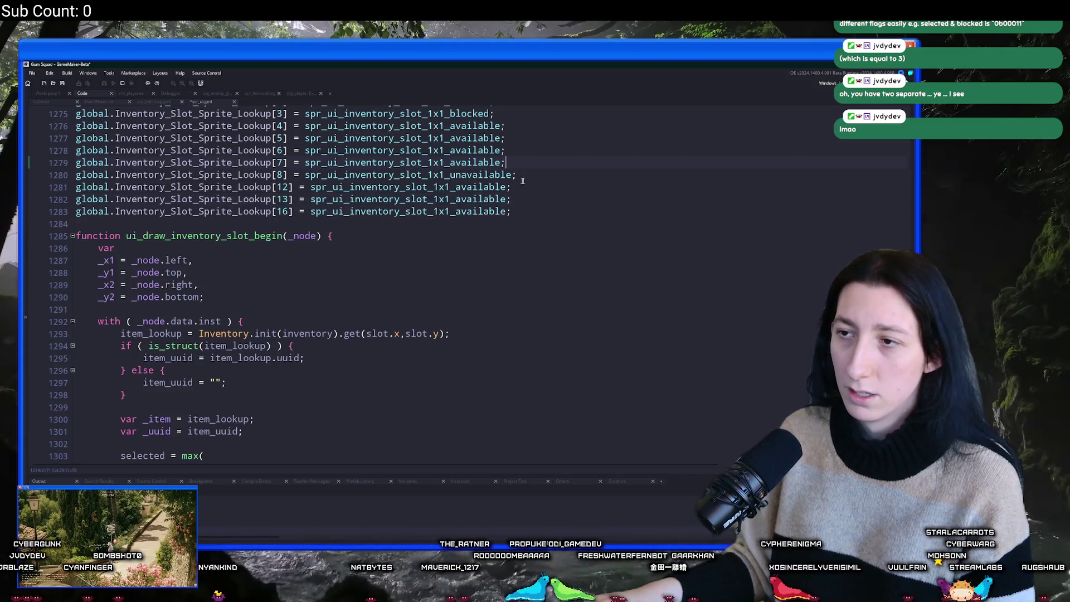
Copy the index 7 entry below index 8 to create the index 9 entry.
{"action": "left_click", "coordinate": [76, 162]}
{"action": "key", "text": "ctrl+c"}
{"action": "key", "text": "Down"}
{"action": "key", "text": "End"}
{"action": "key", "text": "Return"}
{"action": "key", "text": "ctrl+v"}
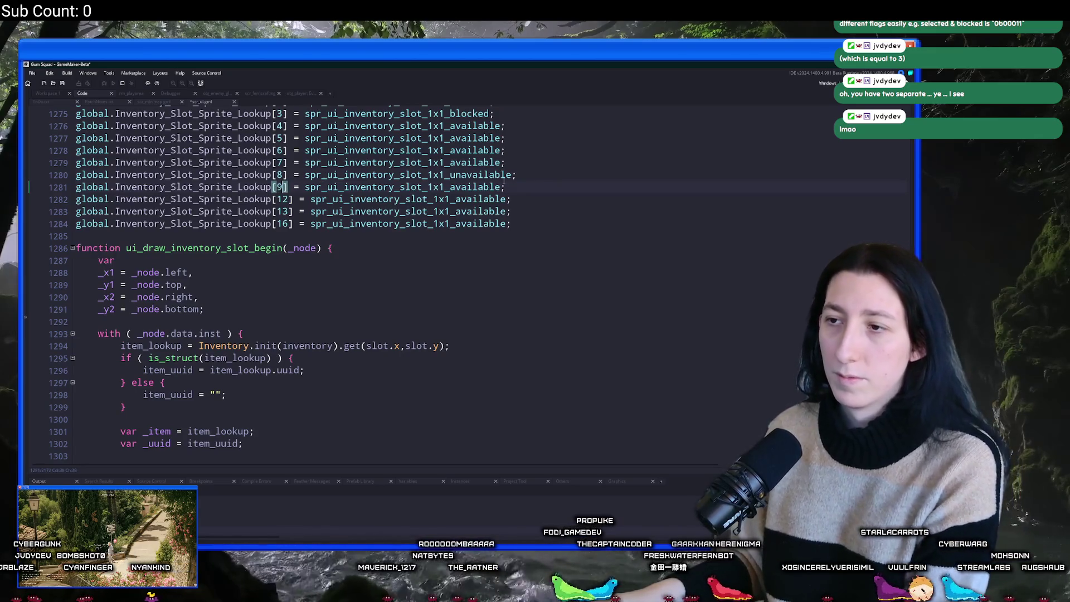
{"action": "scroll", "coordinate": [523, 185], "scroll_direction": "down", "scroll_amount": 3}
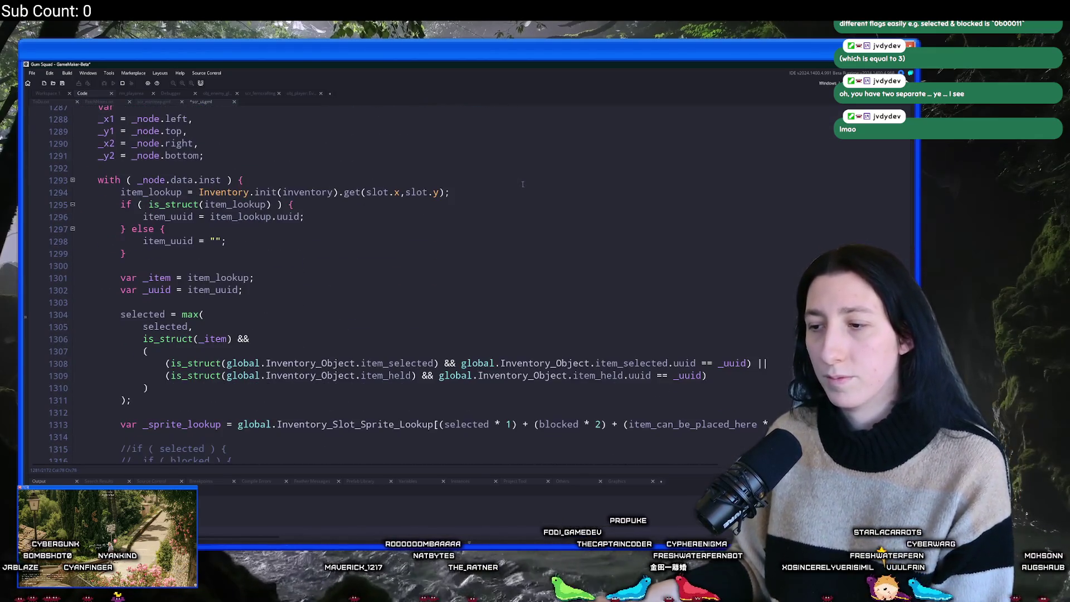
Relaunch Gum Squad with F5 to view the new slot sprites, then return to the slot-drawing code.
{"action": "scroll", "coordinate": [523, 184], "scroll_direction": "up", "scroll_amount": 2}
{"action": "scroll", "coordinate": [518, 200], "scroll_direction": "down", "scroll_amount": 7}
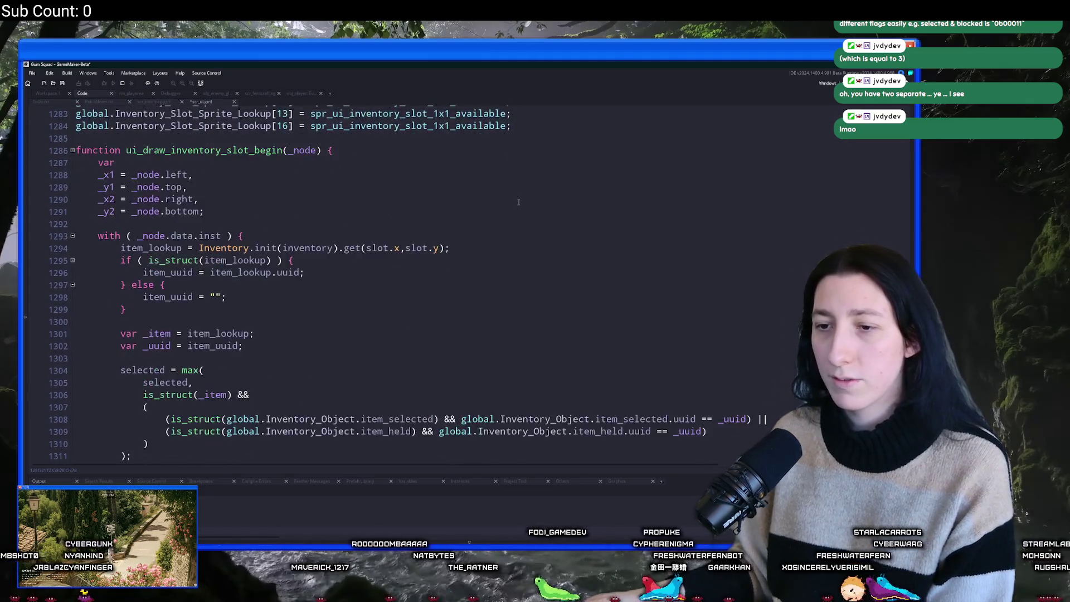
{"action": "scroll", "coordinate": [604, 227], "scroll_direction": "down", "scroll_amount": 1}
{"action": "left_click", "coordinate": [765, 285]}
{"action": "key", "text": "End"}
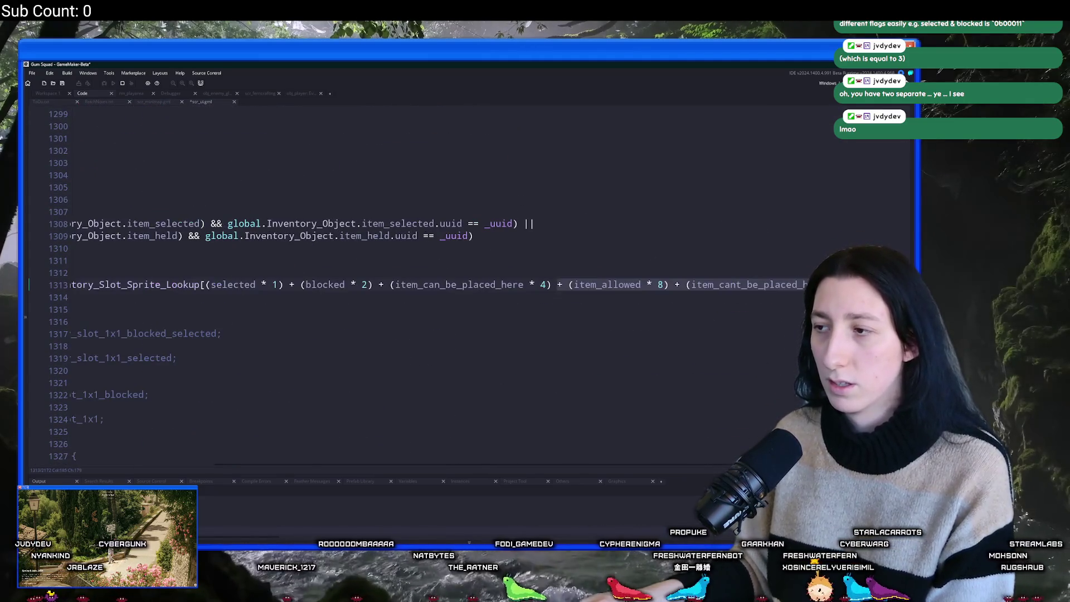
{"action": "key", "text": "Down"}
{"action": "left_click", "coordinate": [764, 263]}
{"action": "key", "text": "F5"}
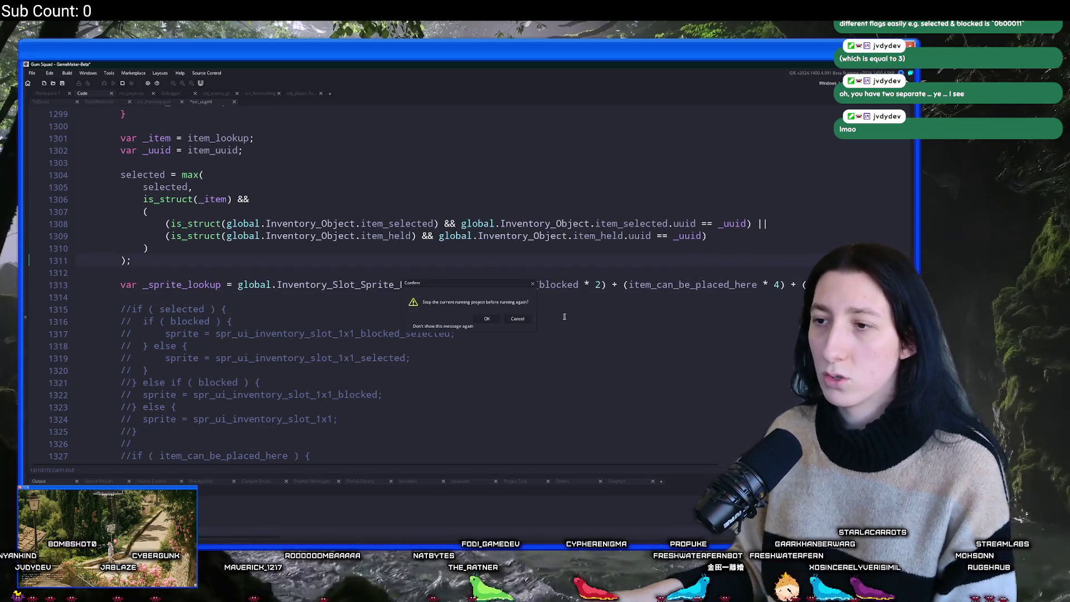
{"action": "left_click", "coordinate": [497, 318]}
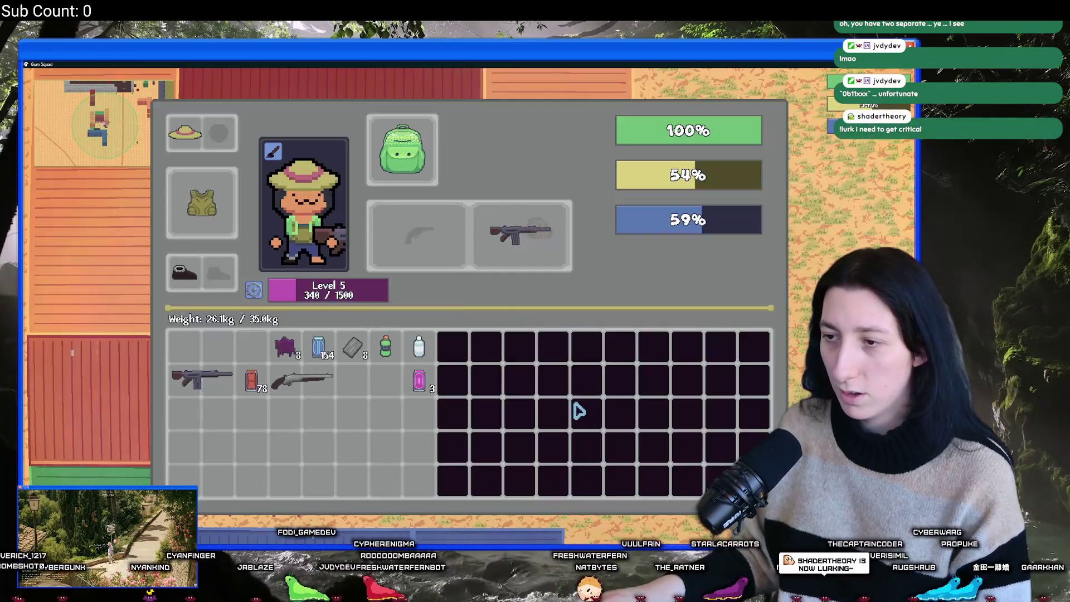
{"action": "key", "text": "alt+Tab"}
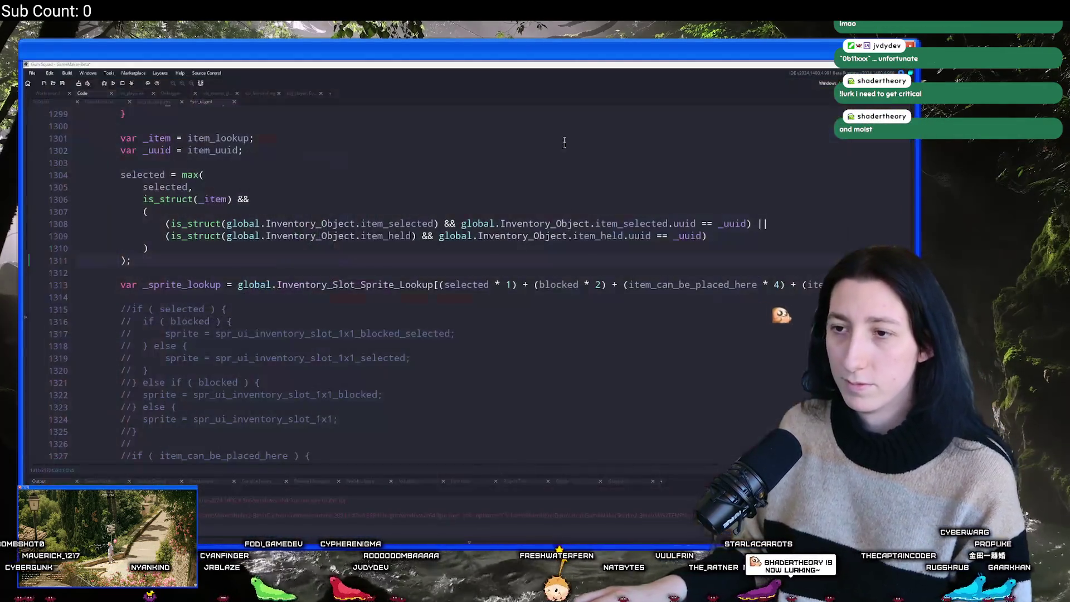
Rerun the game, launch Discord, and briefly open the project-wide search before returning to the code.
{"action": "left_click", "coordinate": [506, 213]}
{"action": "key", "text": "F5"}
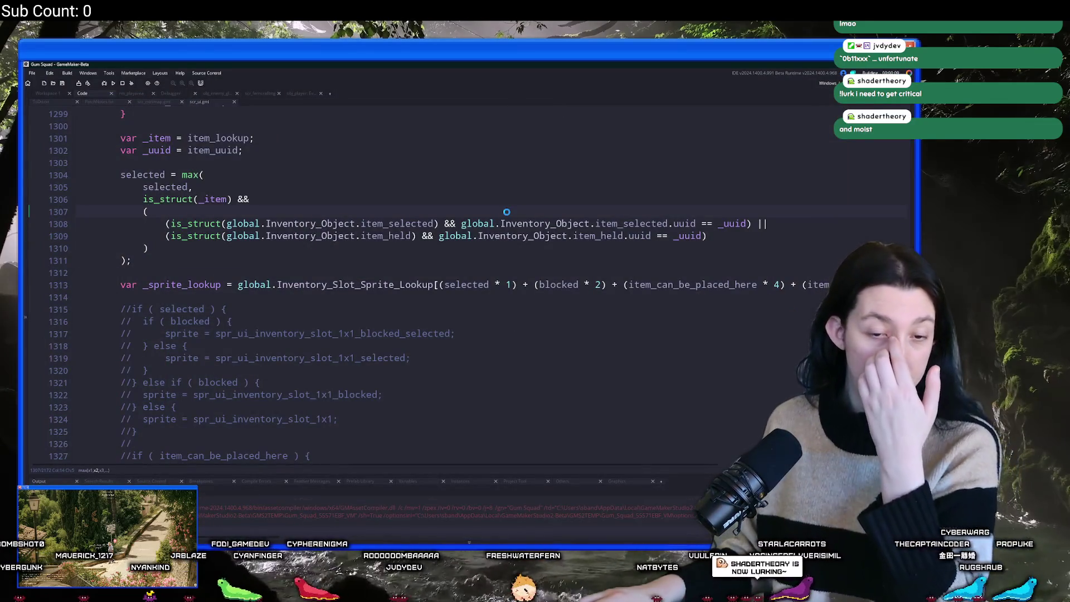
{"action": "key", "text": "super"}
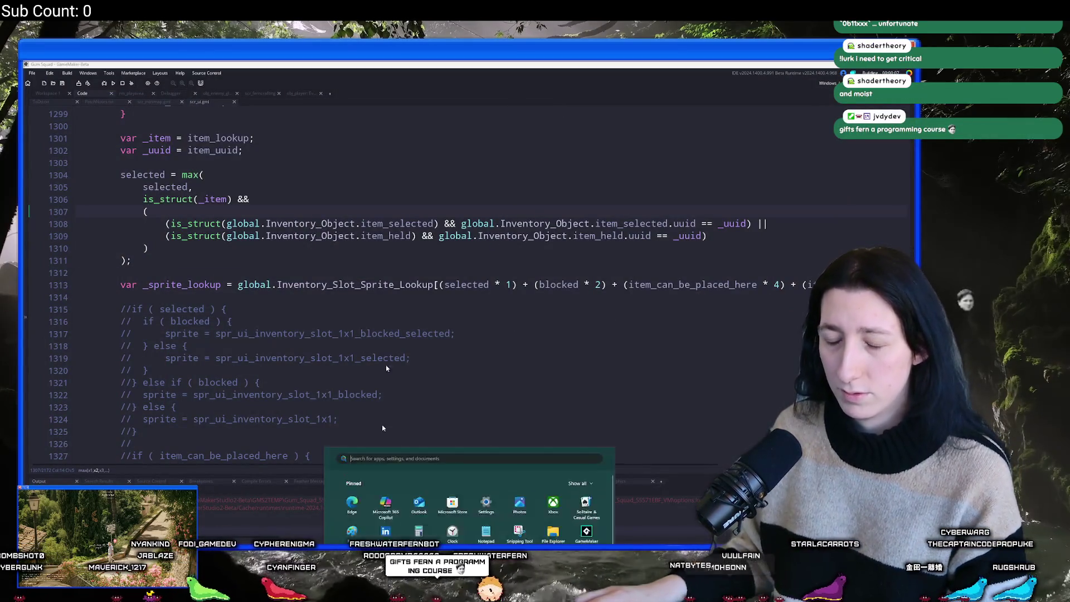
{"action": "type", "text": "discord"}
{"action": "left_click", "coordinate": [366, 305]}
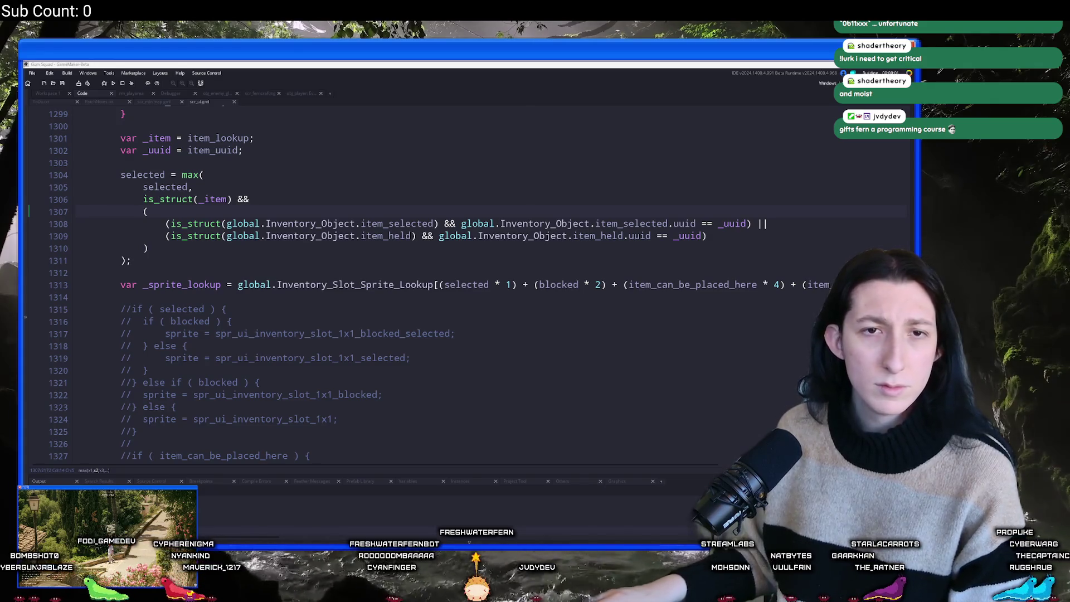
{"action": "left_click", "coordinate": [402, 273]}
{"action": "key", "text": "ctrl+shift+f"}
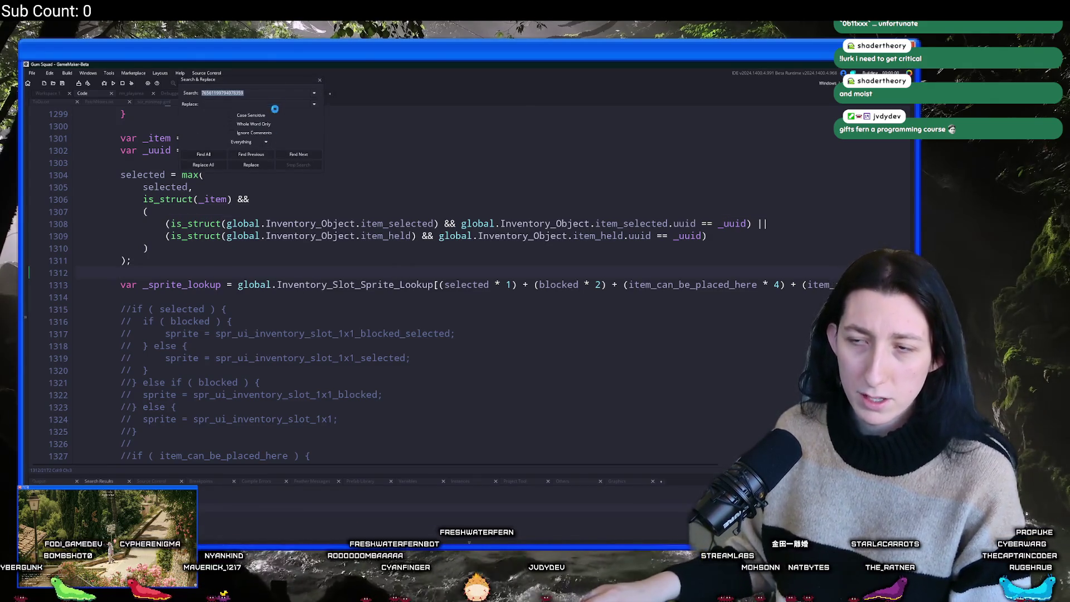
{"action": "left_click", "coordinate": [318, 80]}
{"action": "left_click", "coordinate": [463, 162]}
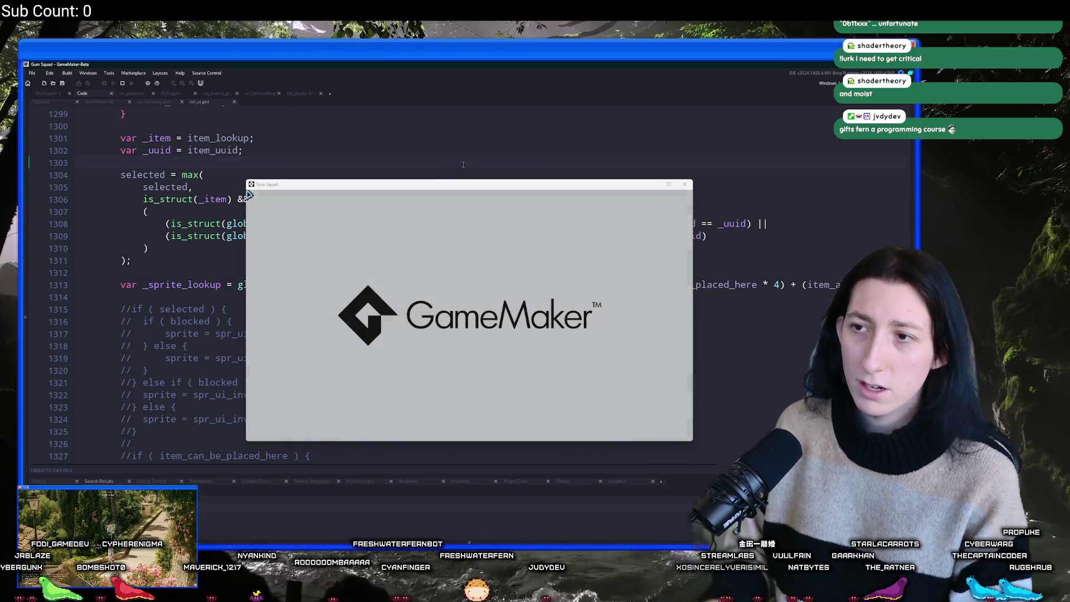
{"action": "left_click", "coordinate": [488, 136]}
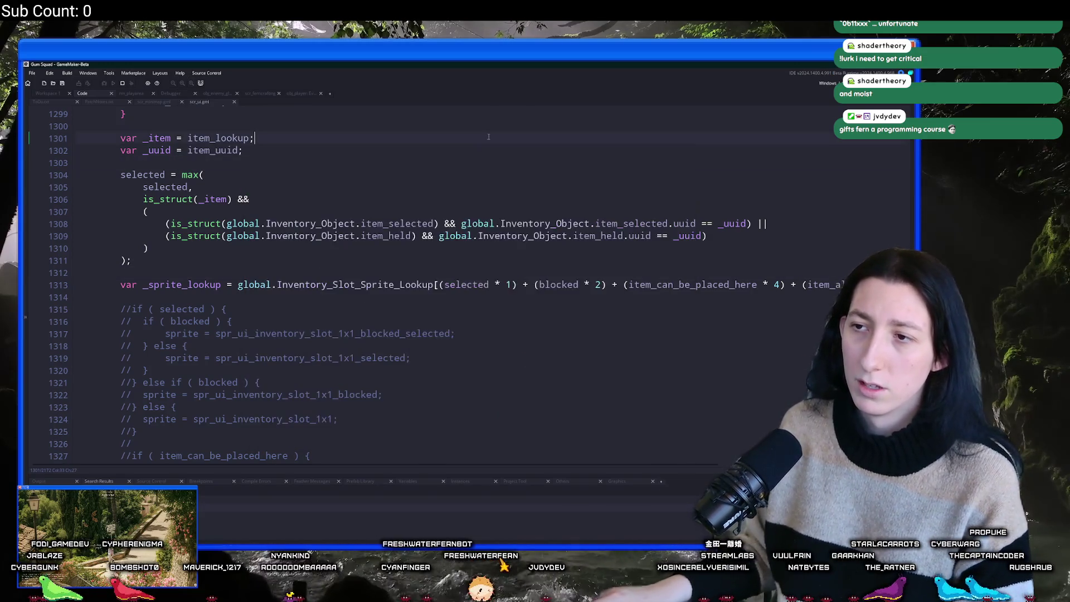
In scr_specialusers, duplicate the line 7 signup entry with the new player's Steam ID, then save and run.
{"action": "key", "text": "ctrl+t"}
{"action": "type", "text": "pecia"}
{"action": "key", "text": "Down"}
{"action": "key", "text": "Down"}
{"action": "key", "text": "Down"}
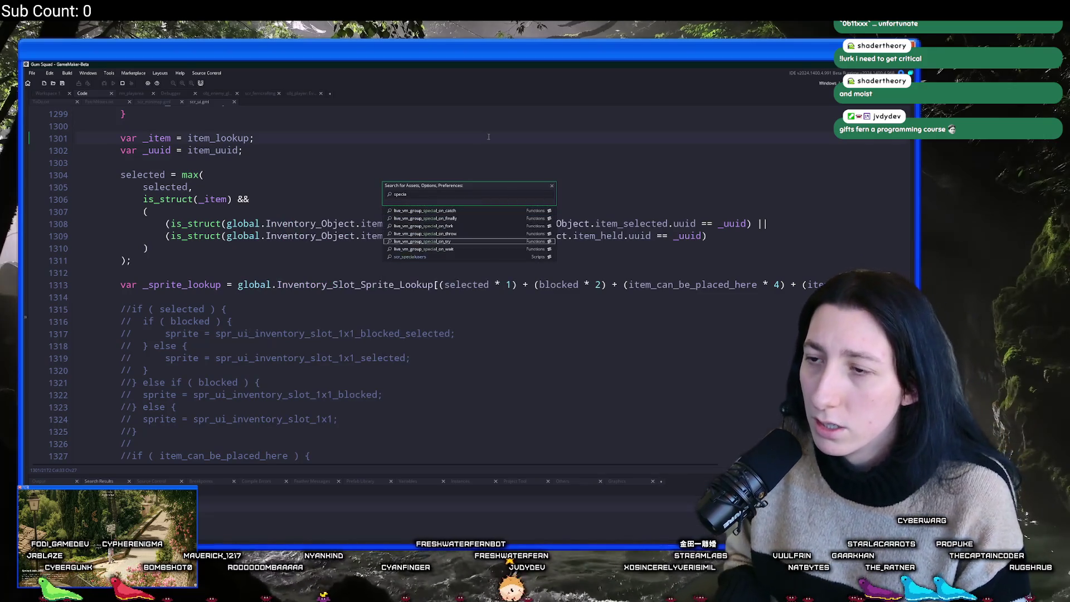
{"action": "key", "text": "Return"}
{"action": "left_click", "coordinate": [395, 182]}
{"action": "key", "text": "ctrl+d"}
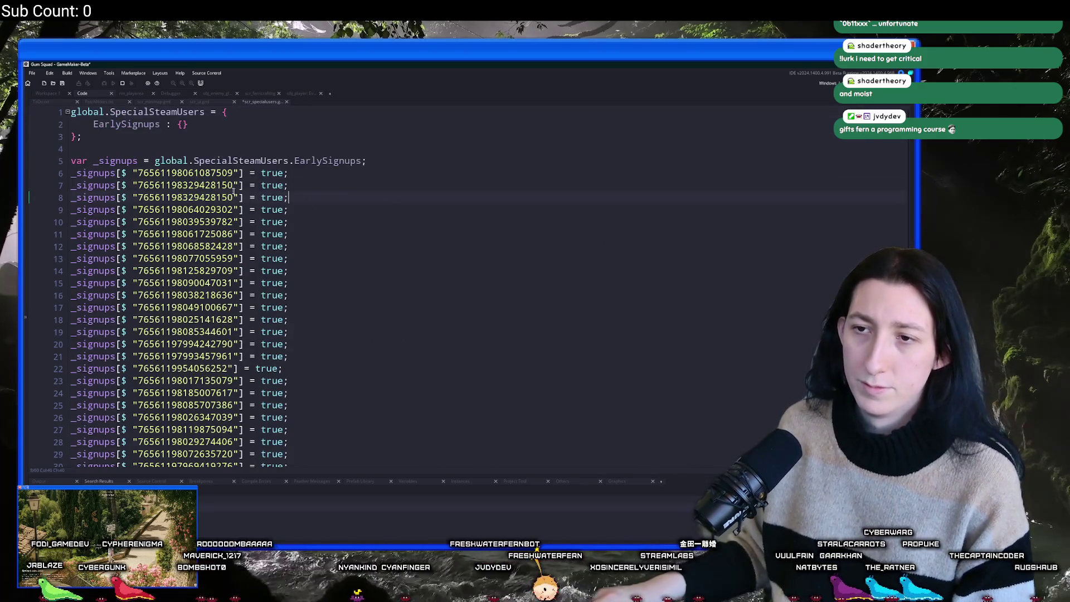
{"action": "double_click", "coordinate": [213, 184]}
{"action": "key", "text": "ctrl+v"}
{"action": "key", "text": "F5"}
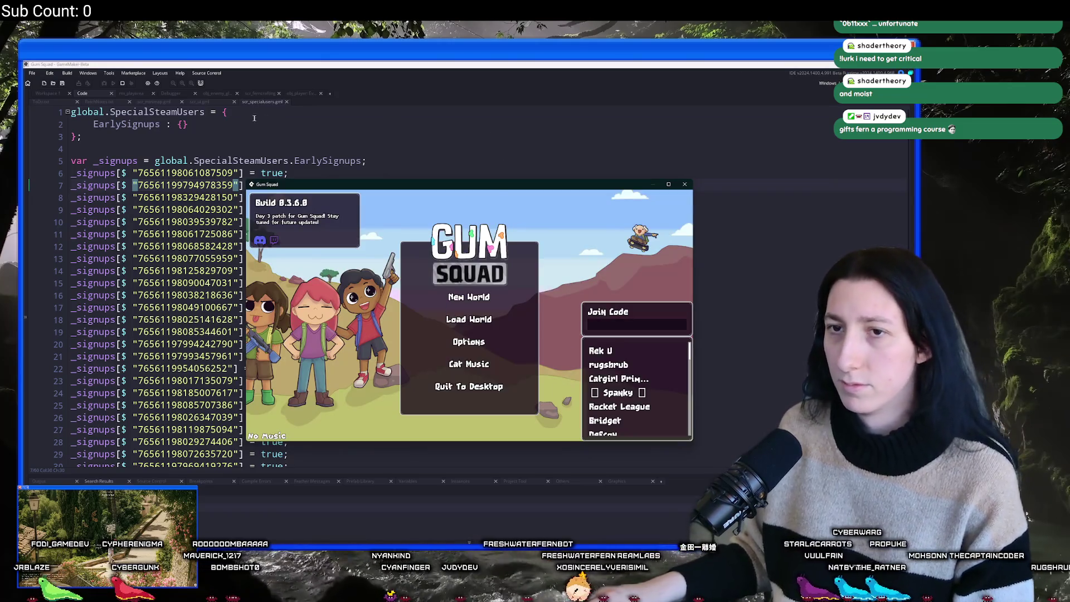
Close scr_specialusers, load the SunnyCake world in an Offline lobby, and enlarge the game window.
{"action": "middle_click", "coordinate": [268, 103]}
{"action": "key", "text": "alt+Tab"}
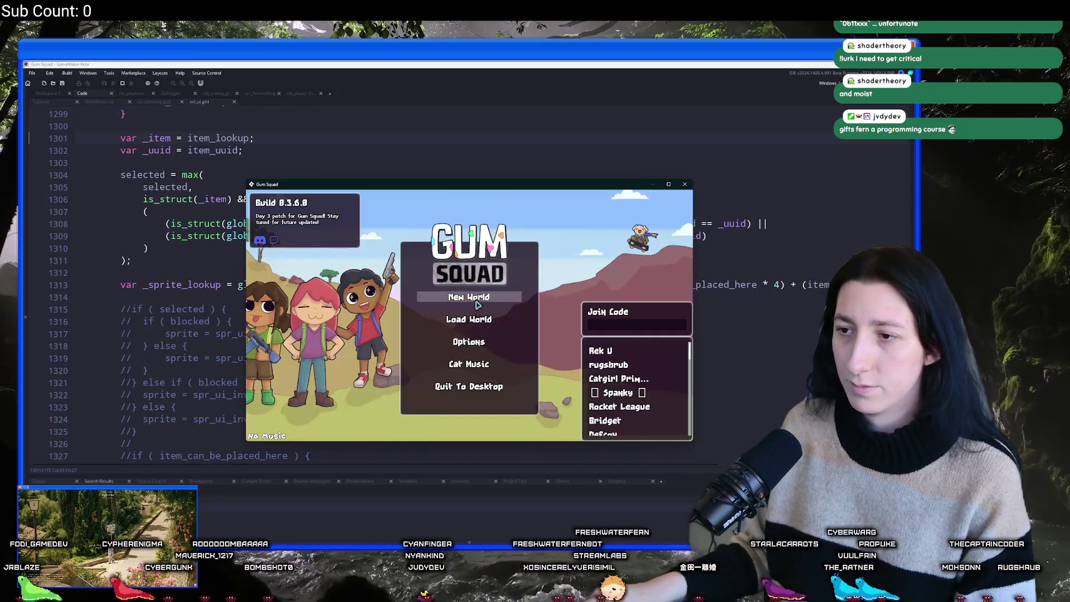
{"action": "left_click", "coordinate": [469, 318]}
{"action": "left_click", "coordinate": [507, 308]}
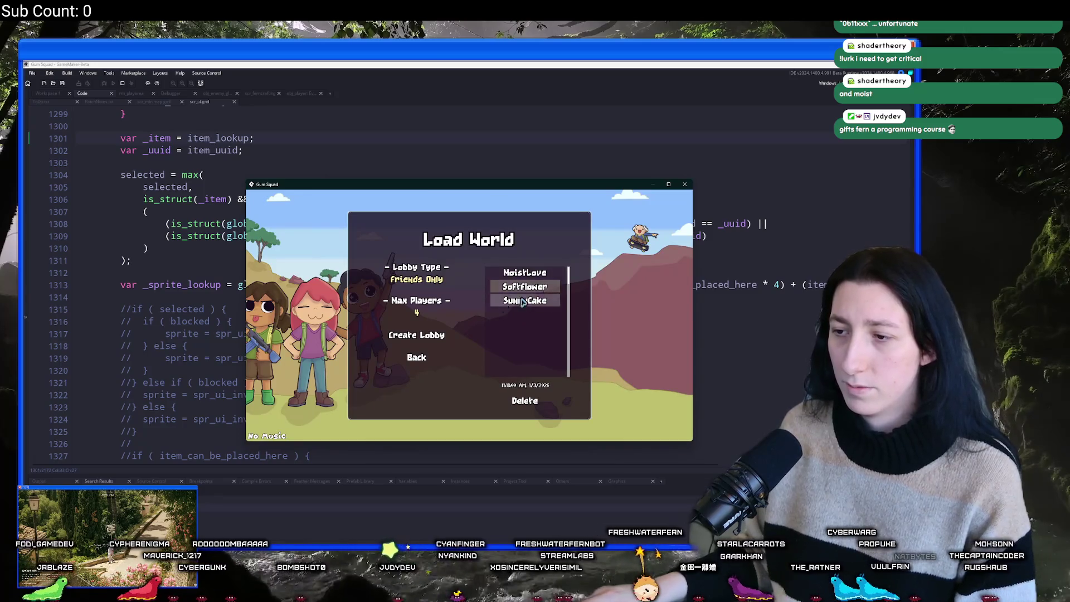
{"action": "left_click", "coordinate": [524, 300]}
{"action": "left_click", "coordinate": [416, 278]}
{"action": "left_click", "coordinate": [422, 334]}
{"action": "left_click_drag", "start_coordinate": [489, 188], "coordinate": [487, 72]}
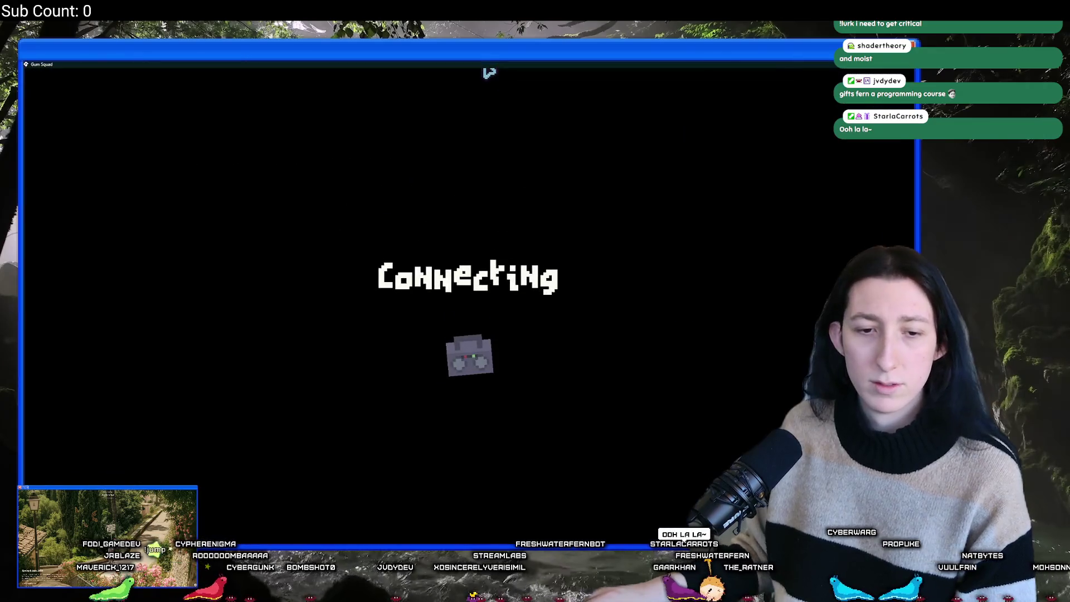
Set Master Volume to 0% in Audio options, then open the chest and pick up the revolver.
{"action": "key", "text": "Escape"}
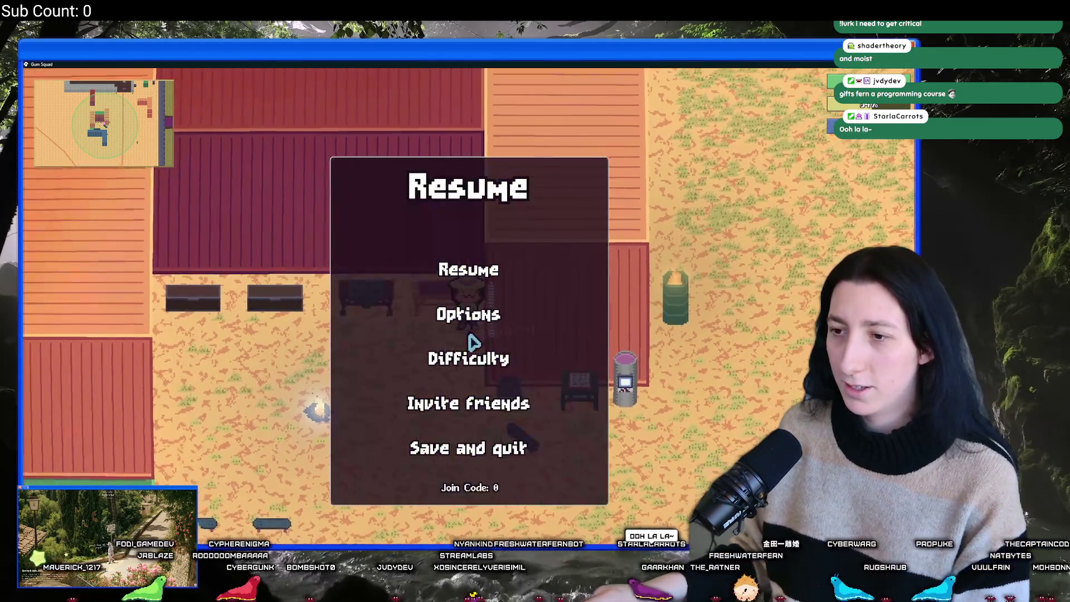
{"action": "left_click", "coordinate": [473, 313]}
{"action": "left_click", "coordinate": [466, 334]}
{"action": "left_click_drag", "start_coordinate": [300, 271], "coordinate": [275, 280]}
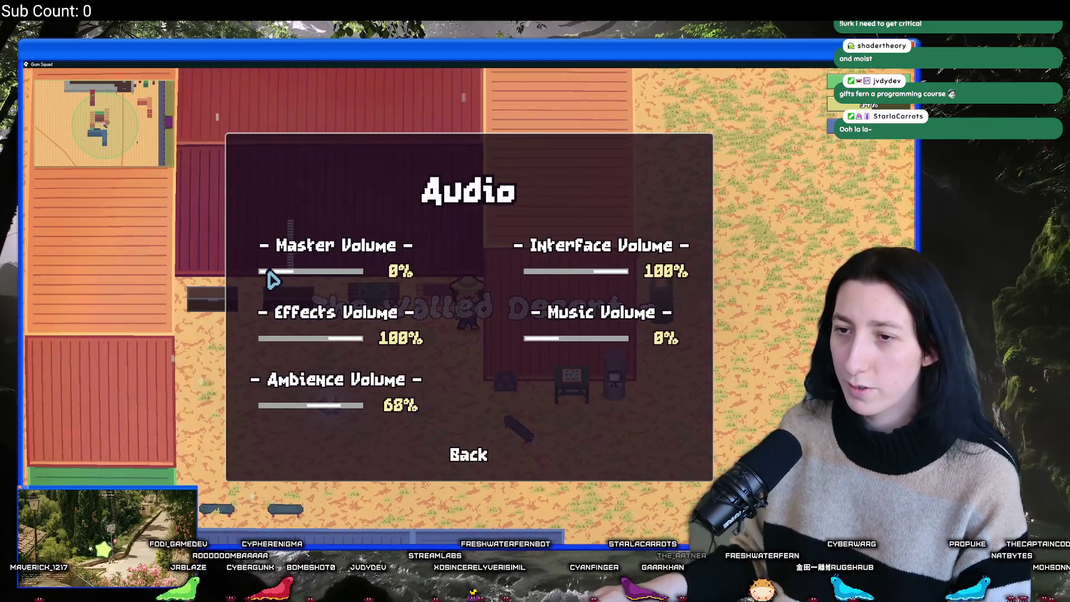
{"action": "key", "text": "Escape"}
{"action": "key", "text": "e"}
{"action": "mouse_move", "coordinate": [320, 138]}
{"action": "left_mouse_down"}
{"action": "mouse_move", "coordinate": [305, 239]}
{"action": "mouse_move", "coordinate": [221, 235]}
{"action": "mouse_move", "coordinate": [311, 174]}
{"action": "mouse_move", "coordinate": [357, 379]}
{"action": "mouse_move", "coordinate": [323, 148]}
{"action": "mouse_move", "coordinate": [320, 196]}
{"action": "mouse_move", "coordinate": [326, 188]}
{"action": "mouse_move", "coordinate": [215, 258]}
{"action": "mouse_move", "coordinate": [286, 241]}
{"action": "mouse_move", "coordinate": [279, 279]}
{"action": "mouse_move", "coordinate": [369, 372]}
{"action": "mouse_move", "coordinate": [301, 437]}
{"action": "mouse_move", "coordinate": [368, 390]}
{"action": "left_mouse_up"}
Drop the revolver and shotgun into the lower grid and move the metal scrap around both grids.
{"action": "left_click", "coordinate": [367, 397]}
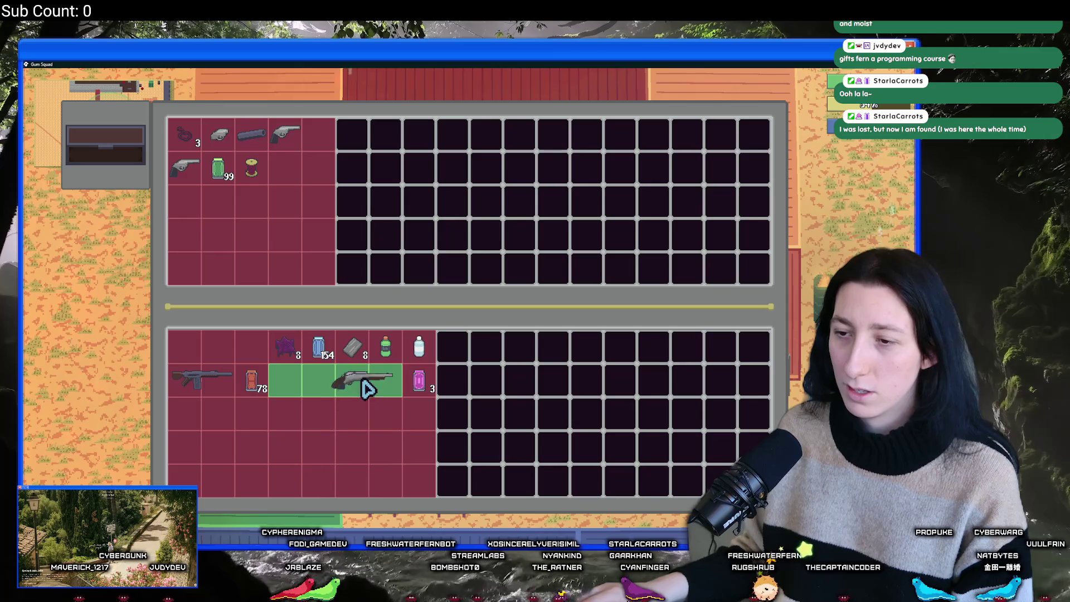
{"action": "left_click", "coordinate": [335, 385]}
{"action": "left_click", "coordinate": [352, 348]}
{"action": "left_click", "coordinate": [355, 378]}
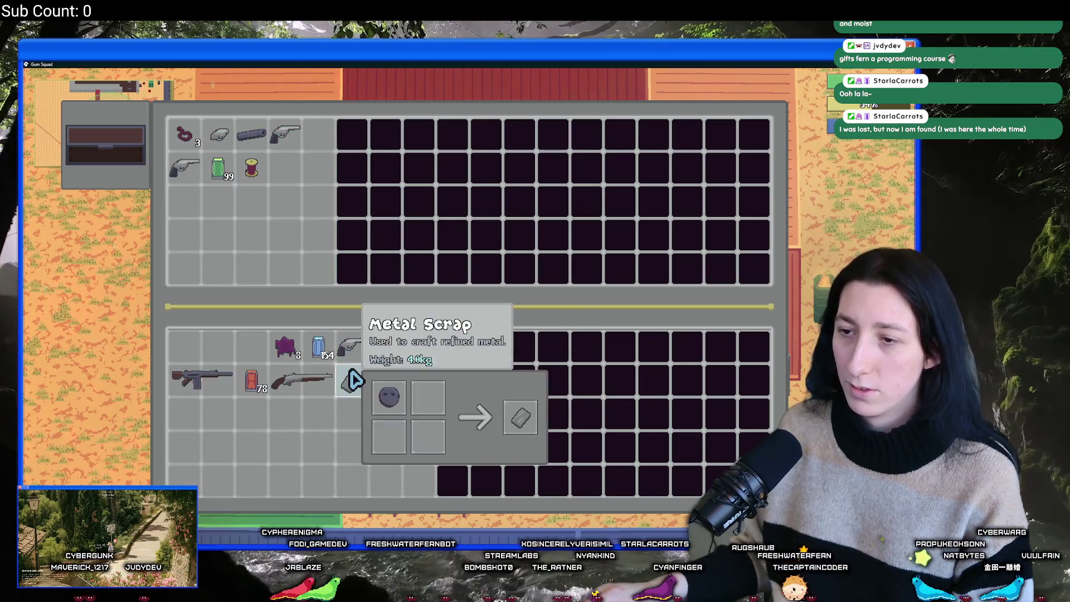
{"action": "left_click", "coordinate": [355, 379]}
{"action": "left_click", "coordinate": [216, 402]}
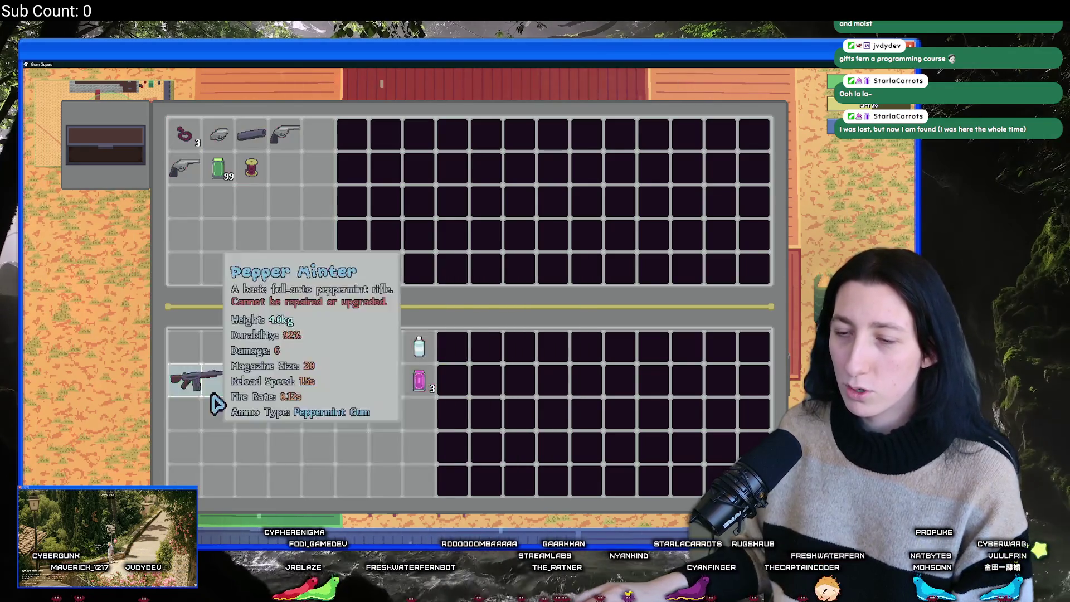
{"action": "left_click", "coordinate": [268, 397]}
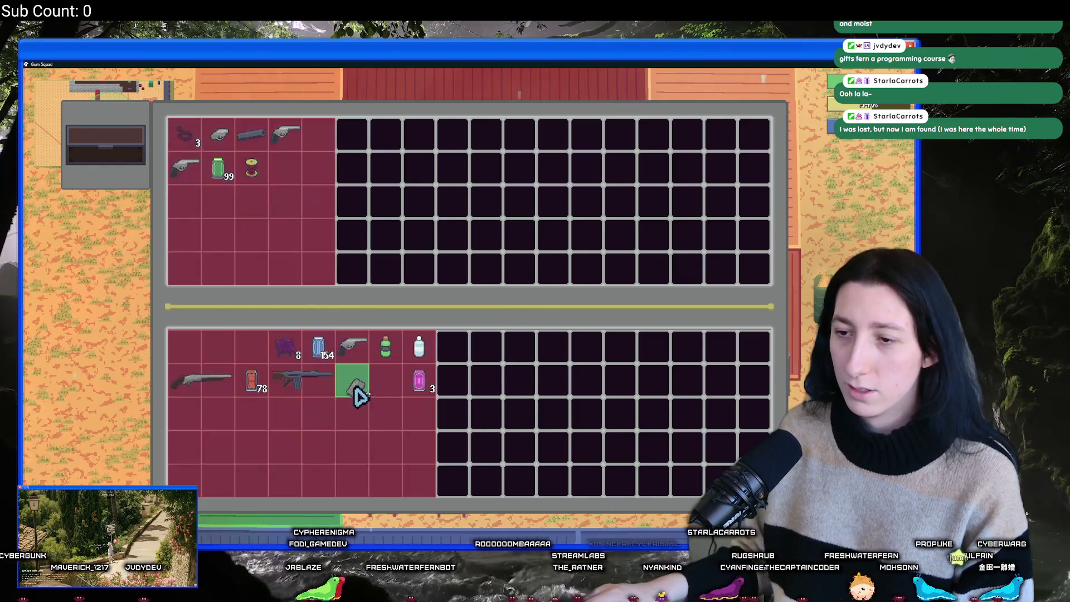
{"action": "left_click", "coordinate": [285, 170]}
{"action": "key", "text": "Tab"}
In the crafting panel, lift and replace the Pea Shooter twice, then return to the code.
{"action": "key", "text": "e"}
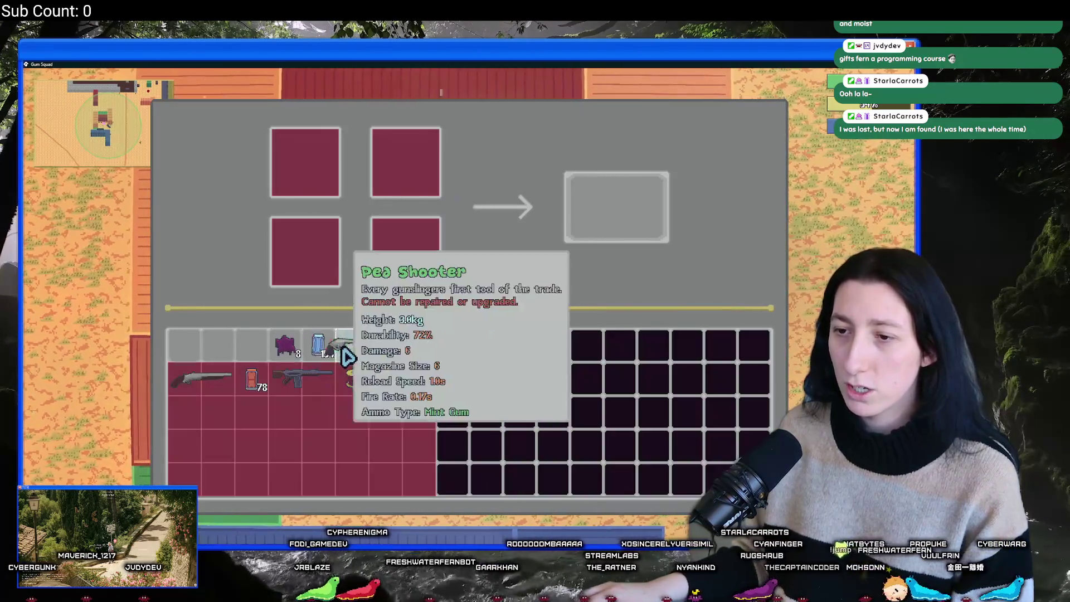
{"action": "left_click", "coordinate": [344, 357]}
{"action": "left_click", "coordinate": [354, 352]}
{"action": "left_click", "coordinate": [354, 353]}
{"action": "left_click", "coordinate": [346, 359]}
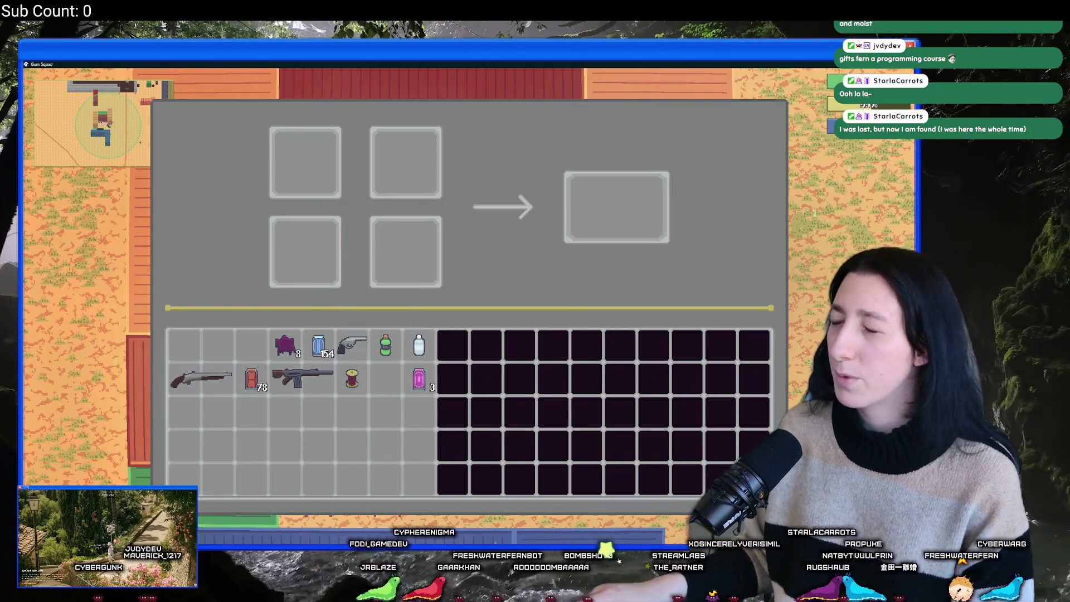
{"action": "key", "text": "alt+Tab"}
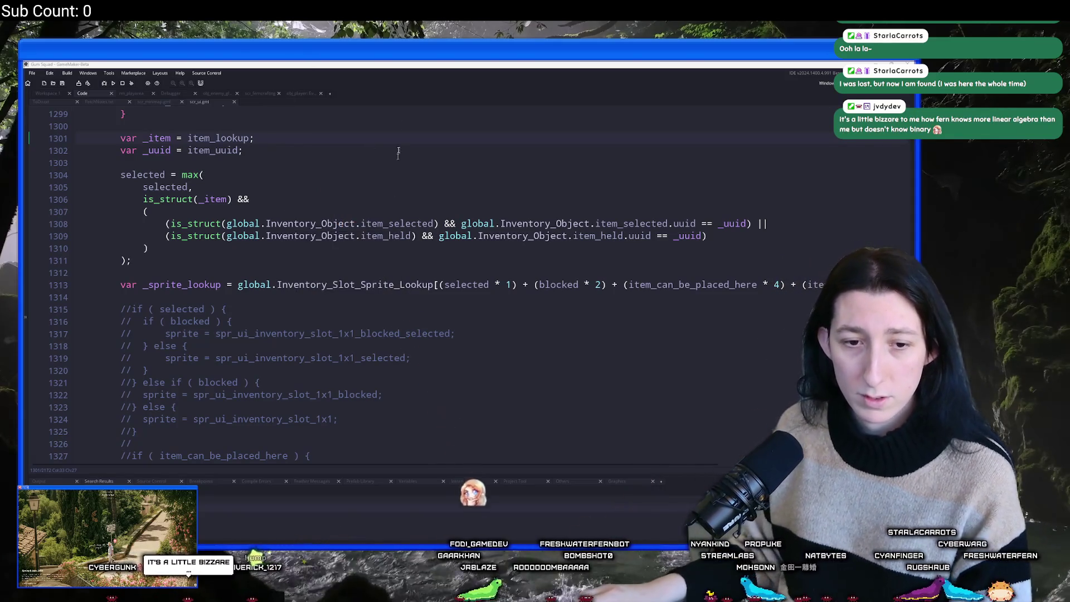
{"action": "left_click", "coordinate": [337, 250]}
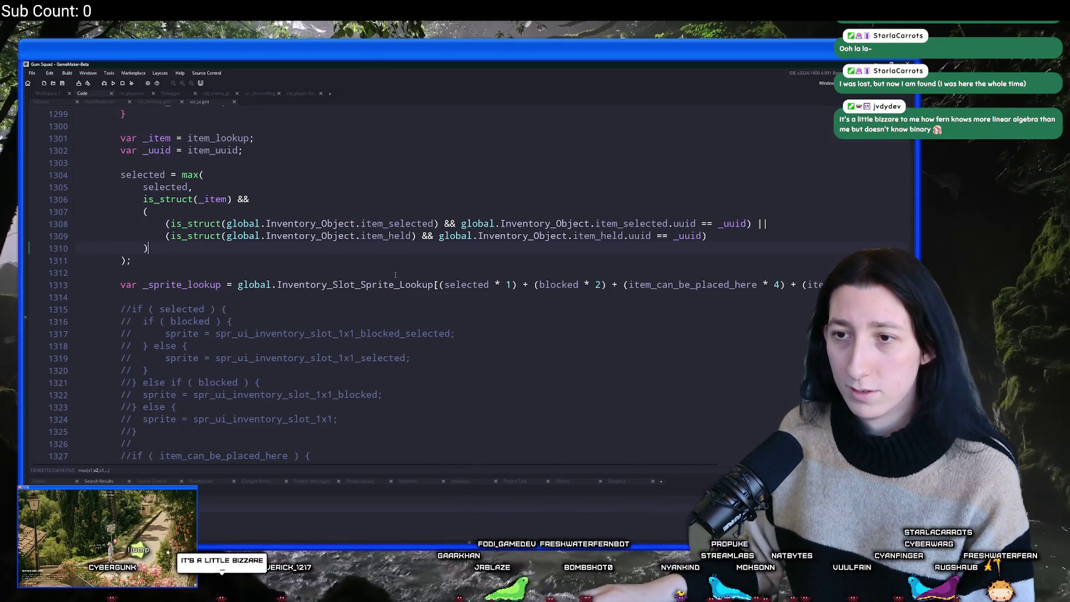
{"action": "scroll", "coordinate": [609, 287], "scroll_direction": "up", "scroll_amount": 3}
{"action": "scroll", "coordinate": [609, 287], "scroll_direction": "down", "scroll_amount": 3}
{"action": "scroll", "coordinate": [557, 307], "scroll_direction": "up", "scroll_amount": 4}
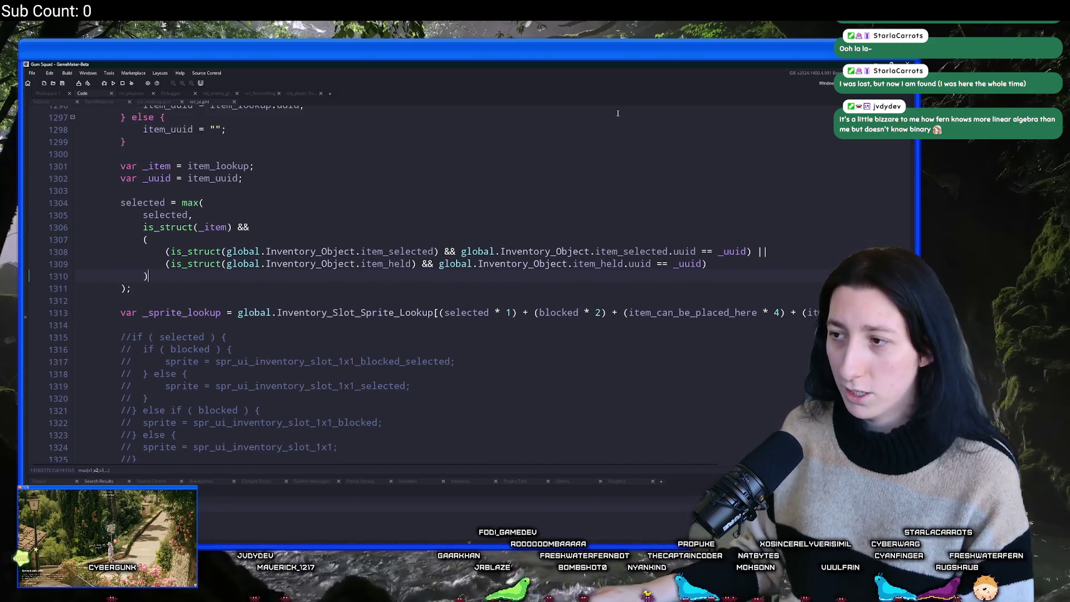
{"action": "scroll", "coordinate": [552, 309], "scroll_direction": "down", "scroll_amount": 2}
{"action": "scroll", "coordinate": [557, 310], "scroll_direction": "up", "scroll_amount": 4}
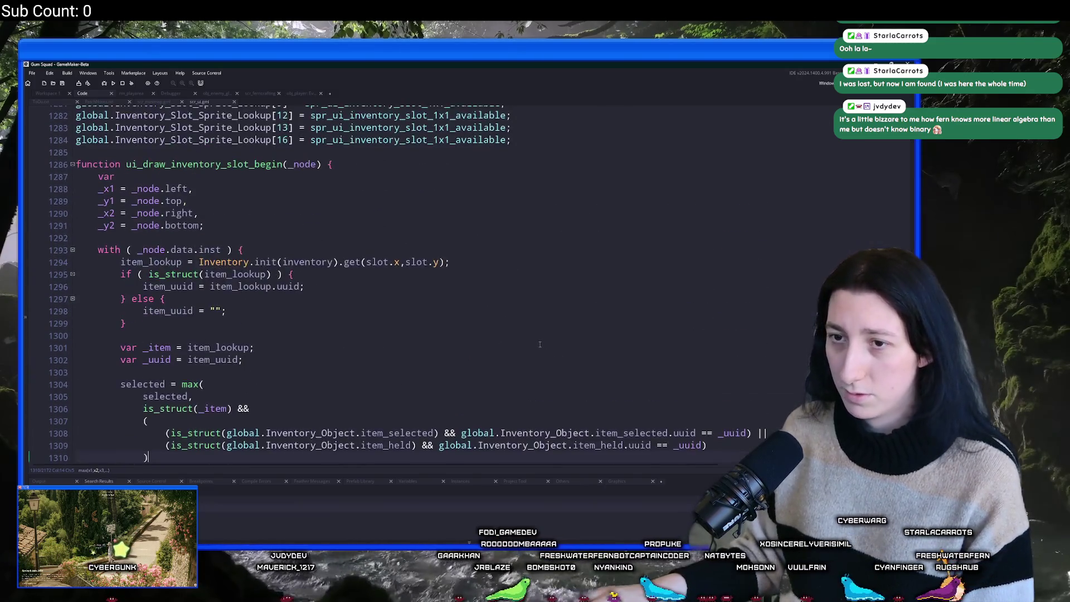
{"action": "scroll", "coordinate": [613, 312], "scroll_direction": "down", "scroll_amount": 4}
{"action": "double_click", "coordinate": [713, 341]}
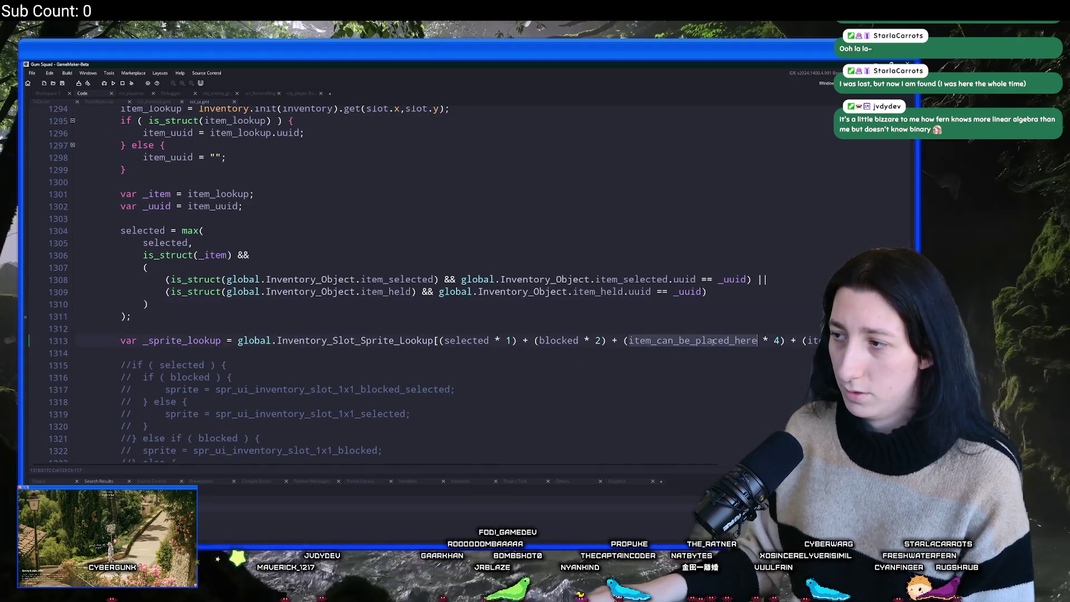
{"action": "scroll", "coordinate": [709, 311], "scroll_direction": "up", "scroll_amount": 2}
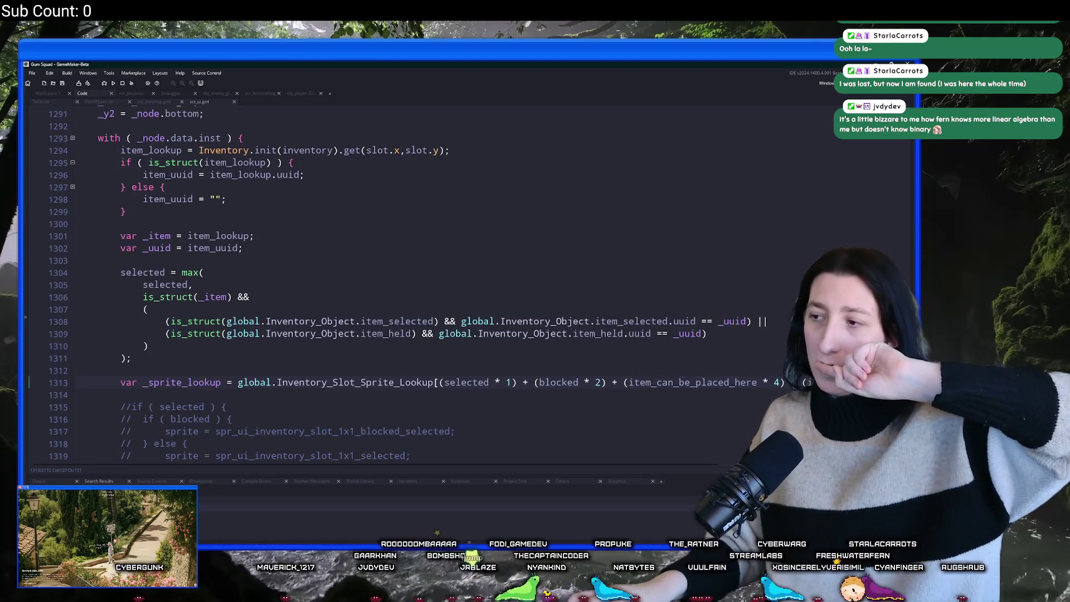
{"action": "scroll", "coordinate": [469, 309], "scroll_direction": "up", "scroll_amount": 3}
{"action": "scroll", "coordinate": [469, 309], "scroll_direction": "up", "scroll_amount": 3}
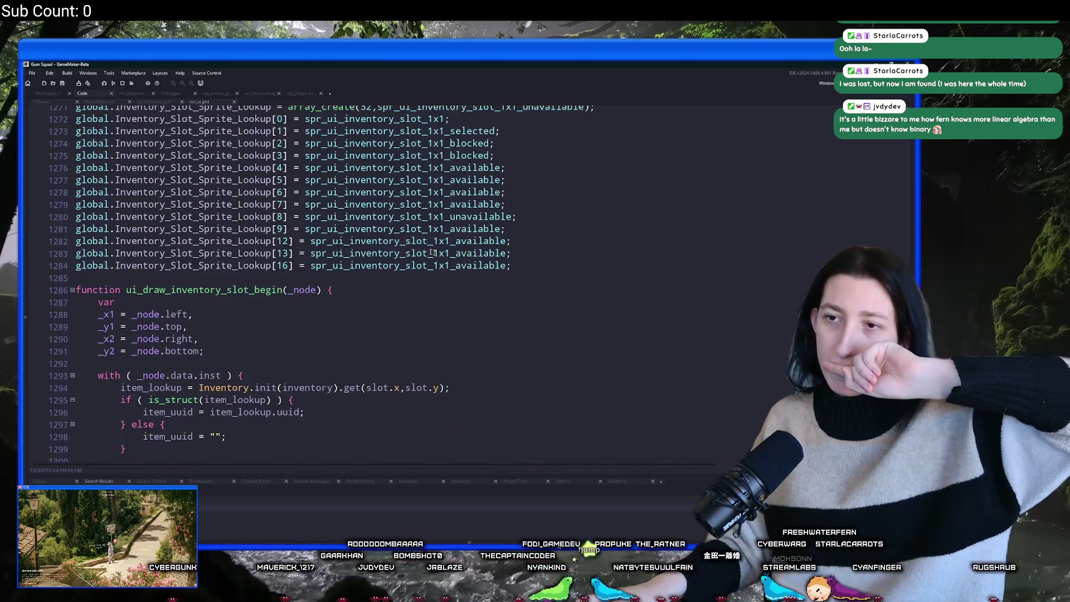
{"action": "scroll", "coordinate": [409, 223], "scroll_direction": "down", "scroll_amount": 9}
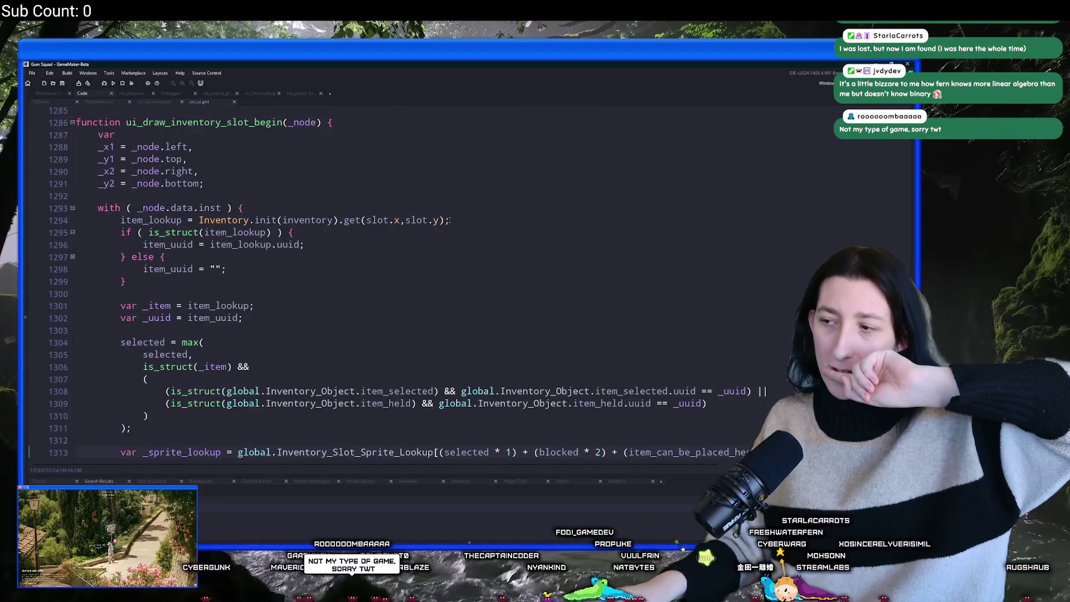
{"action": "scroll", "coordinate": [450, 221], "scroll_direction": "down", "scroll_amount": 3}
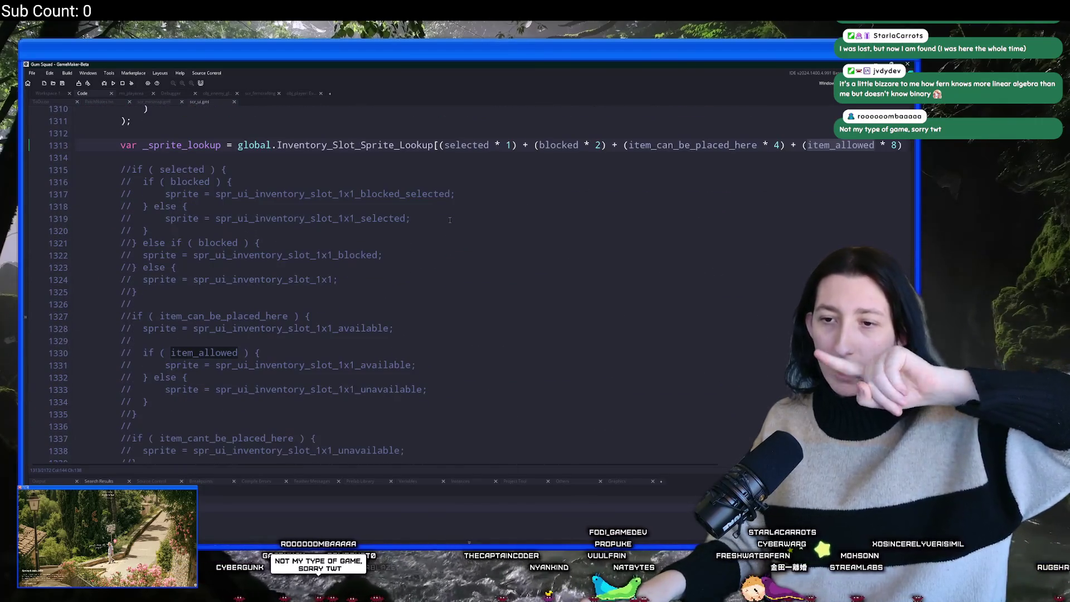
{"action": "scroll", "coordinate": [283, 306], "scroll_direction": "down", "scroll_amount": 2}
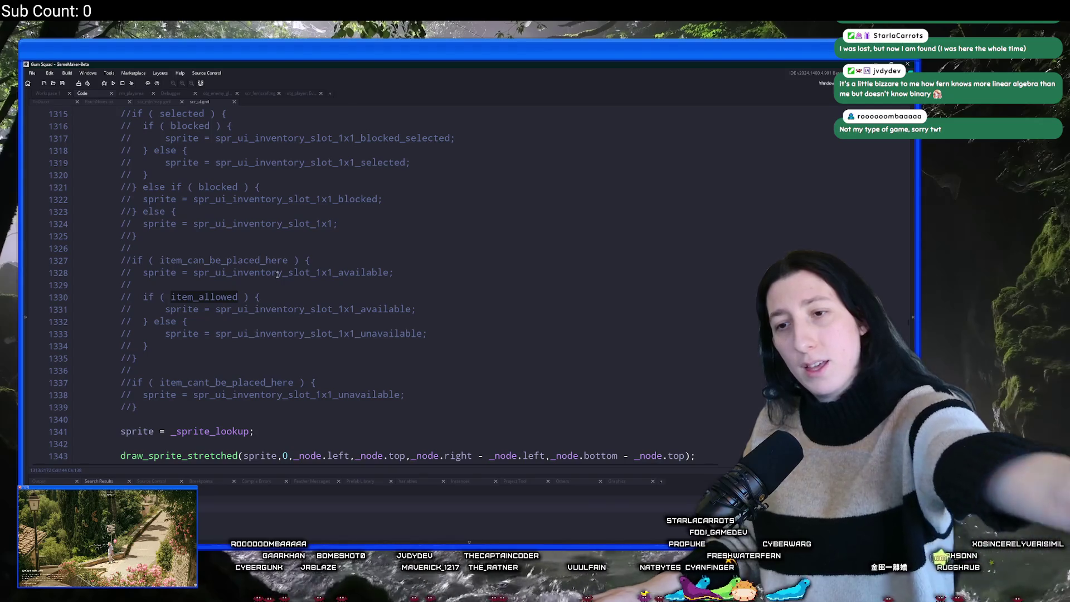
{"action": "scroll", "coordinate": [277, 274], "scroll_direction": "up", "scroll_amount": 1}
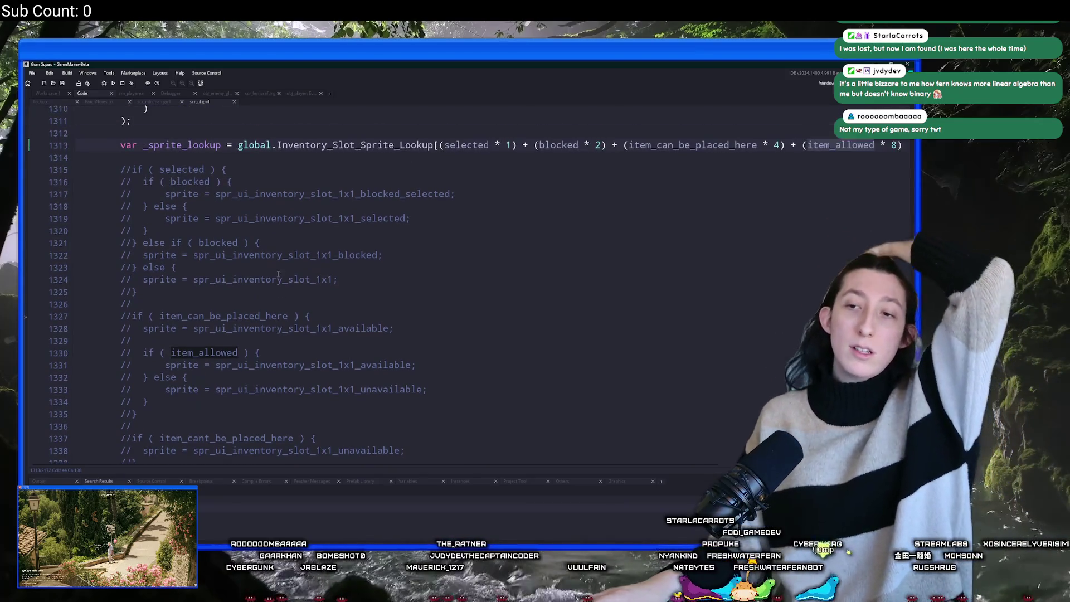
{"action": "scroll", "coordinate": [283, 273], "scroll_direction": "up", "scroll_amount": 1}
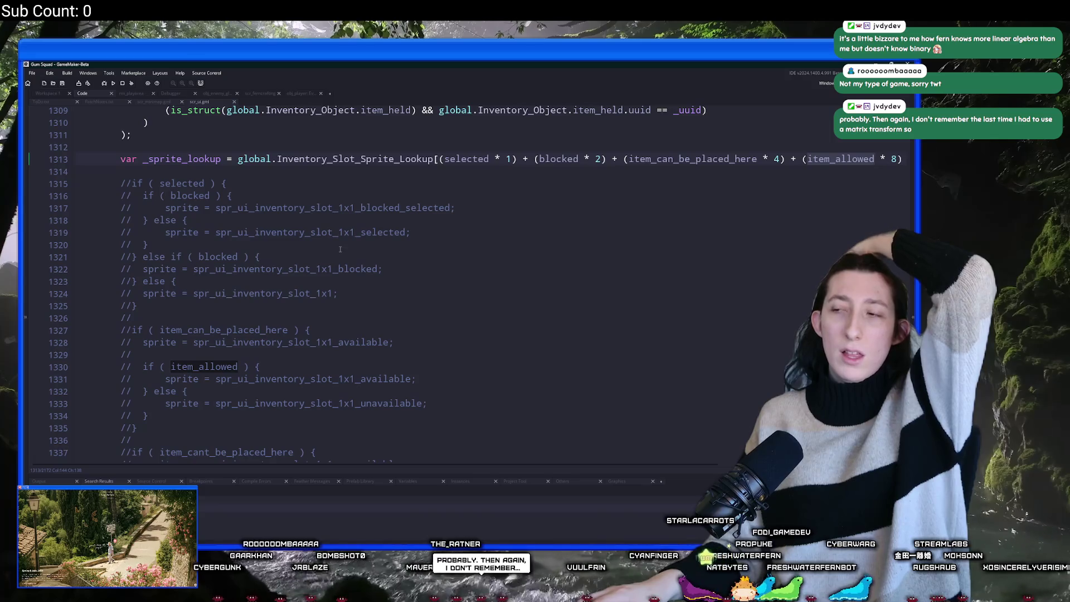
{"action": "scroll", "coordinate": [340, 249], "scroll_direction": "down", "scroll_amount": 2}
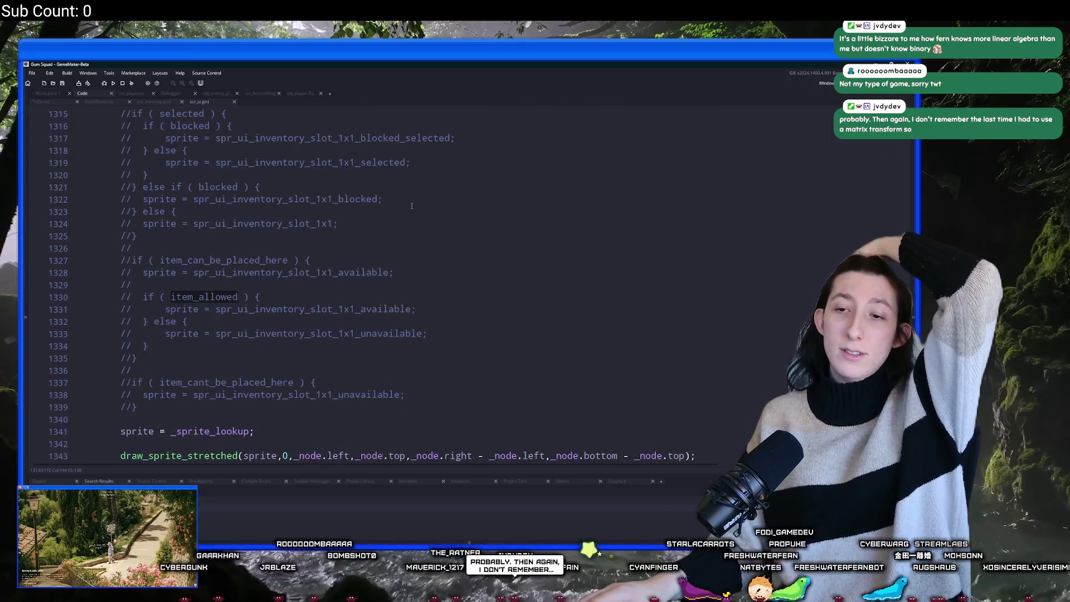
{"action": "scroll", "coordinate": [412, 206], "scroll_direction": "up", "scroll_amount": 2}
{"action": "scroll", "coordinate": [445, 140], "scroll_direction": "down", "scroll_amount": 1}
{"action": "scroll", "coordinate": [416, 215], "scroll_direction": "up", "scroll_amount": 11}
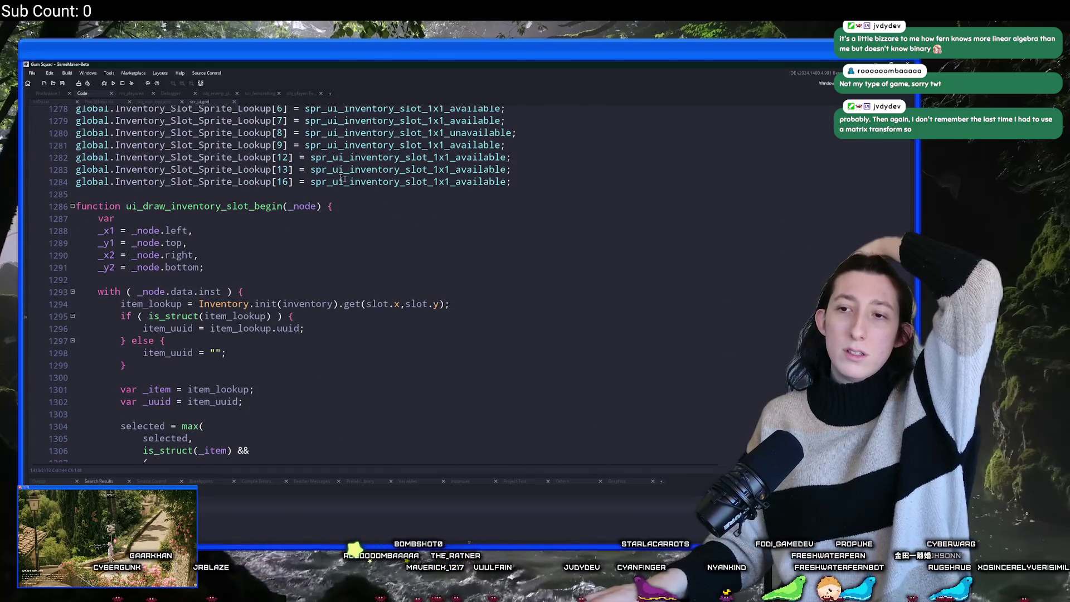
{"action": "scroll", "coordinate": [397, 303], "scroll_direction": "down", "scroll_amount": 4}
{"action": "scroll", "coordinate": [396, 303], "scroll_direction": "up", "scroll_amount": 4}
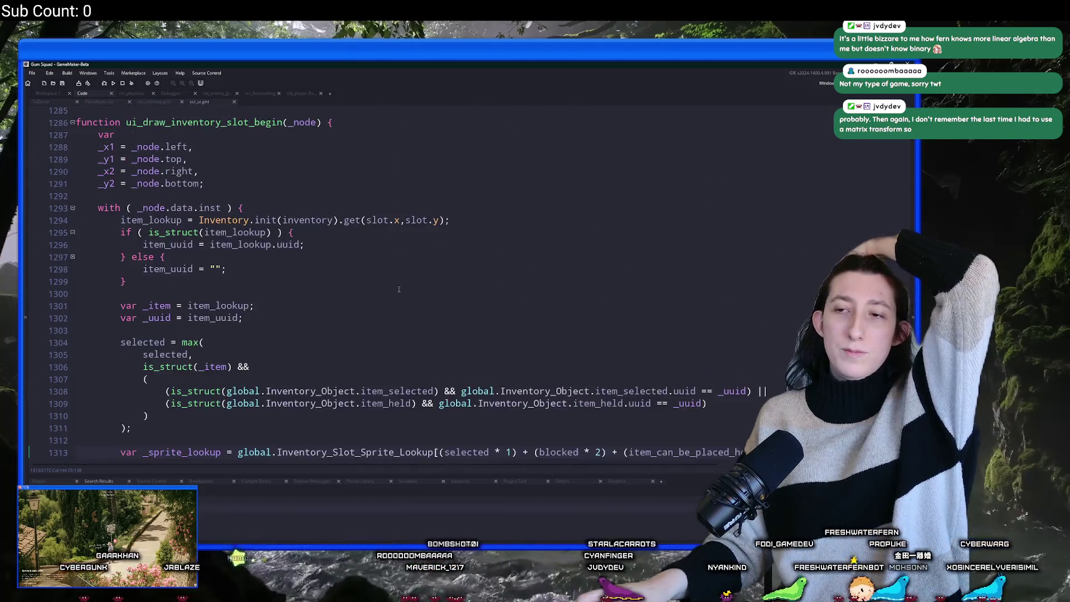
{"action": "left_click", "coordinate": [404, 321]}
{"action": "right_click", "coordinate": [404, 314]}
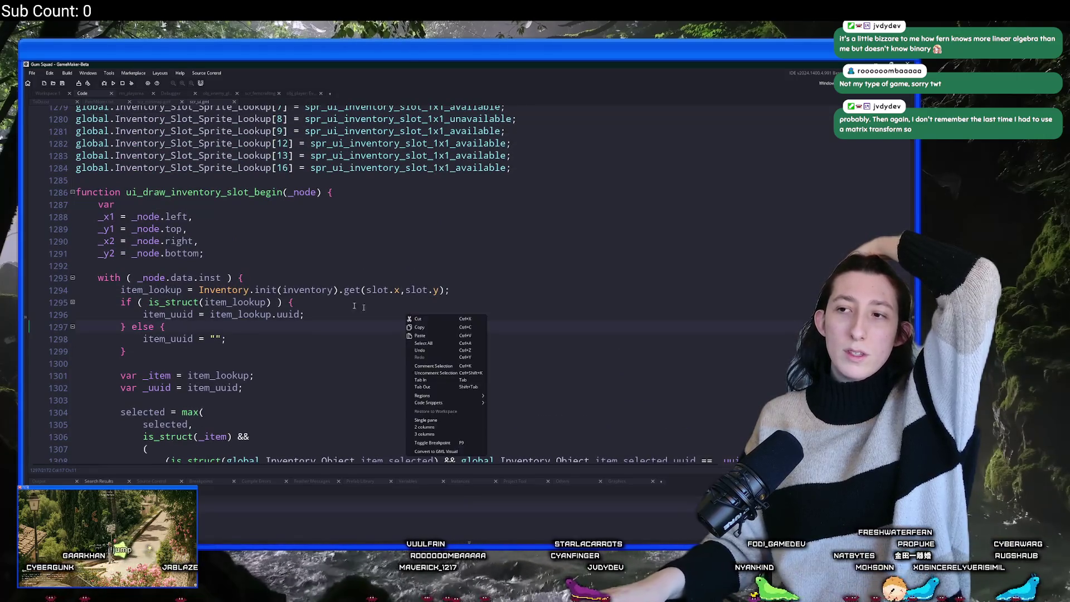
{"action": "scroll", "coordinate": [334, 345], "scroll_direction": "down", "scroll_amount": 3}
{"action": "scroll", "coordinate": [278, 345], "scroll_direction": "up", "scroll_amount": 4}
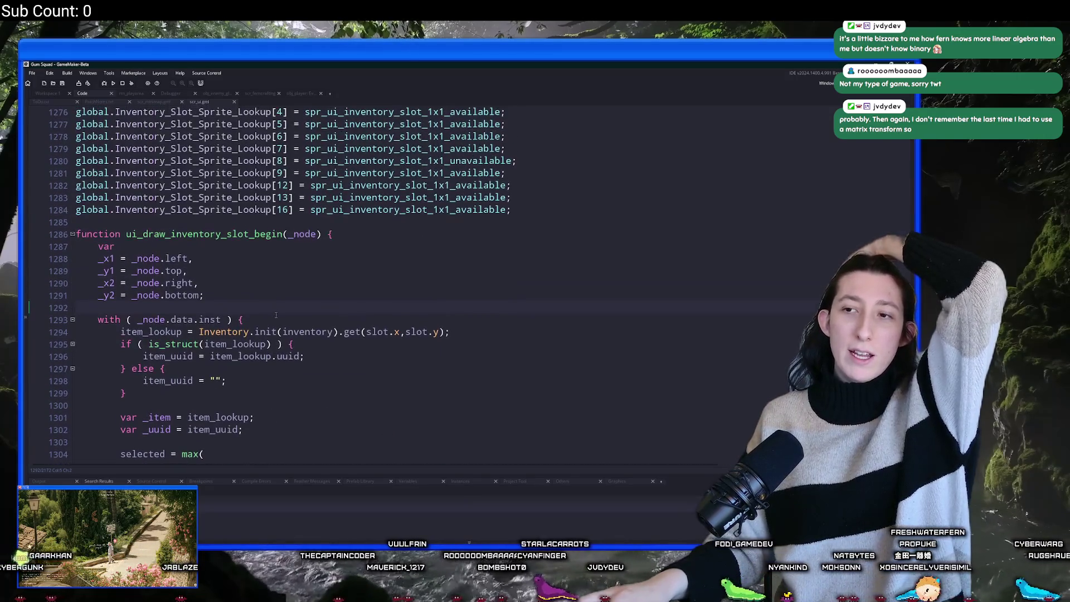
{"action": "scroll", "coordinate": [332, 291], "scroll_direction": "down", "scroll_amount": 4}
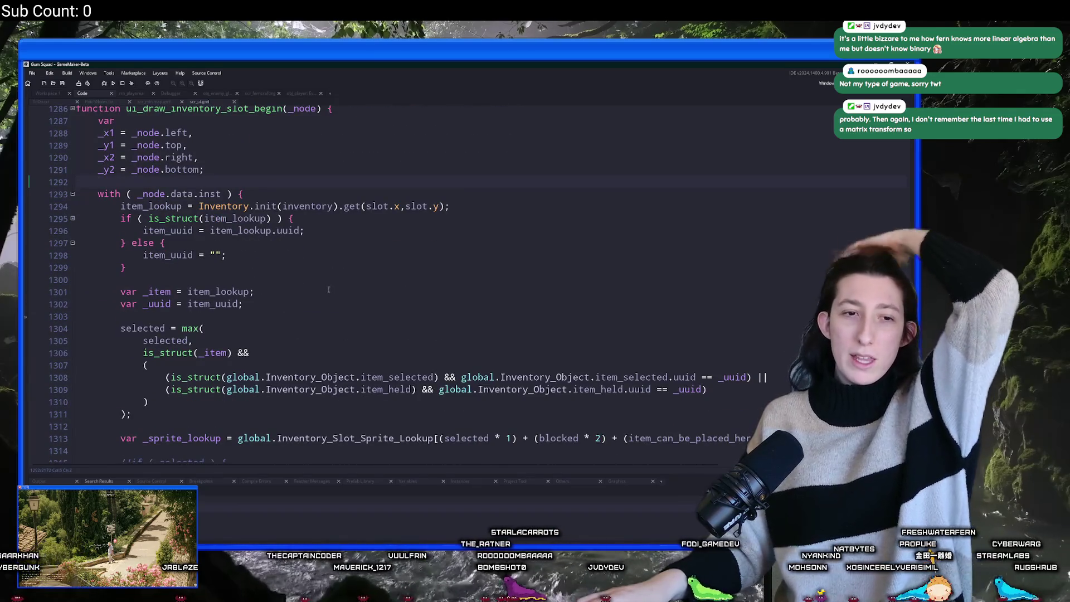
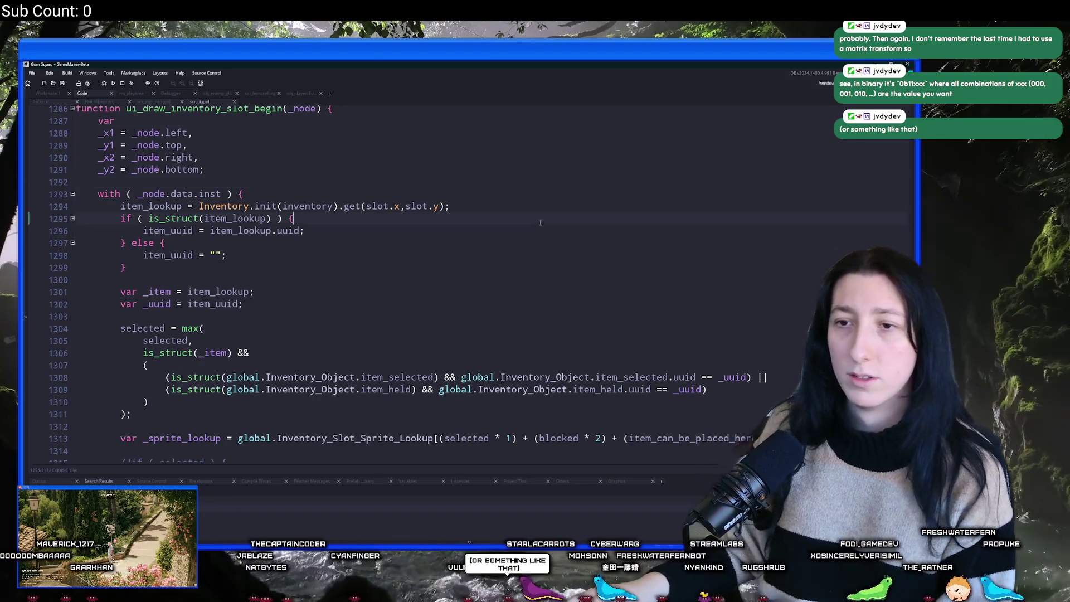
Locate the sprite-lookup index expression on line 1313, at its opening bracket.
{"action": "scroll", "coordinate": [540, 222], "scroll_direction": "down", "scroll_amount": 5}
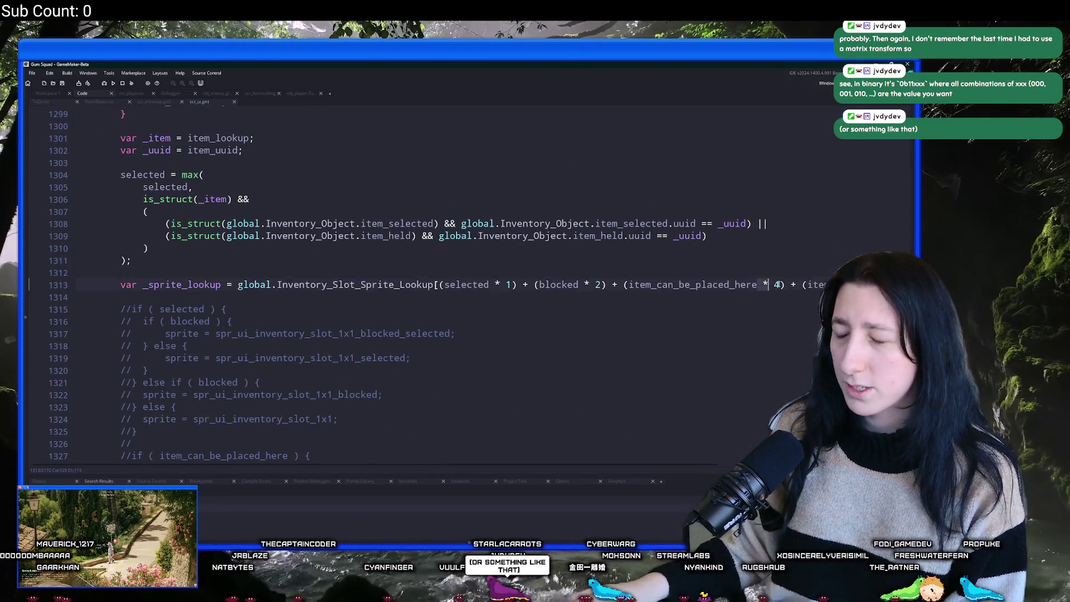
{"action": "key", "text": "End"}
{"action": "scroll", "coordinate": [790, 293], "scroll_direction": "up", "scroll_amount": 2}
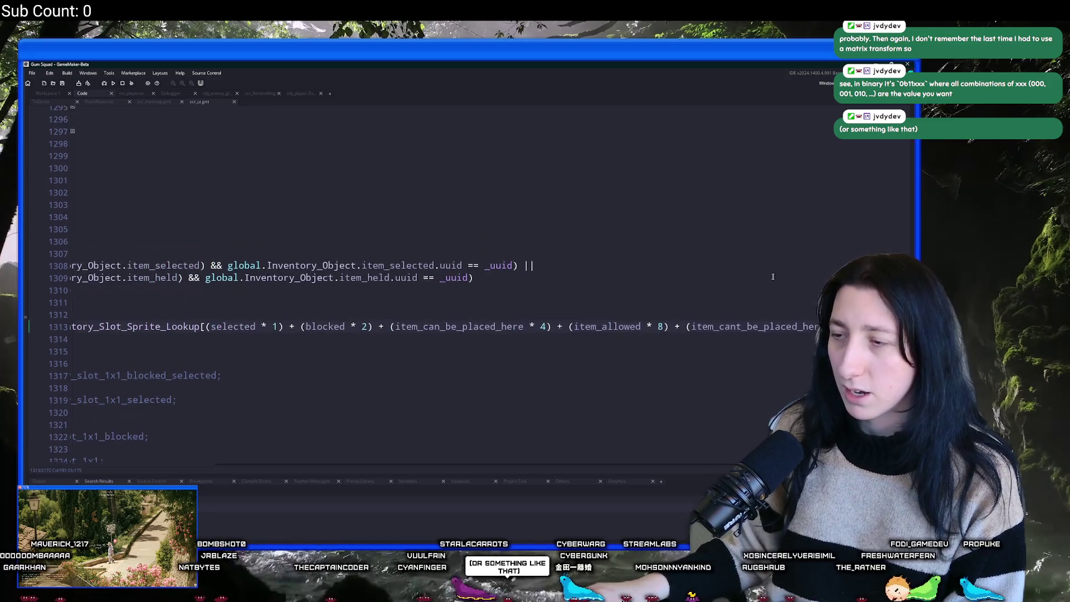
{"action": "key", "text": "Home"}
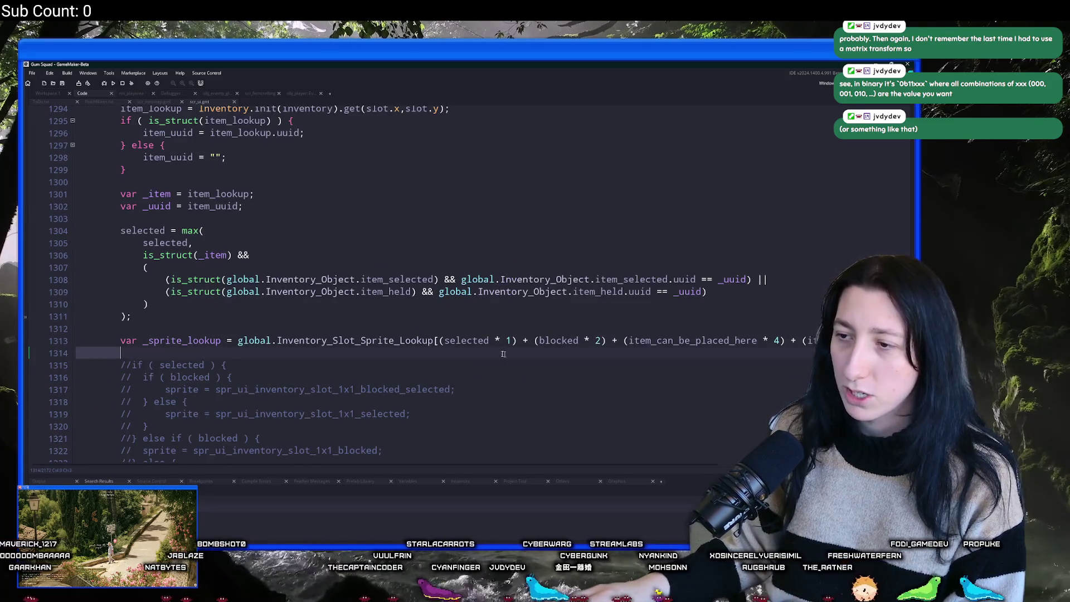
{"action": "left_click", "coordinate": [438, 340]}
Log the pasted index expression on line 1314, then build and run the game.
{"action": "left_click", "coordinate": [348, 352]}
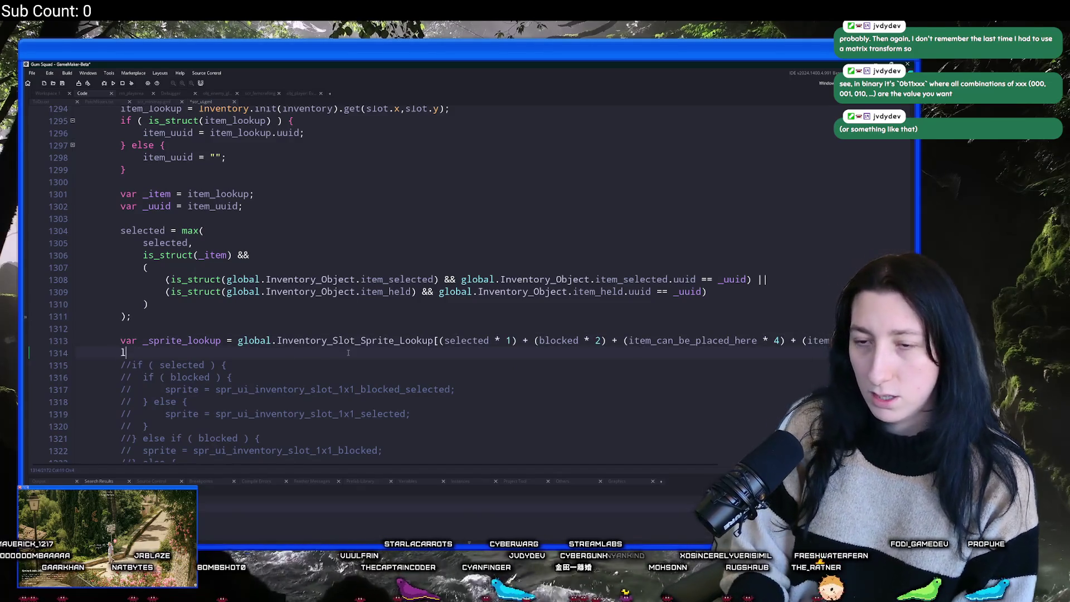
{"action": "type", "text": "og("}
{"action": "type", "text": "(selected * 1) + (blocked * 2) + (item_can_be_placed_here * 4) + (item_allowed * 8) + (item_cant_be_placed_here * 16)"}
{"action": "key", "text": "F5"}
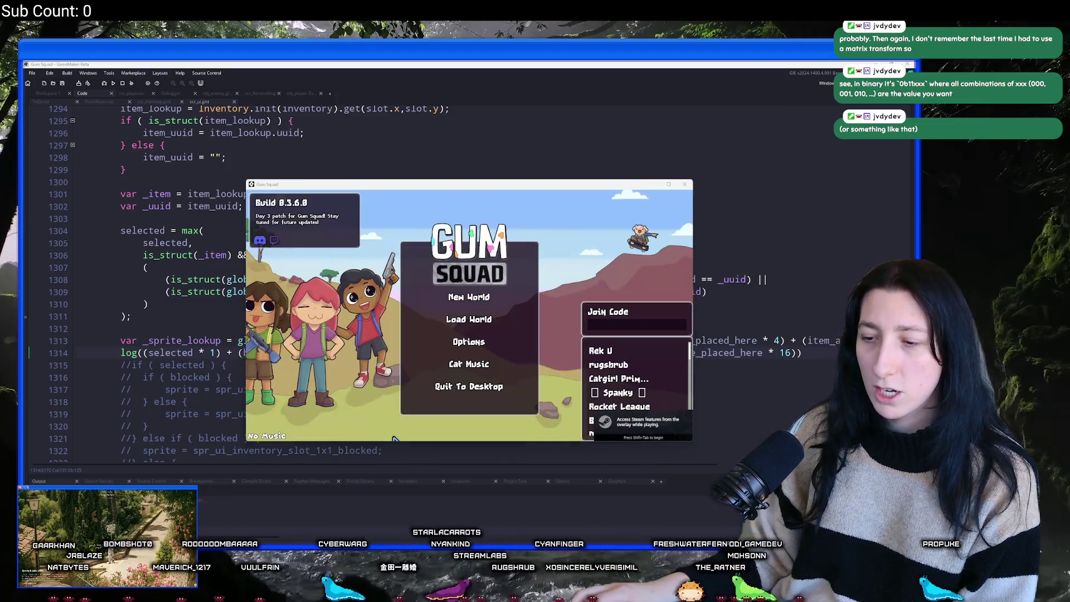
Open the suggested reddit page from the browser's address bar.
{"action": "right_click", "coordinate": [369, 557]}
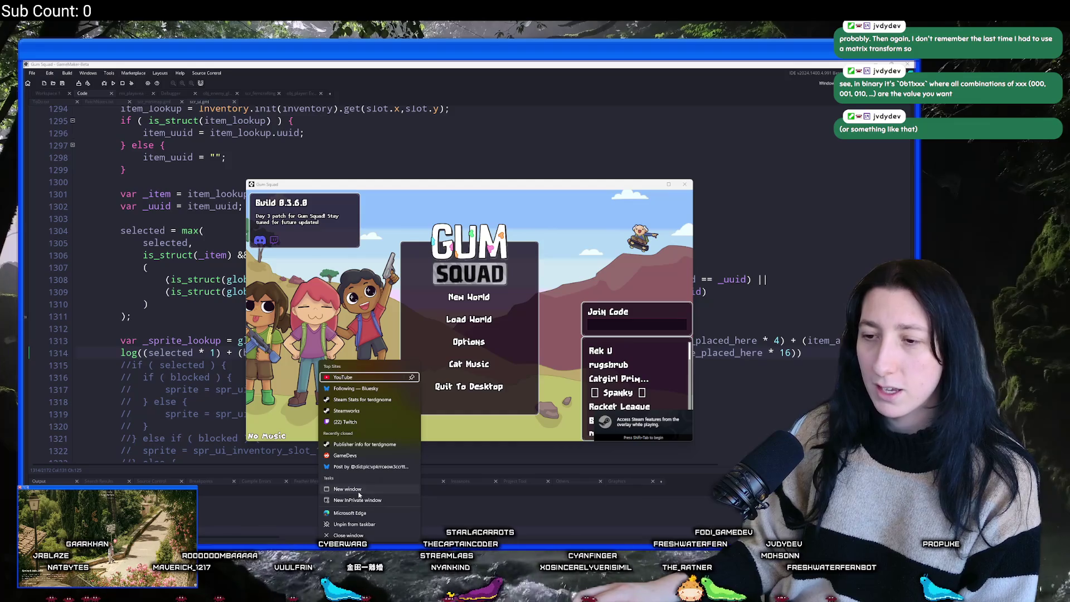
{"action": "left_click", "coordinate": [373, 288]}
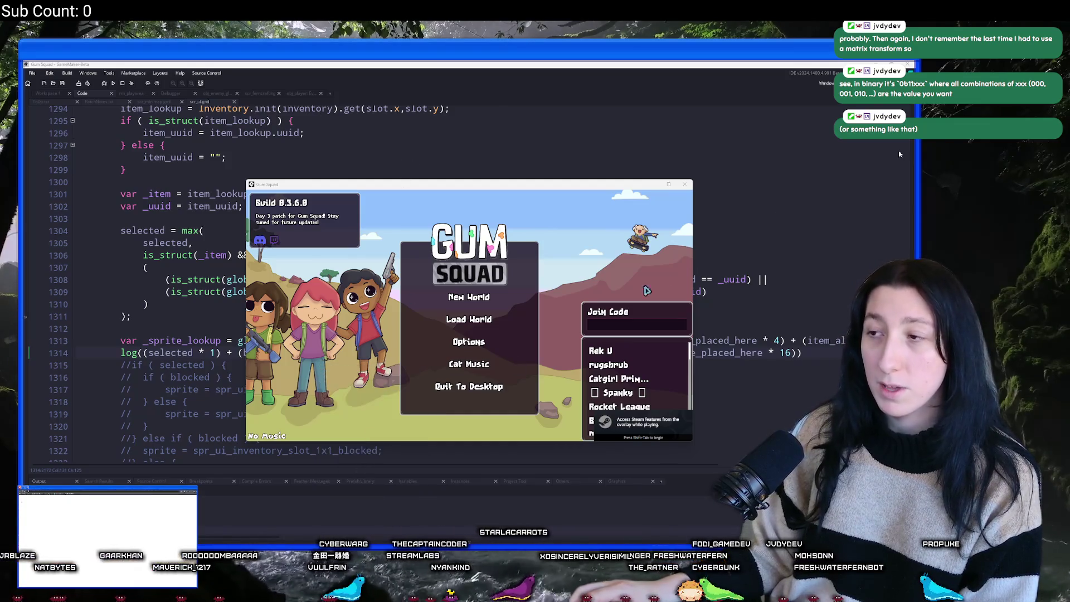
{"action": "type", "text": "re"}
{"action": "key", "text": "Return"}
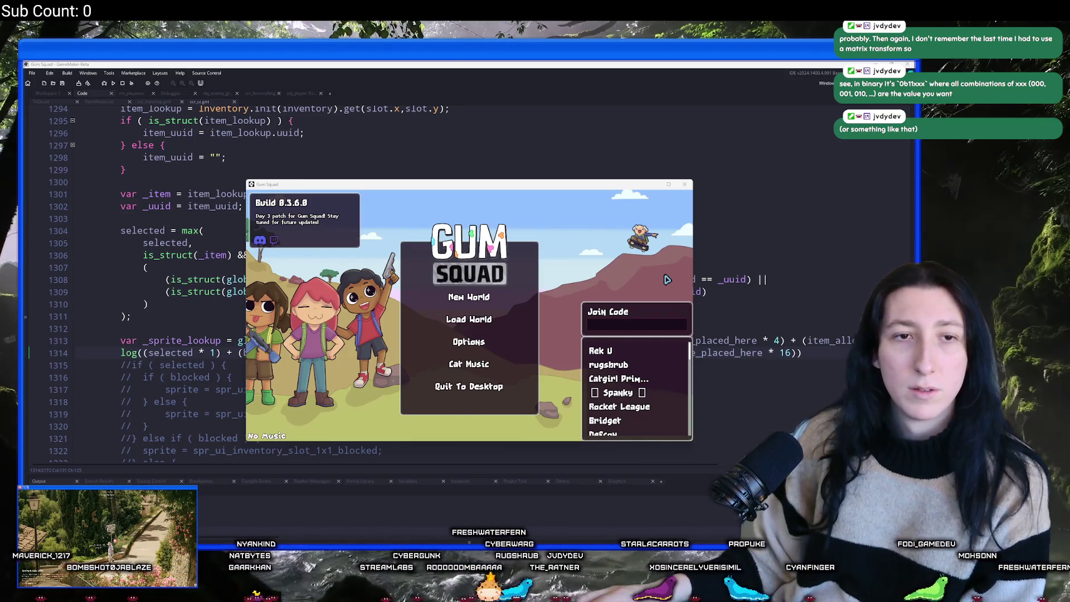
Load the Sunnylake world with a new lobby type and maximize the game window.
{"action": "left_click", "coordinate": [494, 301]}
{"action": "left_click", "coordinate": [470, 411]}
{"action": "left_click", "coordinate": [485, 319]}
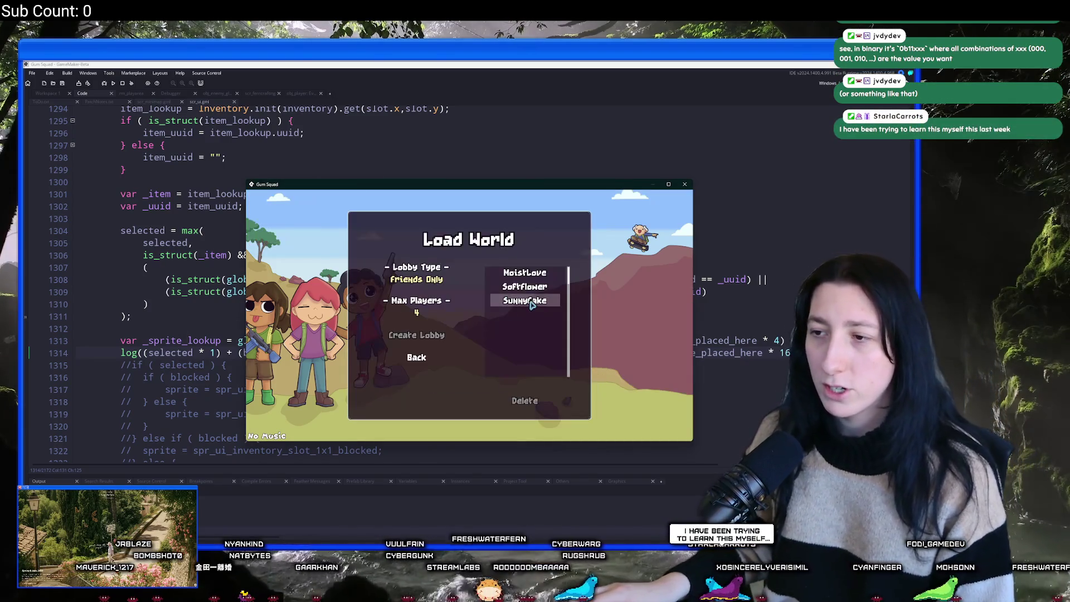
{"action": "left_click", "coordinate": [416, 279]}
{"action": "left_click", "coordinate": [416, 335]}
{"action": "left_click_drag", "start_coordinate": [478, 186], "coordinate": [489, 63]}
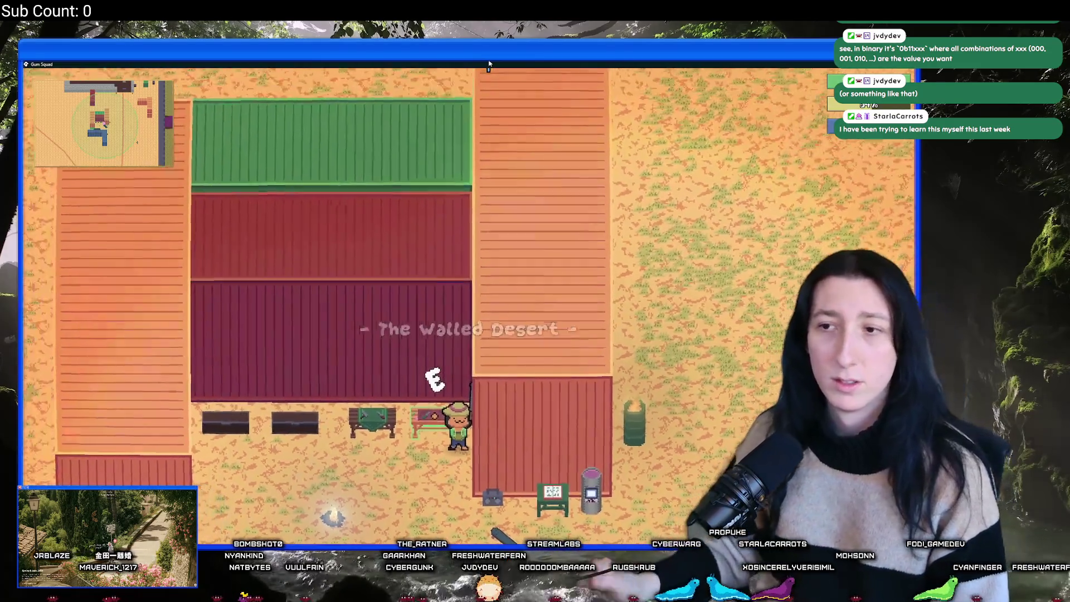
Open a chest's inventory, pick up the revolver to check slot colours, then stop the game.
{"action": "key", "text": "e"}
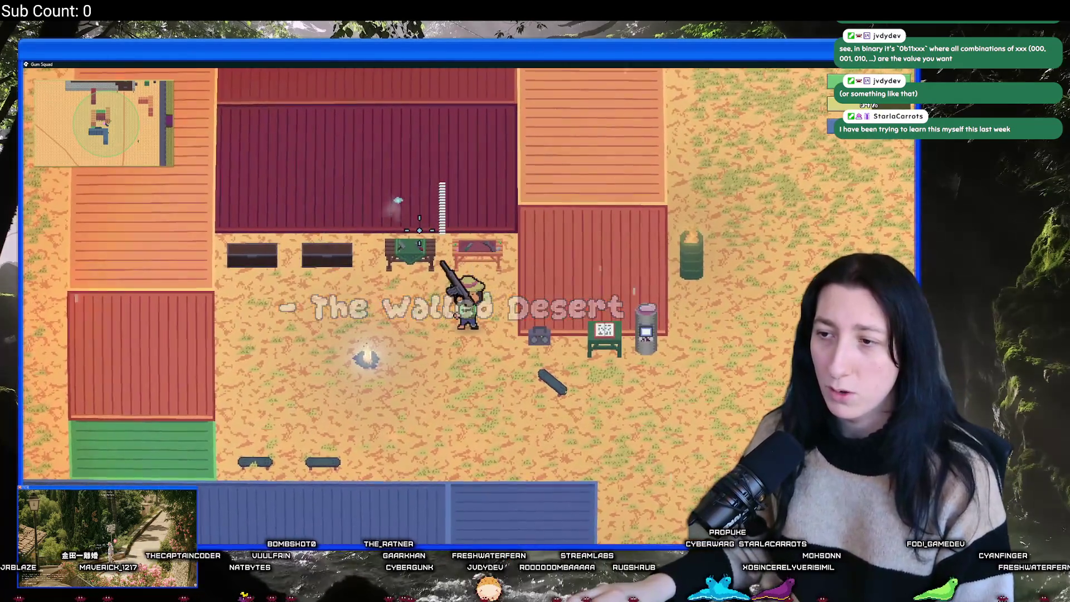
{"action": "key", "text": "Tab"}
{"action": "key", "text": "Tab"}
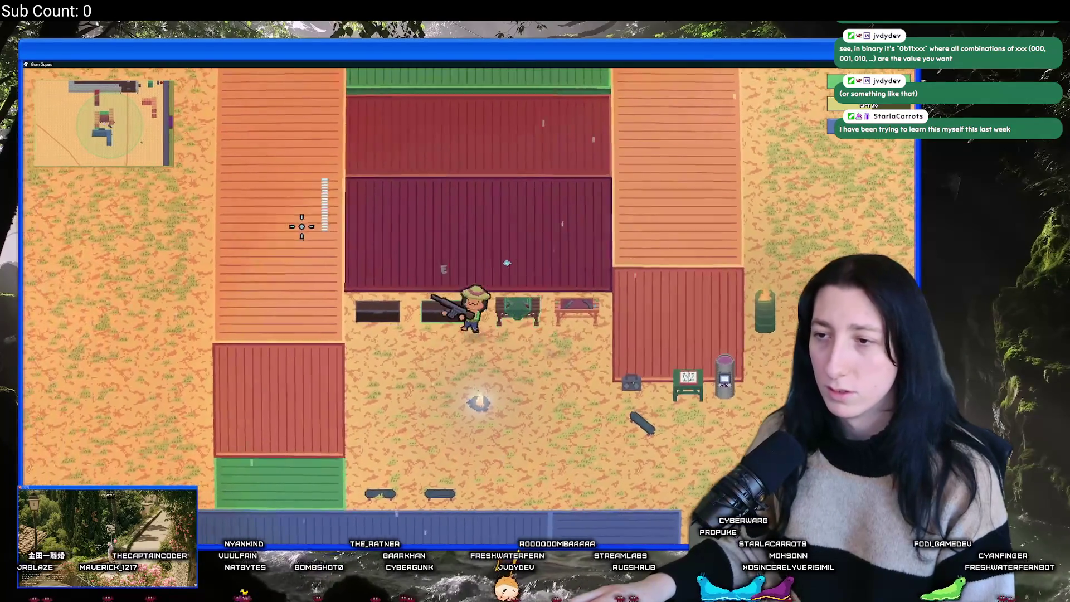
{"action": "key", "text": "e"}
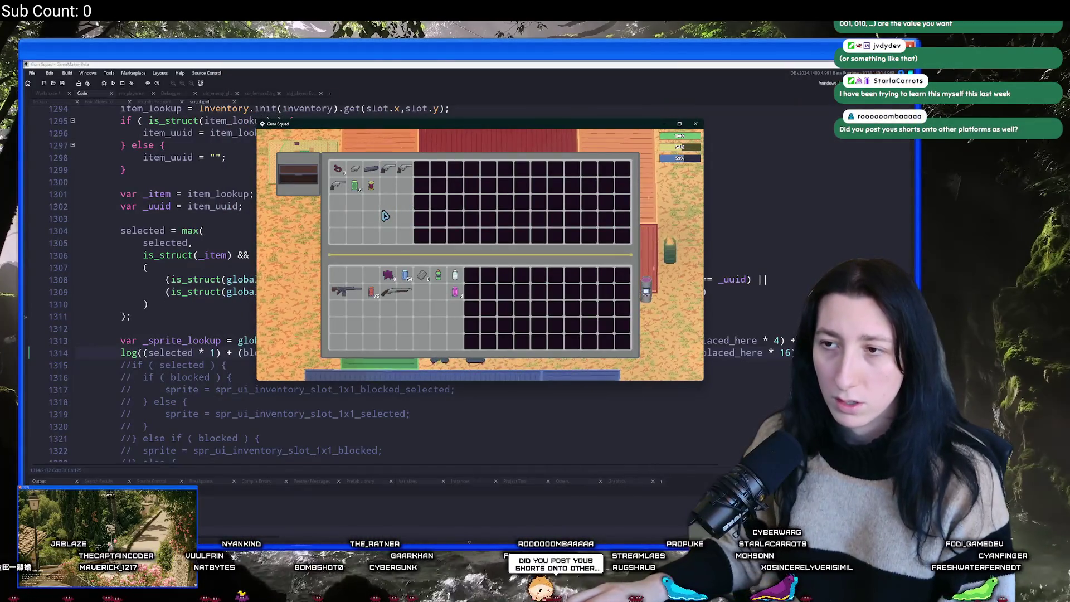
{"action": "left_click", "coordinate": [390, 173]}
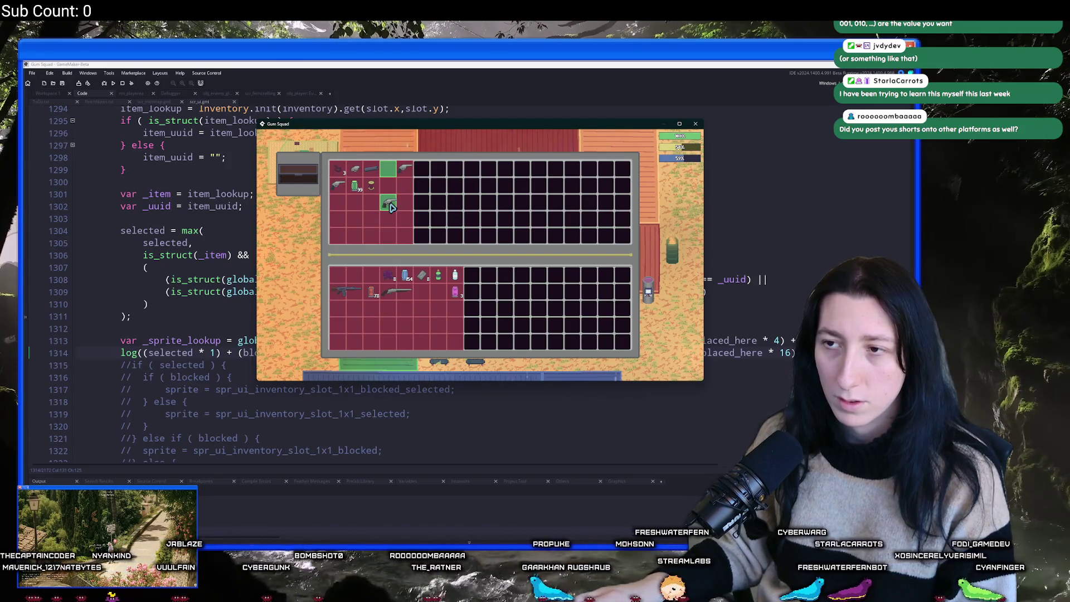
{"action": "left_click", "coordinate": [122, 83]}
Expand the output log, then resize it to show more of the tooltip script code.
{"action": "scroll", "coordinate": [220, 295], "scroll_direction": "up", "scroll_amount": 4}
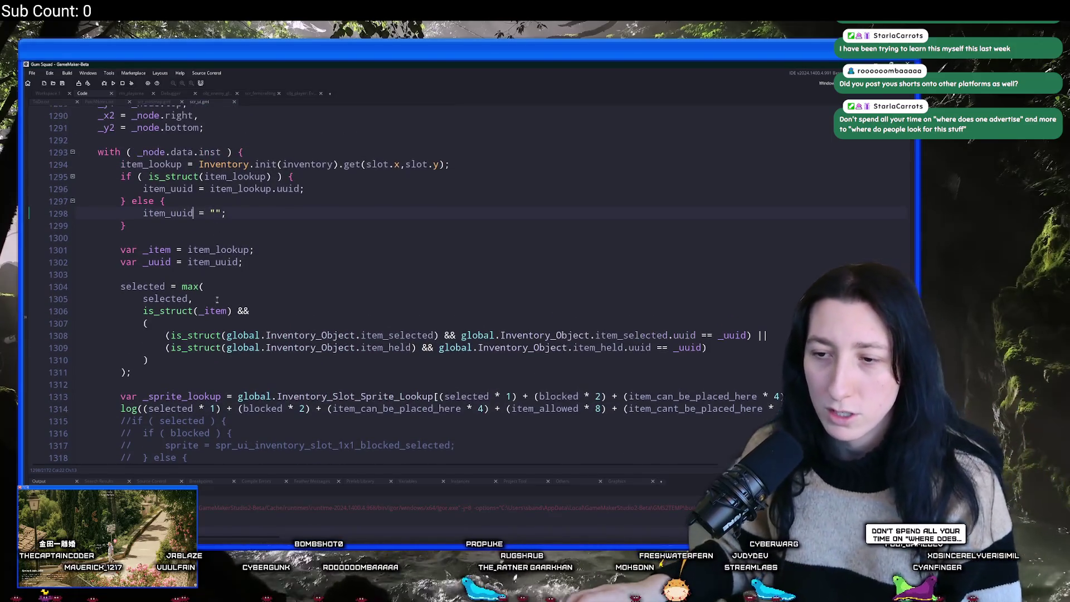
{"action": "left_click", "coordinate": [216, 310]}
{"action": "scroll", "coordinate": [220, 294], "scroll_direction": "down", "scroll_amount": 6}
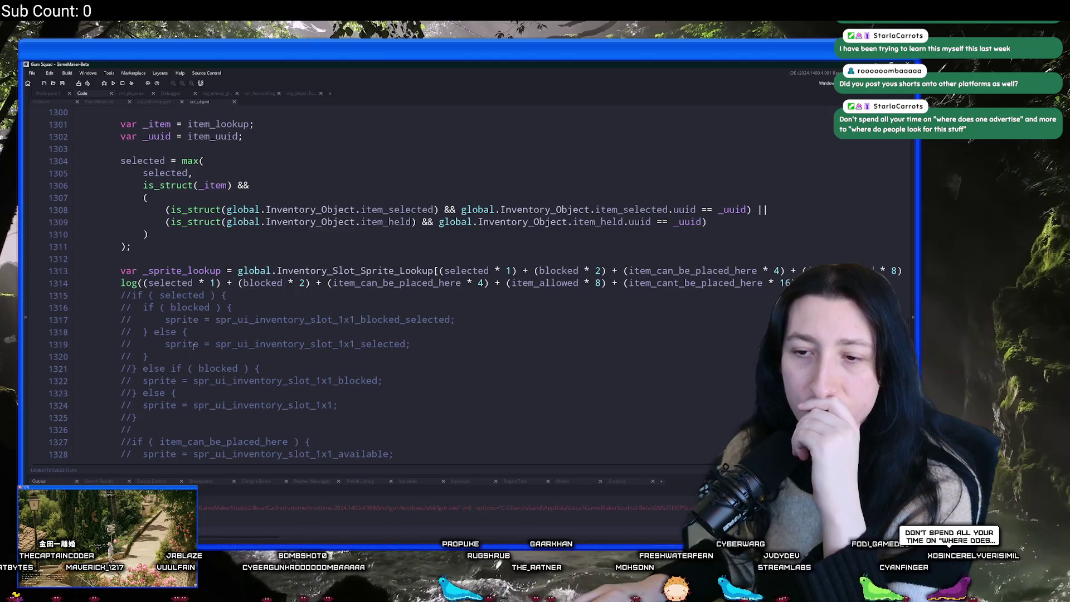
{"action": "scroll", "coordinate": [194, 347], "scroll_direction": "down", "scroll_amount": 1}
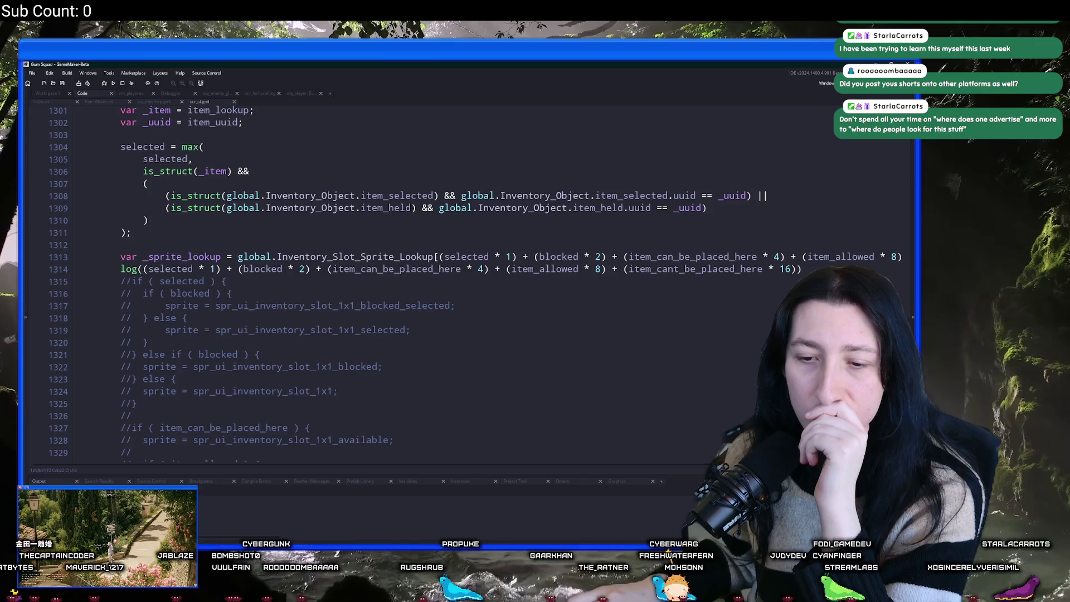
{"action": "left_click", "coordinate": [166, 480]}
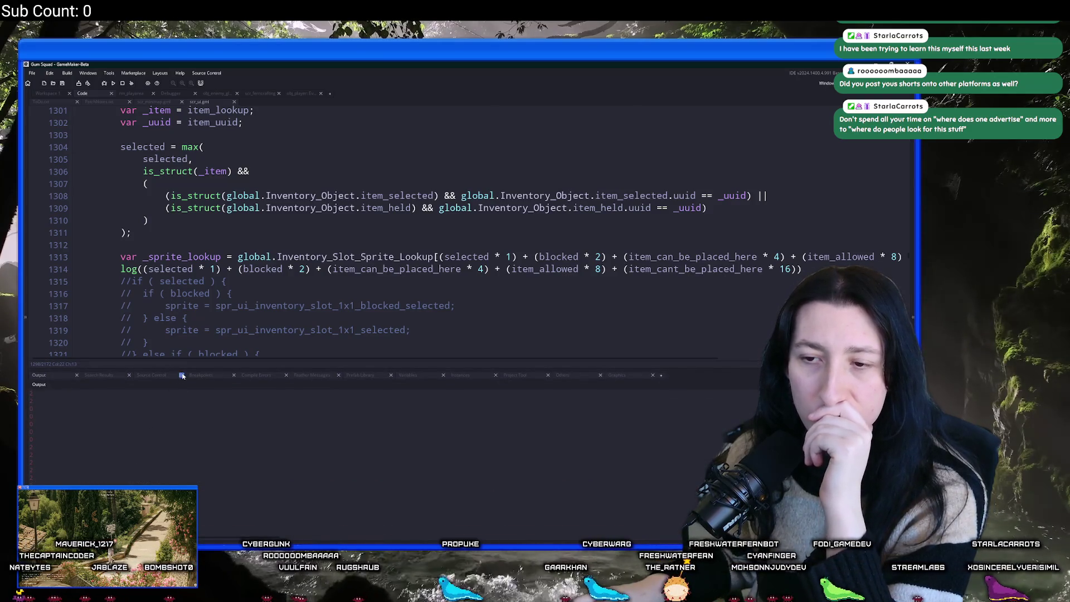
{"action": "left_click_drag", "start_coordinate": [188, 370], "coordinate": [189, 434]}
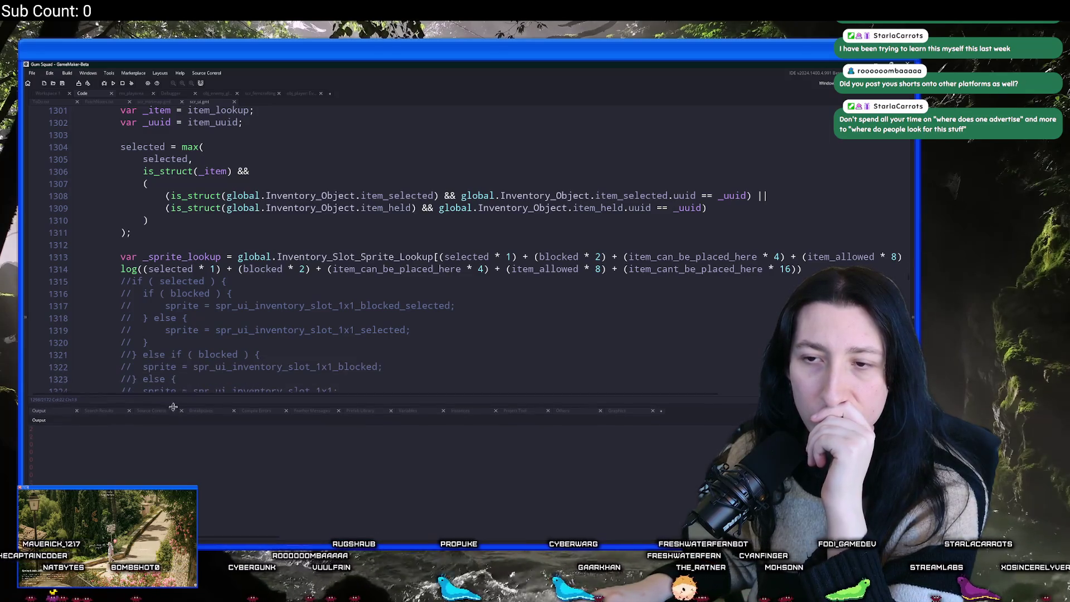
Scroll through the Inventory_Slot_Sprite_Lookup array and its indexed sprite assignments.
{"action": "scroll", "coordinate": [210, 293], "scroll_direction": "up", "scroll_amount": 10}
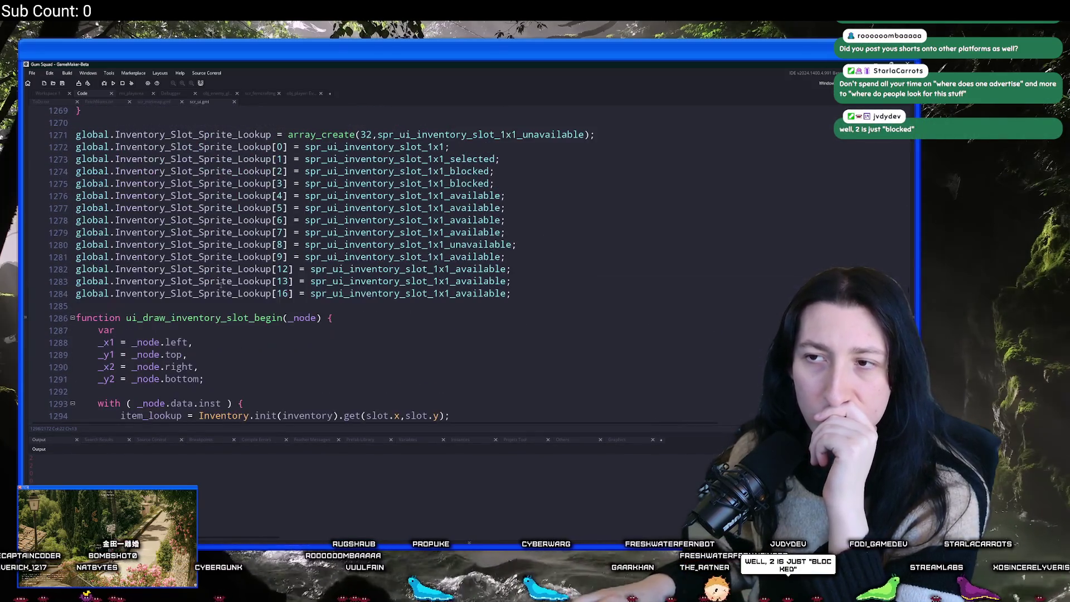
{"action": "scroll", "coordinate": [262, 257], "scroll_direction": "down", "scroll_amount": 10}
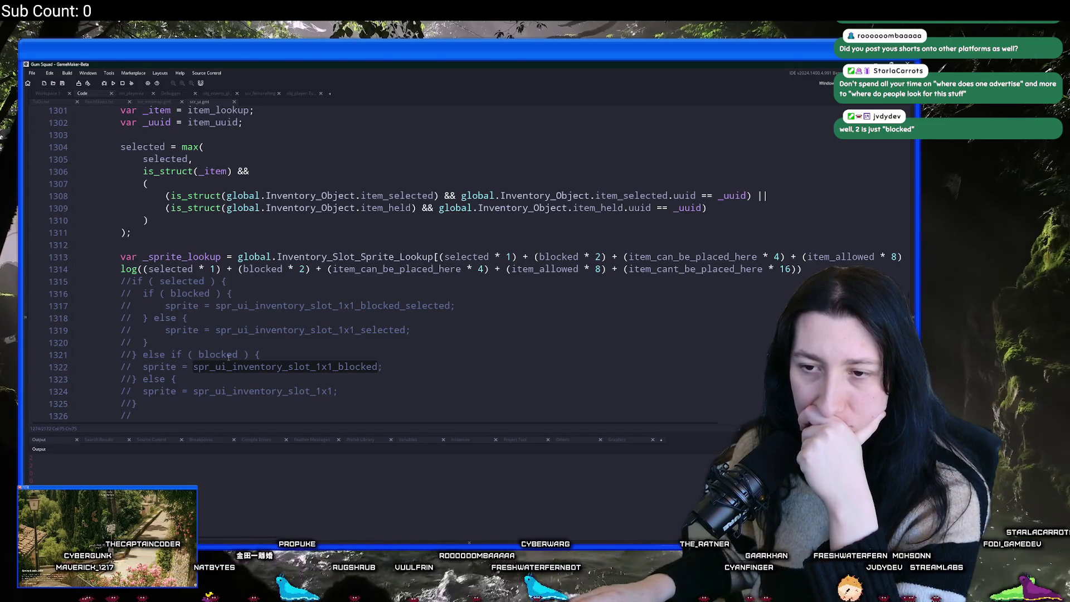
{"action": "scroll", "coordinate": [228, 357], "scroll_direction": "up", "scroll_amount": 2}
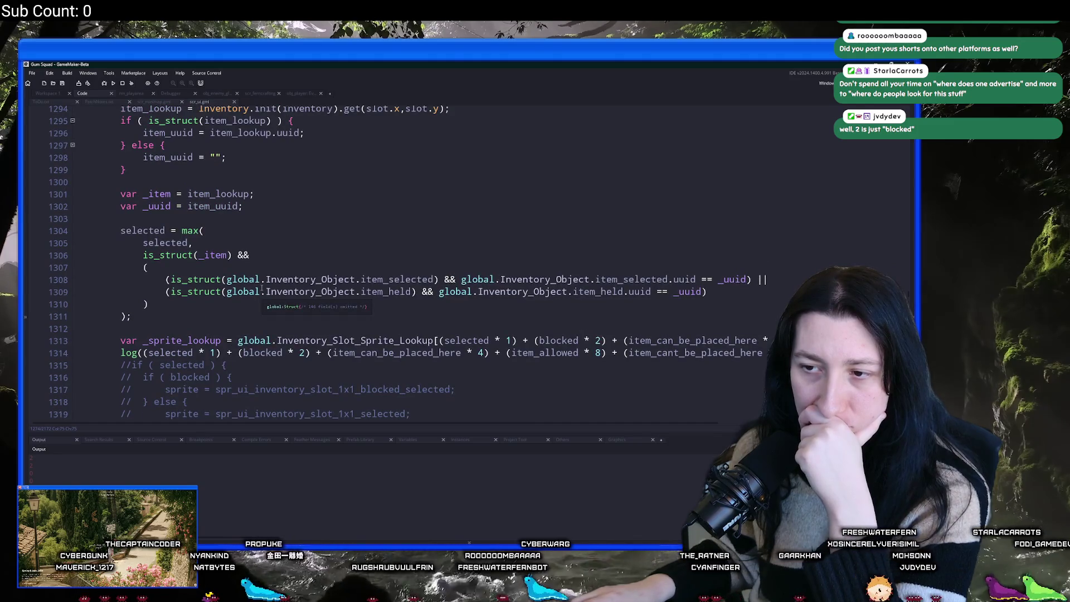
{"action": "scroll", "coordinate": [262, 288], "scroll_direction": "down", "scroll_amount": 3}
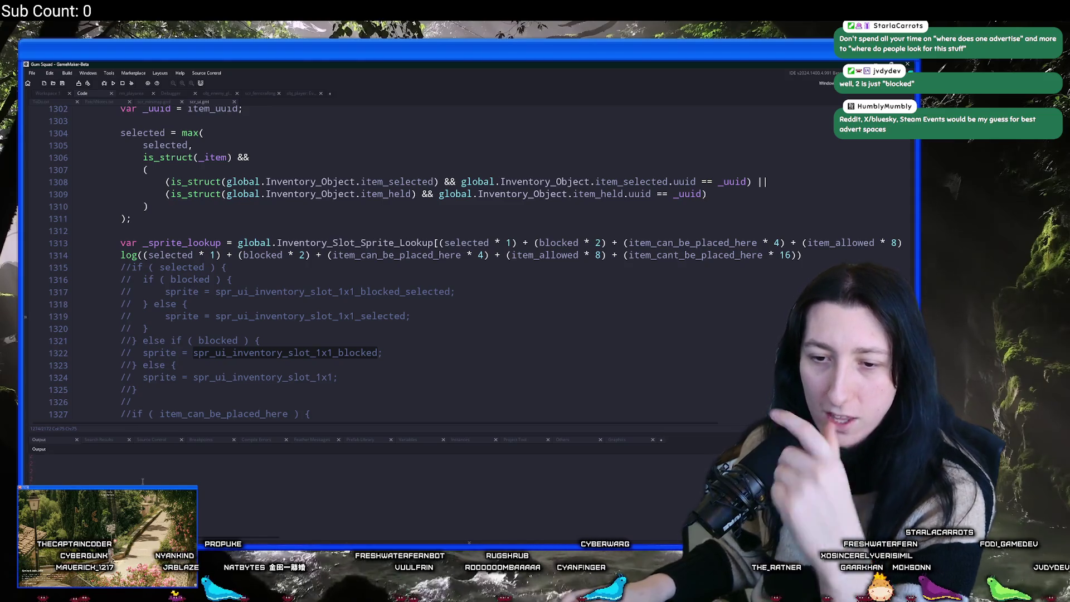
{"action": "scroll", "coordinate": [201, 332], "scroll_direction": "up", "scroll_amount": 11}
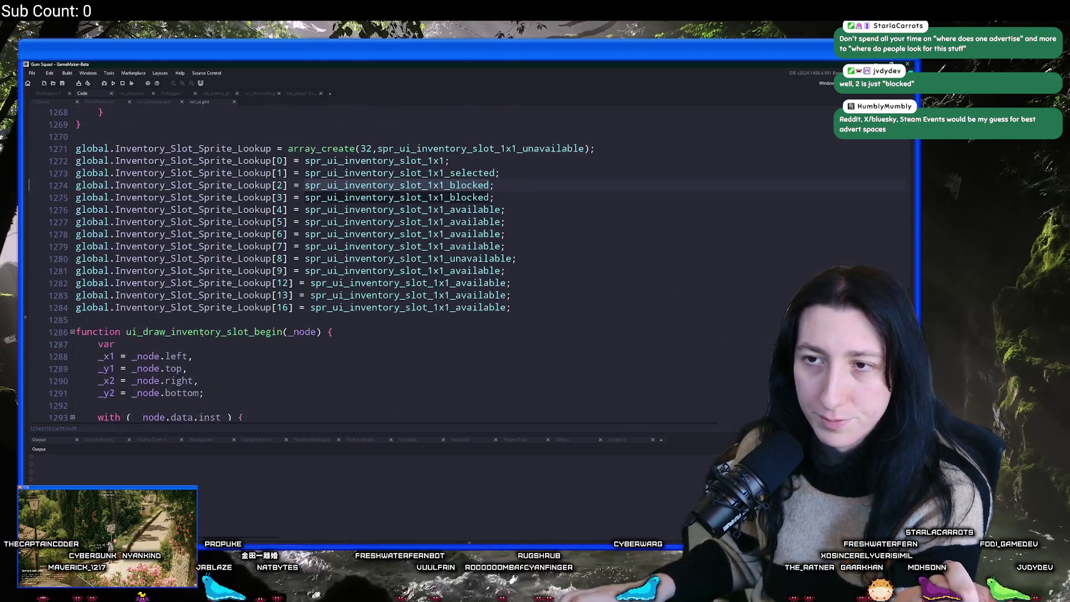
{"action": "scroll", "coordinate": [202, 333], "scroll_direction": "down", "scroll_amount": 6}
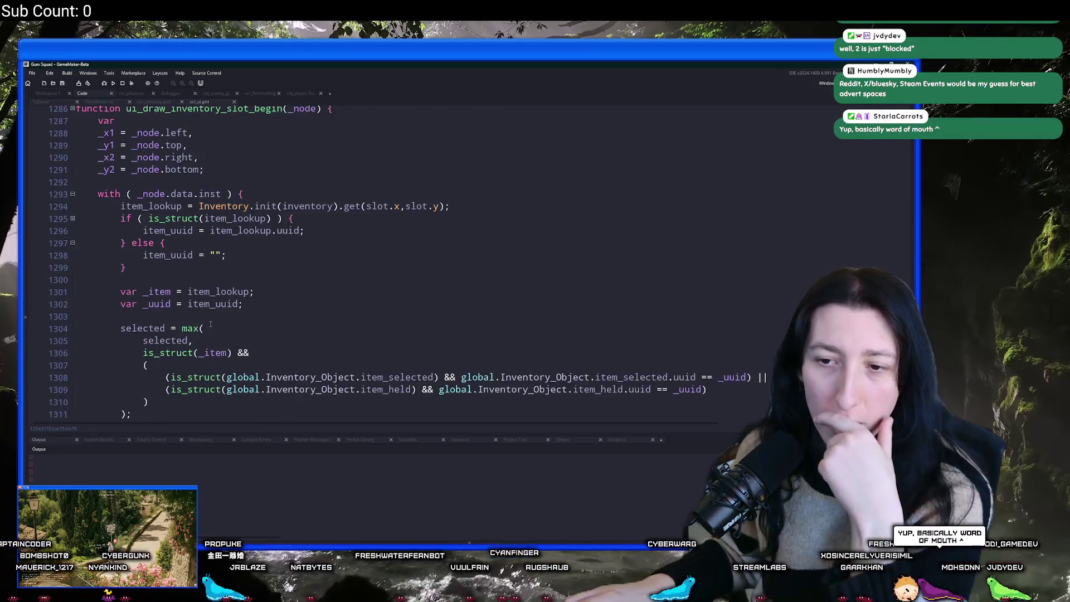
{"action": "scroll", "coordinate": [211, 324], "scroll_direction": "up", "scroll_amount": 4}
{"action": "scroll", "coordinate": [211, 324], "scroll_direction": "down", "scroll_amount": 7}
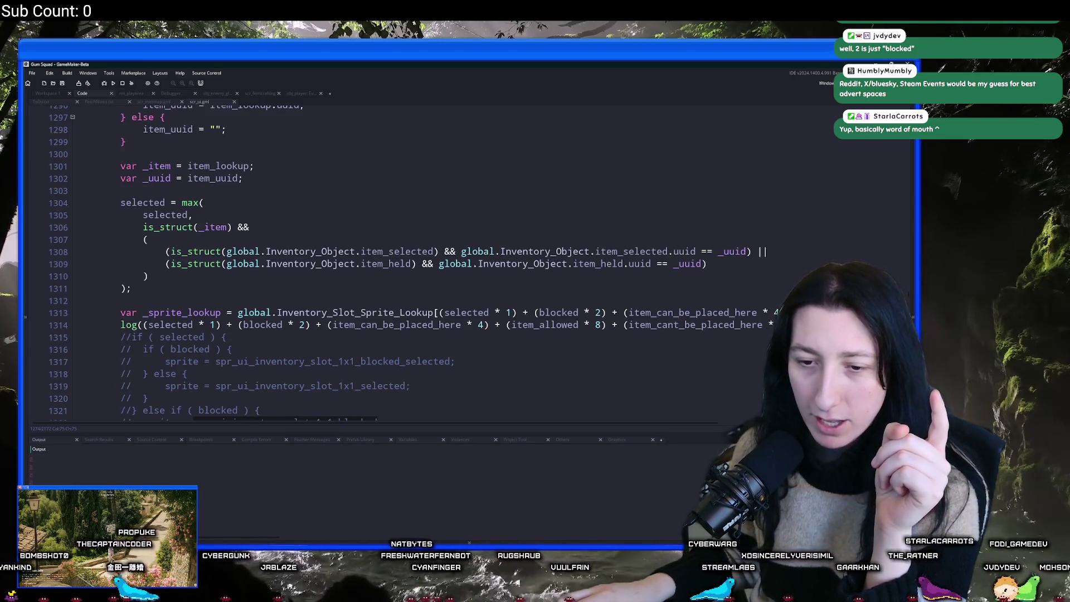
{"action": "scroll", "coordinate": [477, 301], "scroll_direction": "up", "scroll_amount": 4}
{"action": "scroll", "coordinate": [224, 251], "scroll_direction": "down", "scroll_amount": 8}
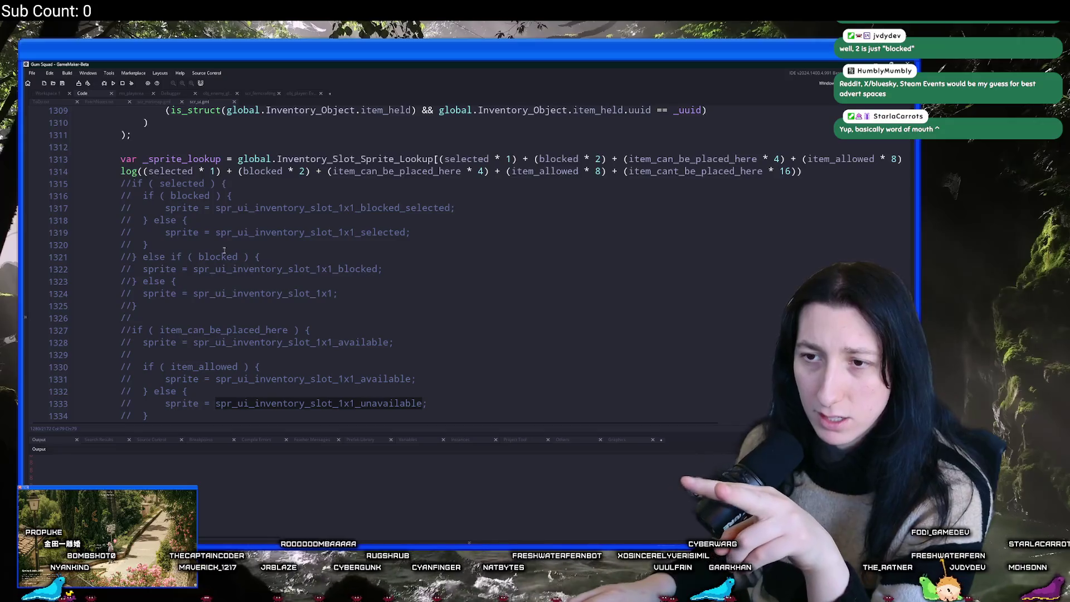
Highlight every use of item_allowed in the slot lookup code.
{"action": "left_click", "coordinate": [400, 208]}
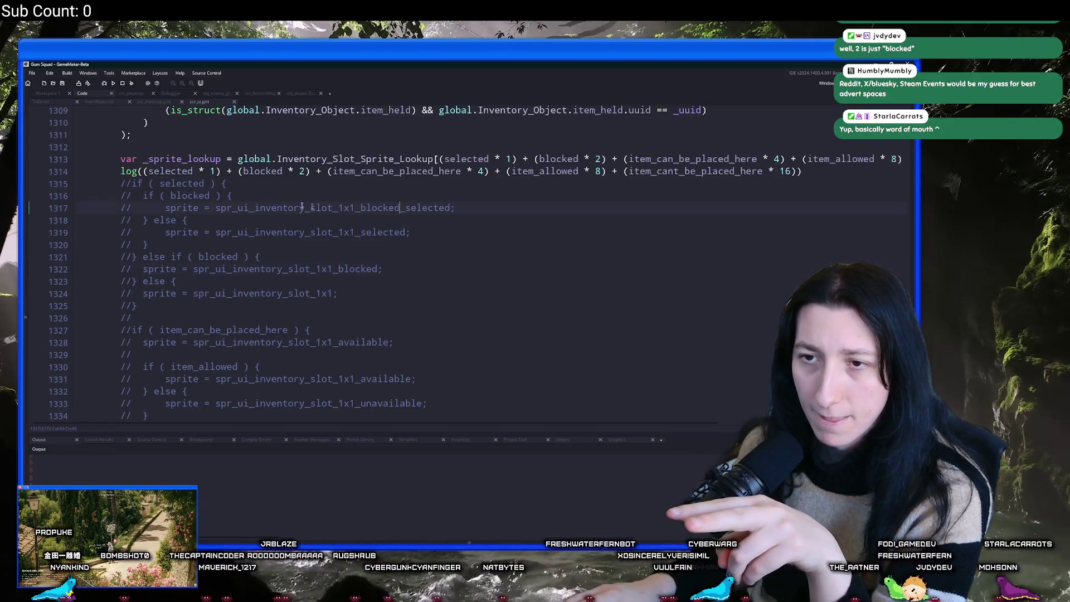
{"action": "scroll", "coordinate": [200, 272], "scroll_direction": "down", "scroll_amount": 3}
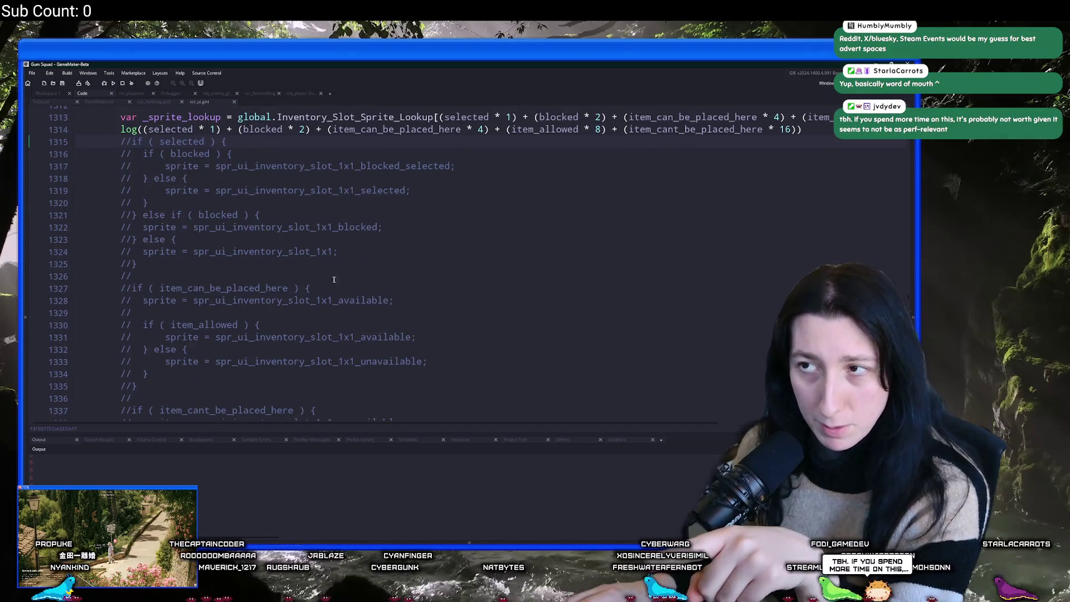
{"action": "scroll", "coordinate": [334, 279], "scroll_direction": "up", "scroll_amount": 3}
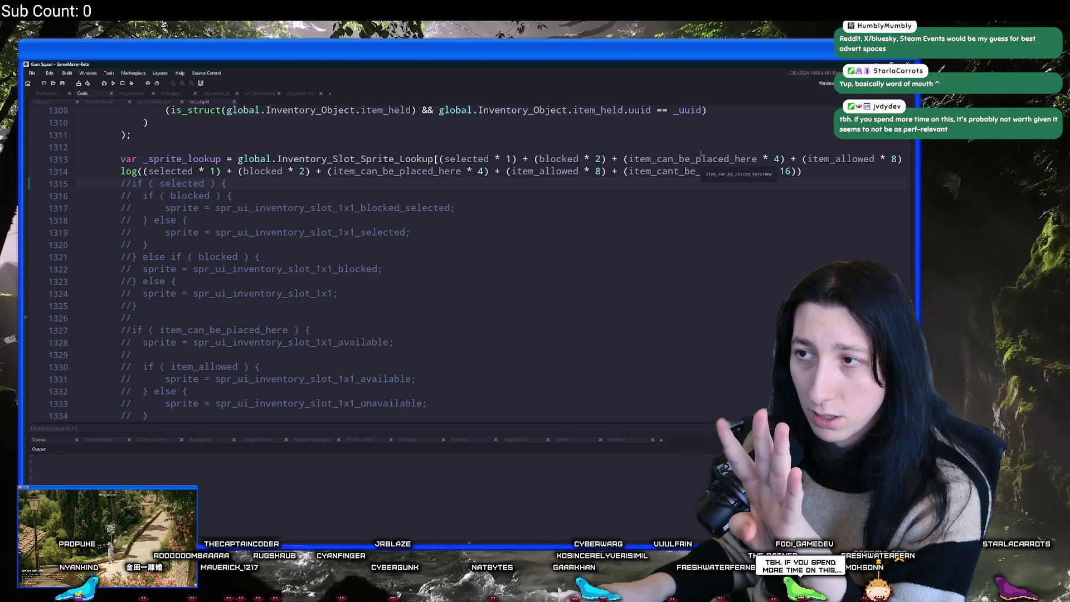
{"action": "left_click", "coordinate": [810, 158]}
{"action": "scroll", "coordinate": [462, 269], "scroll_direction": "down", "scroll_amount": 2}
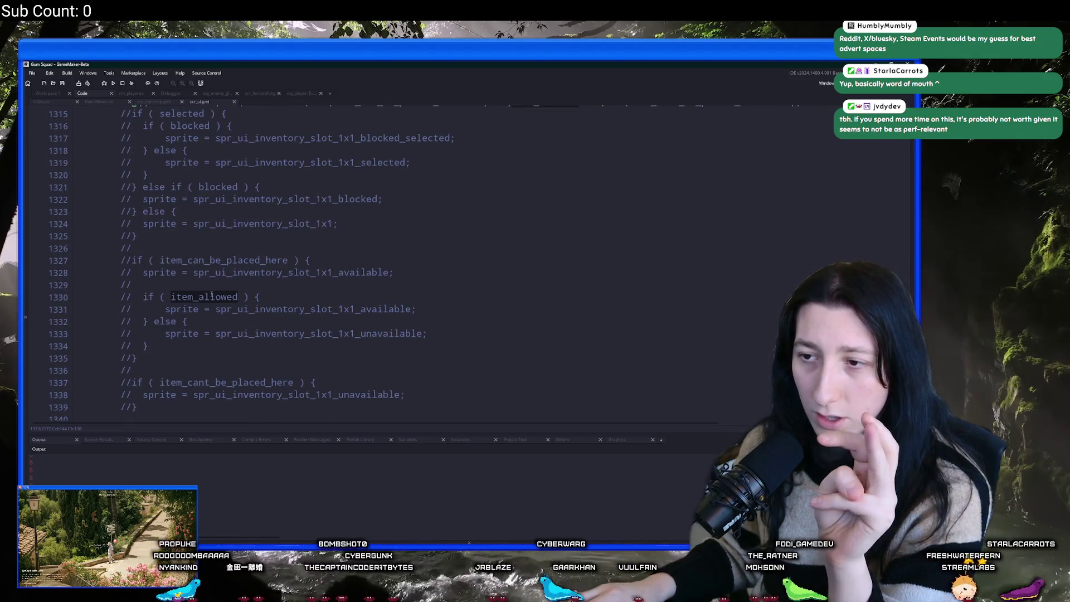
{"action": "scroll", "coordinate": [212, 295], "scroll_direction": "up", "scroll_amount": 15}
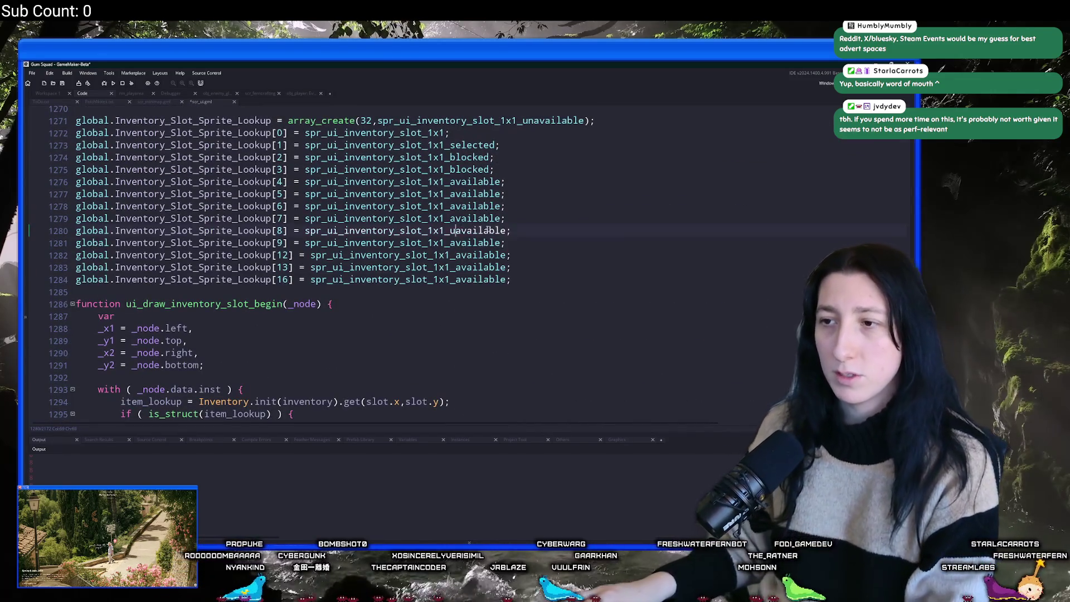
Compile and launch Gum Squad with F5 to test the new lookup table.
{"action": "scroll", "coordinate": [535, 231], "scroll_direction": "down", "scroll_amount": 2}
{"action": "scroll", "coordinate": [535, 231], "scroll_direction": "up", "scroll_amount": 1}
{"action": "key", "text": "F5"}
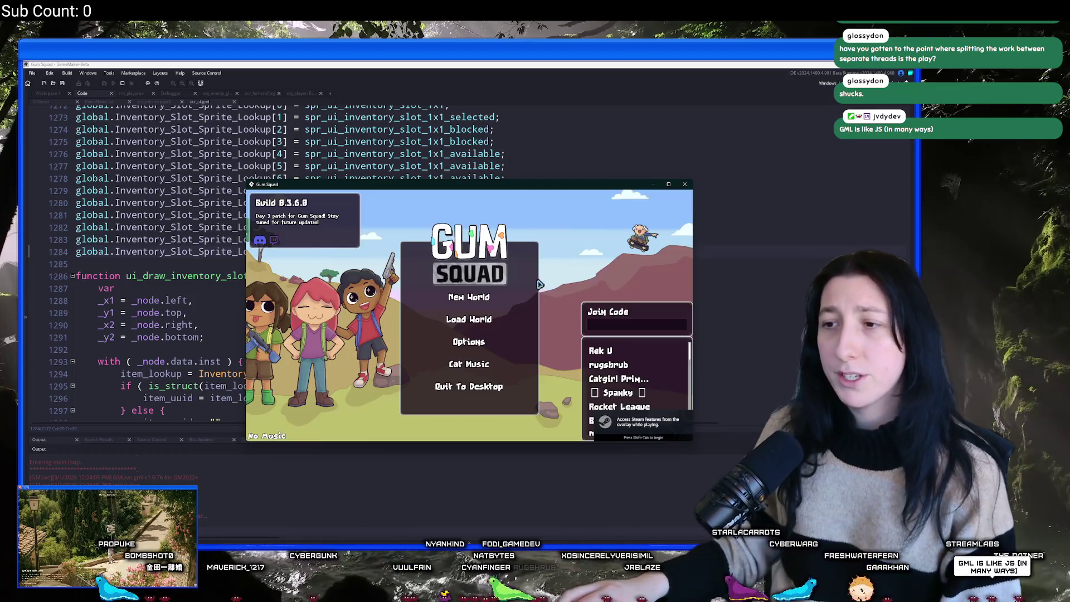
Host the SunnyCake world as an Offline lobby and maximize the game window.
{"action": "left_click", "coordinate": [469, 319]}
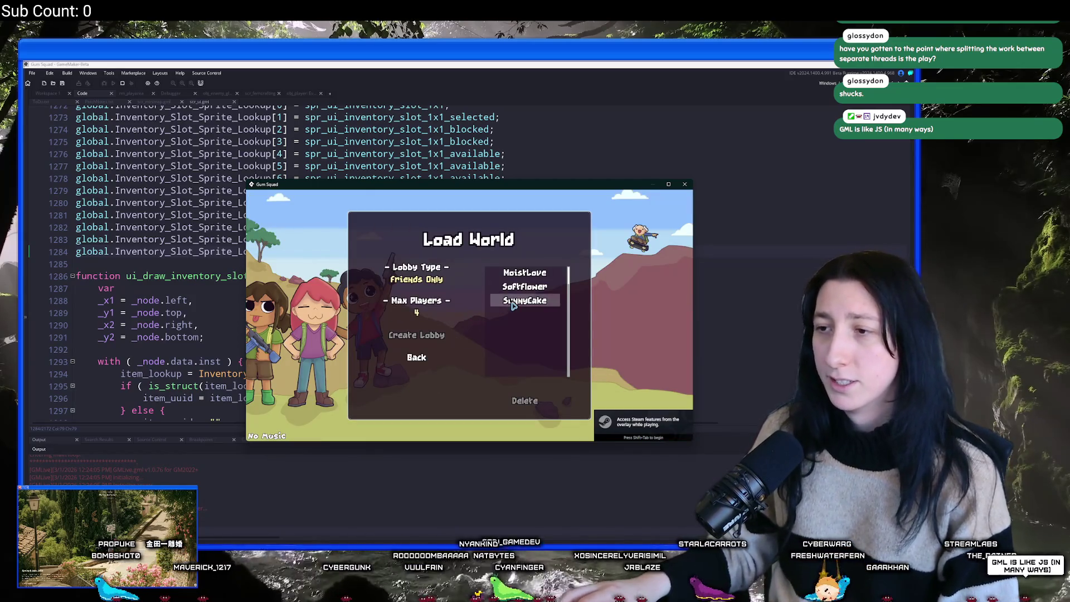
{"action": "left_click", "coordinate": [524, 273]}
{"action": "left_click", "coordinate": [532, 285]}
{"action": "left_click", "coordinate": [525, 300]}
{"action": "left_click", "coordinate": [417, 279]}
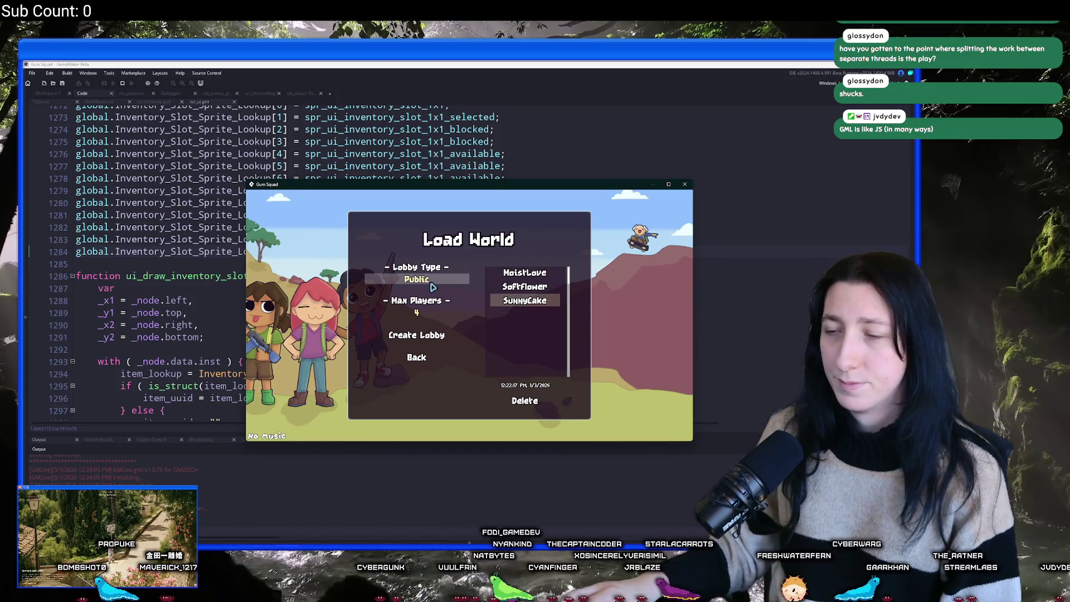
{"action": "left_click", "coordinate": [416, 279]}
{"action": "left_click", "coordinate": [416, 335]}
{"action": "double_click", "coordinate": [505, 184]}
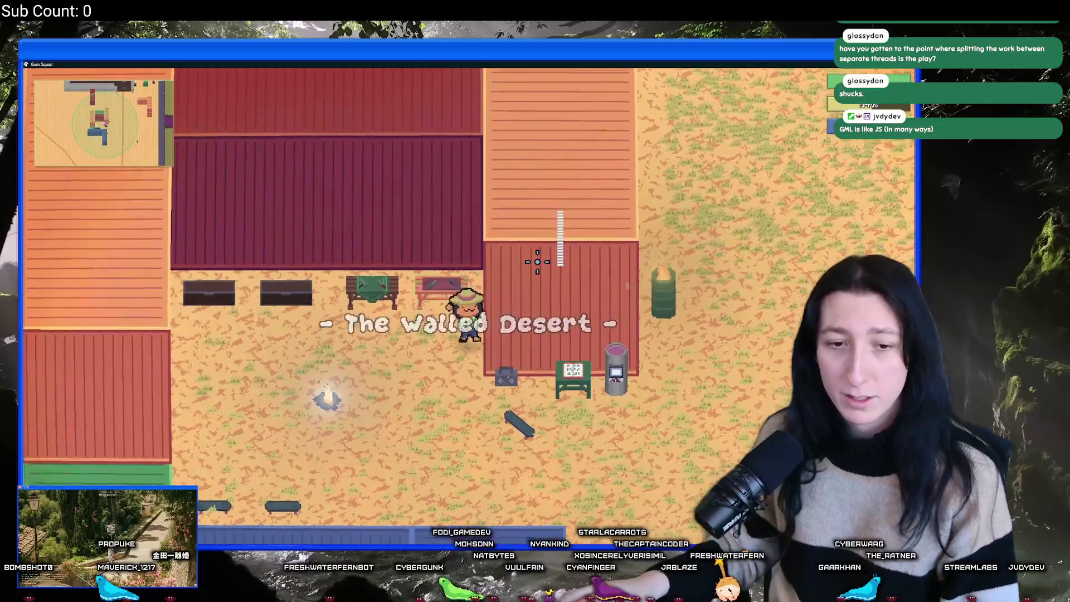
Open the storage chest from the inventory and drag the Pea Shooter down one slot.
{"action": "key", "text": "Tab"}
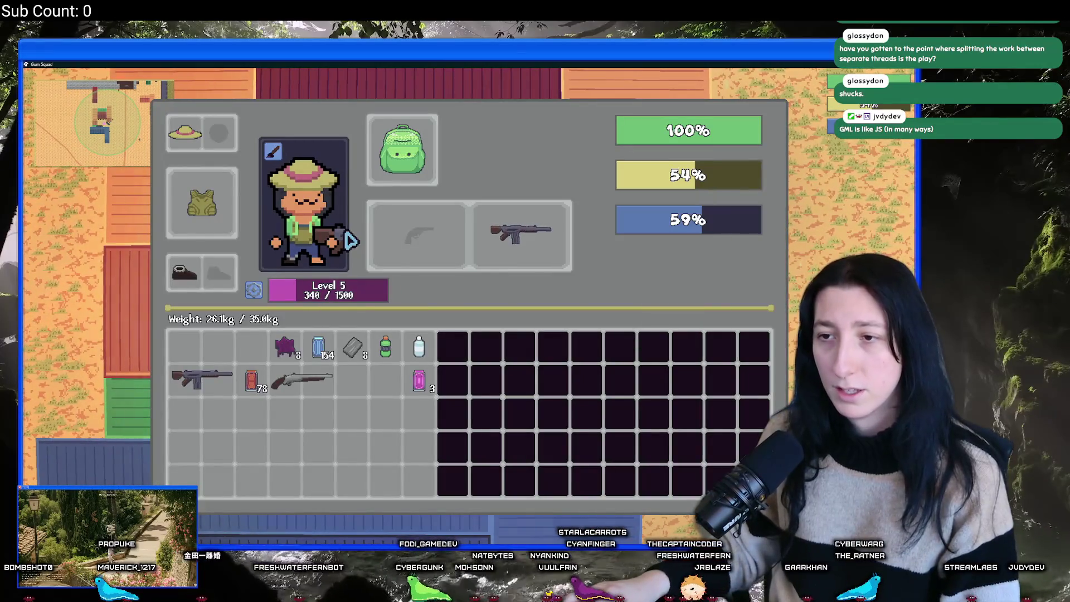
{"action": "key", "text": "Tab"}
{"action": "key", "text": "w"}
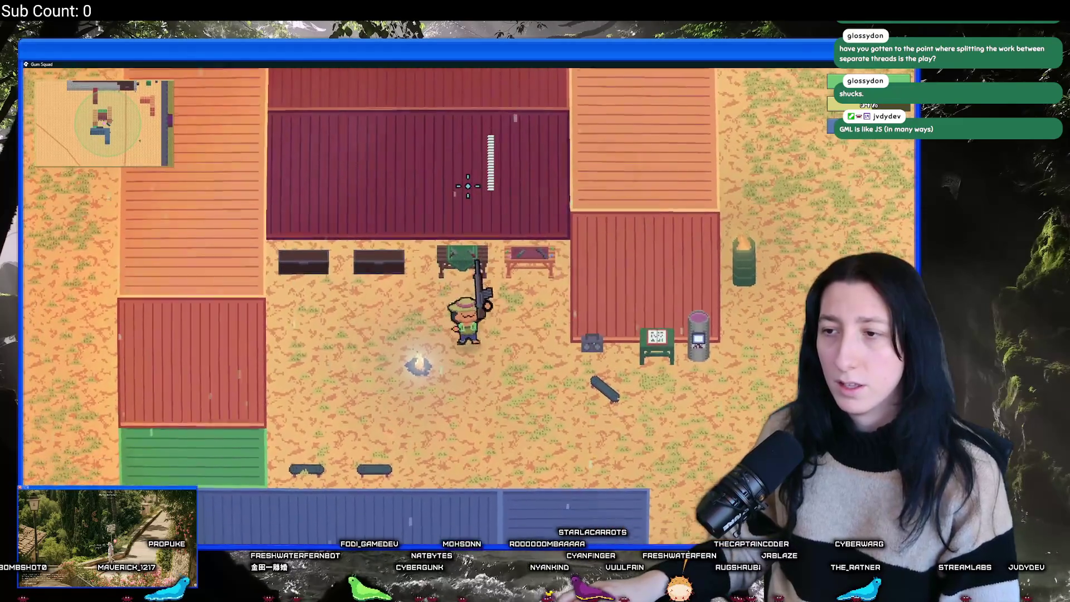
{"action": "key", "text": "e"}
{"action": "key", "text": "Escape"}
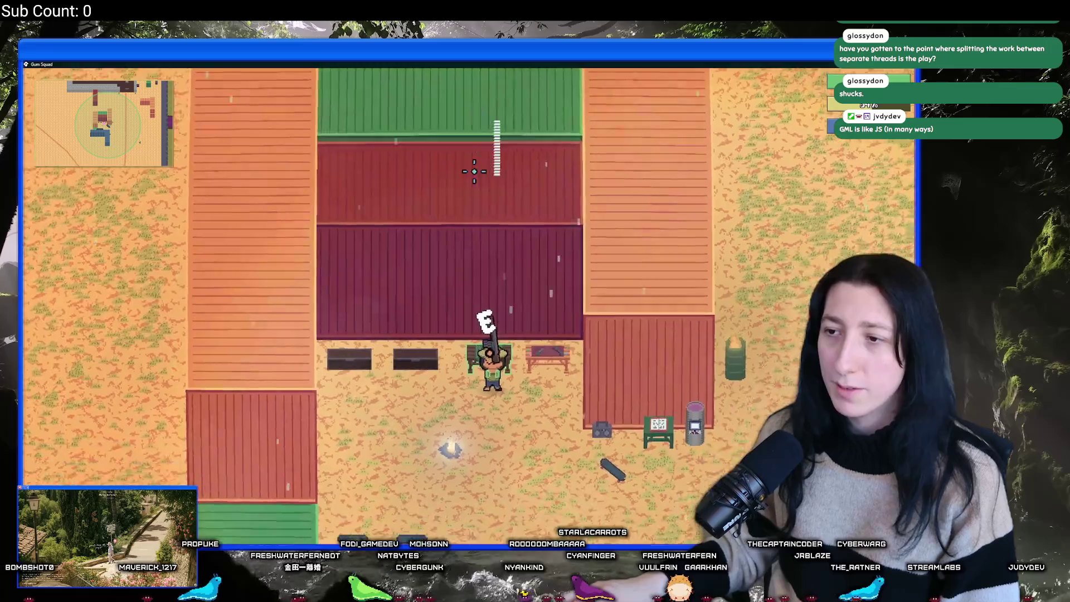
{"action": "key", "text": "Tab"}
{"action": "key", "text": "Tab"}
{"action": "key", "text": "e"}
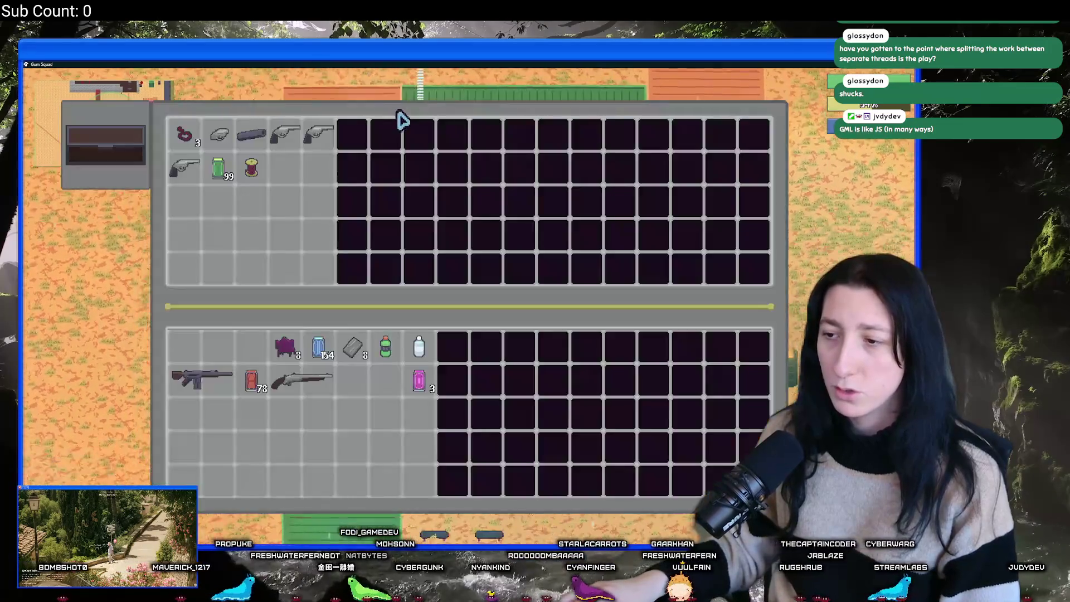
{"action": "mouse_move", "coordinate": [333, 150]}
{"action": "left_mouse_down"}
{"action": "mouse_move", "coordinate": [317, 375]}
{"action": "mouse_move", "coordinate": [315, 162]}
{"action": "mouse_move", "coordinate": [362, 413]}
{"action": "mouse_move", "coordinate": [342, 401]}
{"action": "mouse_move", "coordinate": [351, 379]}
{"action": "left_mouse_up"}
Close the game and delete the log debugging line.
{"action": "key", "text": "Escape"}
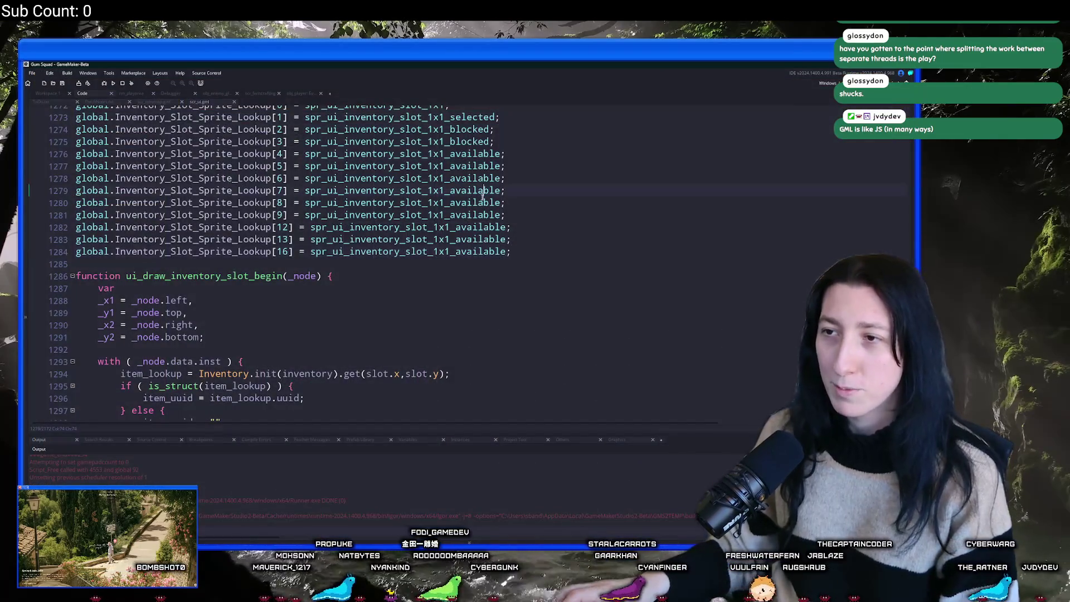
{"action": "scroll", "coordinate": [483, 195], "scroll_direction": "down", "scroll_amount": 8}
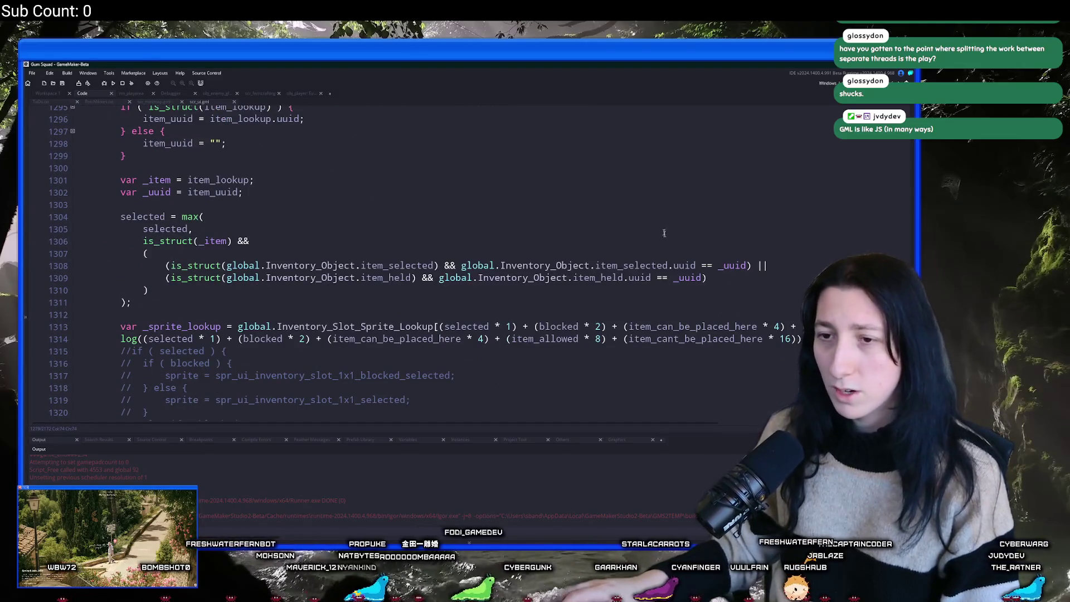
{"action": "left_click", "coordinate": [664, 233]}
{"action": "scroll", "coordinate": [663, 229], "scroll_direction": "down", "scroll_amount": 2}
{"action": "mouse_move", "coordinate": [814, 282]}
{"action": "left_mouse_down"}
{"action": "mouse_move", "coordinate": [819, 262]}
{"action": "mouse_move", "coordinate": [825, 272]}
{"action": "left_mouse_up"}
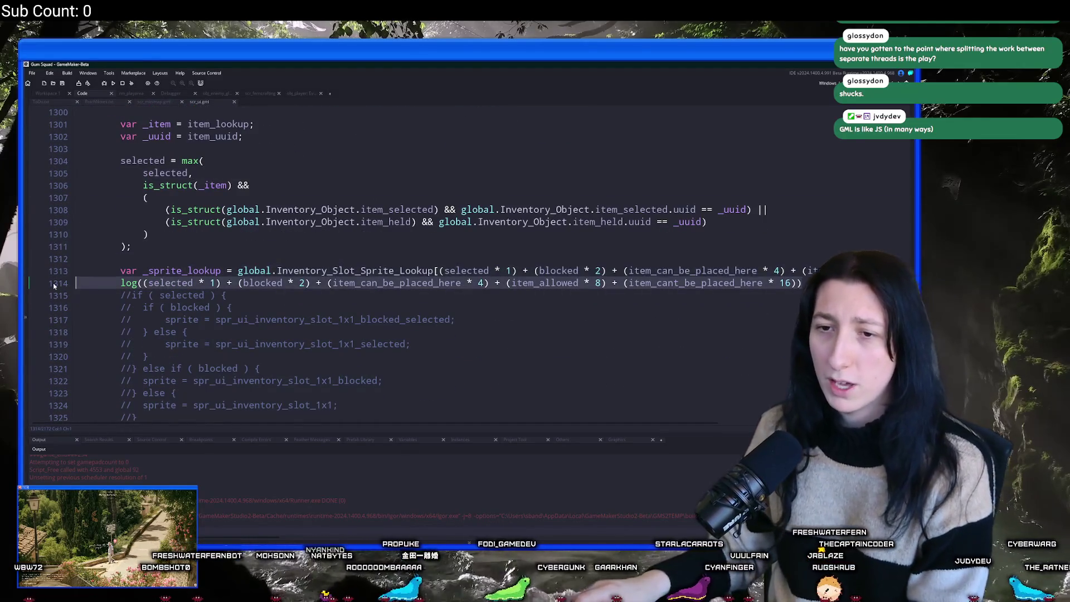
{"action": "key", "text": "BackSpace"}
{"action": "scroll", "coordinate": [374, 211], "scroll_direction": "up", "scroll_amount": 2}
{"action": "scroll", "coordinate": [374, 211], "scroll_direction": "up", "scroll_amount": 8}
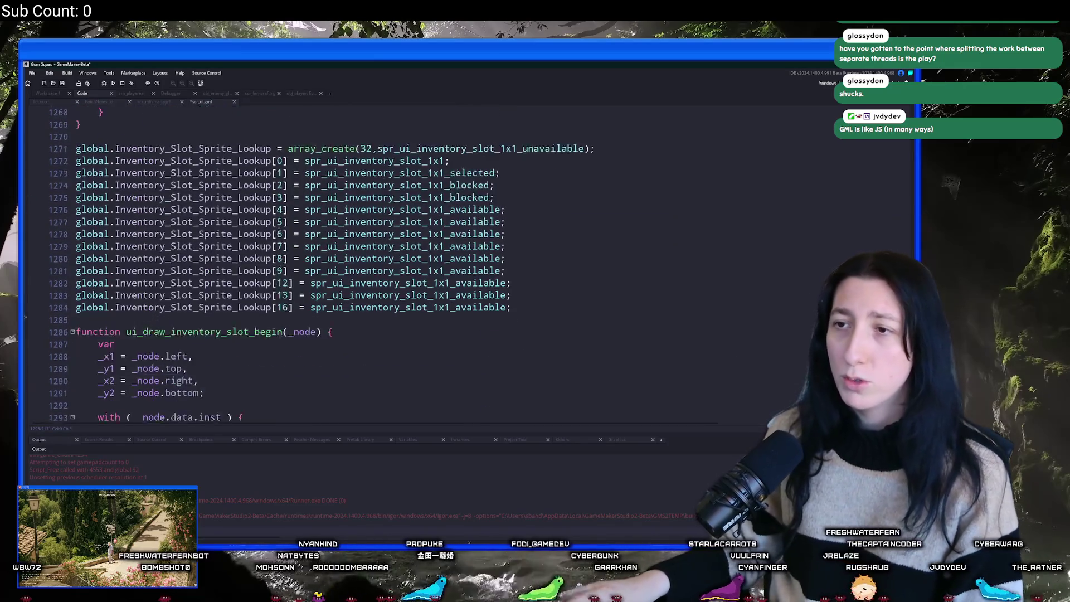
Set Lookup[8] to spr_ui_inventory_slot_1x1 and rebuild the game.
{"action": "left_click", "coordinate": [391, 189]}
{"action": "double_click", "coordinate": [389, 188]}
{"action": "key", "text": "ctrl+c"}
{"action": "double_click", "coordinate": [401, 286]}
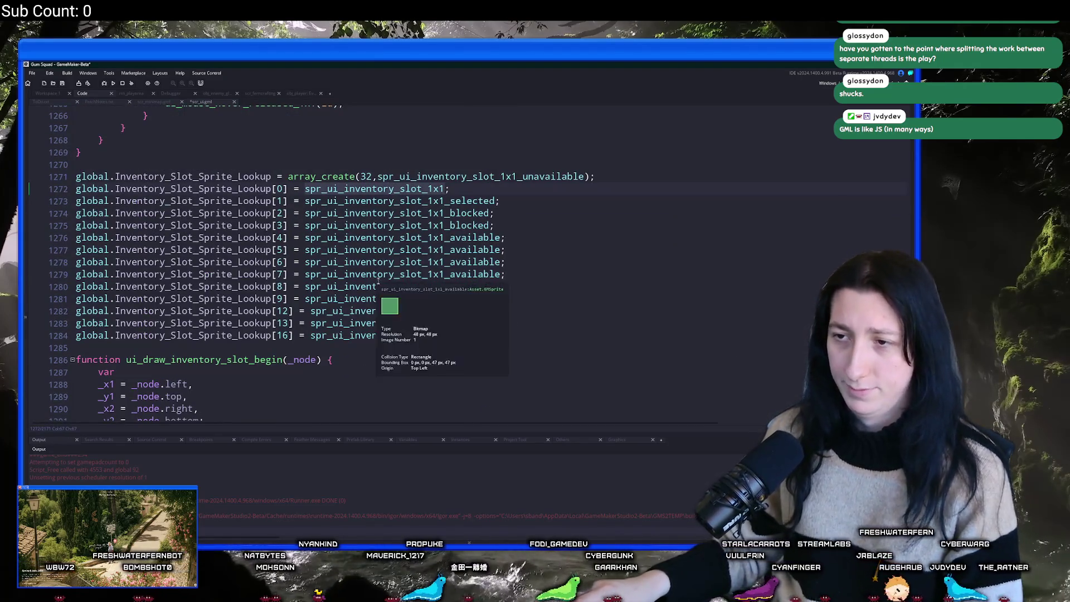
{"action": "key", "text": "ctrl+v"}
{"action": "left_click", "coordinate": [605, 252]}
{"action": "scroll", "coordinate": [606, 251], "scroll_direction": "down", "scroll_amount": 2}
{"action": "key", "text": "F5"}
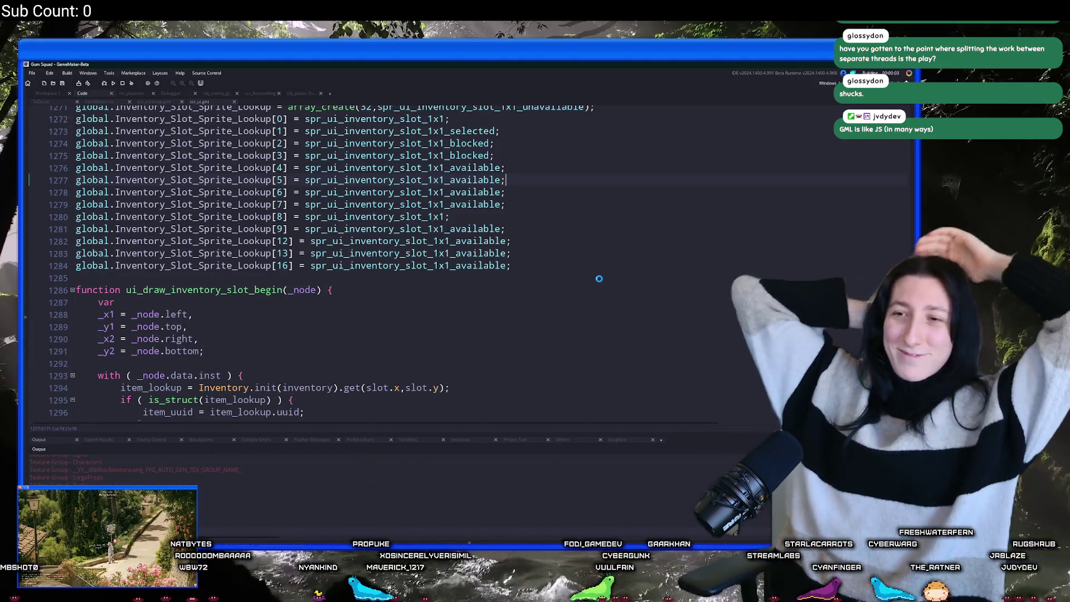
Review the slot-drawing function that picks its sprite from the lookup table.
{"action": "left_click", "coordinate": [558, 273]}
{"action": "scroll", "coordinate": [558, 272], "scroll_direction": "down", "scroll_amount": 7}
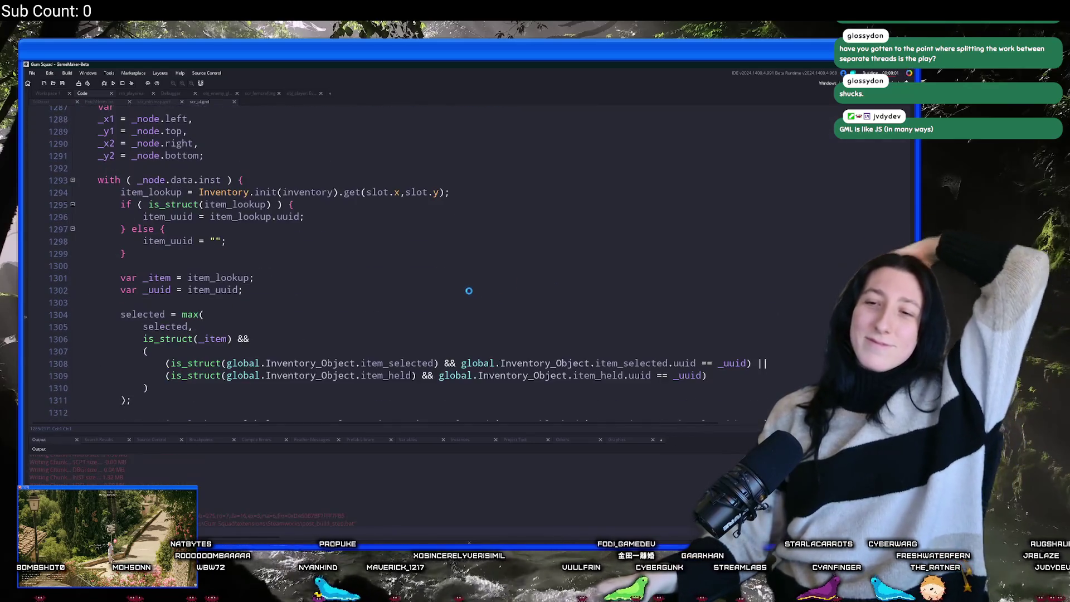
{"action": "scroll", "coordinate": [178, 175], "scroll_direction": "up", "scroll_amount": 1}
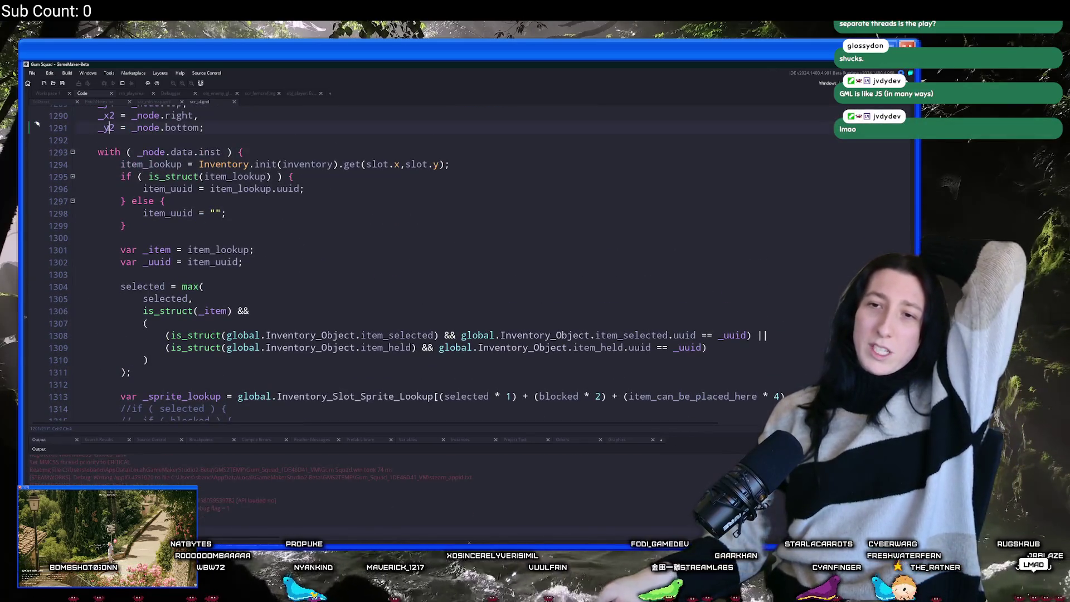
{"action": "scroll", "coordinate": [178, 175], "scroll_direction": "down", "scroll_amount": 4}
{"action": "left_click", "coordinate": [186, 231]}
{"action": "scroll", "coordinate": [186, 232], "scroll_direction": "down", "scroll_amount": 7}
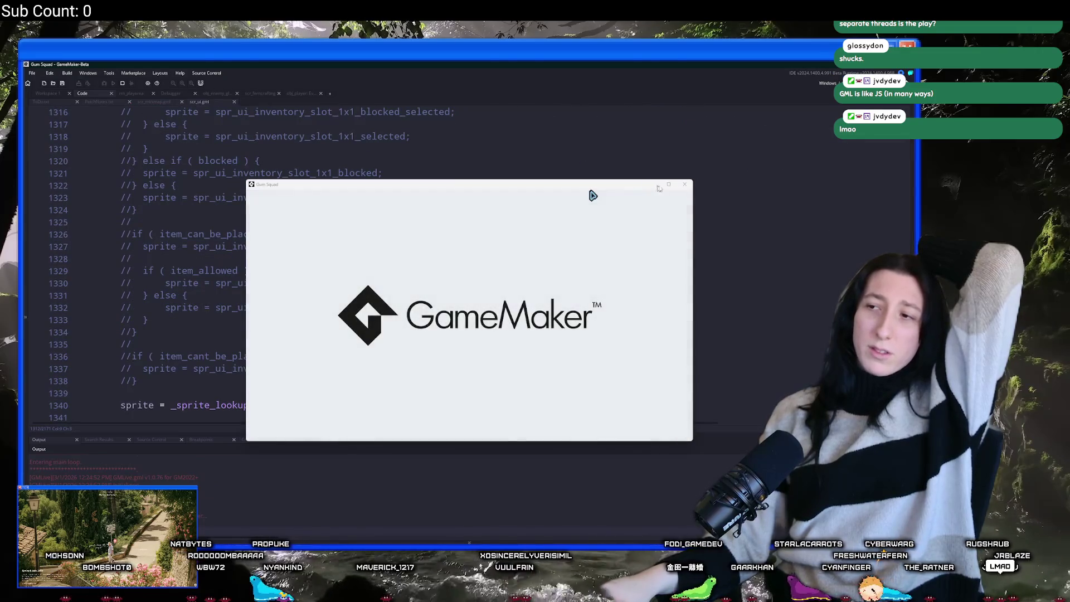
{"action": "scroll", "coordinate": [443, 290], "scroll_direction": "up", "scroll_amount": 11}
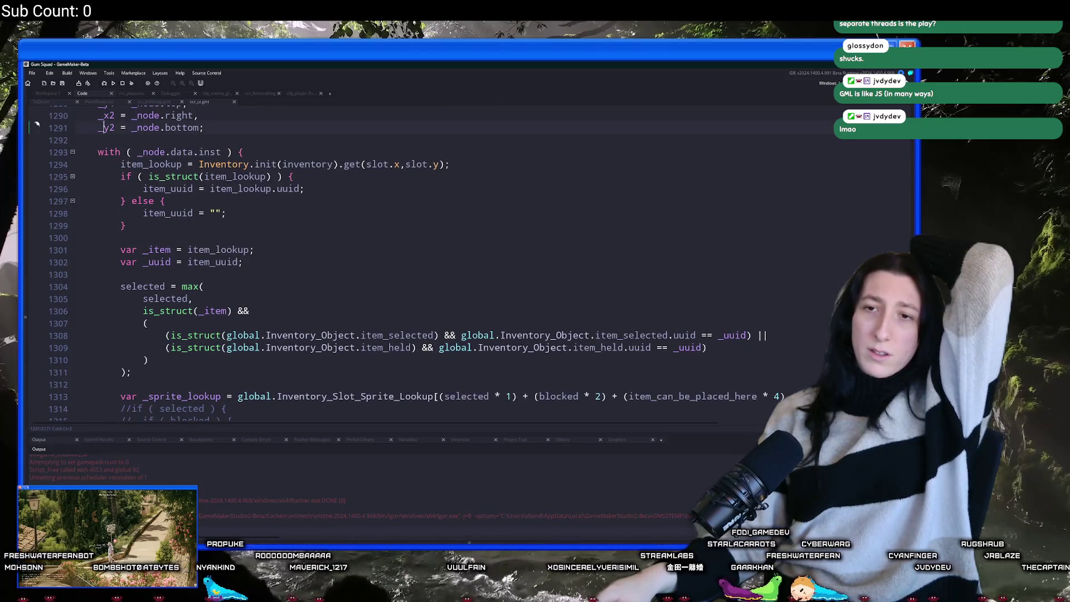
{"action": "scroll", "coordinate": [290, 214], "scroll_direction": "down", "scroll_amount": 7}
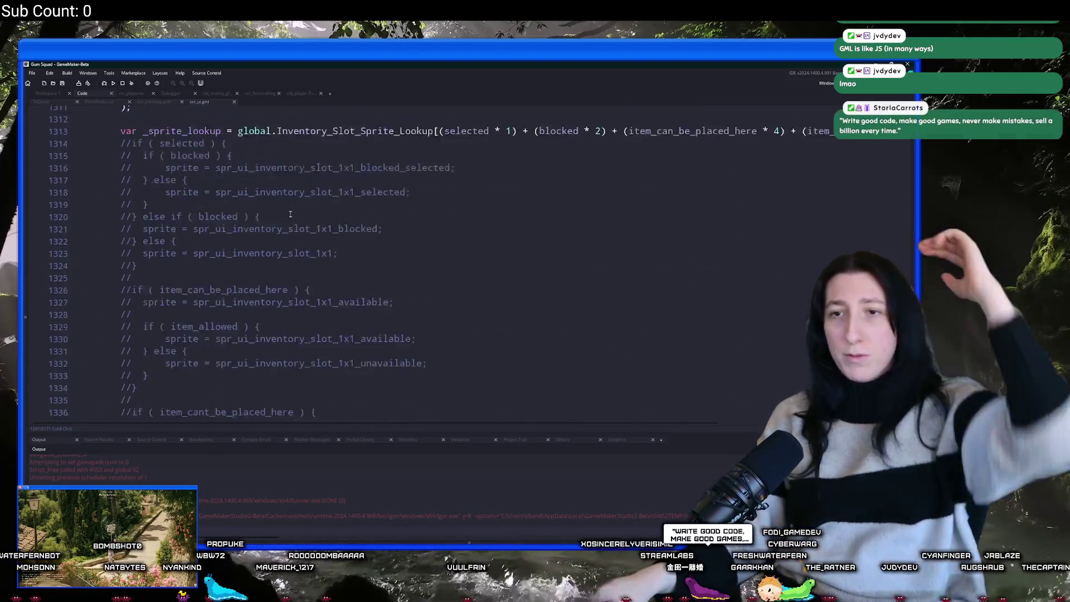
Delete the unused slot bounds var block.
{"action": "scroll", "coordinate": [290, 214], "scroll_direction": "up", "scroll_amount": 10}
{"action": "left_click_drag", "start_coordinate": [205, 225], "coordinate": [60, 169]}
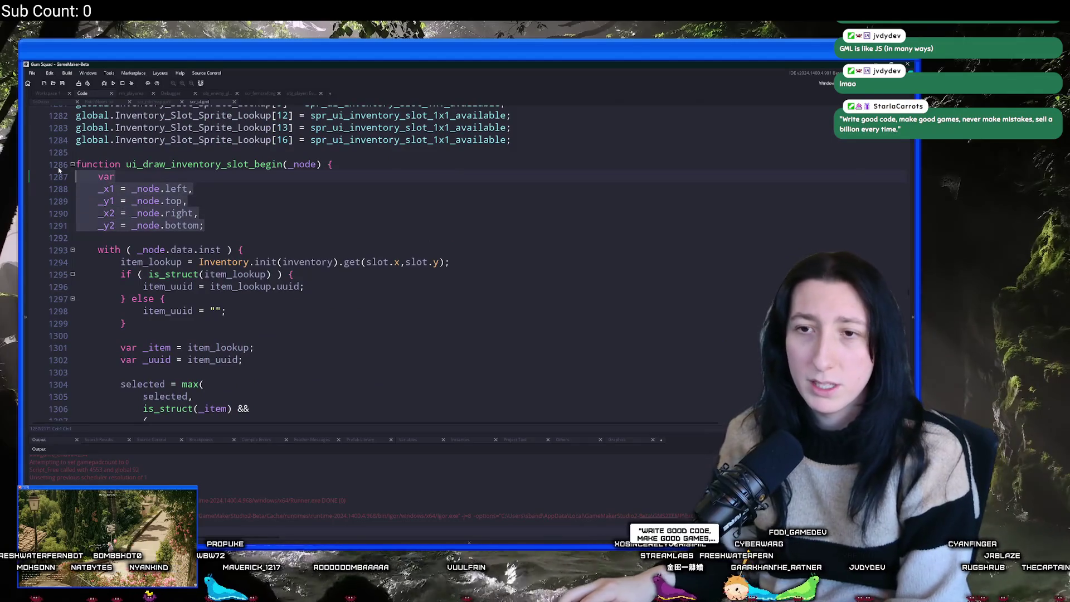
{"action": "key", "text": "BackSpace"}
{"action": "key", "text": "BackSpace"}
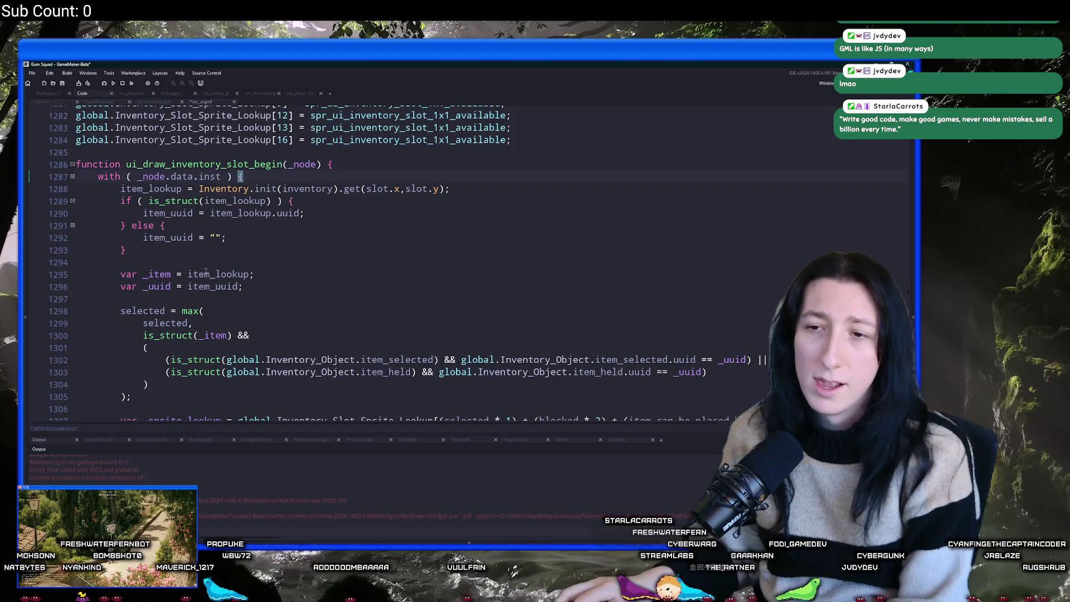
{"action": "scroll", "coordinate": [205, 272], "scroll_direction": "down", "scroll_amount": 2}
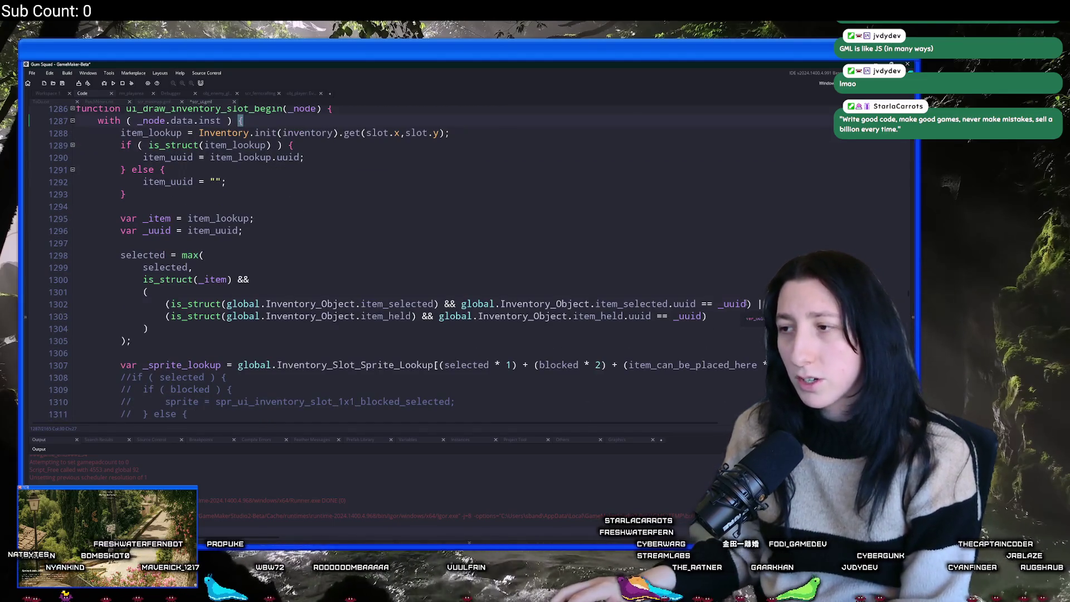
Cut the sprite lookup line 1307 from the slot-drawing code.
{"action": "left_click_drag", "start_coordinate": [751, 304], "coordinate": [477, 304]}
{"action": "scroll", "coordinate": [439, 356], "scroll_direction": "down", "scroll_amount": 6}
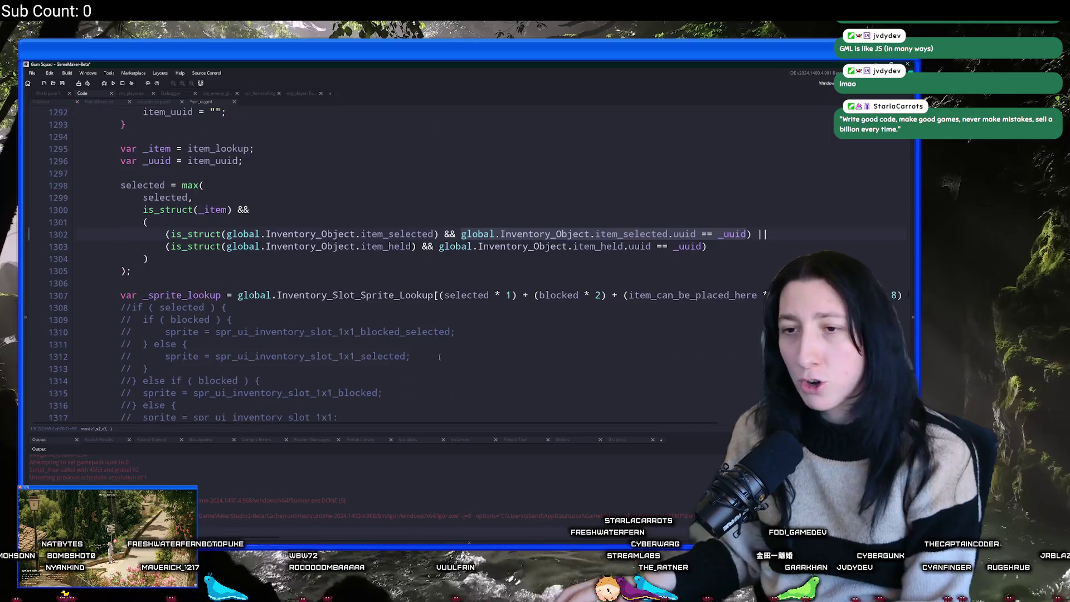
{"action": "scroll", "coordinate": [439, 356], "scroll_direction": "down", "scroll_amount": 5}
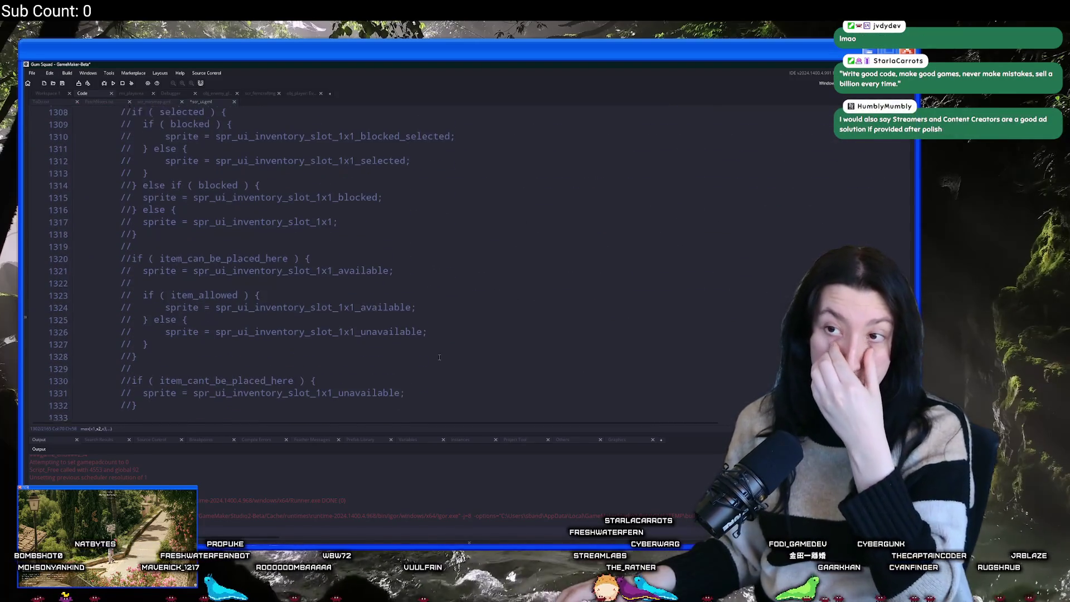
{"action": "scroll", "coordinate": [421, 335], "scroll_direction": "up", "scroll_amount": 3}
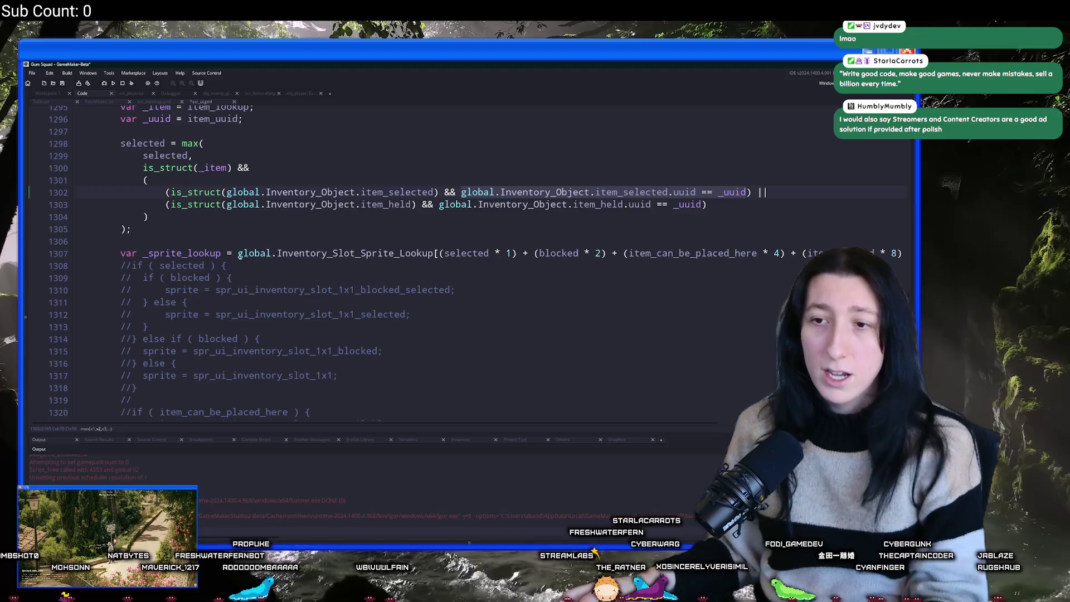
{"action": "left_click", "coordinate": [881, 252]}
{"action": "key", "text": "End"}
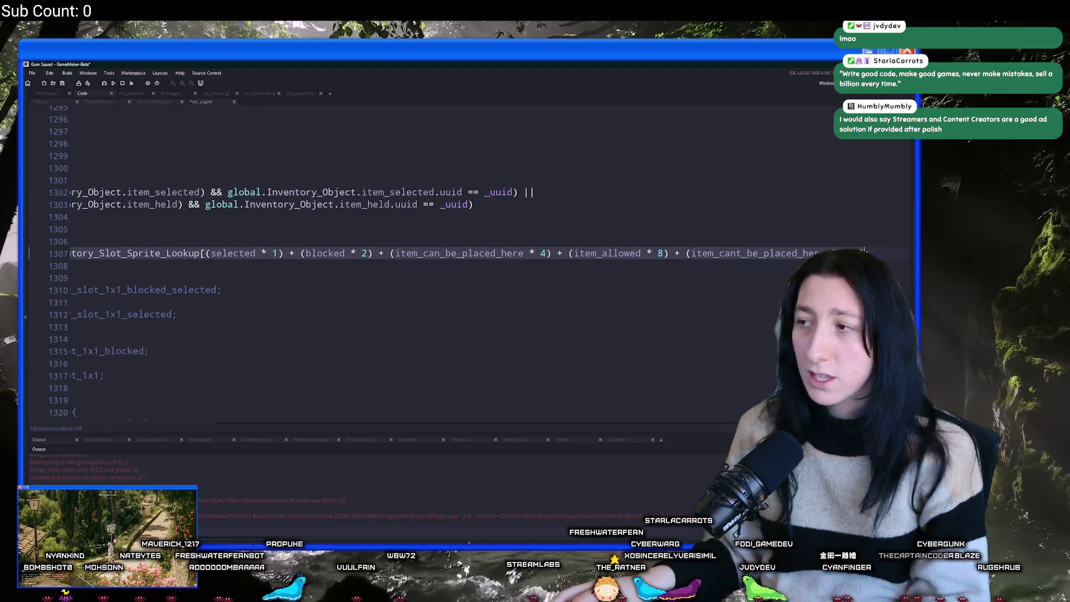
{"action": "key", "text": "Home"}
{"action": "left_click", "coordinate": [97, 255]}
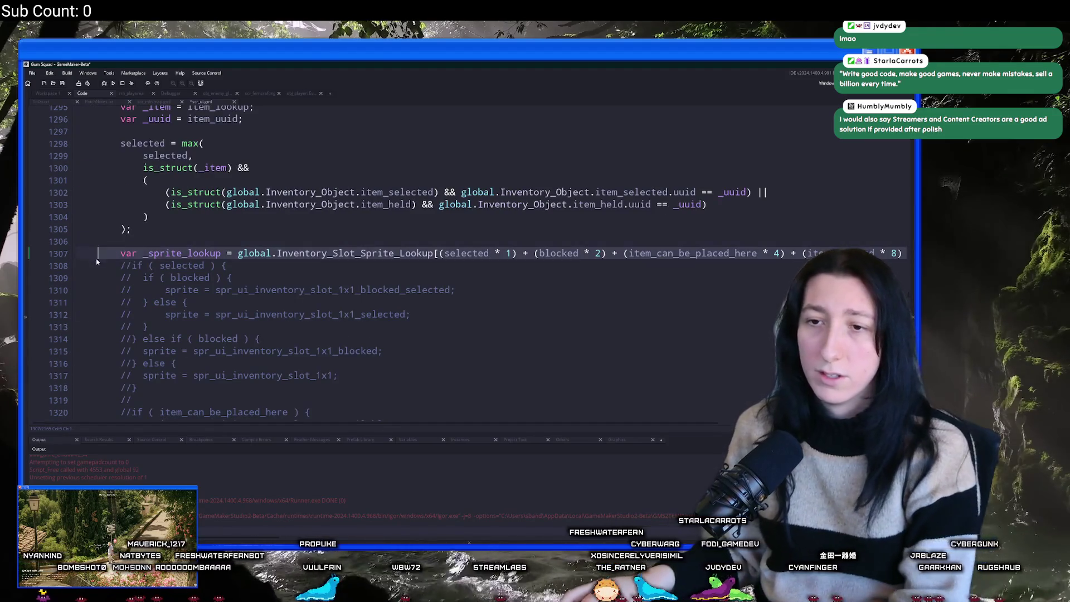
{"action": "key", "text": "ctrl+x"}
Delete the old commented-out sprite logic and paste the lookup expression over _sprite_lookup.
{"action": "scroll", "coordinate": [63, 252], "scroll_direction": "down", "scroll_amount": 5}
{"action": "mouse_move", "coordinate": [145, 367]}
{"action": "left_mouse_down"}
{"action": "mouse_move", "coordinate": [53, 228]}
{"action": "mouse_move", "coordinate": [53, 185]}
{"action": "left_mouse_up"}
{"action": "key", "text": "Delete"}
{"action": "key", "text": "Delete"}
{"action": "double_click", "coordinate": [223, 198]}
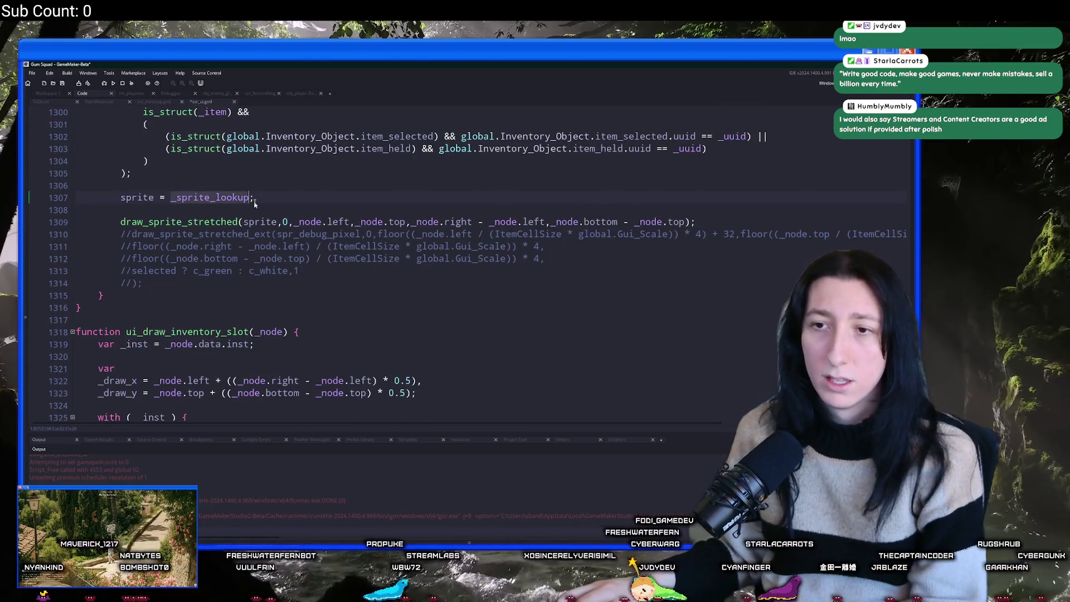
{"action": "key", "text": "ctrl+v"}
Remove the commented-out draw call lines and rebuild the game with F5.
{"action": "left_click", "coordinate": [235, 210]}
{"action": "scroll", "coordinate": [429, 284], "scroll_direction": "up", "scroll_amount": 2}
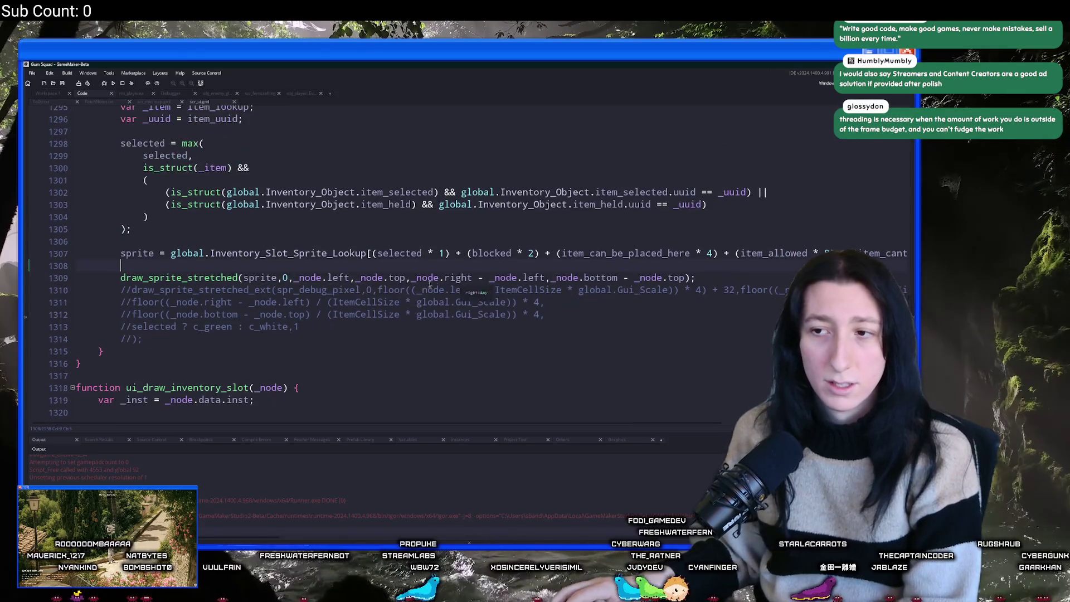
{"action": "left_click_drag", "start_coordinate": [269, 338], "coordinate": [29, 286]}
{"action": "key", "text": "BackSpace"}
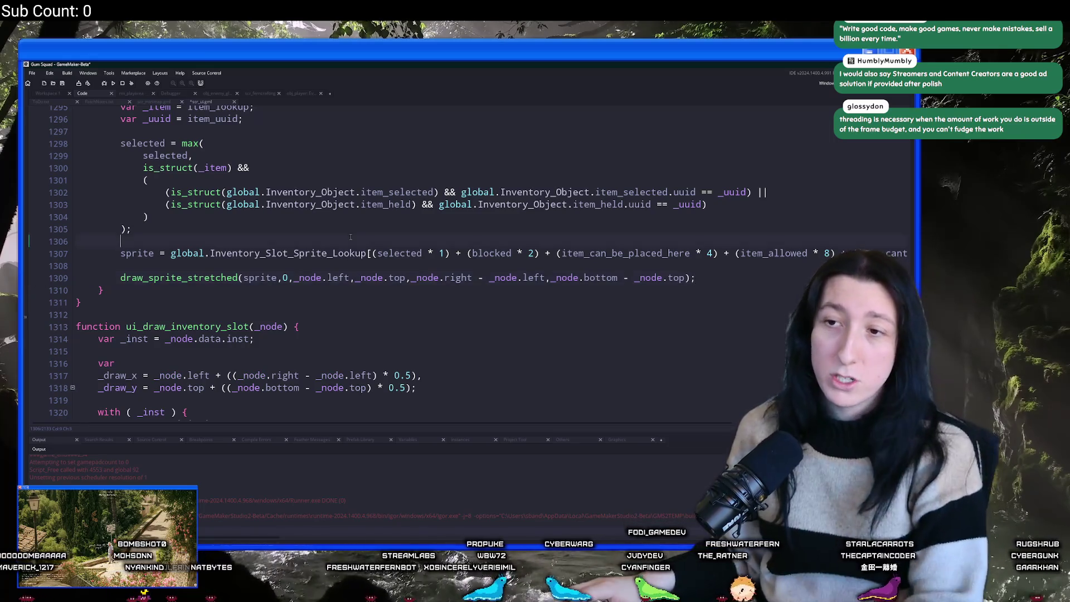
{"action": "scroll", "coordinate": [351, 236], "scroll_direction": "up", "scroll_amount": 5}
{"action": "key", "text": "F5"}
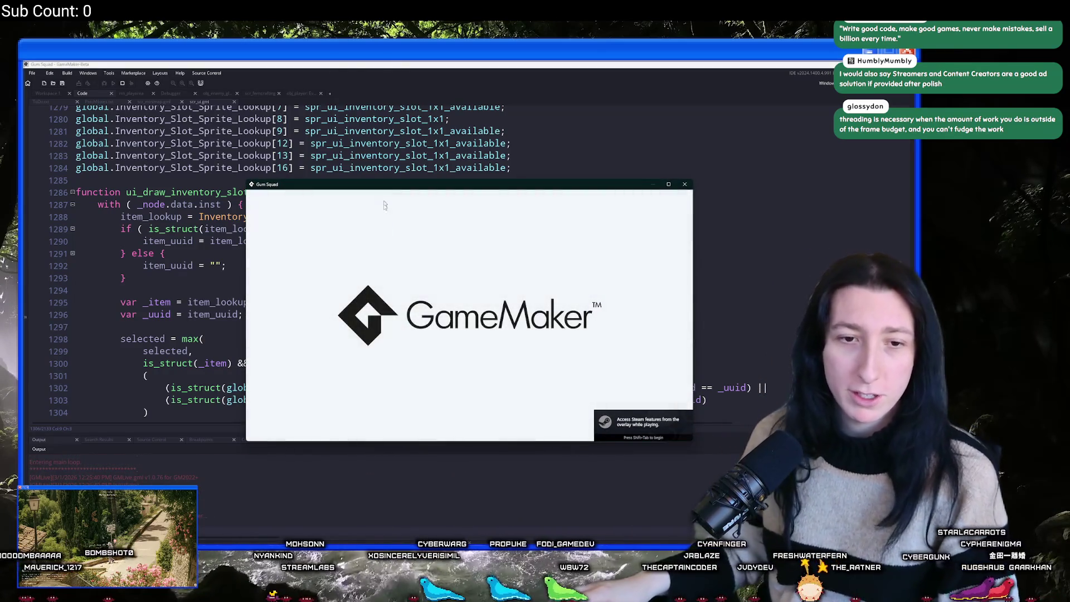
Host a lobby with the SunnyCake saved world and maximize the game window.
{"action": "left_click", "coordinate": [473, 321]}
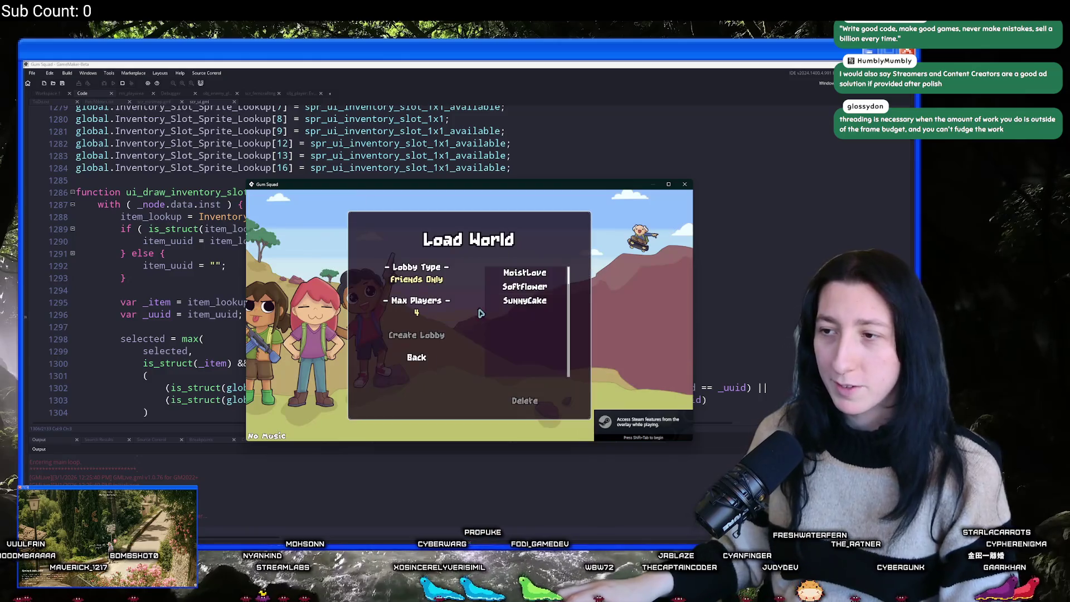
{"action": "left_click", "coordinate": [508, 301]}
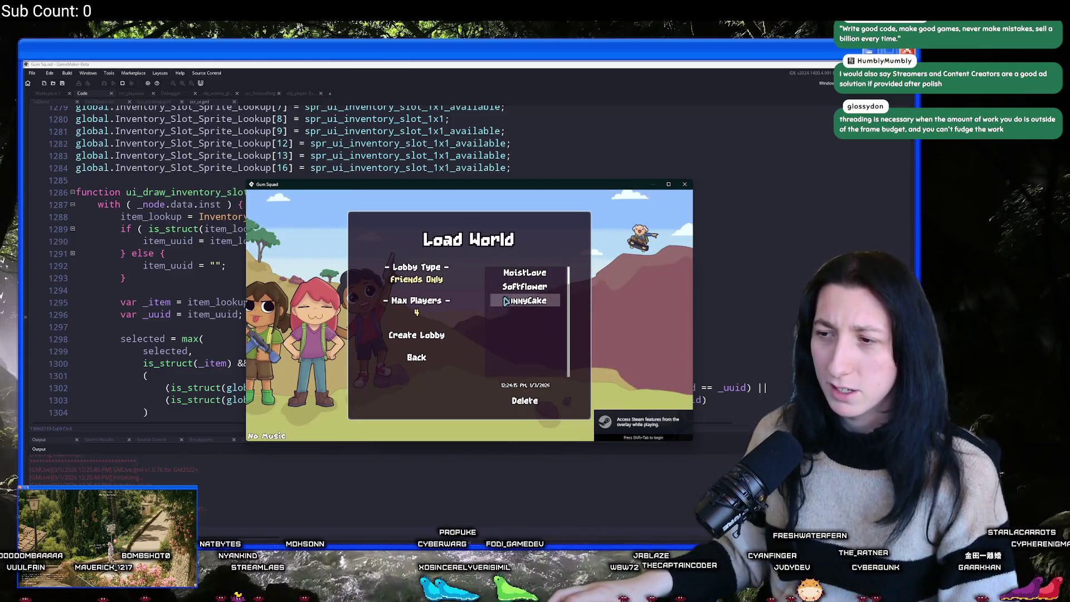
{"action": "left_click", "coordinate": [417, 273]}
{"action": "left_click", "coordinate": [416, 334]}
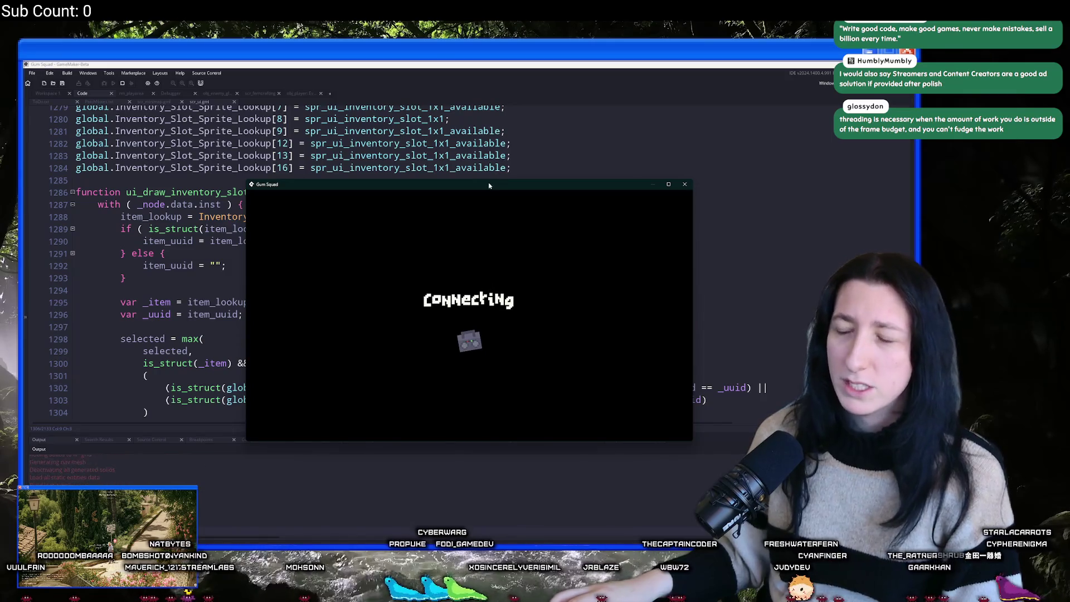
{"action": "left_click_drag", "start_coordinate": [468, 184], "coordinate": [465, 48]}
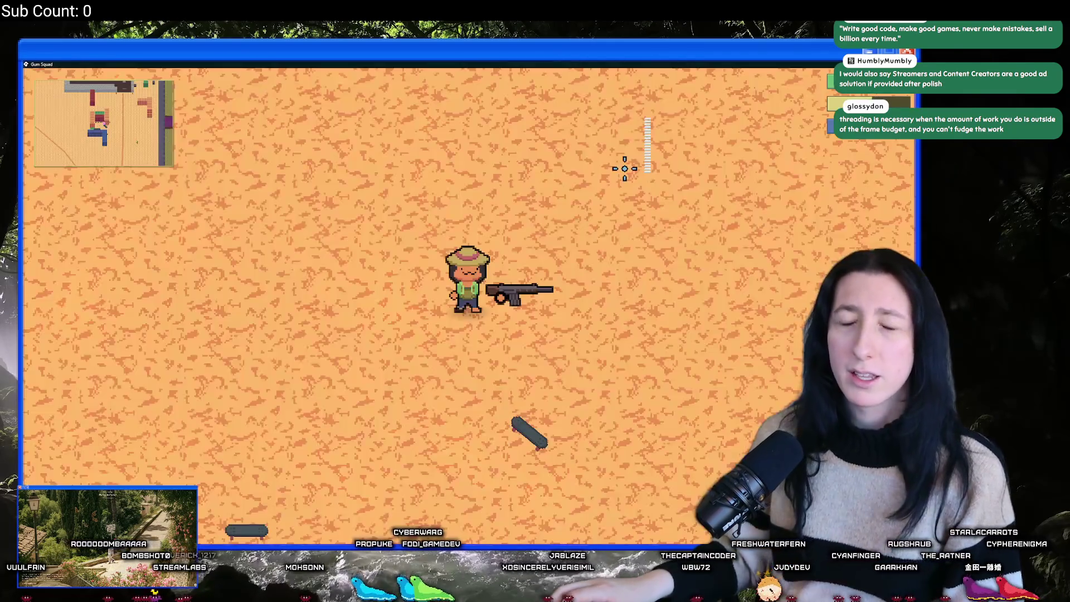
Check the player's inventory while walking around, then switch back to GameMaker.
{"action": "key", "text": "Tab"}
{"action": "key", "text": "Tab"}
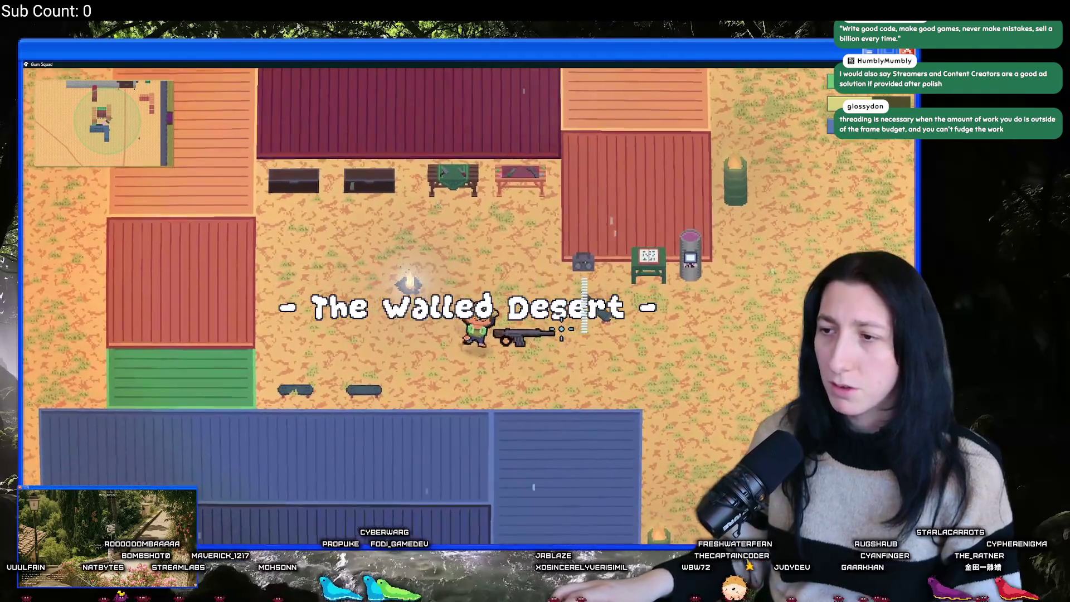
{"action": "key", "text": "d"}
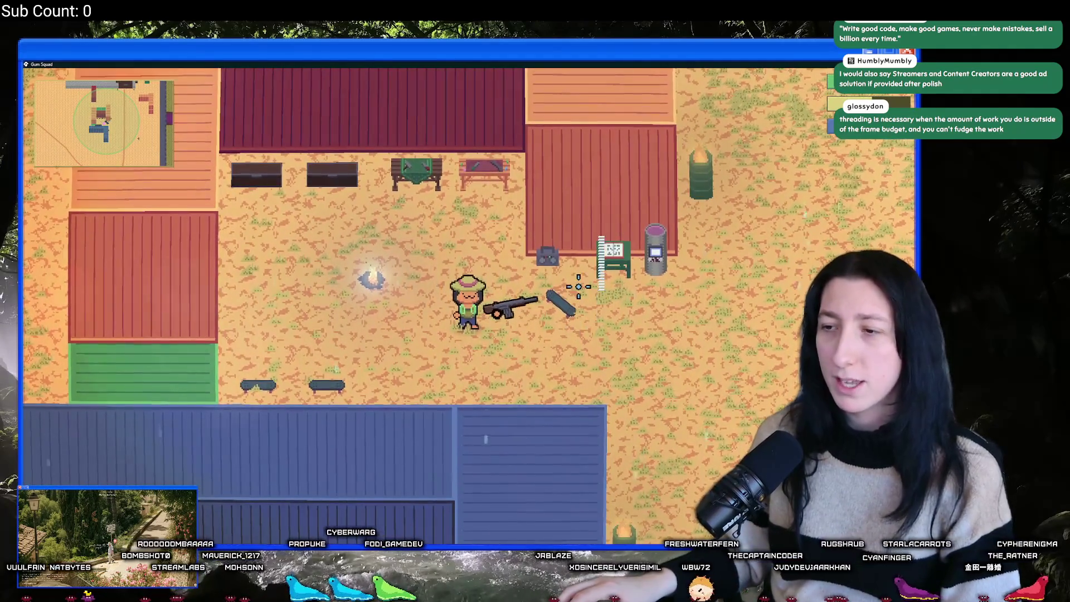
{"action": "key", "text": "Tab"}
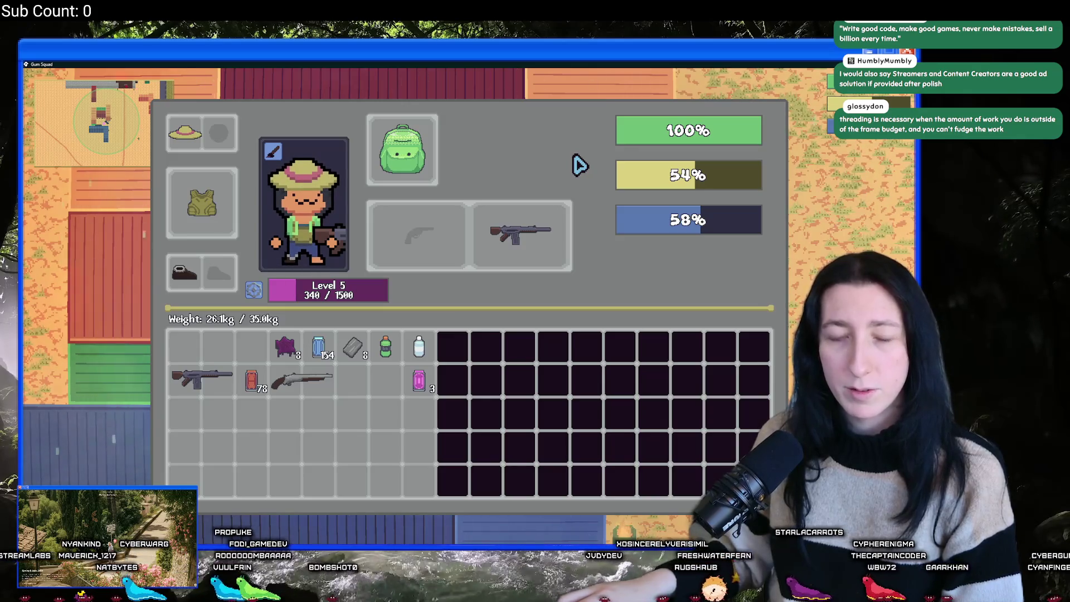
{"action": "key", "text": "Tab"}
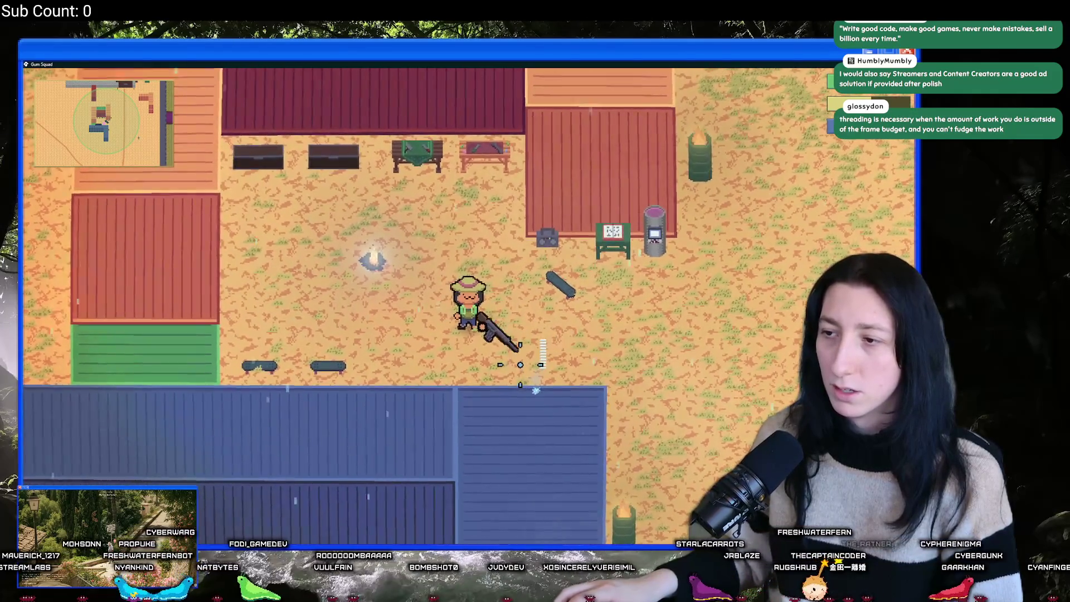
{"action": "key", "text": "a"}
{"action": "key", "text": "s"}
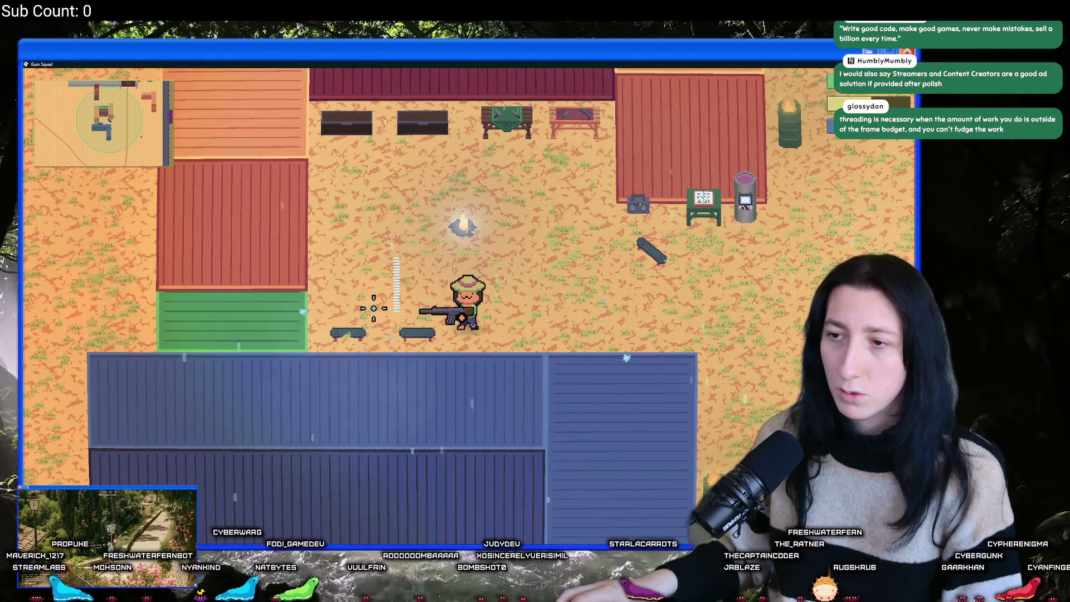
{"action": "key", "text": "alt+Tab"}
Open scr_weapon_pepperminter and find the 'side ==' check around line 73.
{"action": "key", "text": "ctrl+t"}
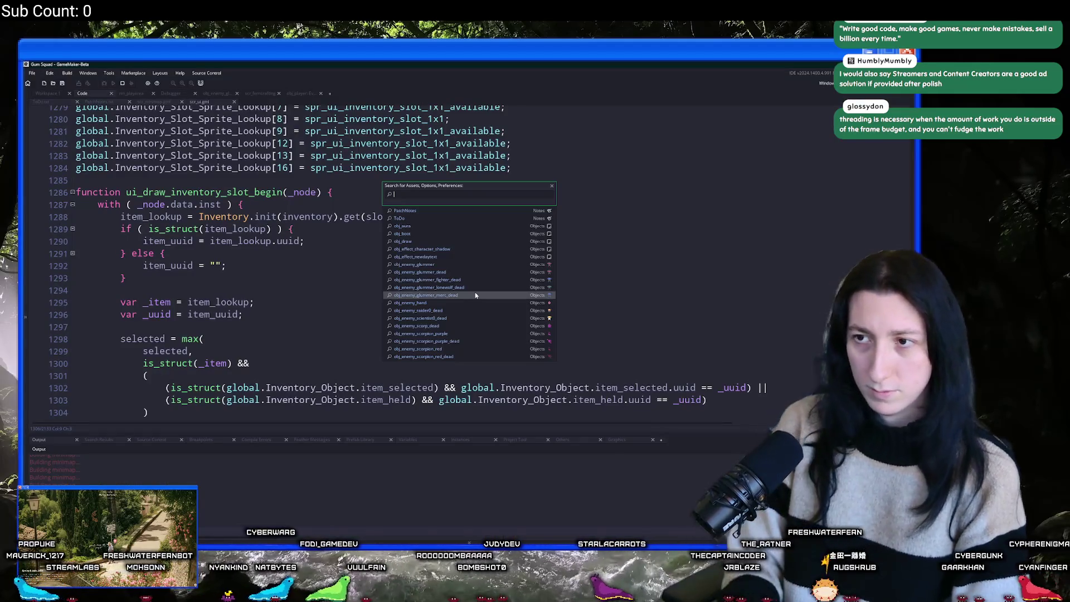
{"action": "type", "text": "winter"}
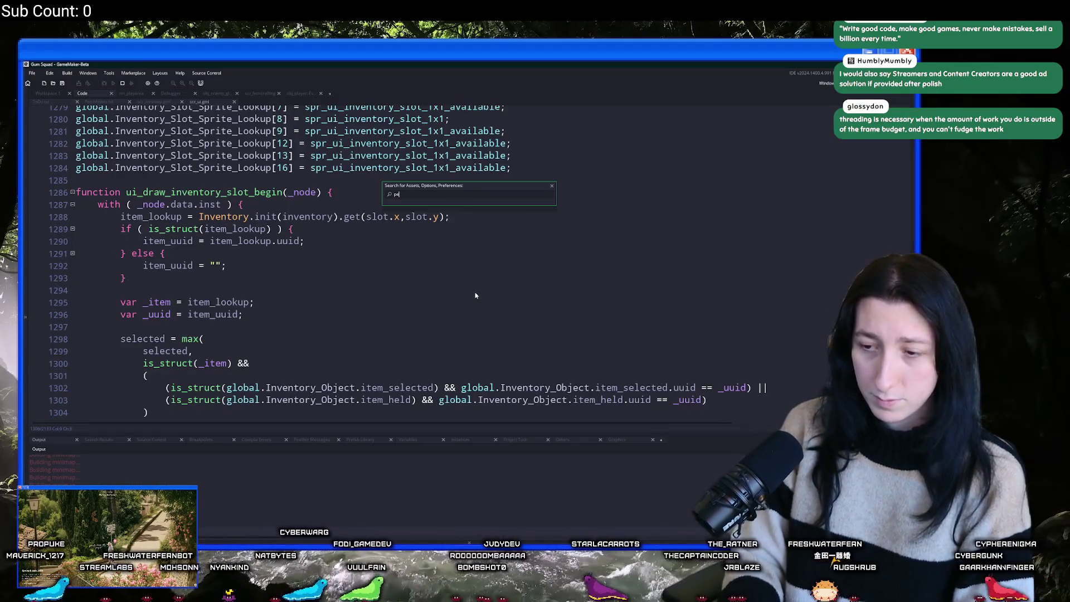
{"action": "key", "text": "Return"}
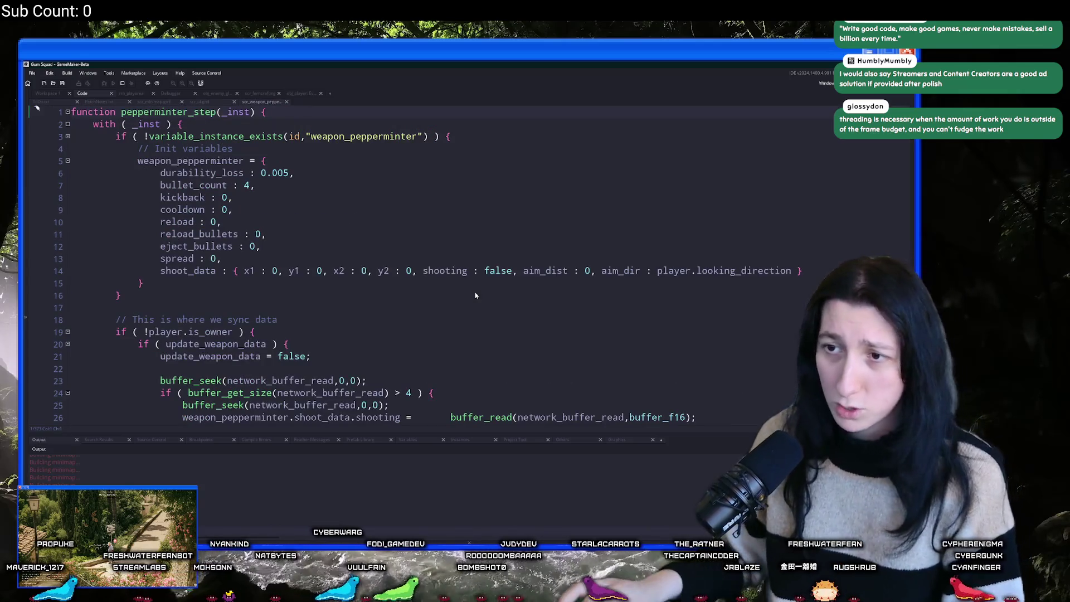
{"action": "scroll", "coordinate": [477, 285], "scroll_direction": "down", "scroll_amount": 20}
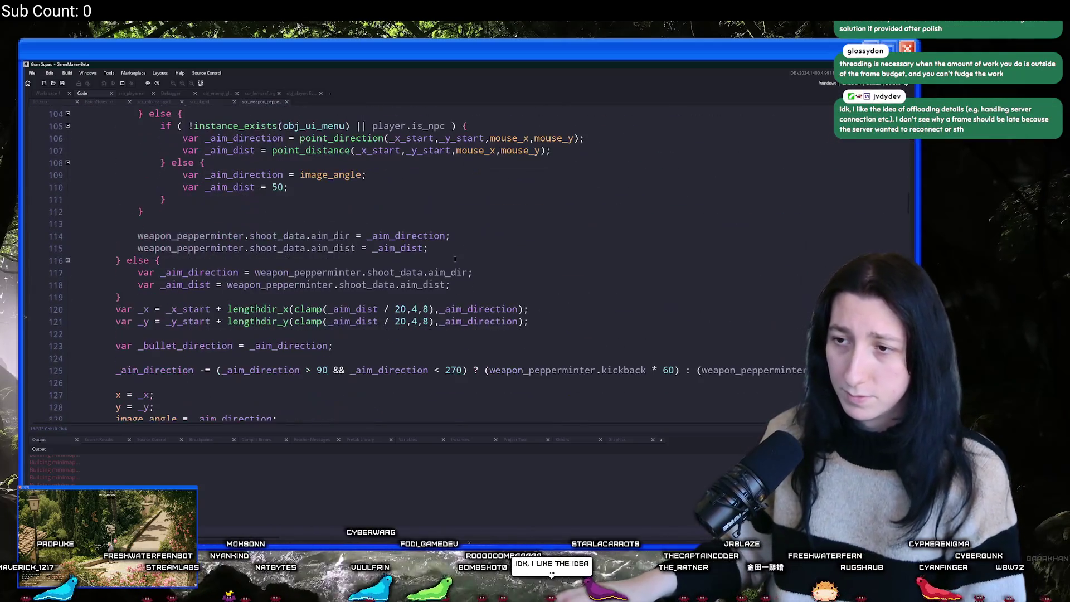
{"action": "scroll", "coordinate": [452, 254], "scroll_direction": "down", "scroll_amount": 20}
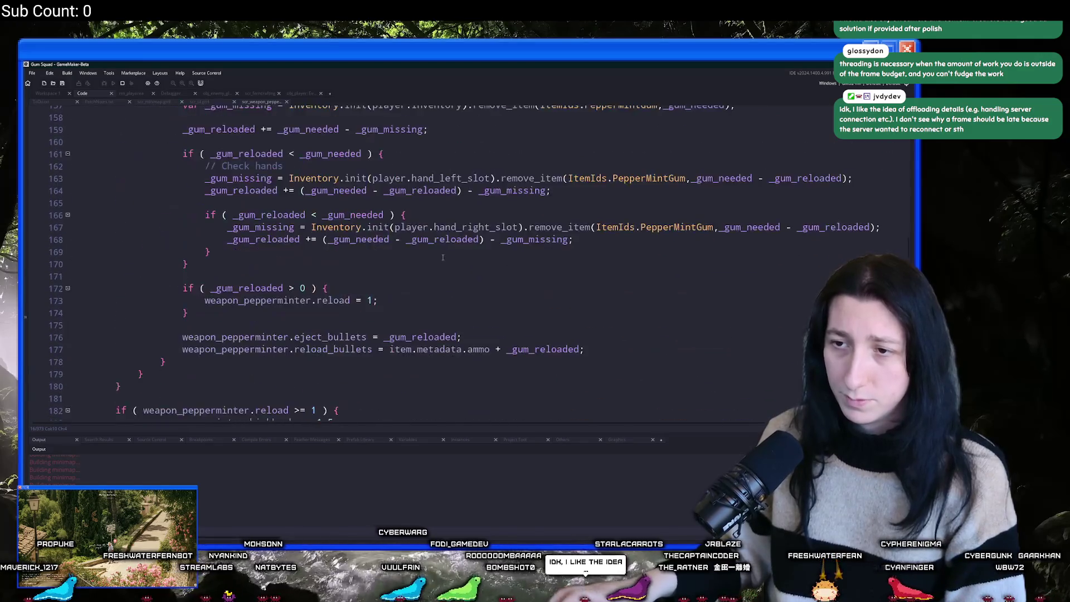
{"action": "scroll", "coordinate": [441, 253], "scroll_direction": "up", "scroll_amount": 2}
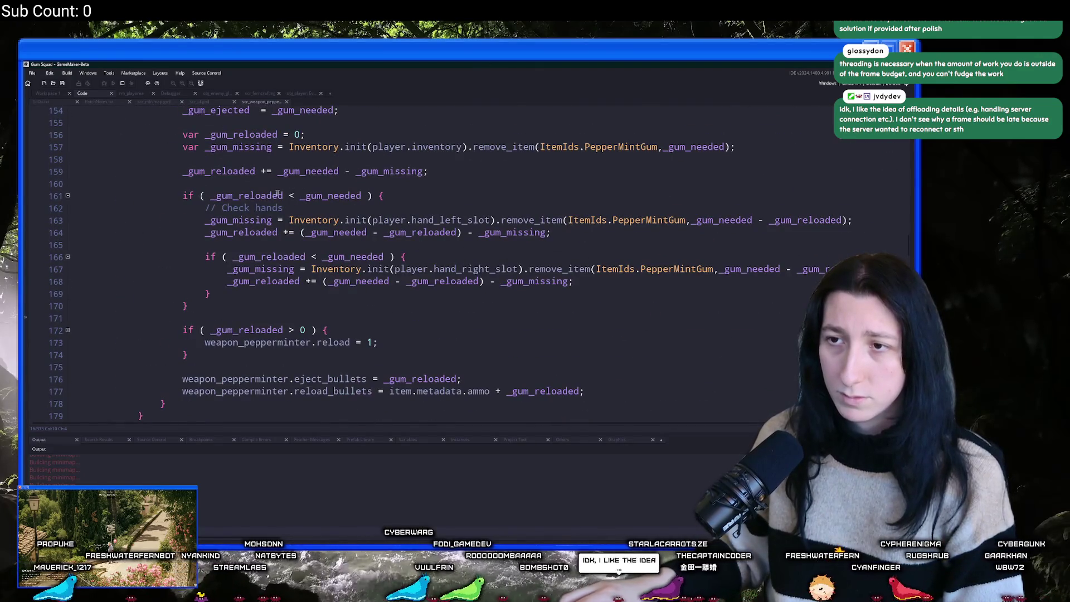
{"action": "scroll", "coordinate": [290, 198], "scroll_direction": "down", "scroll_amount": 20}
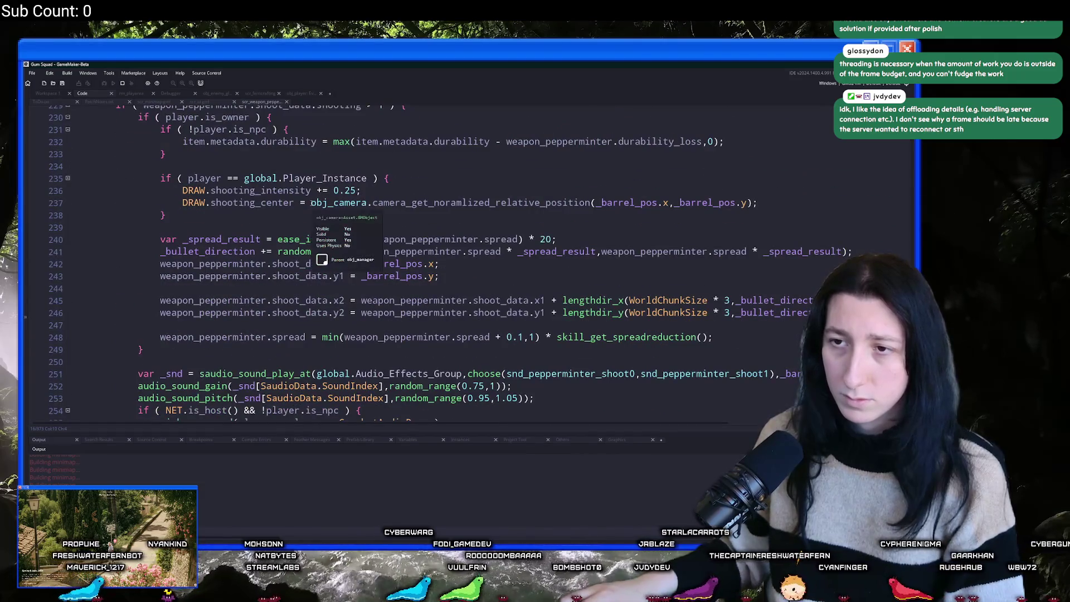
{"action": "scroll", "coordinate": [381, 251], "scroll_direction": "down", "scroll_amount": 9}
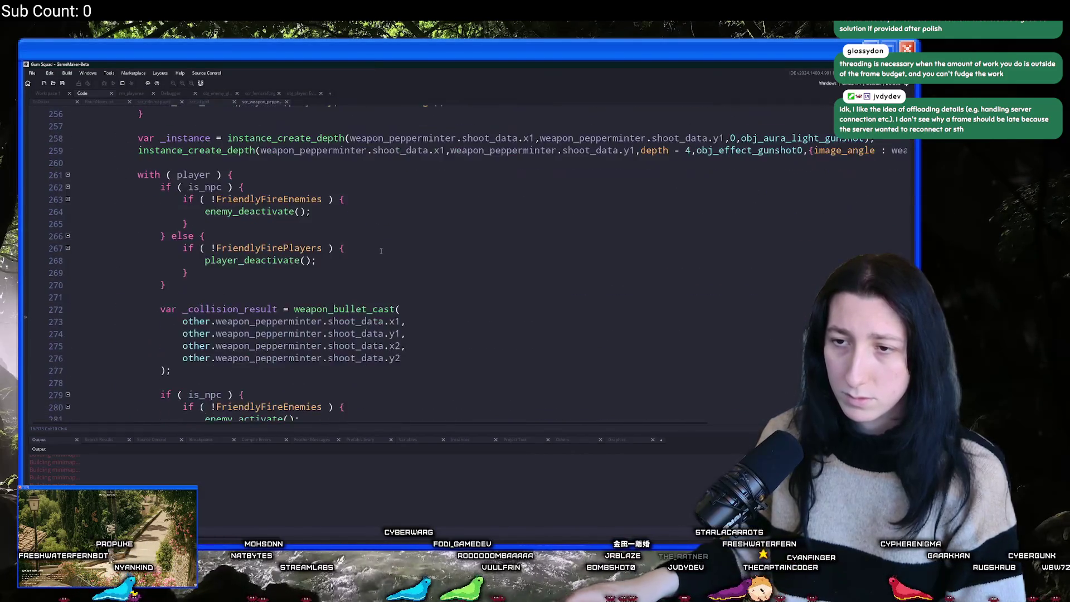
{"action": "scroll", "coordinate": [381, 251], "scroll_direction": "down", "scroll_amount": 3}
{"action": "key", "text": "ctrl+f"}
{"action": "type", "text": "side == 0"}
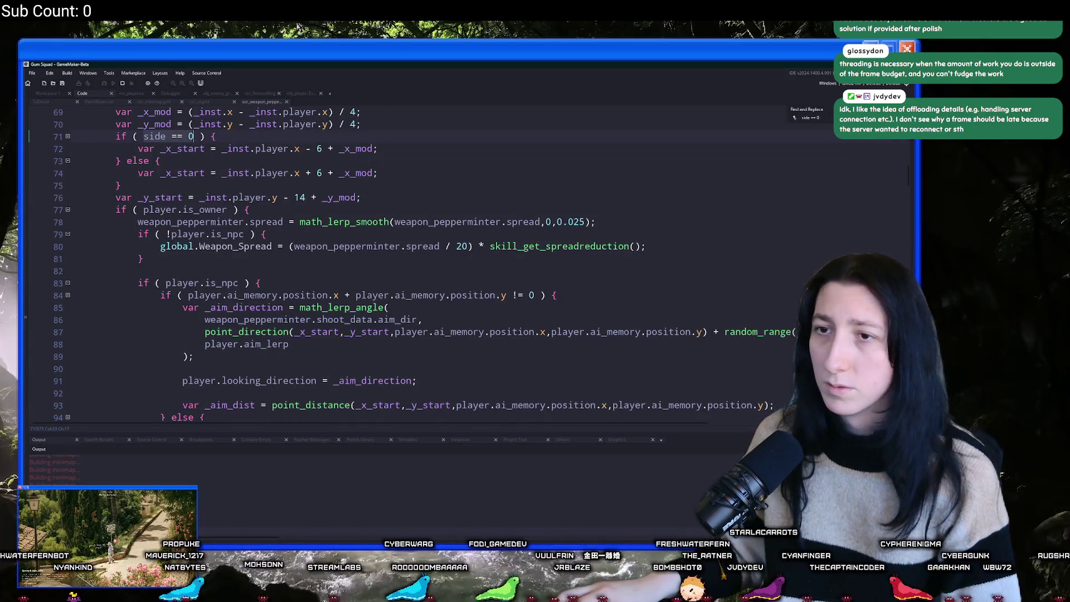
{"action": "left_click", "coordinate": [835, 155]}
Open scr_weapon_peashooter, search for 'global.Gun' and select that block.
{"action": "key", "text": "ctrl+t"}
{"action": "type", "text": "peashoo"}
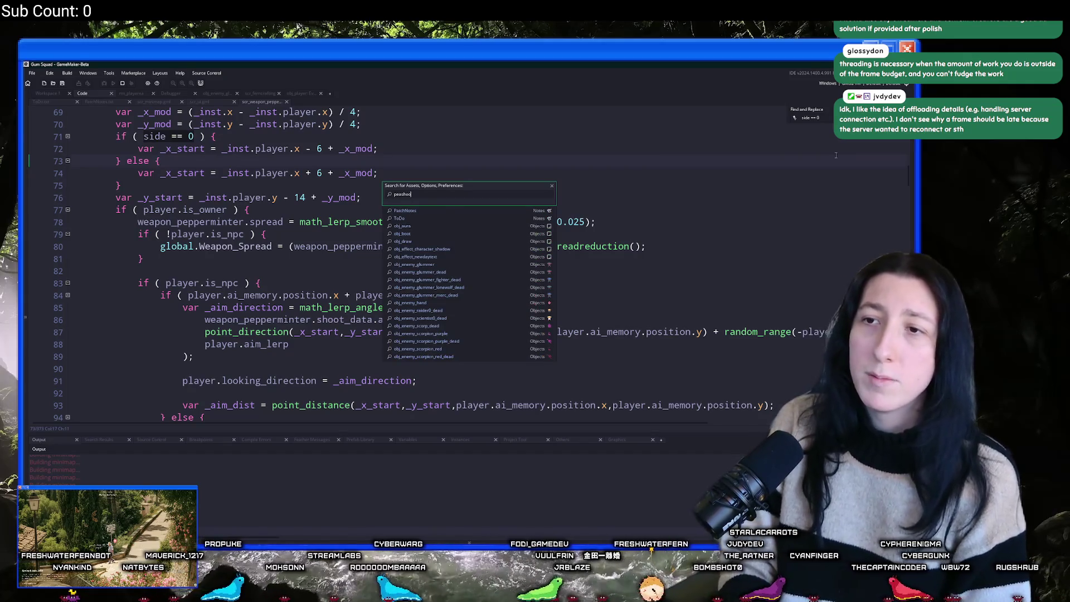
{"action": "type", "text": "ter"}
{"action": "key", "text": "Return"}
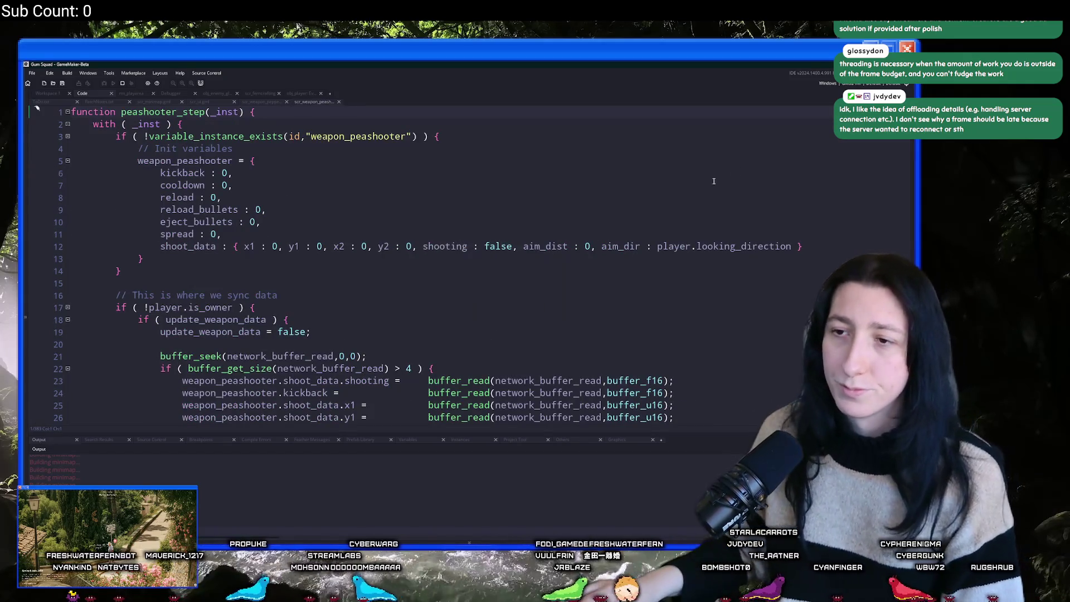
{"action": "type", "text": "global.Gun"}
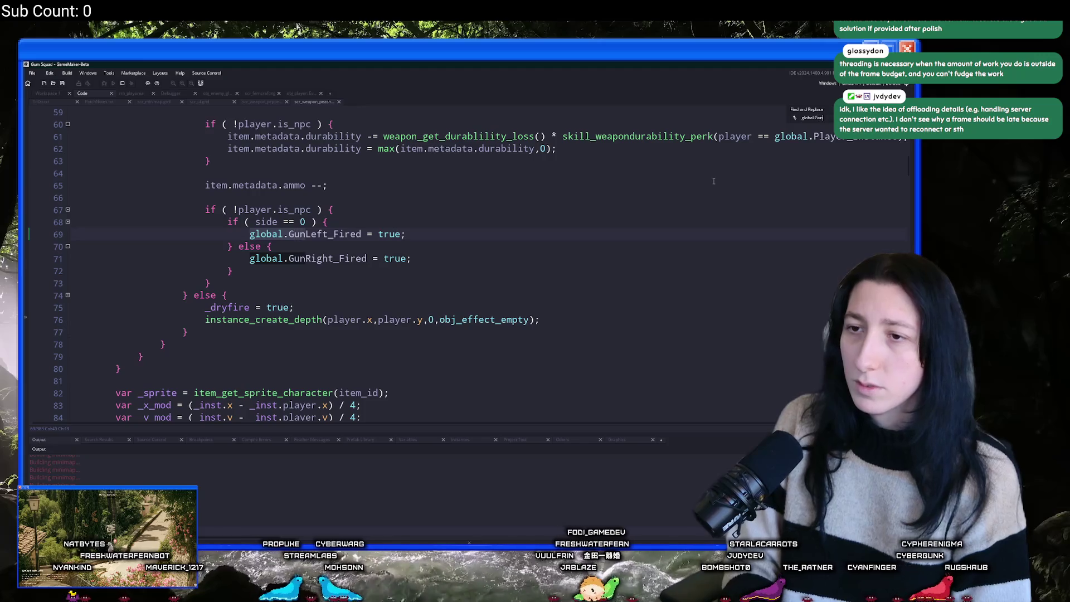
{"action": "scroll", "coordinate": [675, 203], "scroll_direction": "up", "scroll_amount": 2}
{"action": "mouse_move", "coordinate": [232, 352]}
{"action": "left_mouse_down"}
{"action": "mouse_move", "coordinate": [240, 329]}
{"action": "mouse_move", "coordinate": [205, 279]}
{"action": "mouse_move", "coordinate": [352, 254]}
{"action": "left_mouse_up"}
Search all scripts for 'item.metadata.ammo --;' and paste the GunLeft/GunRight firing block after pepperminter's ammo line.
{"action": "key", "text": "ctrl+shift+f"}
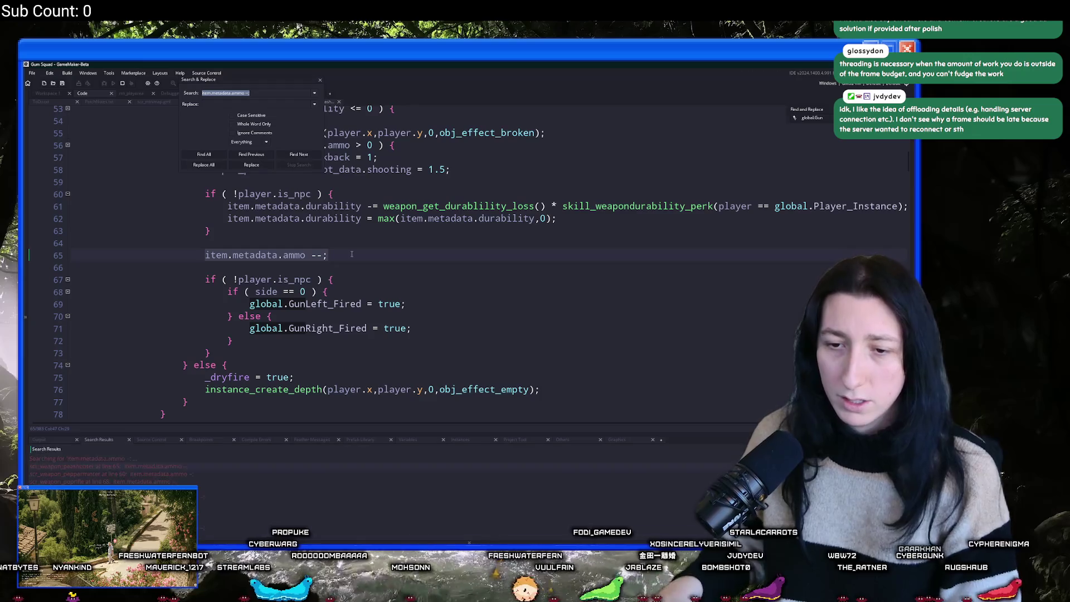
{"action": "double_click", "coordinate": [180, 473]}
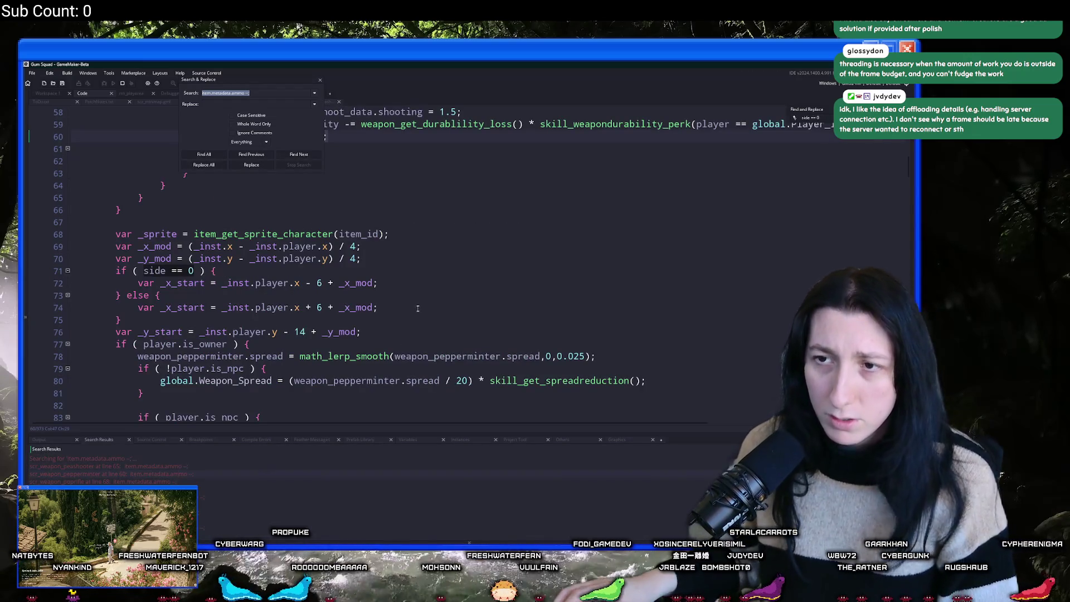
{"action": "scroll", "coordinate": [405, 268], "scroll_direction": "up", "scroll_amount": 4}
{"action": "left_click", "coordinate": [404, 268]}
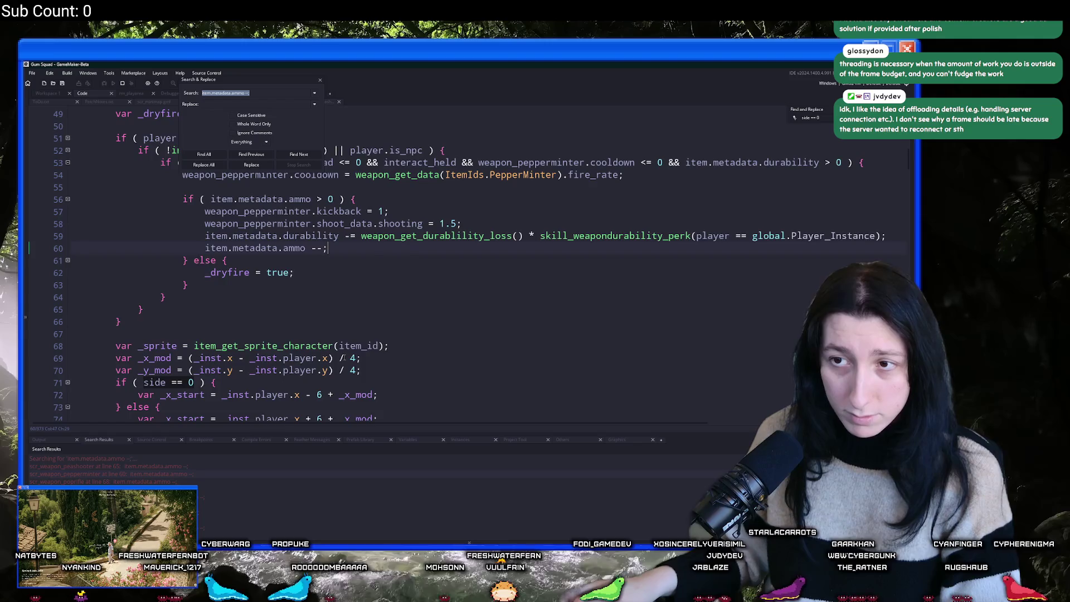
{"action": "scroll", "coordinate": [389, 297], "scroll_direction": "up", "scroll_amount": 1}
{"action": "key", "text": "Return"}
{"action": "key", "text": "Return"}
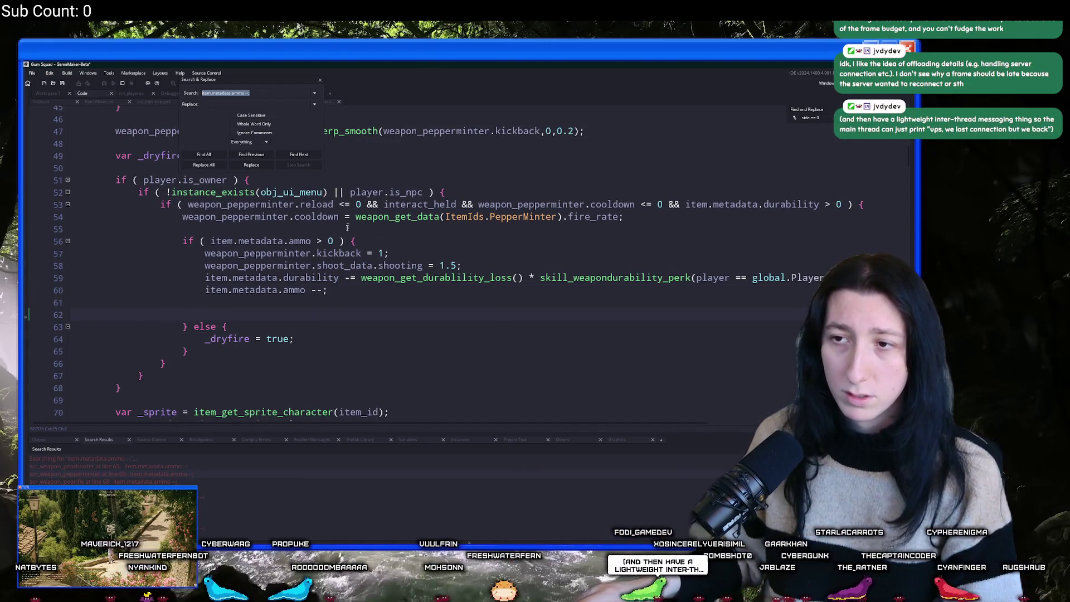
{"action": "key", "text": "ctrl+v"}
Select the non-NPC durability lines around line 65 of the poprifle script.
{"action": "key", "text": "F3"}
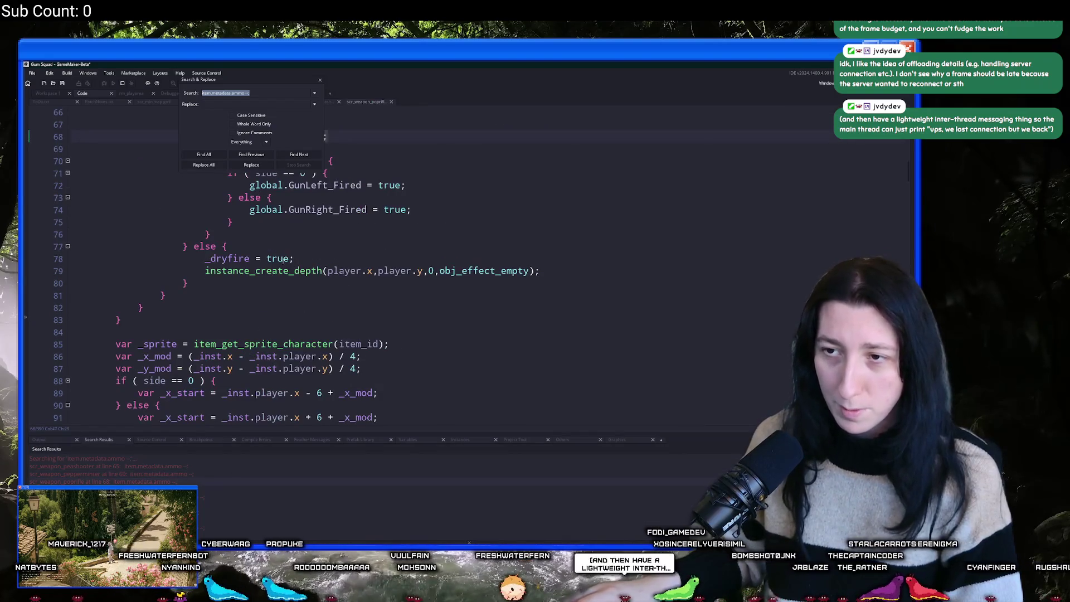
{"action": "scroll", "coordinate": [283, 259], "scroll_direction": "up", "scroll_amount": 6}
{"action": "left_click", "coordinate": [213, 314]}
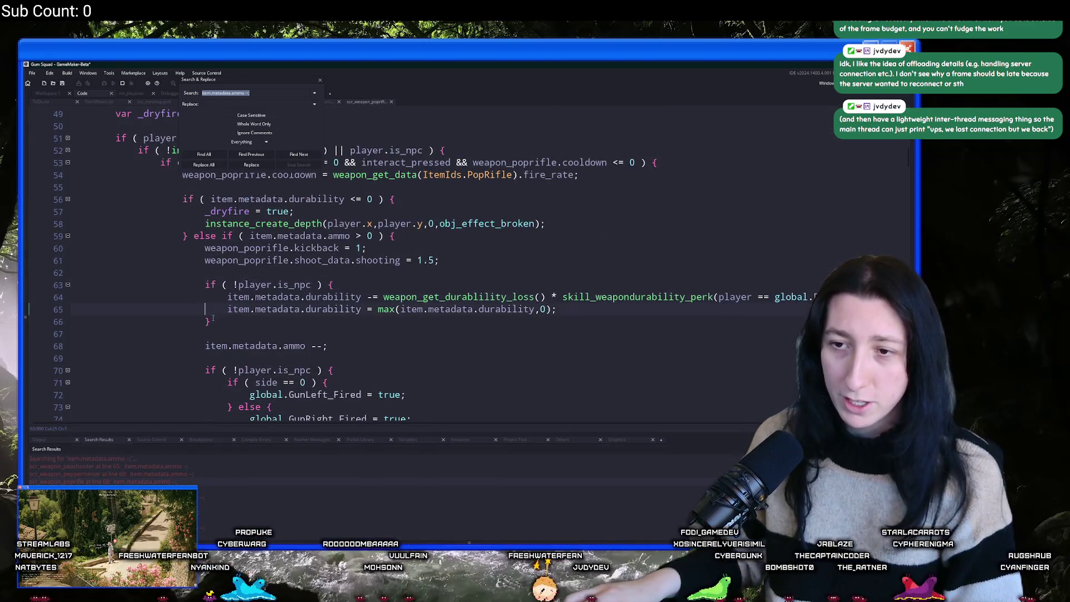
{"action": "left_click_drag", "start_coordinate": [213, 317], "coordinate": [205, 285]}
Replace pepperminter's durability loss line with the if (!player.is_npc) block clamped by max().
{"action": "double_click", "coordinate": [212, 473]}
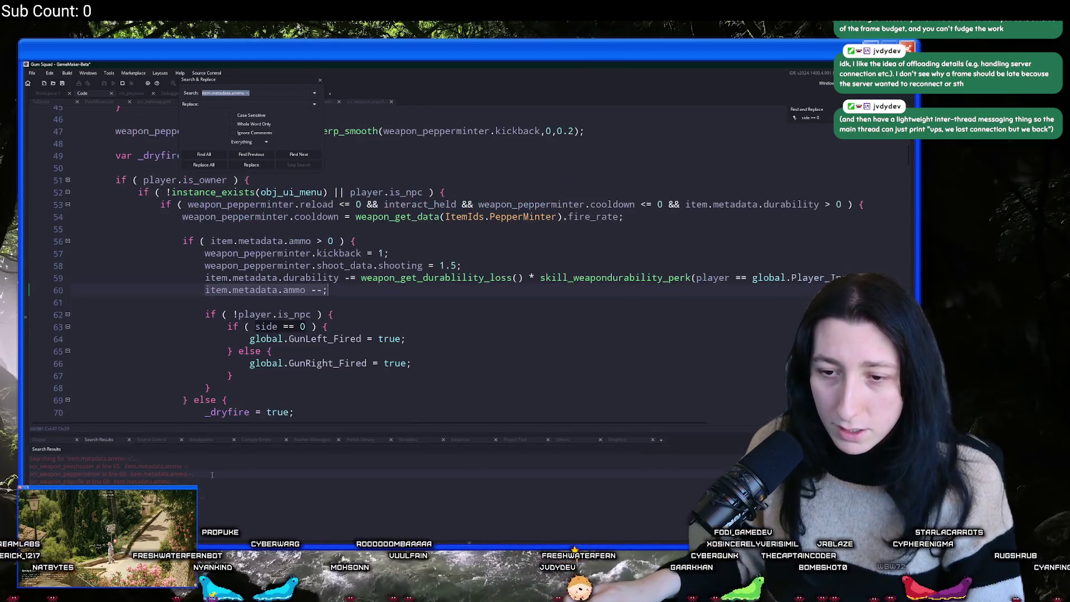
{"action": "scroll", "coordinate": [279, 335], "scroll_direction": "up", "scroll_amount": 2}
{"action": "left_click", "coordinate": [365, 333]}
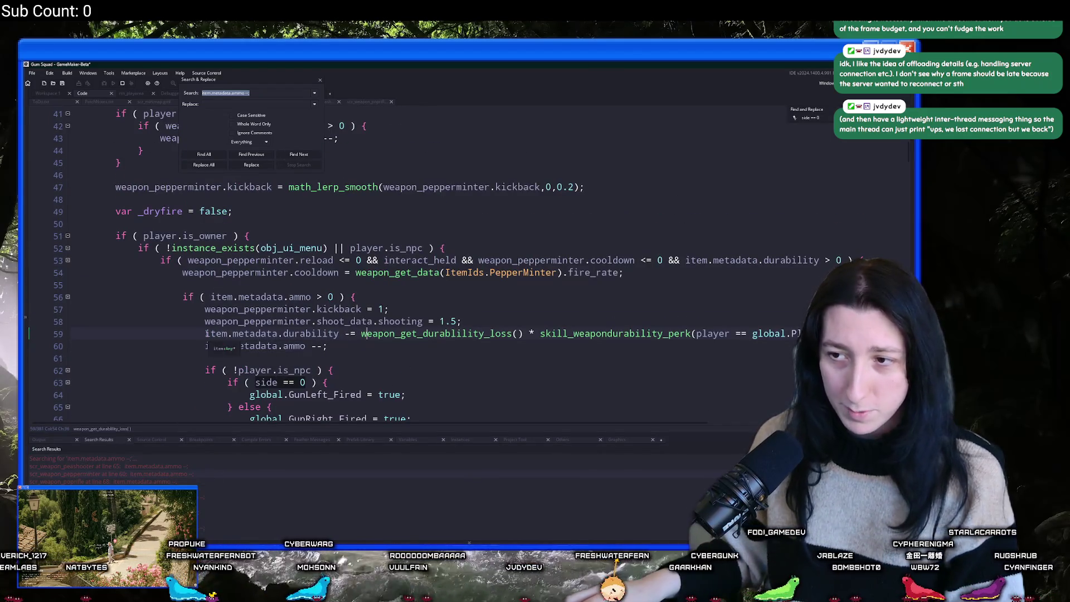
{"action": "key", "text": "End"}
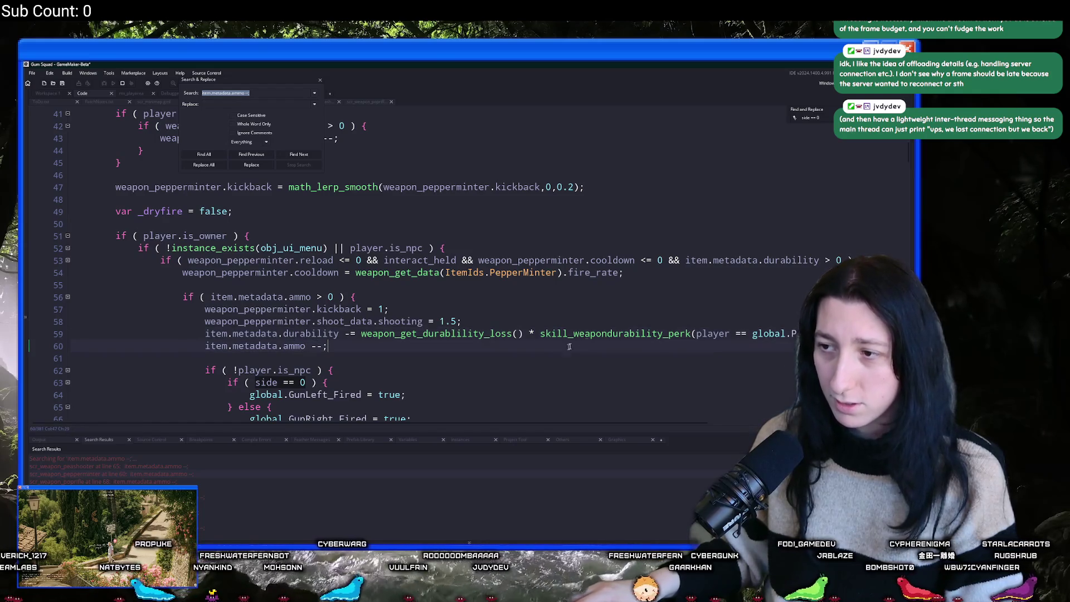
{"action": "left_click", "coordinate": [489, 333]}
{"action": "left_click", "coordinate": [205, 333], "text": "shift"}
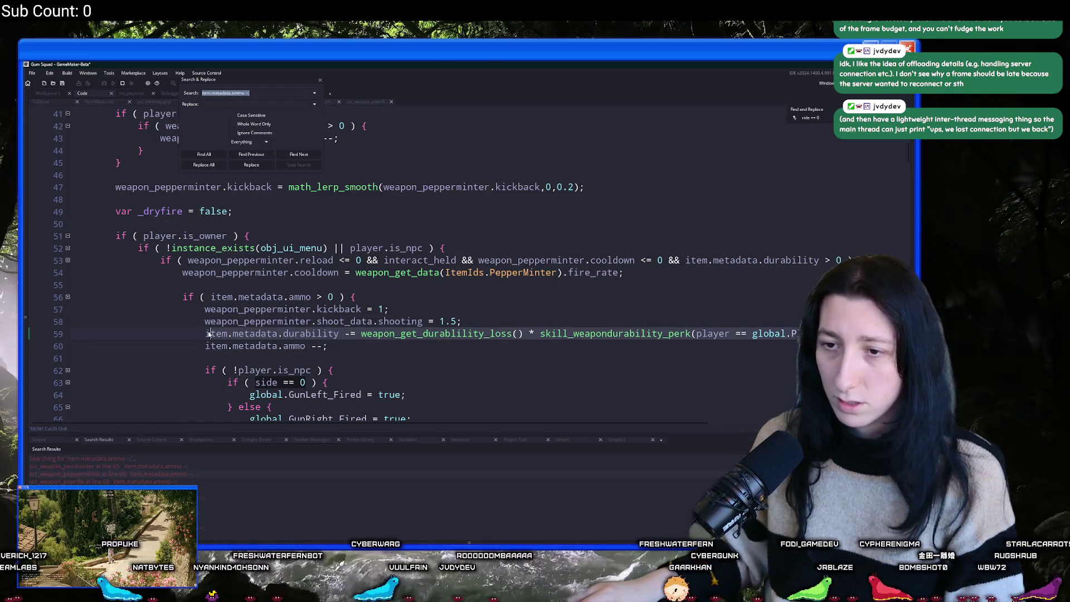
{"action": "key", "text": "ctrl+v"}
{"action": "scroll", "coordinate": [212, 343], "scroll_direction": "down", "scroll_amount": 1}
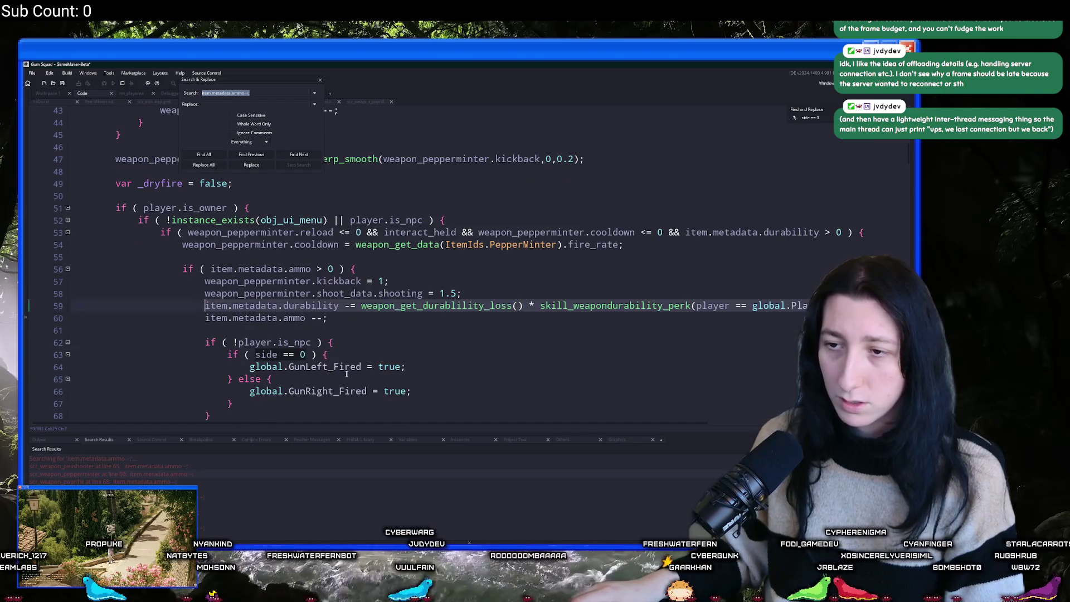
{"action": "key", "text": "ctrl+z"}
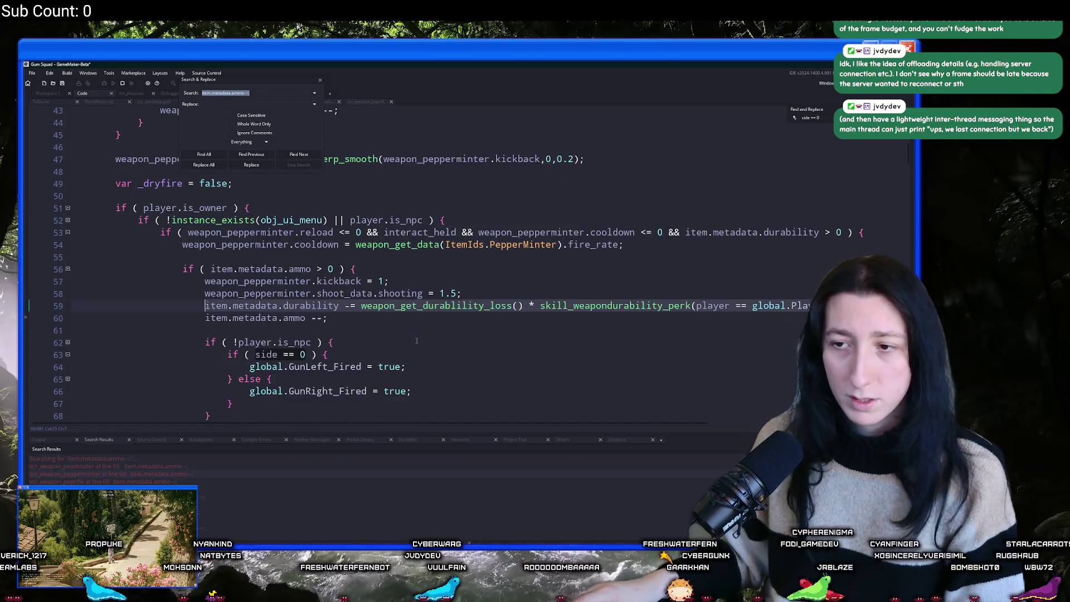
{"action": "key", "text": "ctrl+y"}
{"action": "left_click", "coordinate": [476, 298]}
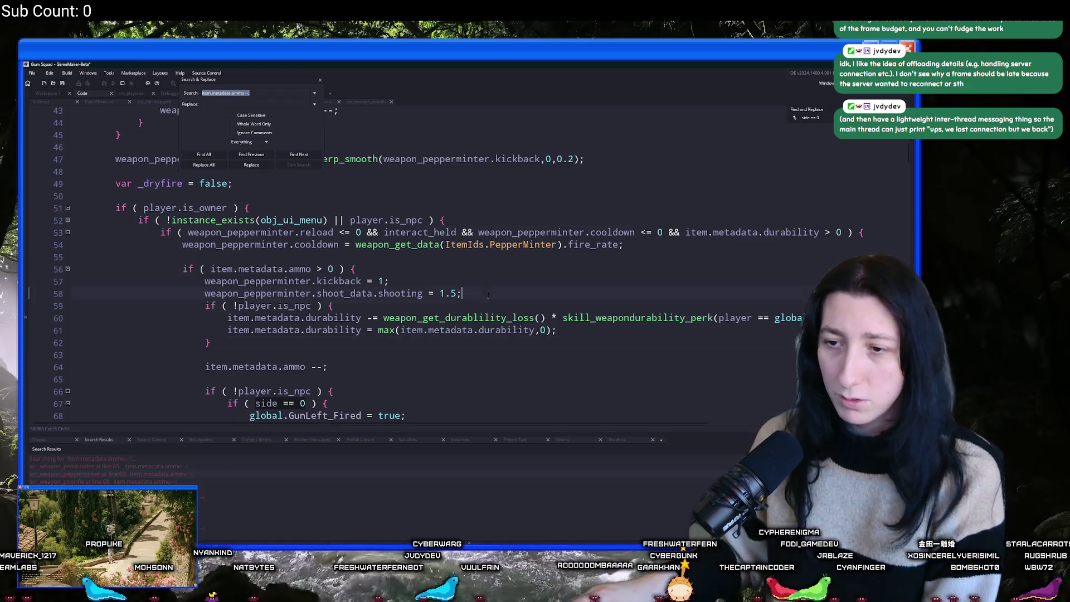
{"action": "key", "text": "Return"}
{"action": "scroll", "coordinate": [476, 299], "scroll_direction": "down", "scroll_amount": 1}
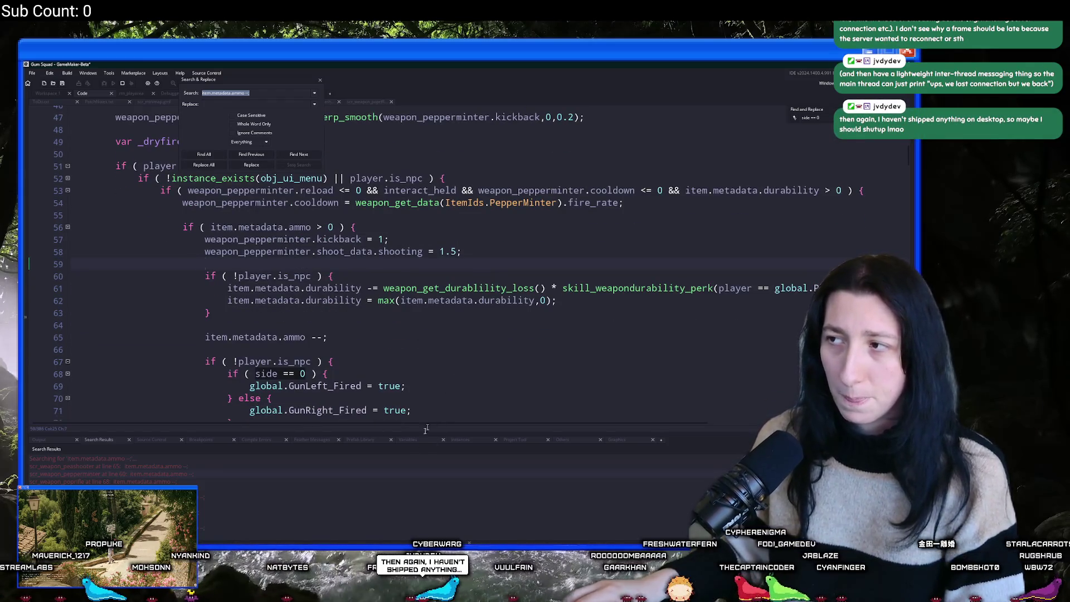
Open the pop rifle, mintslinger, makeshift DMR and makeshift rifle scripts, then run the game.
{"action": "double_click", "coordinate": [261, 481]}
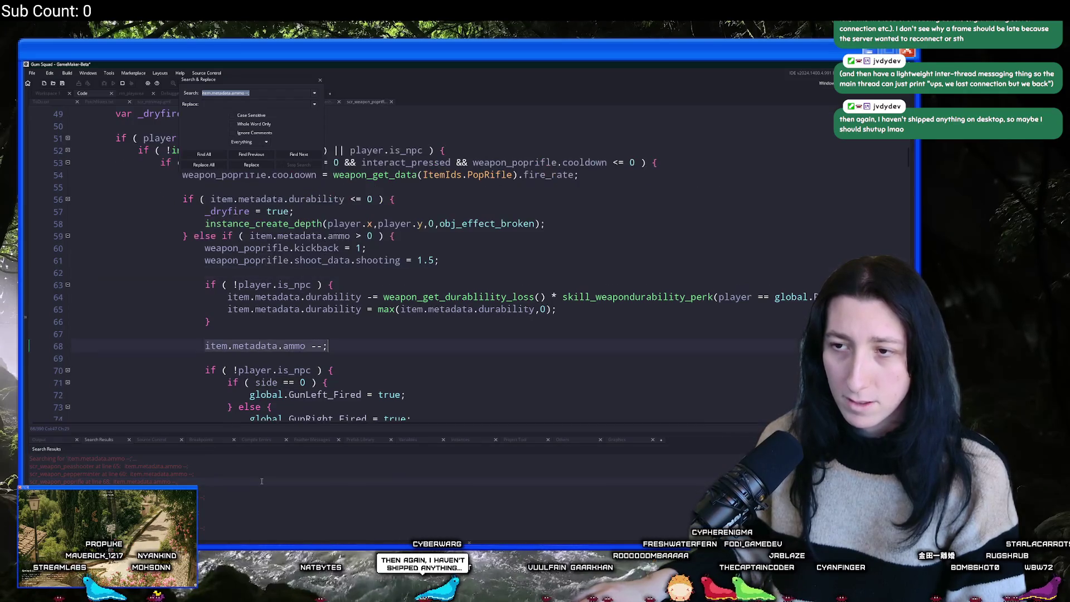
{"action": "double_click", "coordinate": [255, 489]}
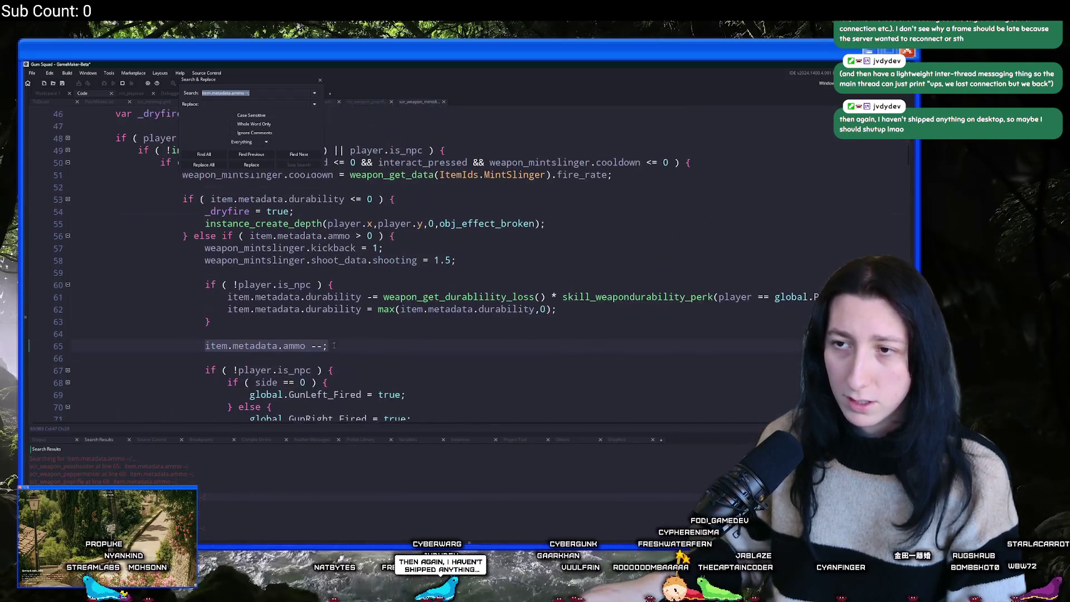
{"action": "double_click", "coordinate": [227, 486]}
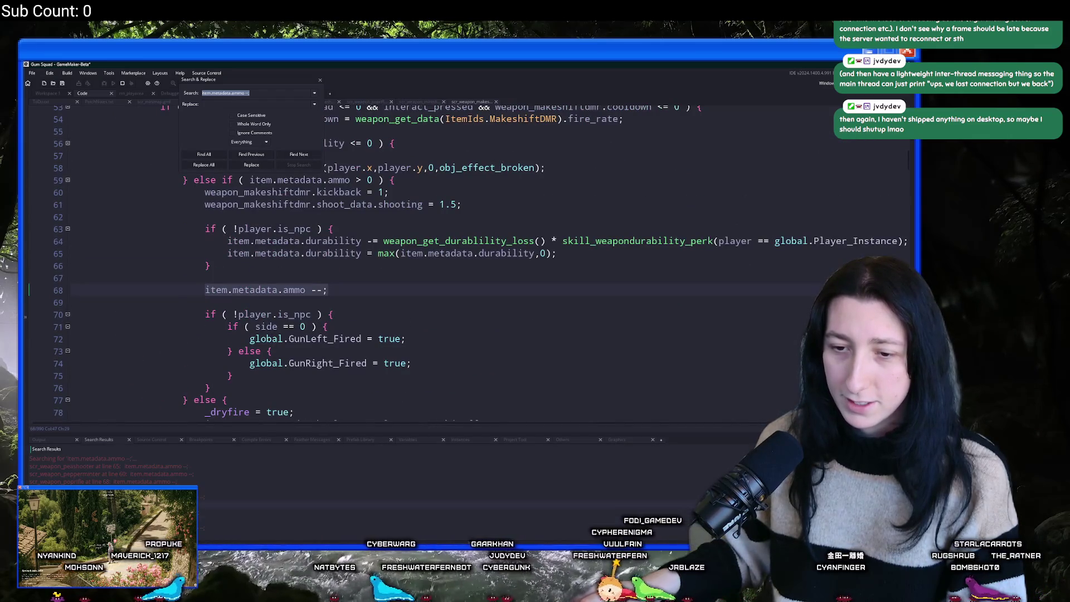
{"action": "double_click", "coordinate": [227, 495]}
{"action": "key", "text": "alt+Tab"}
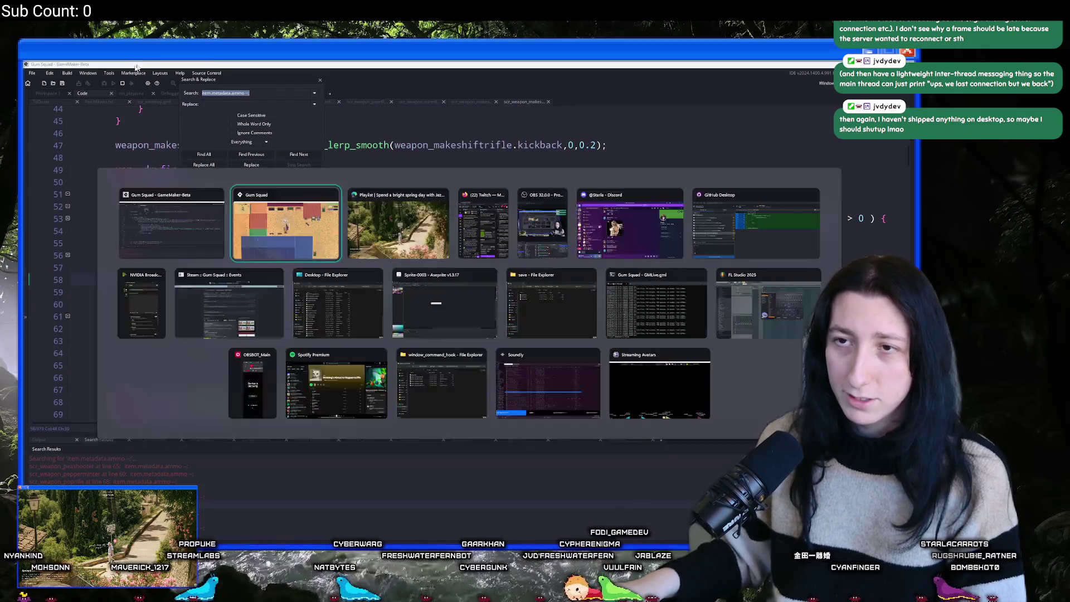
{"action": "key", "text": "alt+Tab"}
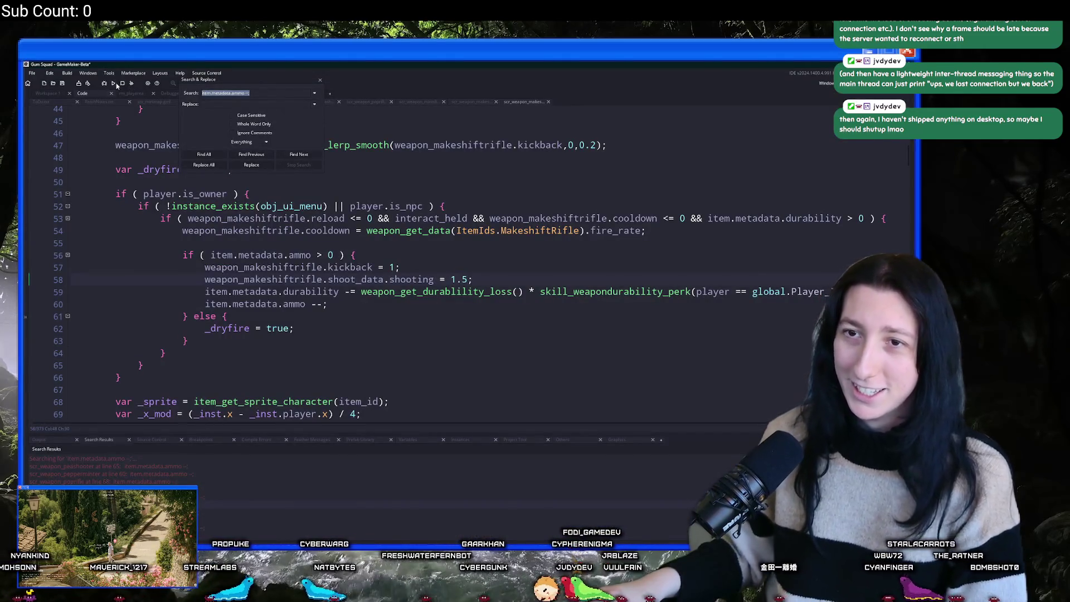
{"action": "left_click", "coordinate": [114, 83]}
Maximize the game, load the SunnyCake world with lobby type Offline and create the lobby.
{"action": "left_click", "coordinate": [320, 80]}
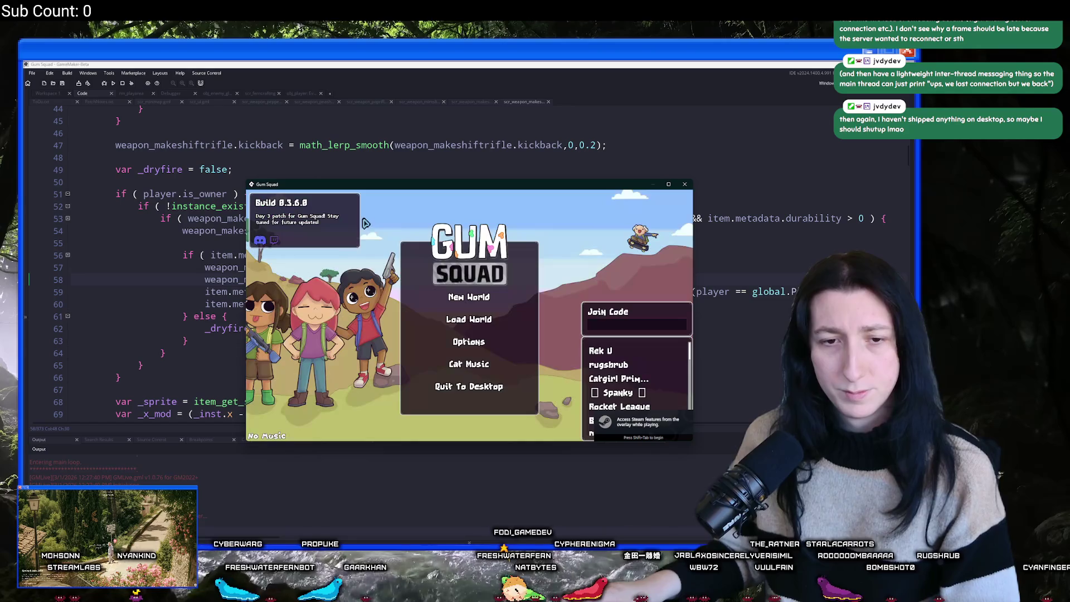
{"action": "double_click", "coordinate": [401, 186]}
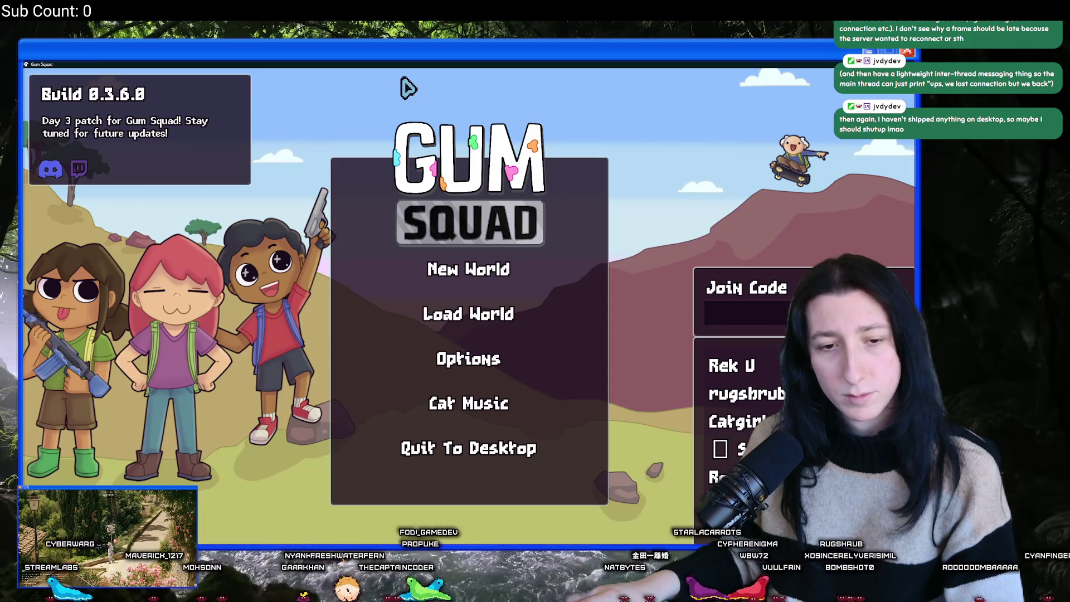
{"action": "left_click", "coordinate": [475, 313]}
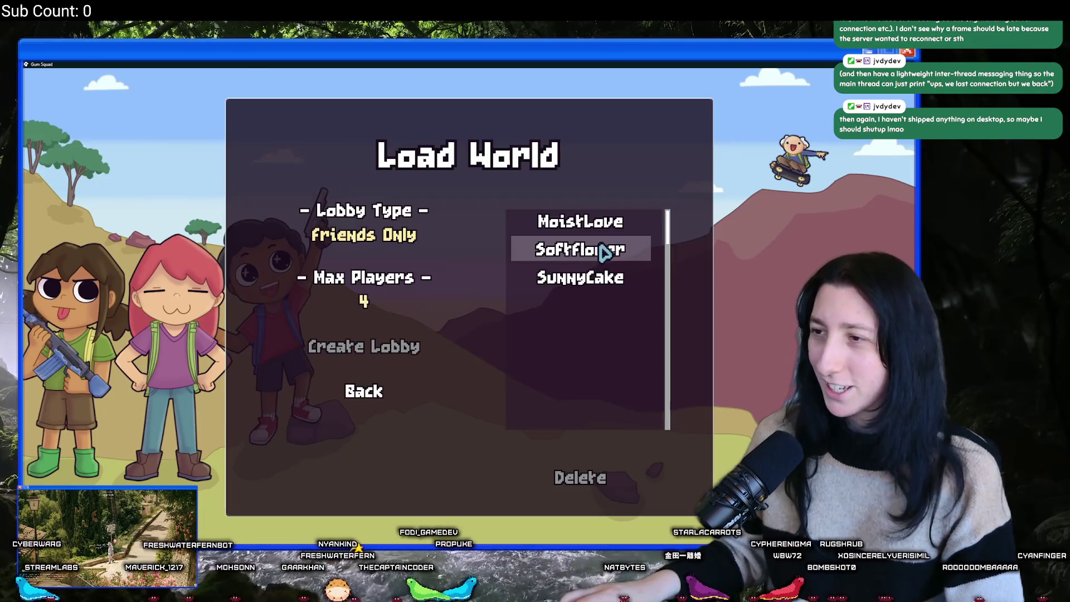
{"action": "left_click", "coordinate": [579, 250]}
{"action": "left_click", "coordinate": [584, 280]}
{"action": "left_click", "coordinate": [380, 252]}
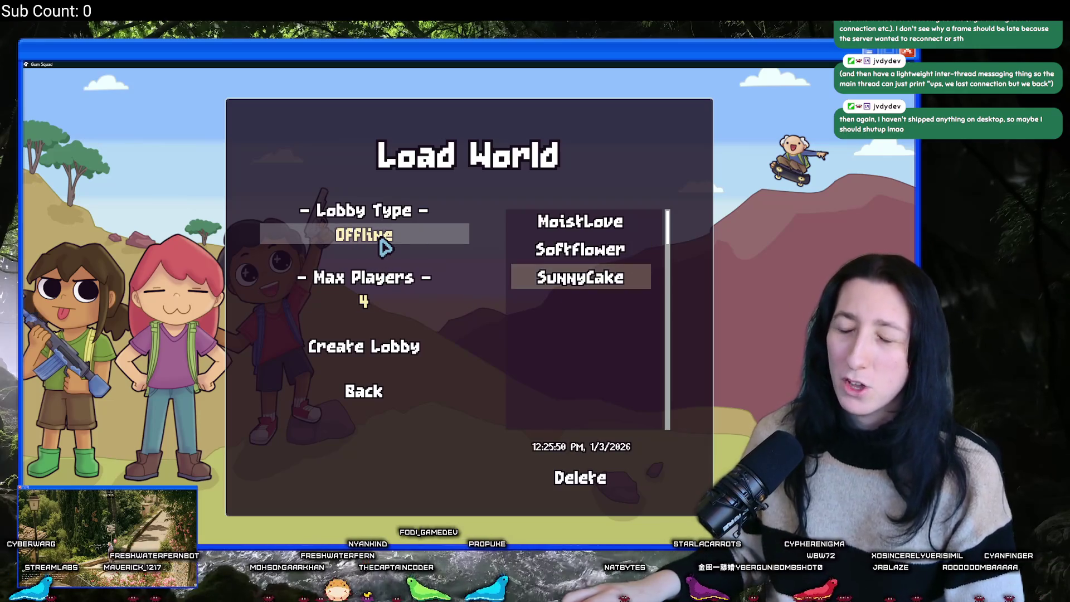
{"action": "left_click", "coordinate": [411, 363]}
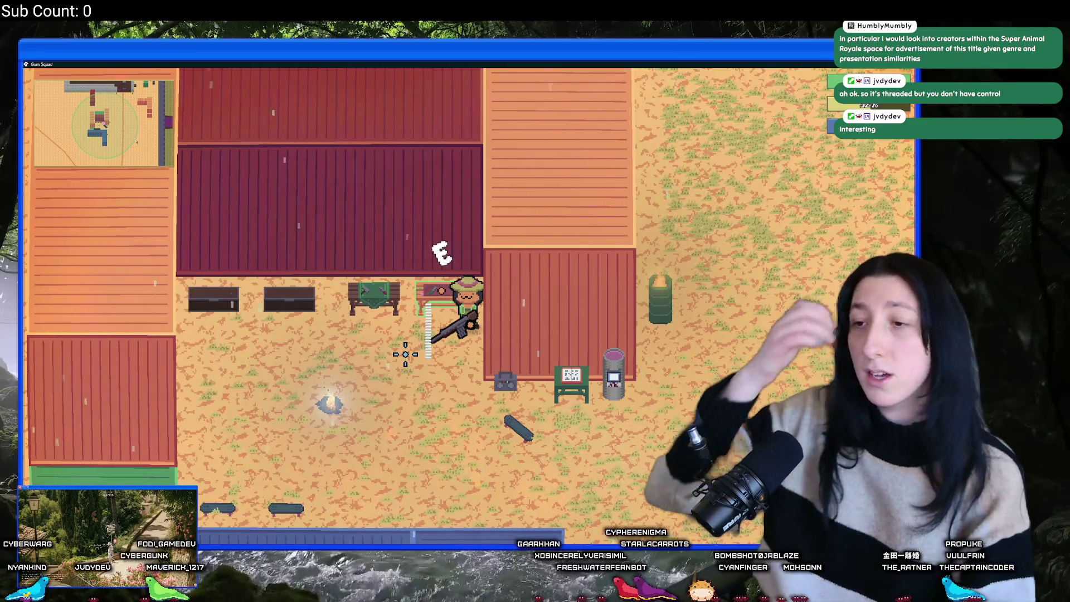
Drag the rifle from the inventory into the weapon slot.
{"action": "key", "text": "s"}
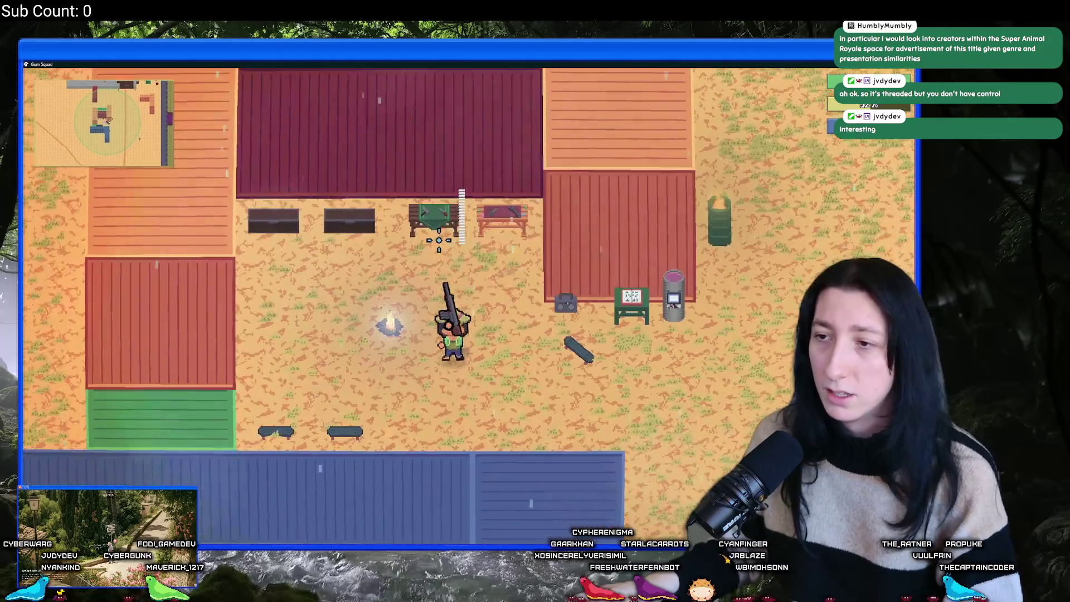
{"action": "key", "text": "Tab"}
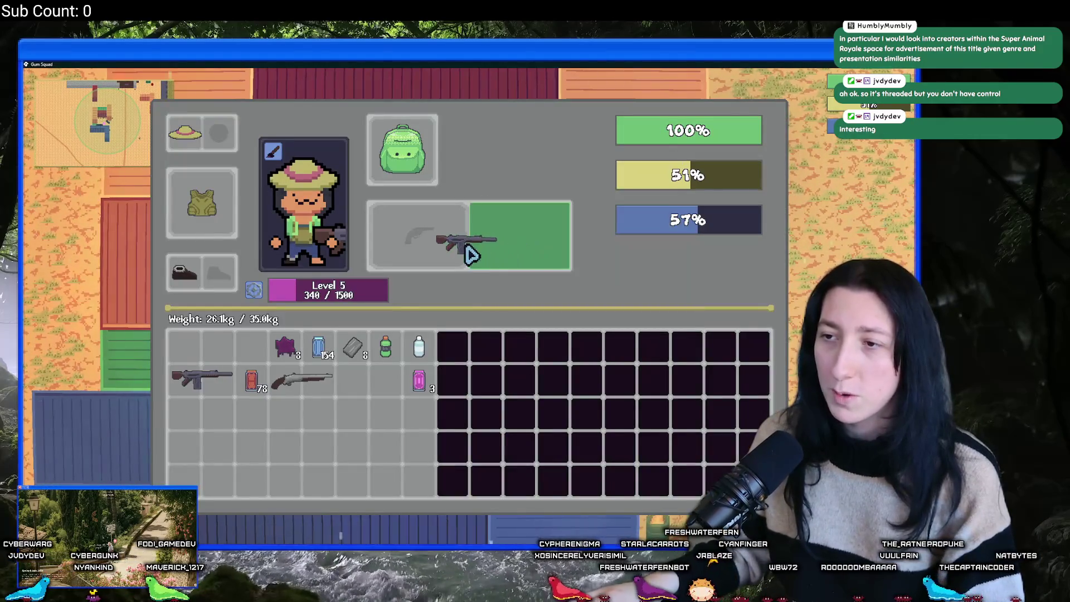
{"action": "left_click_drag", "start_coordinate": [470, 254], "coordinate": [434, 245]}
{"action": "key", "text": "Tab"}
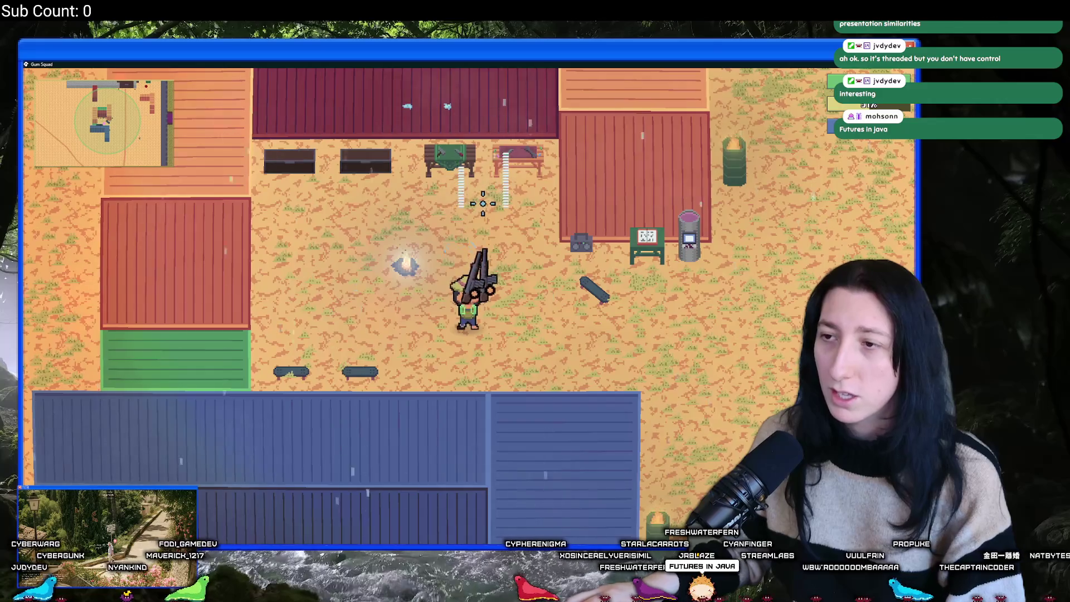
Fire the rifle toward the top buildings, walk around, then exit full-screen.
{"action": "mouse_move", "coordinate": [482, 203]}
{"action": "left_mouse_down"}
{"action": "mouse_move", "coordinate": [489, 112]}
{"action": "mouse_move", "coordinate": [429, 109]}
{"action": "mouse_move", "coordinate": [565, 220]}
{"action": "left_mouse_up"}
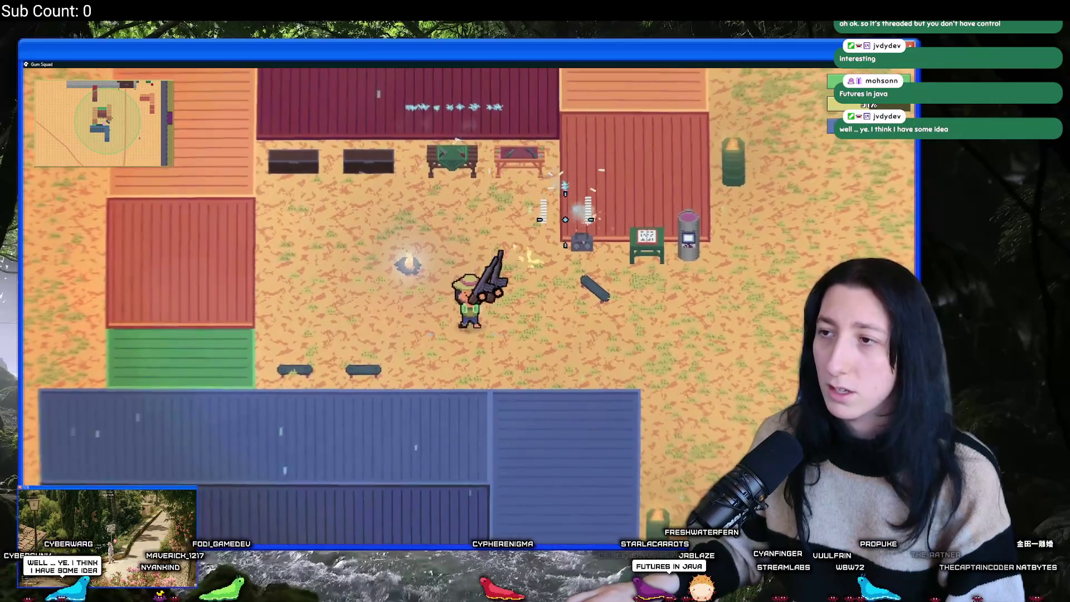
{"action": "key", "text": "w"}
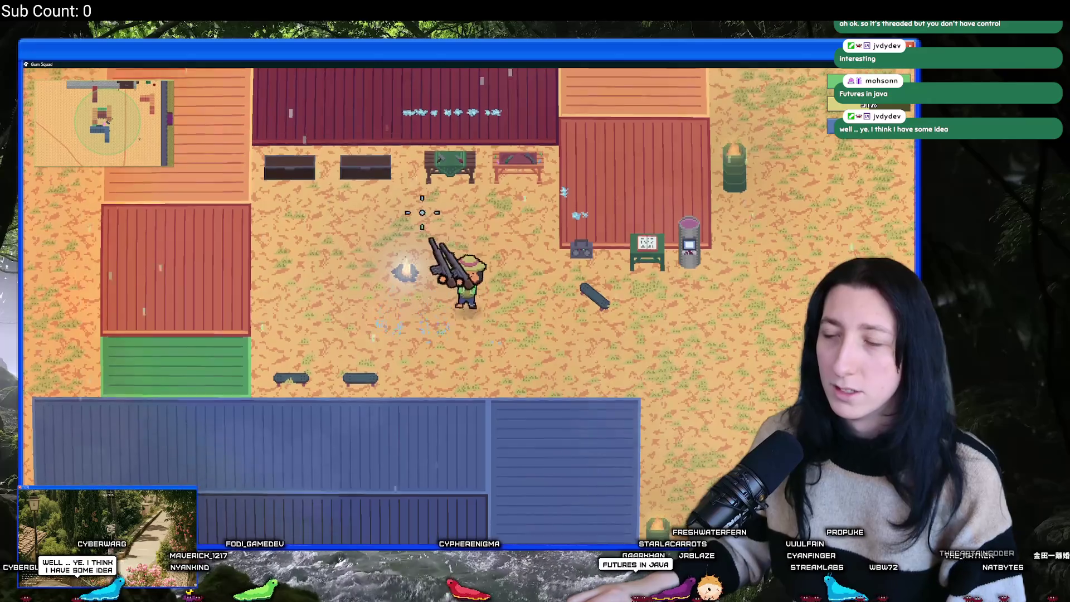
{"action": "key", "text": "Tab"}
{"action": "key", "text": "Tab"}
{"action": "key", "text": "F11"}
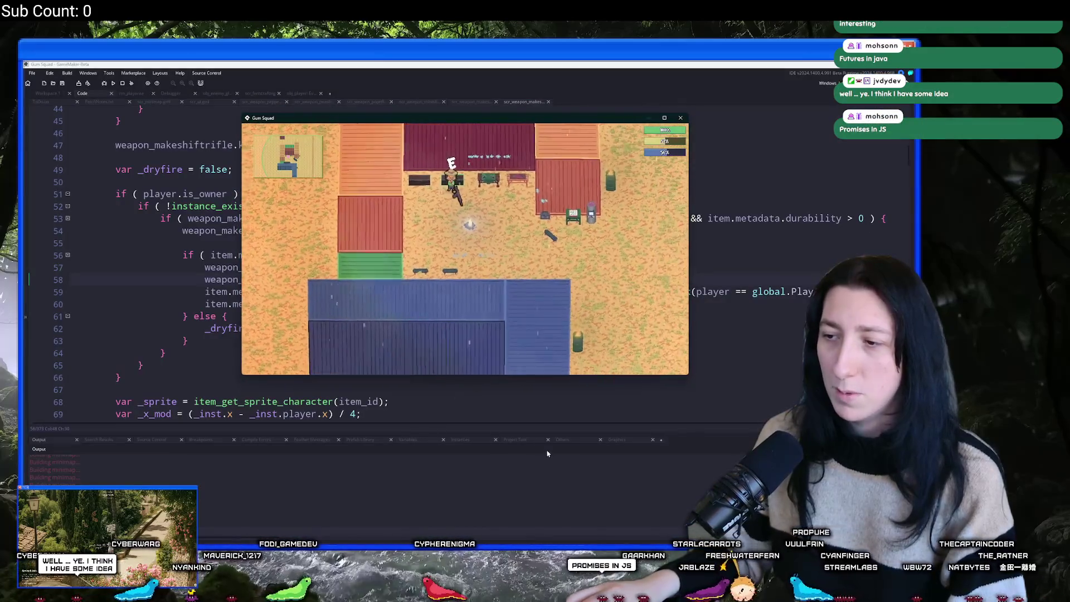
Return to the GameMaker IDE and rebuild and relaunch Gum Squad.
{"action": "left_click", "coordinate": [575, 440]}
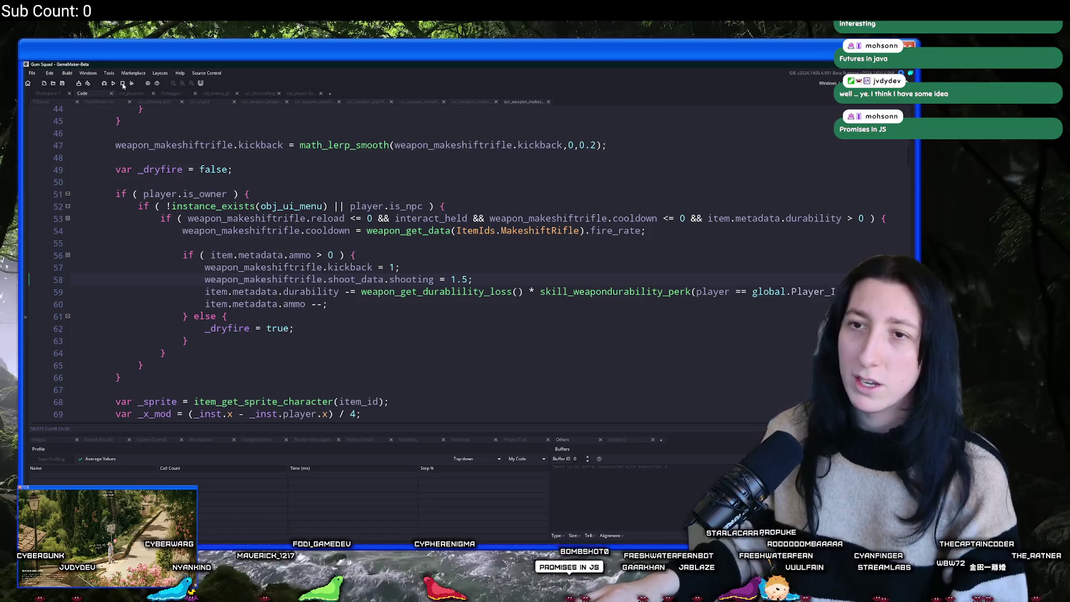
{"action": "left_click", "coordinate": [247, 182]}
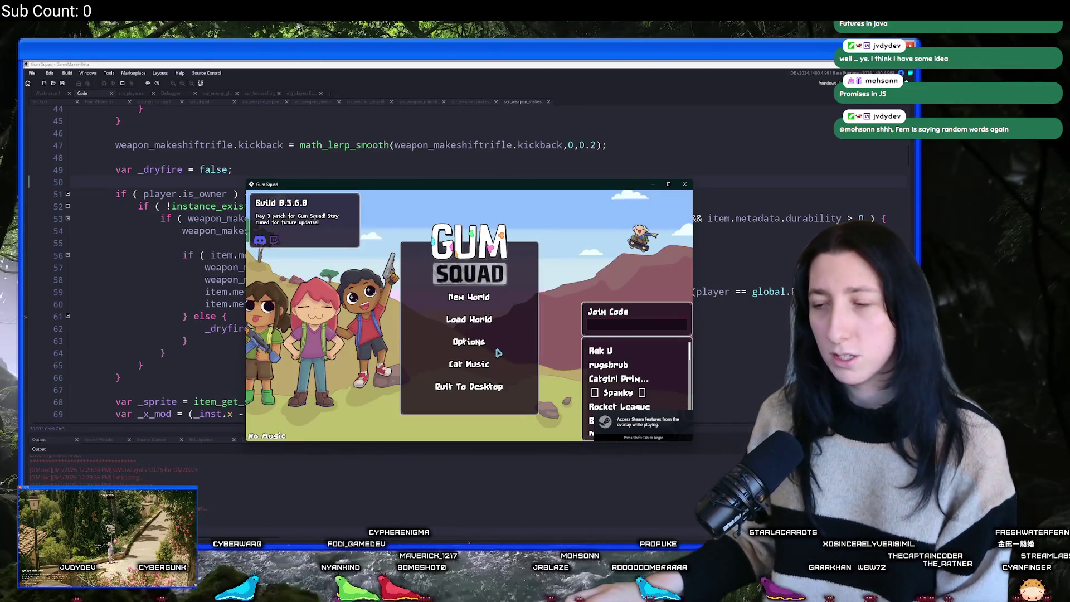
Load the saved world with a changed lobby type and make the game full-screen.
{"action": "left_click", "coordinate": [487, 326]}
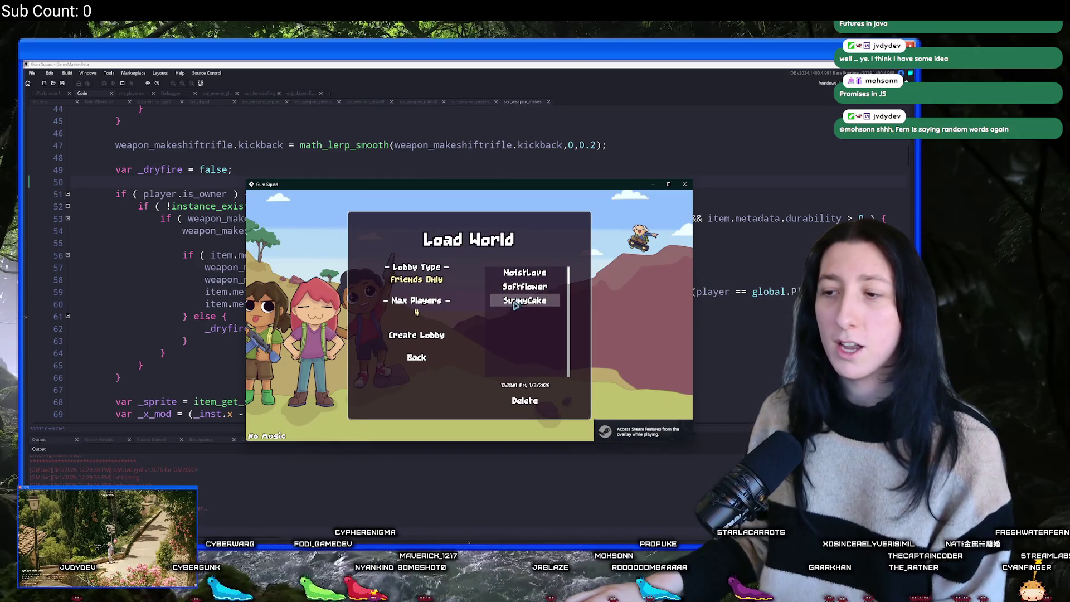
{"action": "left_click", "coordinate": [427, 283]}
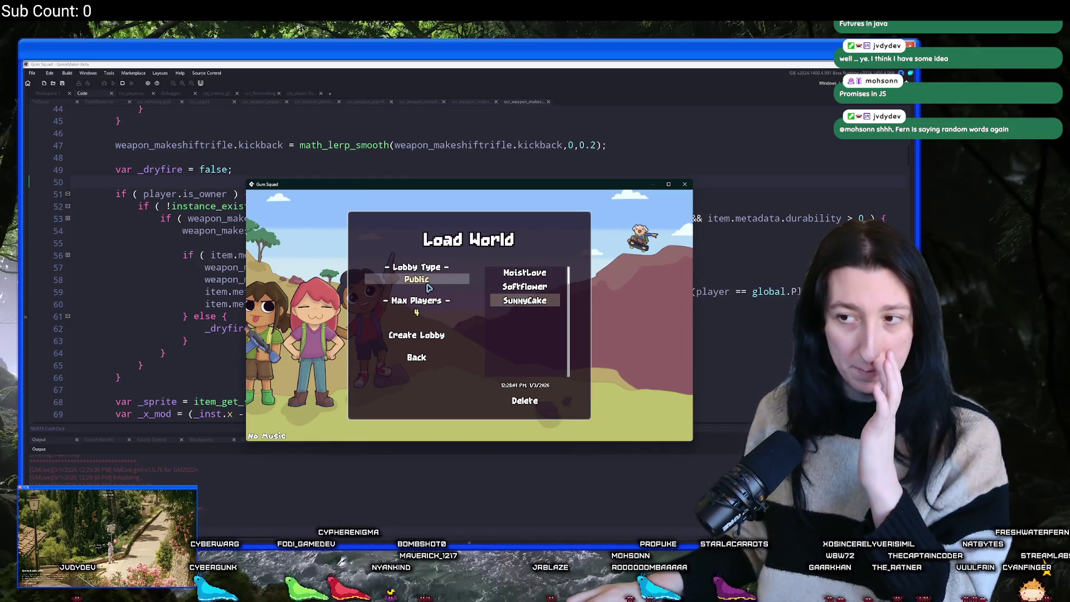
{"action": "left_click", "coordinate": [427, 335]}
{"action": "double_click", "coordinate": [488, 188]}
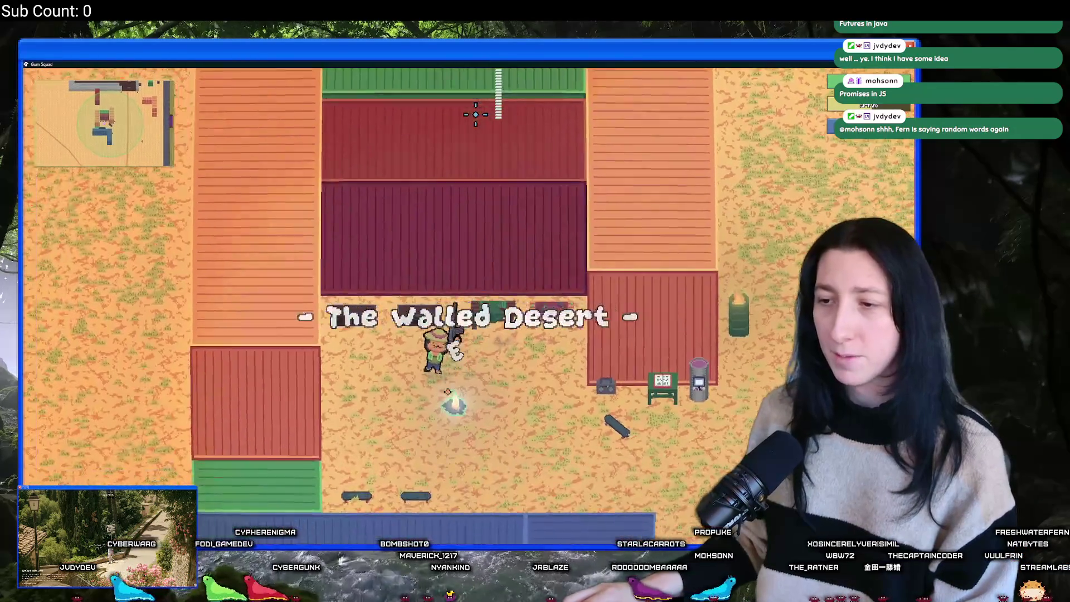
Walk past the green bench to the chest, open its inventory, then switch to windowed mode.
{"action": "key", "text": "Tab"}
{"action": "key", "text": "Tab"}
{"action": "key", "text": "d"}
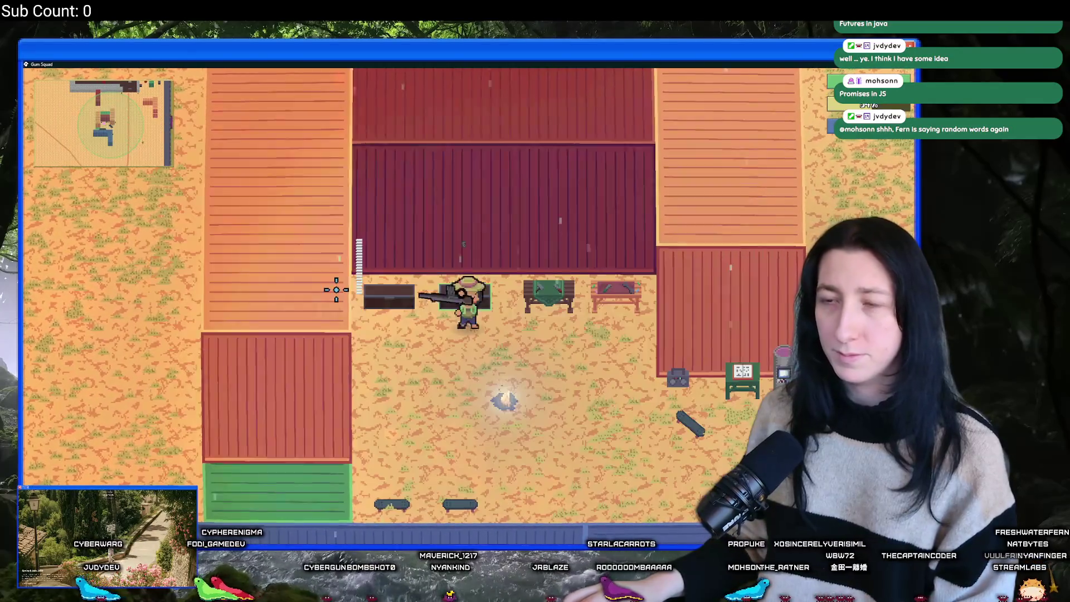
{"action": "key", "text": "e"}
{"action": "key", "text": "e"}
{"action": "key", "text": "Tab"}
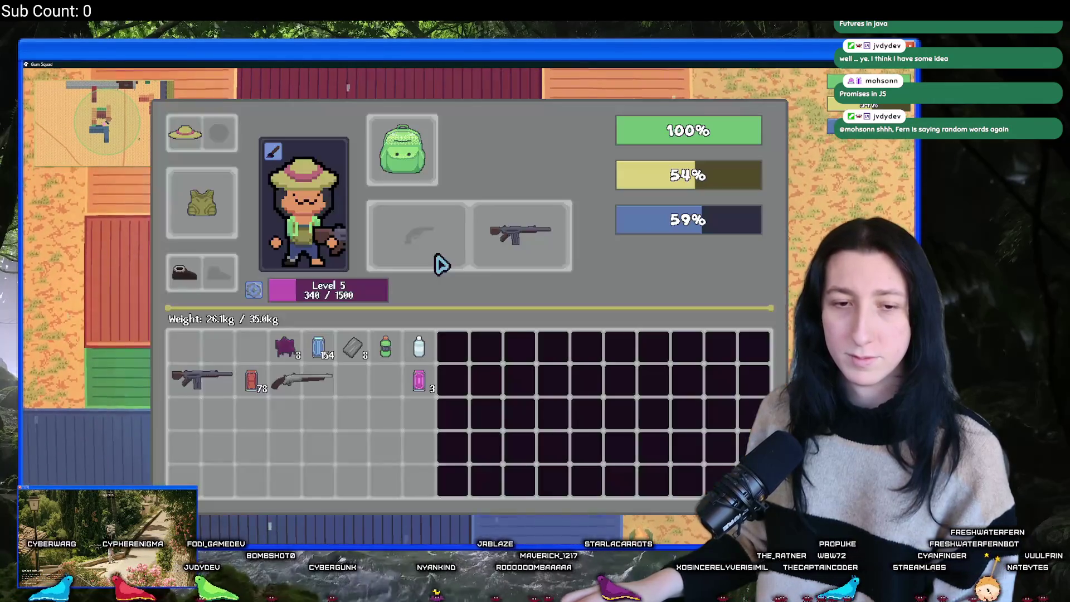
{"action": "key", "text": "Tab"}
{"action": "key", "text": "Tab"}
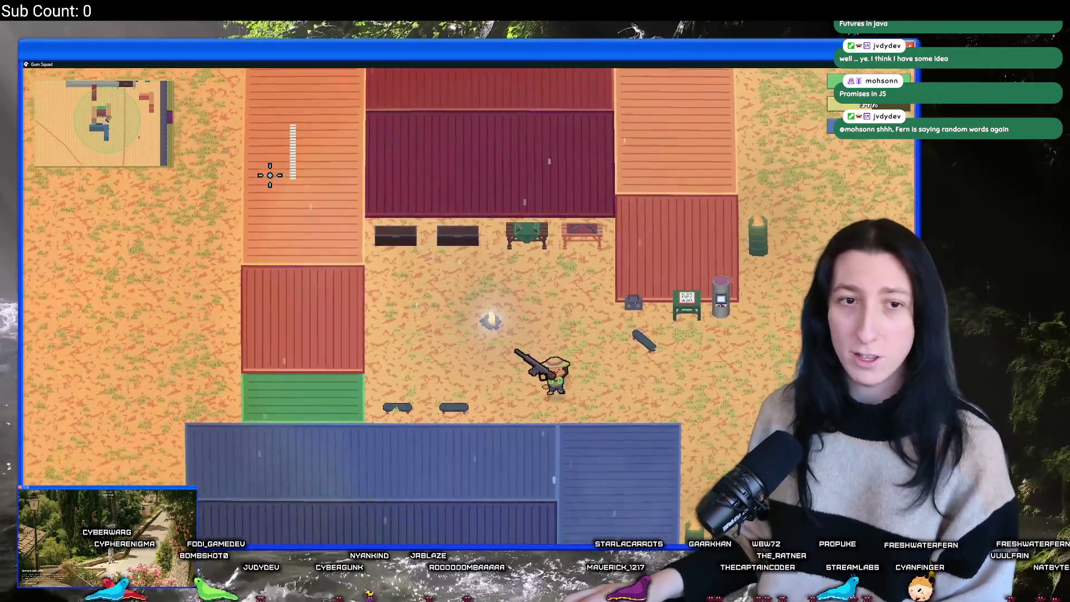
{"action": "key", "text": "s"}
{"action": "key", "text": "d"}
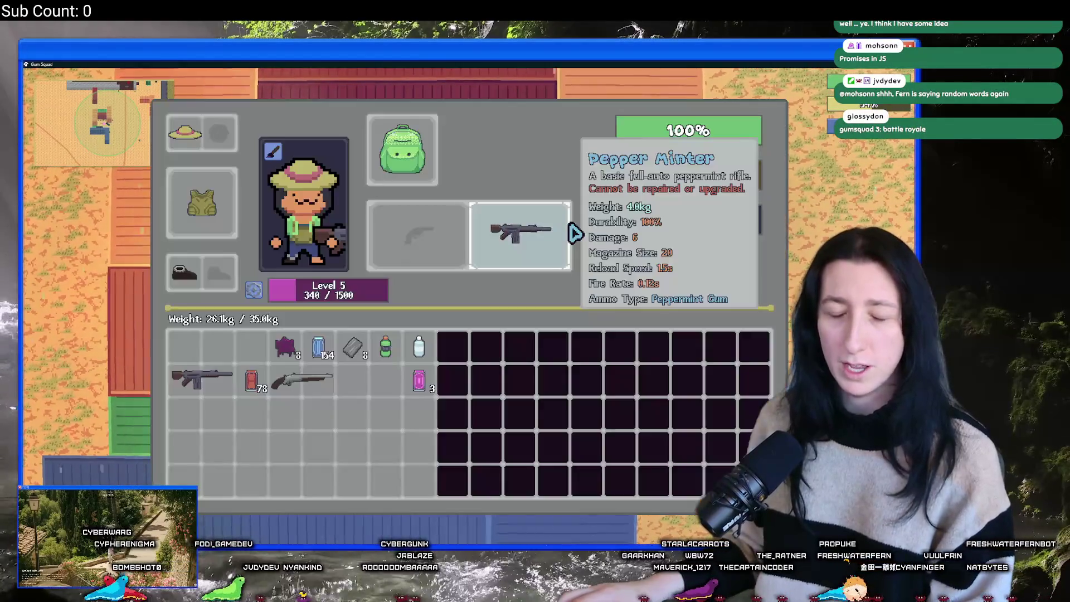
{"action": "key", "text": "Tab"}
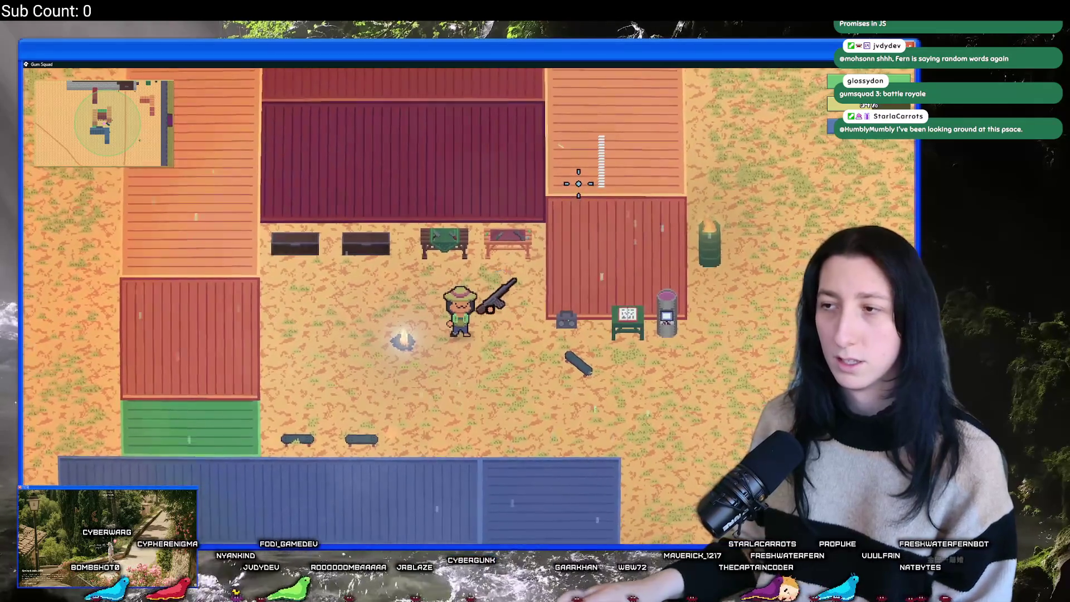
{"action": "key", "text": "e"}
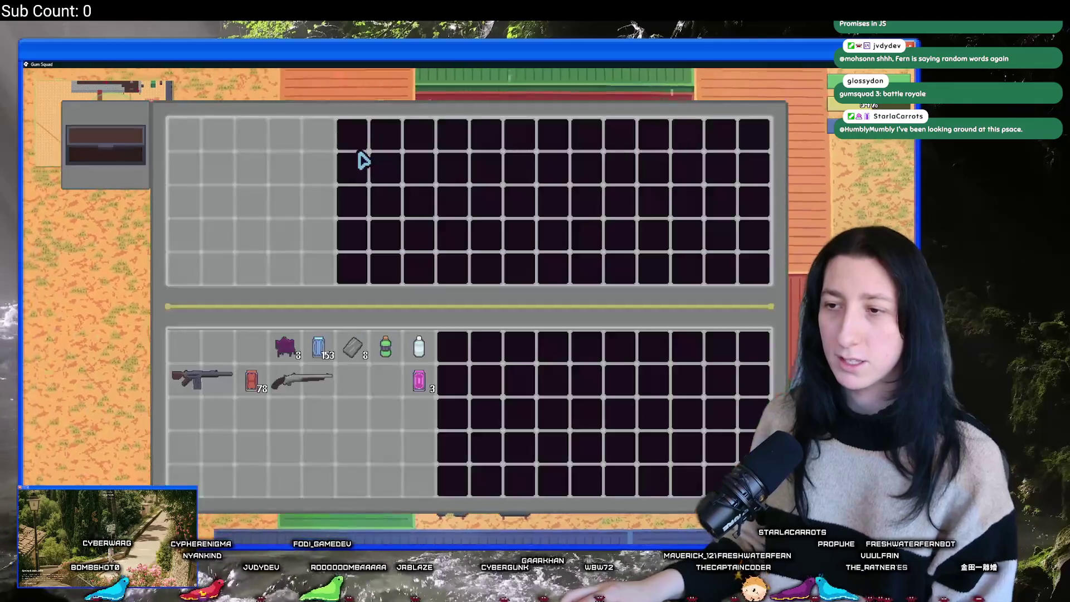
{"action": "key", "text": "e"}
{"action": "key", "text": "alt+Tab"}
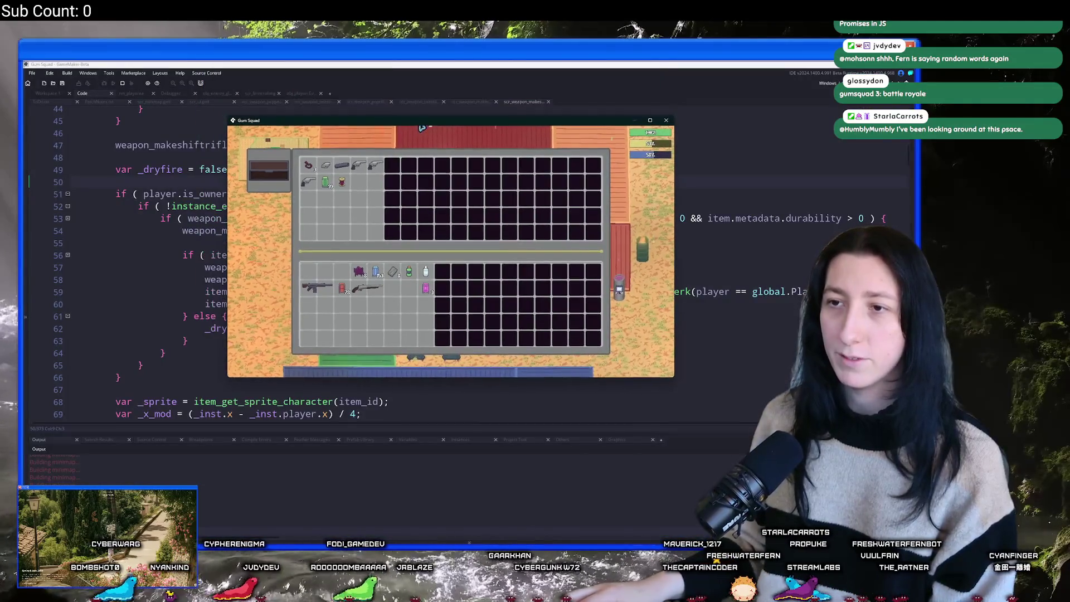
Save and quit, then reload the world with lobby type Offline.
{"action": "left_click", "coordinate": [557, 436]}
{"action": "key", "text": "alt+Tab"}
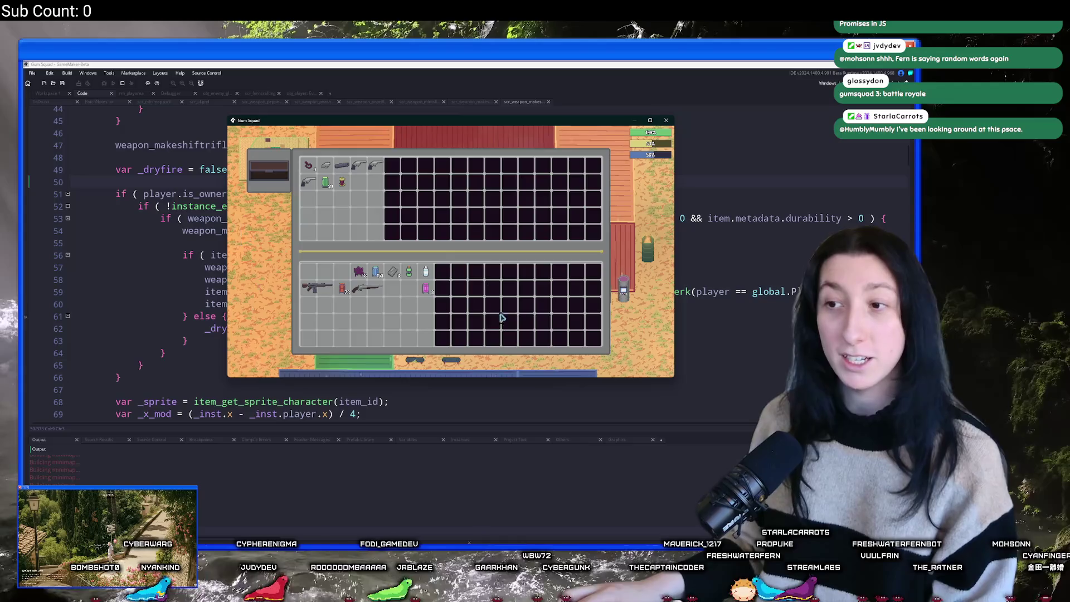
{"action": "key", "text": "e"}
{"action": "left_click", "coordinate": [467, 329]}
{"action": "left_click", "coordinate": [449, 252]}
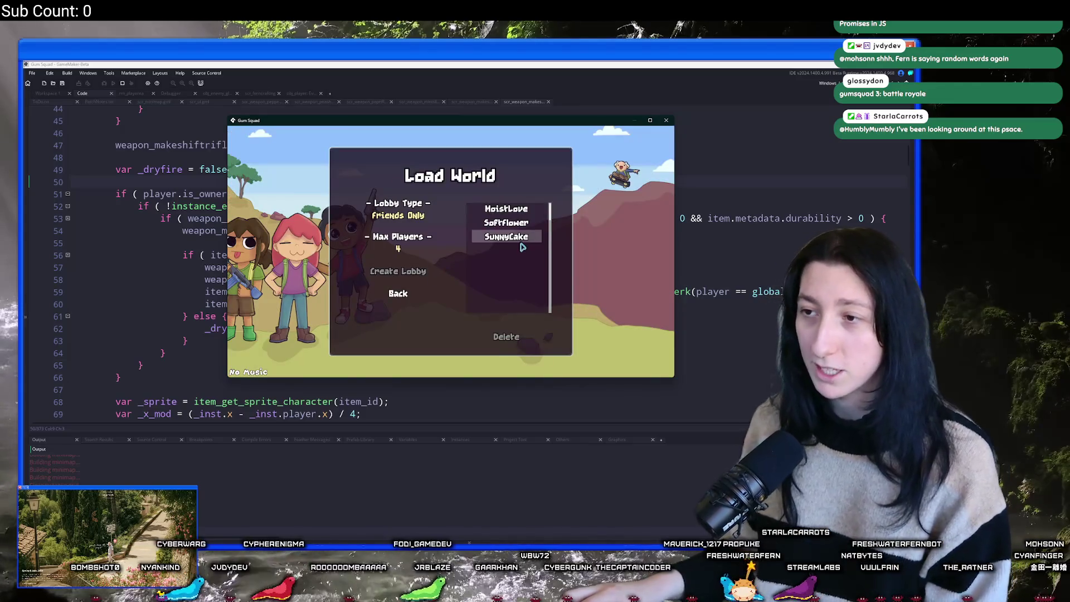
{"action": "left_click", "coordinate": [398, 215]}
{"action": "left_click", "coordinate": [398, 215]}
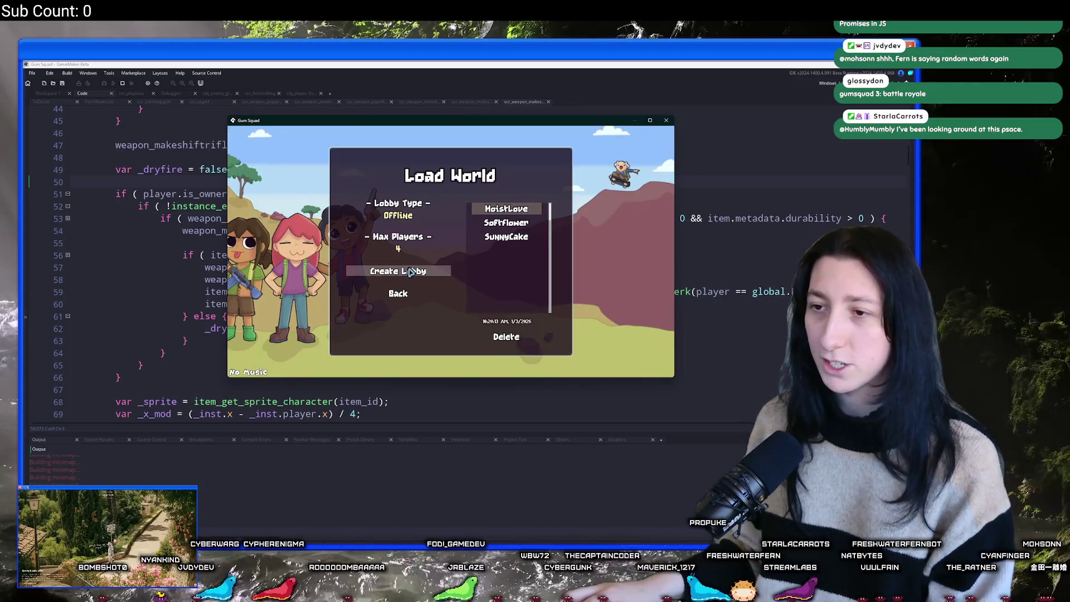
{"action": "left_click", "coordinate": [398, 271]}
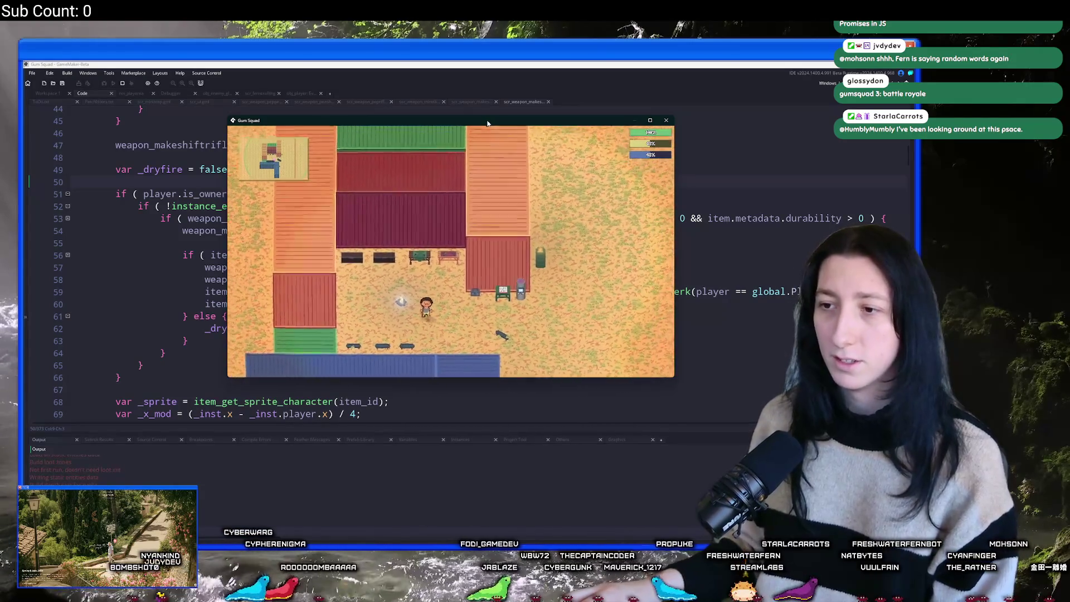
Open the nearby container, equip the Canvas Backpack, and stop profiling.
{"action": "key", "text": "e"}
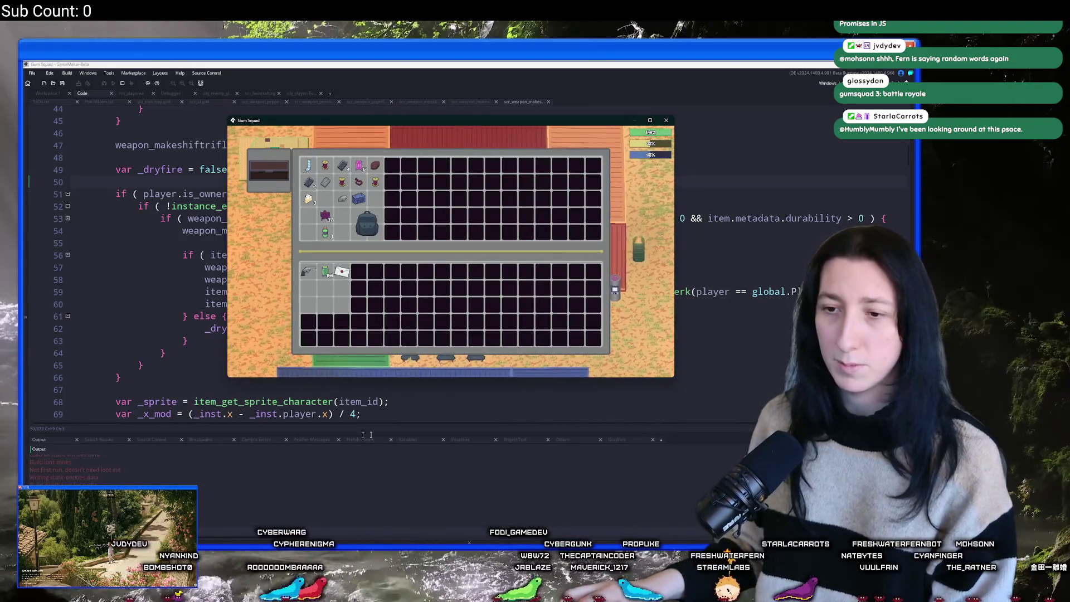
{"action": "key", "text": "alt+Tab"}
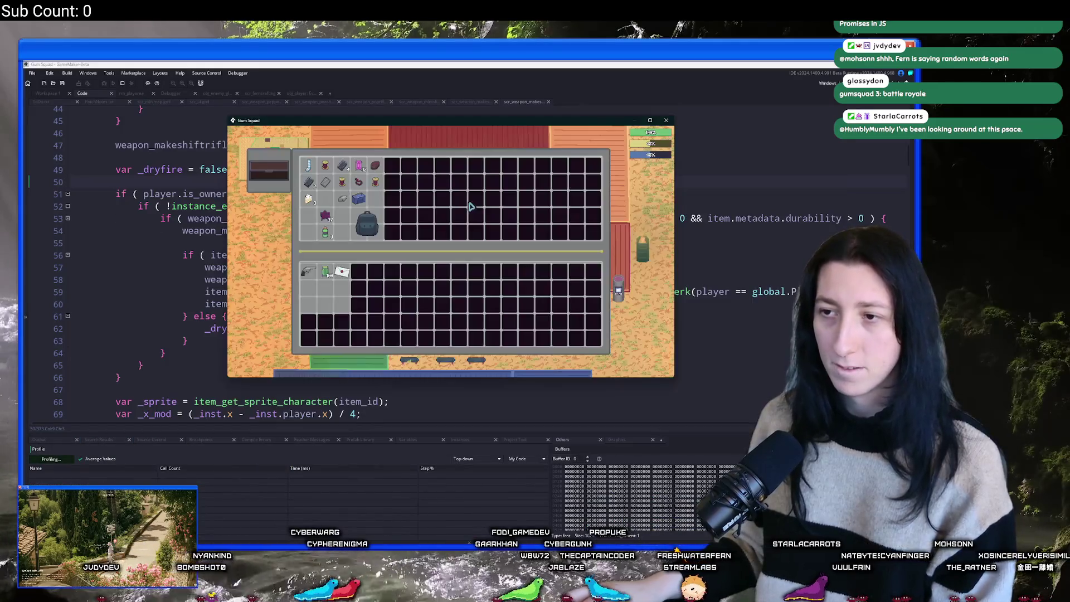
{"action": "left_click", "coordinate": [366, 234]}
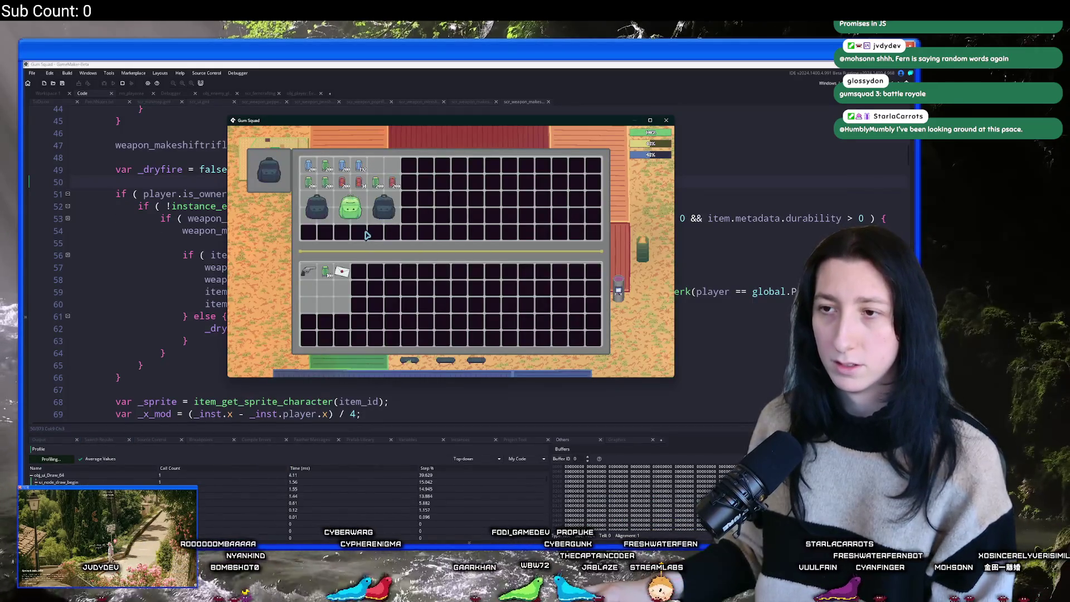
{"action": "left_click", "coordinate": [55, 459]}
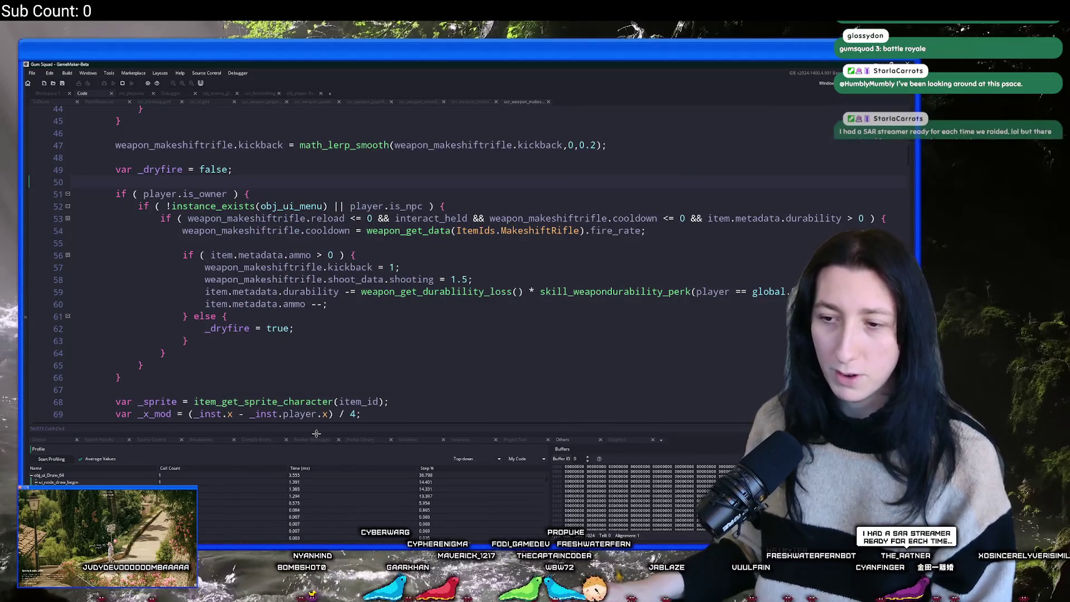
Enlarge the profiler panel and expand obj_ui_Draw_64 and obj_ui_Step_1 down to ui_step_inventory_slot.
{"action": "left_click_drag", "start_coordinate": [316, 433], "coordinate": [315, 262]}
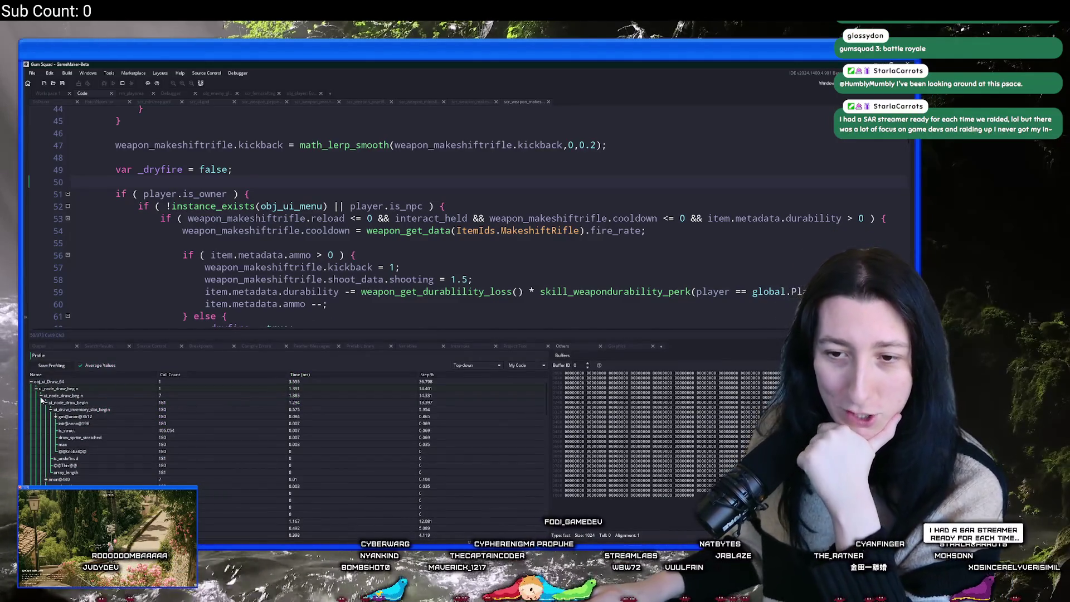
{"action": "left_click", "coordinate": [41, 395]}
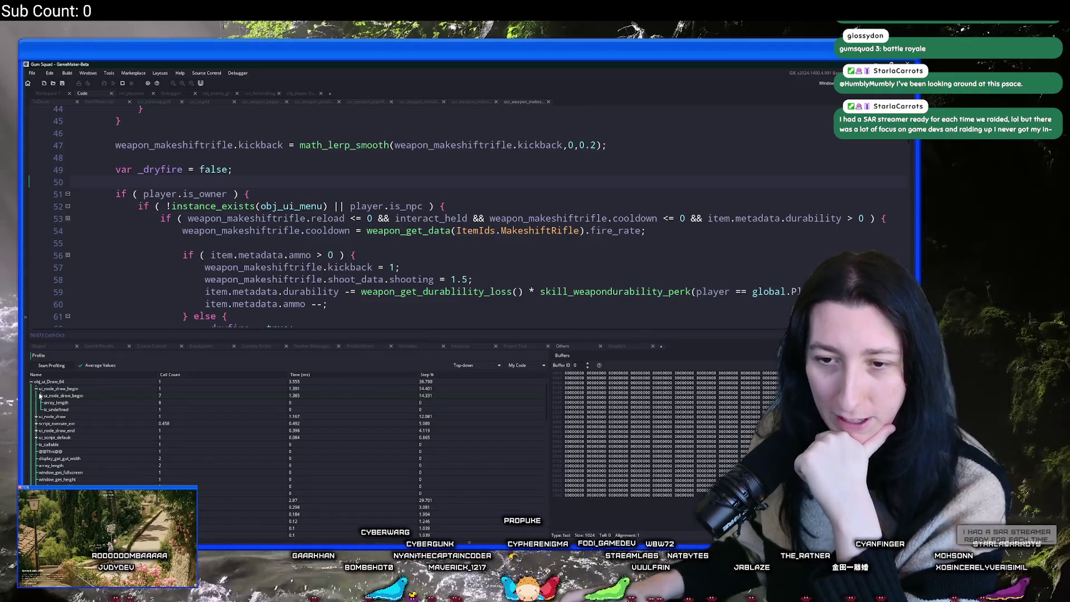
{"action": "left_click", "coordinate": [37, 389]}
{"action": "left_click", "coordinate": [31, 382]}
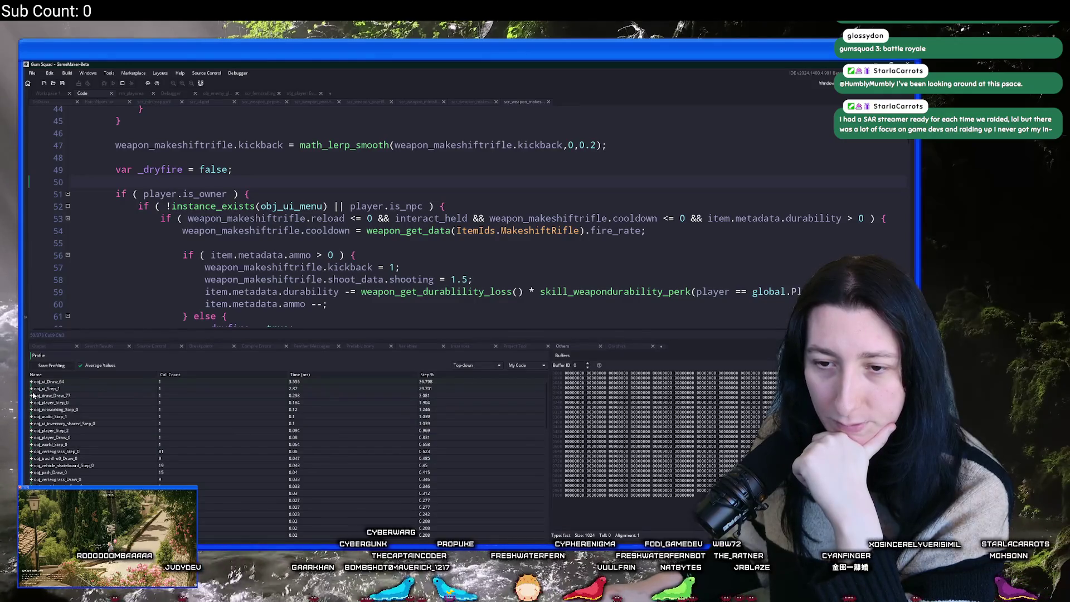
{"action": "left_click", "coordinate": [33, 394]}
{"action": "left_click", "coordinate": [39, 395]}
{"action": "left_click", "coordinate": [31, 383]}
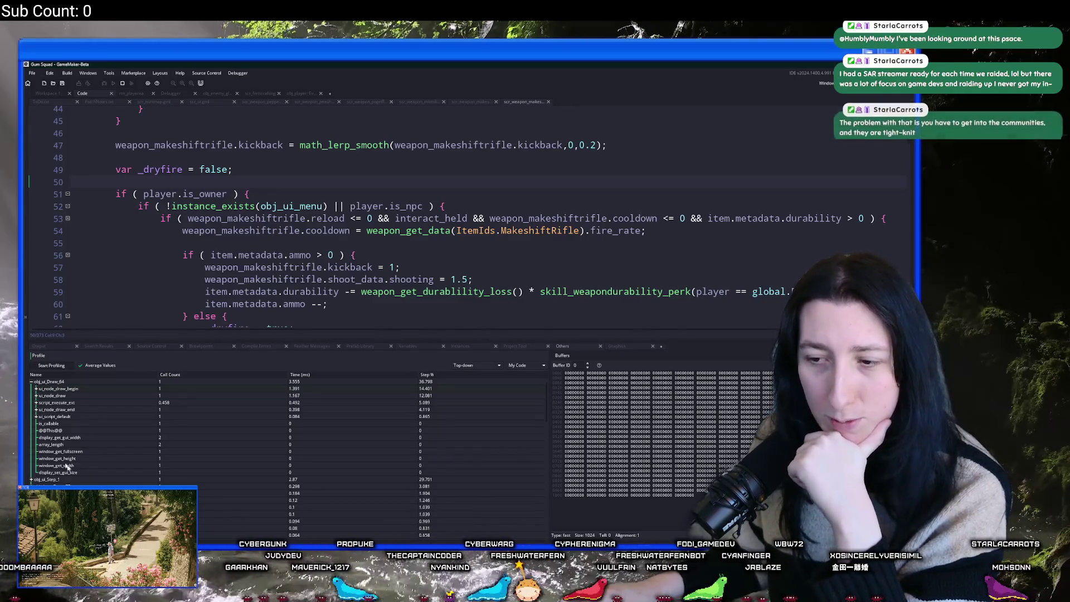
{"action": "left_click", "coordinate": [32, 381]}
{"action": "left_click", "coordinate": [31, 388]}
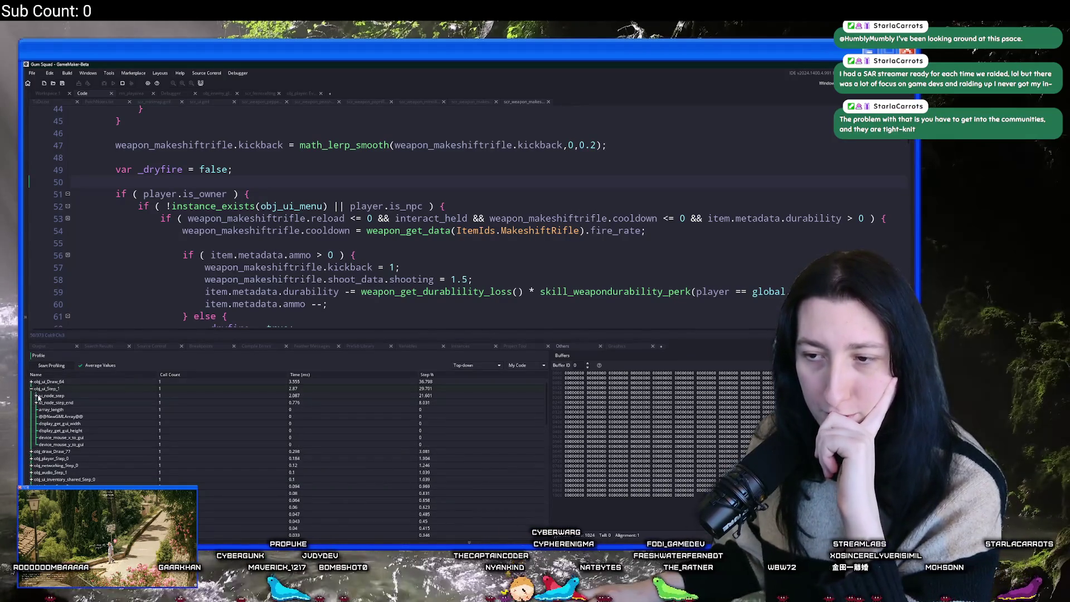
{"action": "left_click", "coordinate": [37, 395]}
{"action": "left_click", "coordinate": [41, 403]}
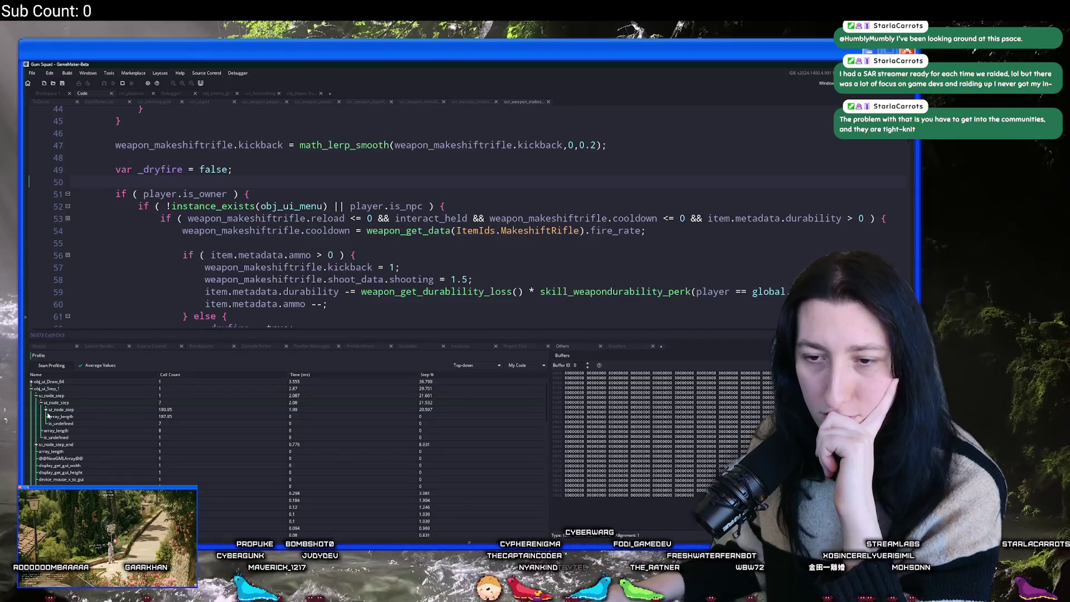
{"action": "left_click", "coordinate": [46, 410]}
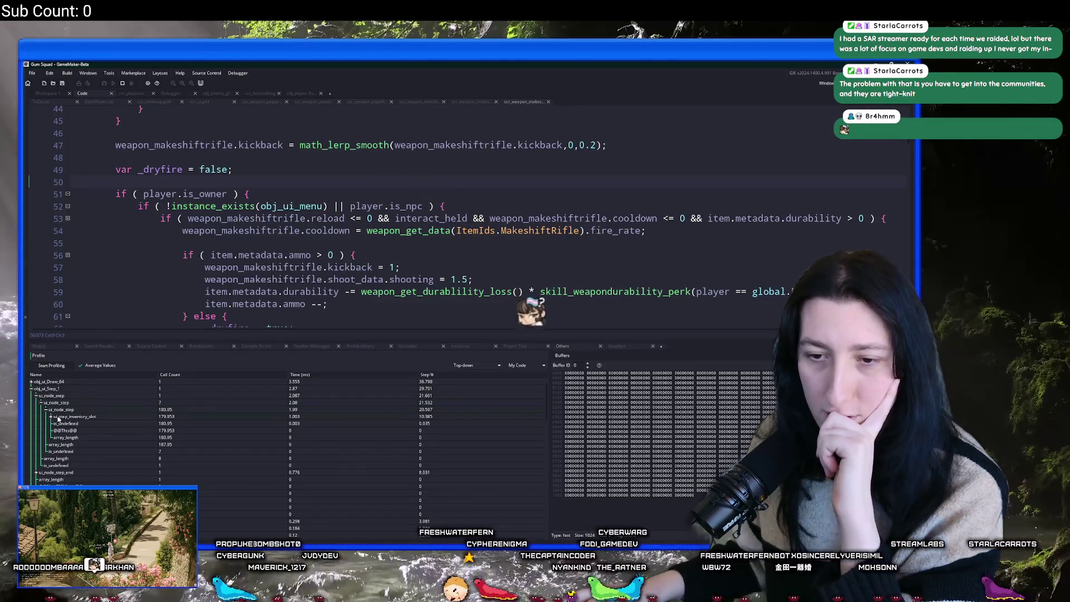
{"action": "left_click", "coordinate": [51, 417]}
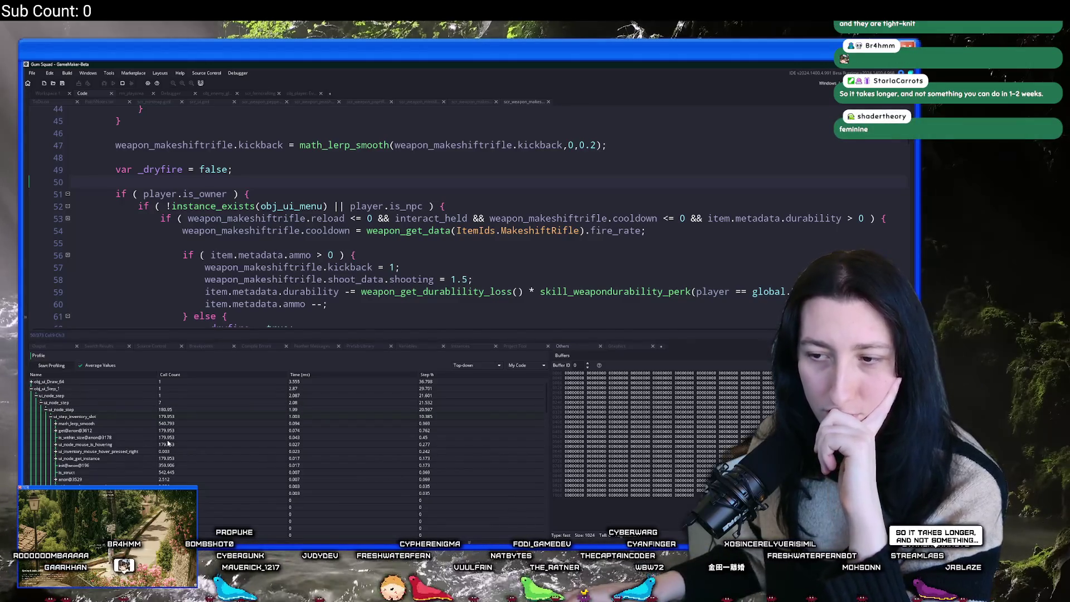
{"action": "left_click", "coordinate": [32, 388]}
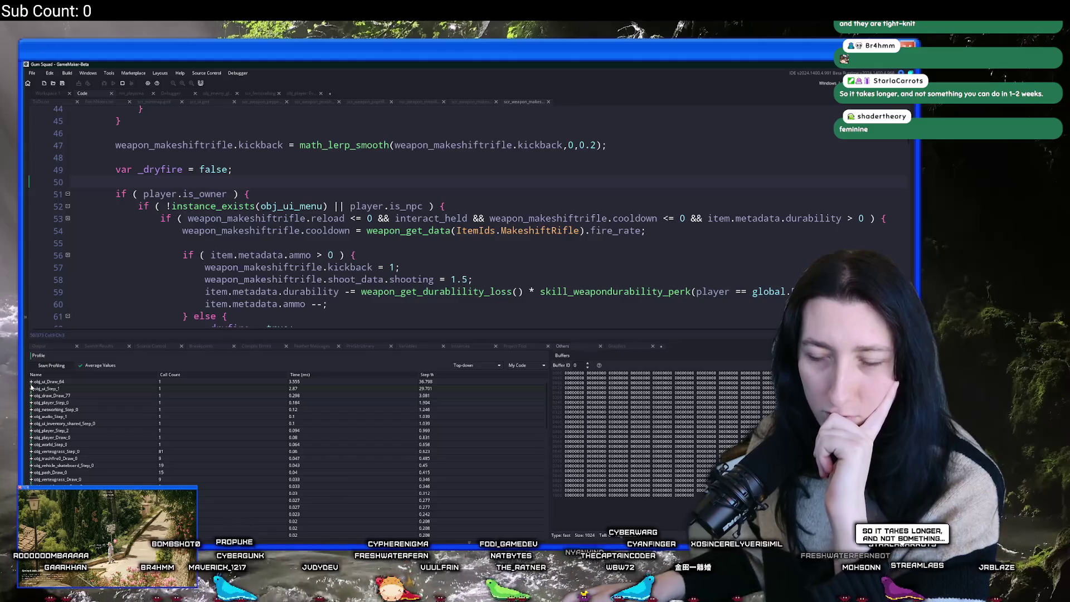
Capture a new profile and expand obj_ui_Draw_64 > ui_node_draw_begin to the inventory-slot drawing calls.
{"action": "left_click", "coordinate": [58, 365]}
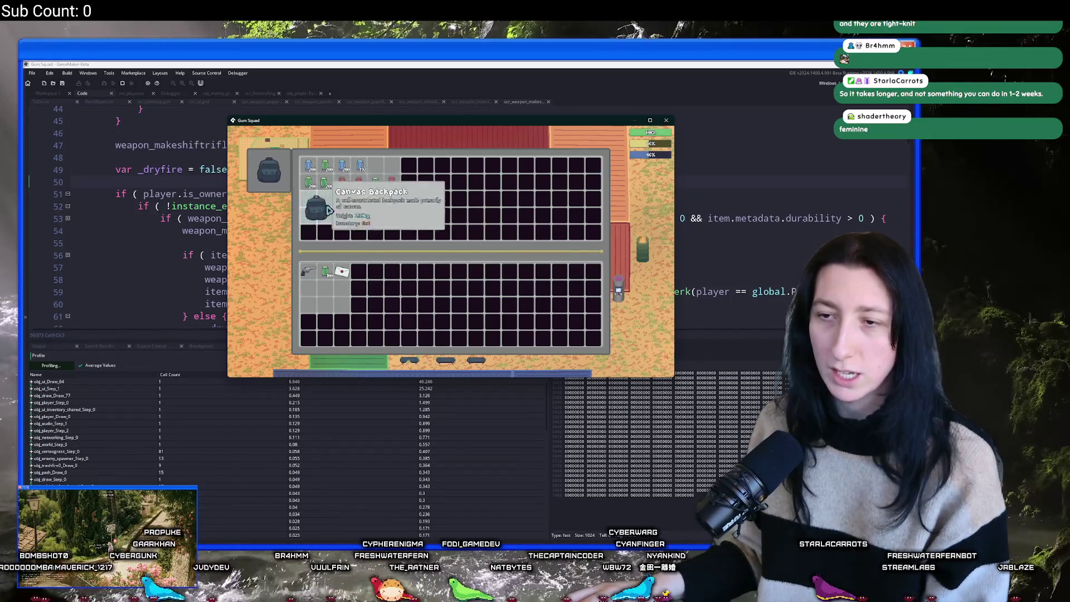
{"action": "left_click", "coordinate": [51, 355]}
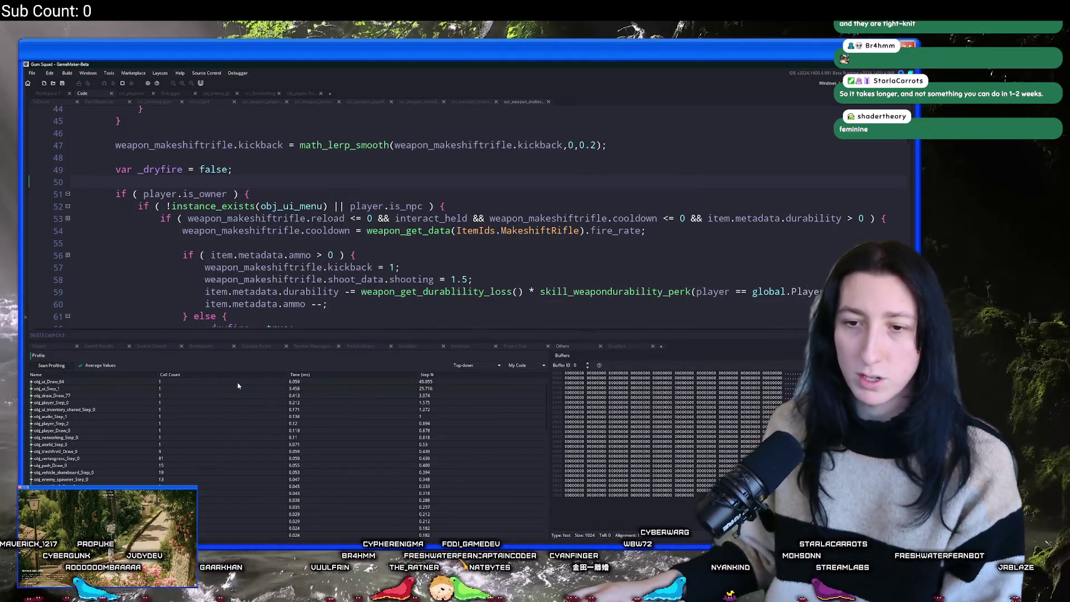
{"action": "left_click", "coordinate": [31, 382]}
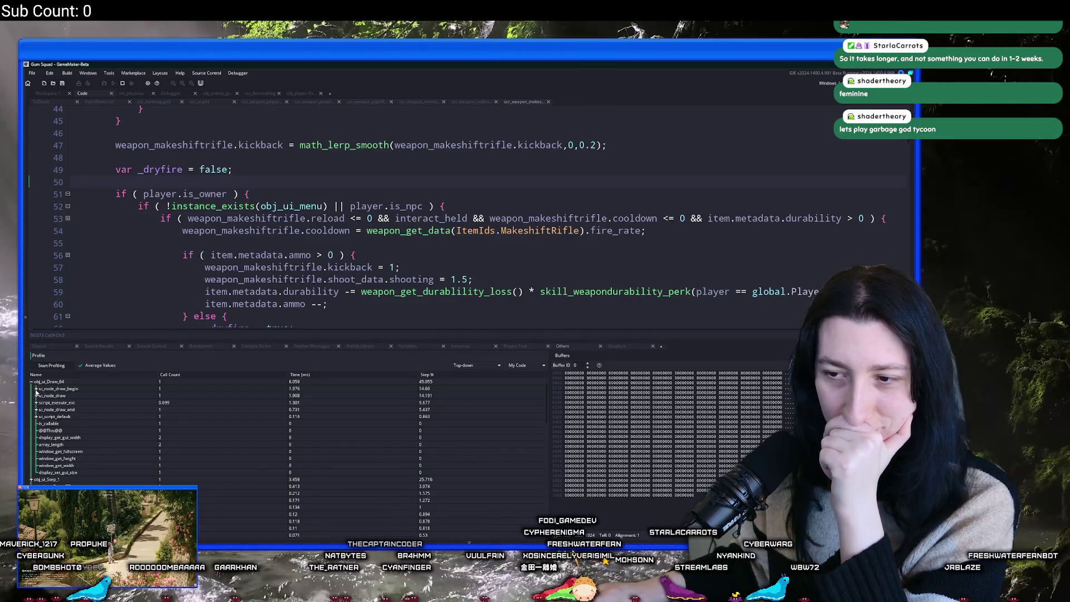
{"action": "left_click", "coordinate": [36, 389]}
{"action": "left_click", "coordinate": [40, 395]}
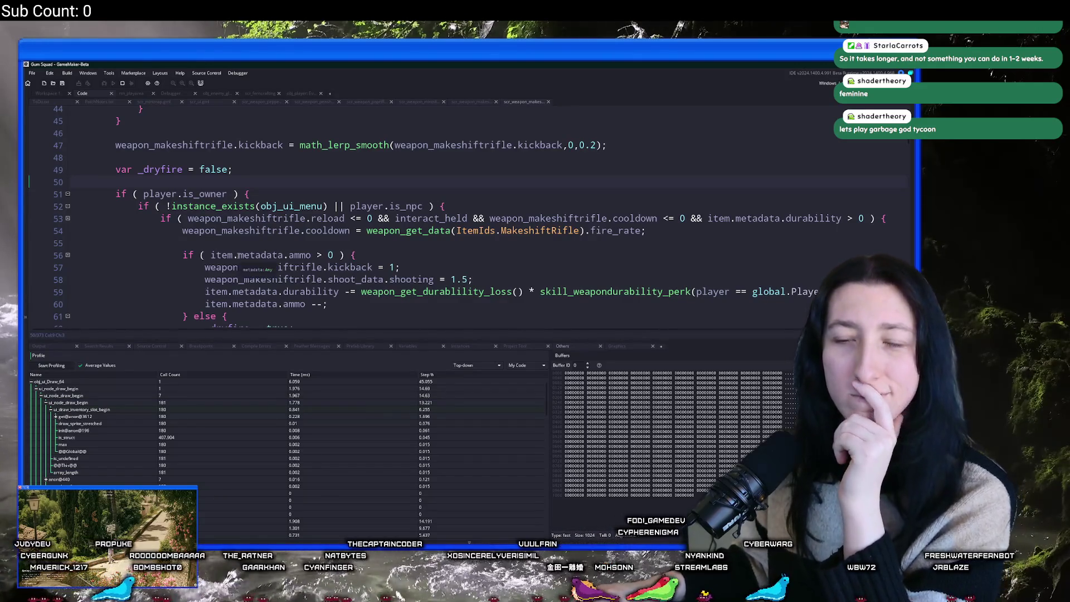
{"action": "scroll", "coordinate": [260, 312], "scroll_direction": "up", "scroll_amount": 4}
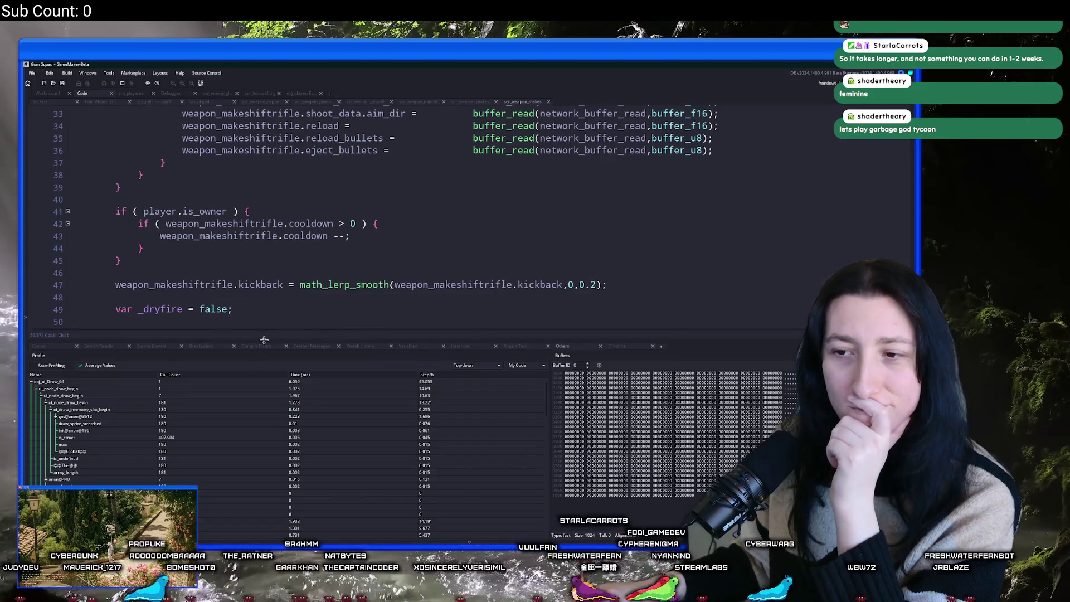
Shrink the profiler panel, scroll up to the makeshift rifle's 'sync data' section, then switch to Discord.
{"action": "left_click_drag", "start_coordinate": [264, 339], "coordinate": [263, 435]}
{"action": "scroll", "coordinate": [288, 316], "scroll_direction": "up", "scroll_amount": 5}
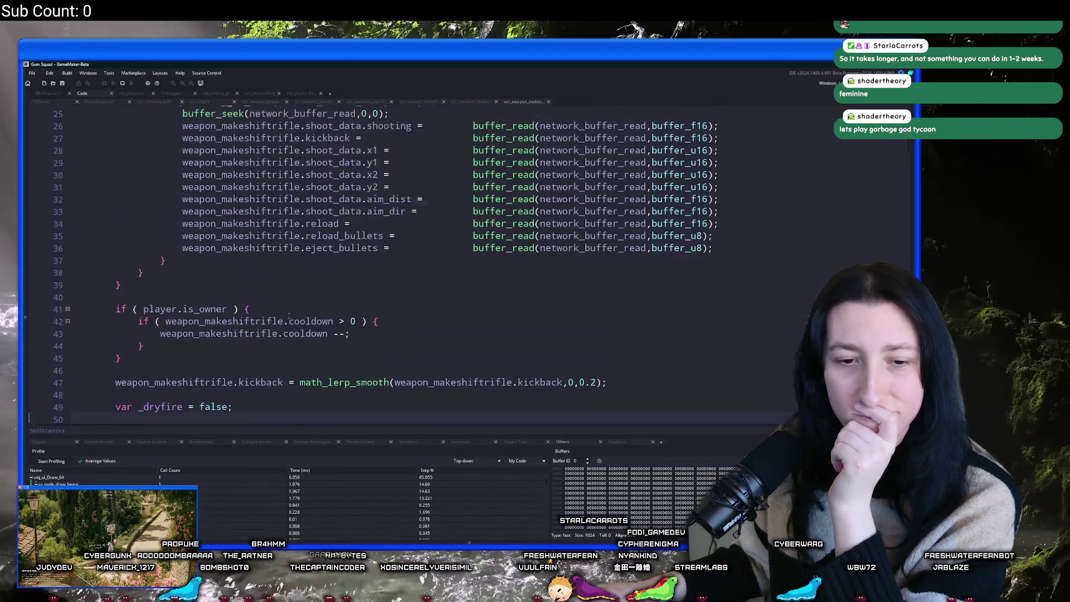
{"action": "scroll", "coordinate": [288, 315], "scroll_direction": "up", "scroll_amount": 1}
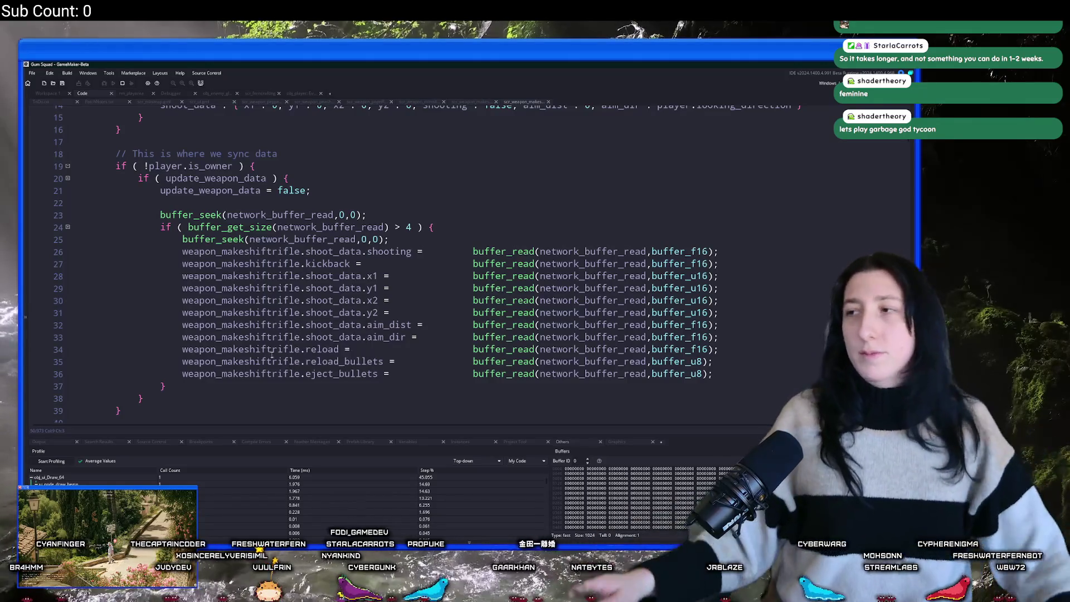
{"action": "key", "text": "alt+Tab"}
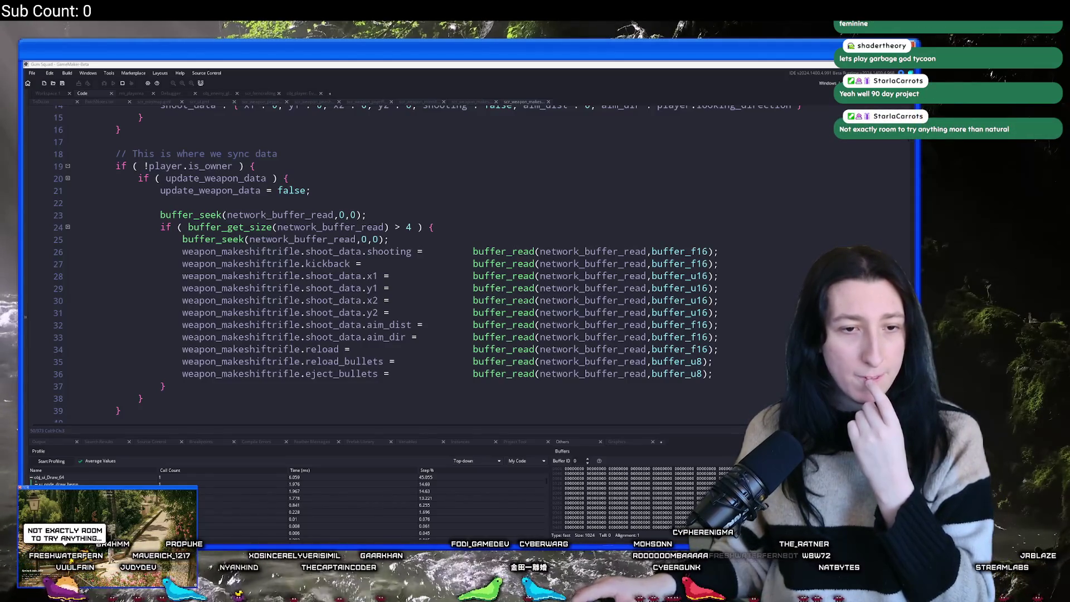
{"action": "key", "text": "alt+Tab"}
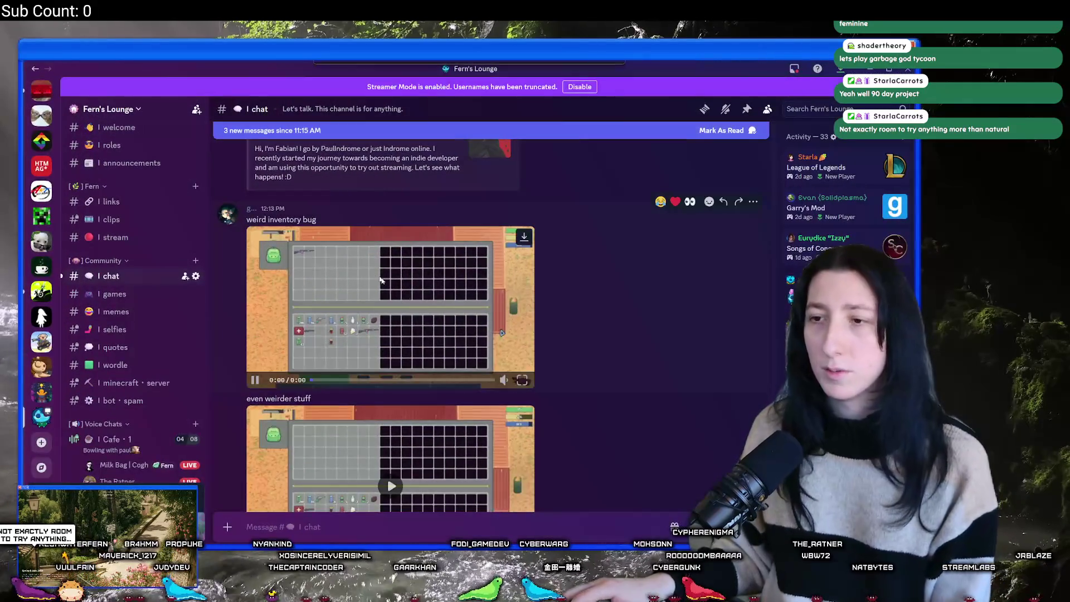
View the first bug clip full screen, then play the second, skip ahead and pause it at 0:22.
{"action": "left_click", "coordinate": [522, 380]}
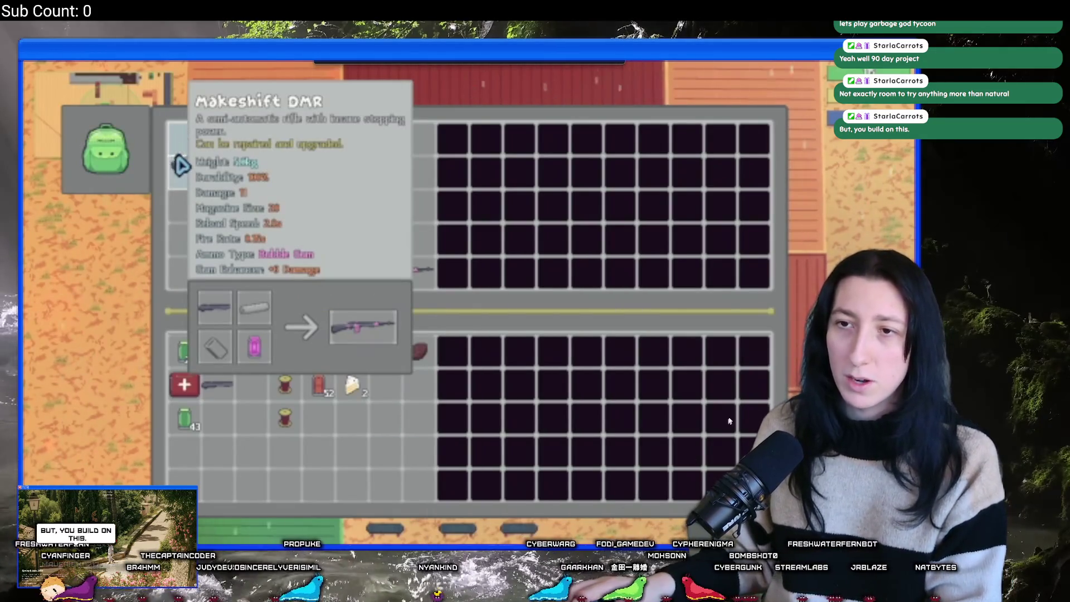
{"action": "key", "text": "Escape"}
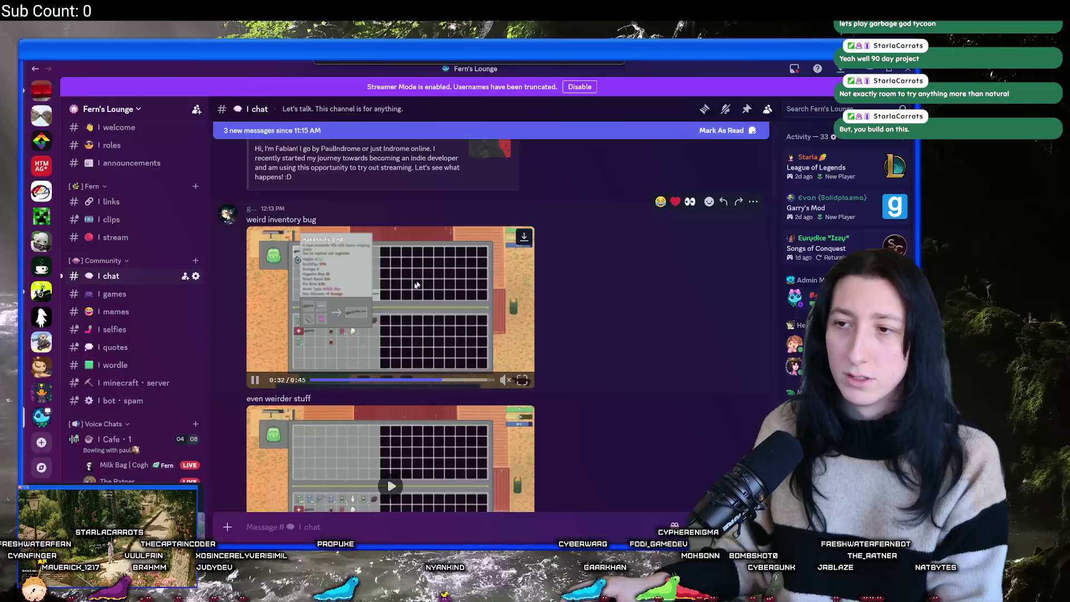
{"action": "scroll", "coordinate": [390, 334], "scroll_direction": "down", "scroll_amount": 2}
{"action": "left_click", "coordinate": [356, 423]}
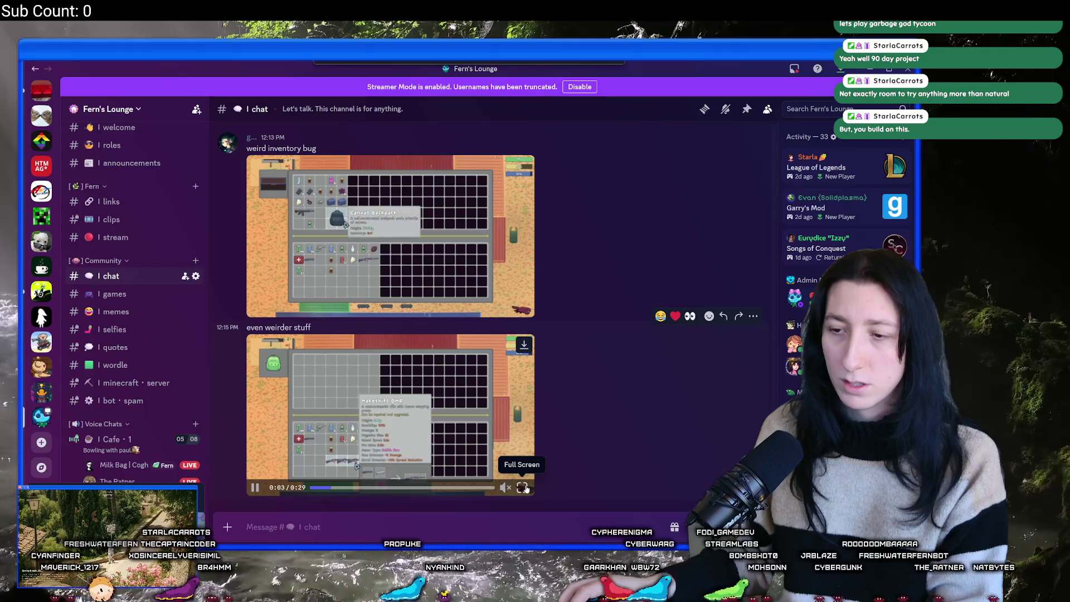
{"action": "mouse_move", "coordinate": [505, 488]}
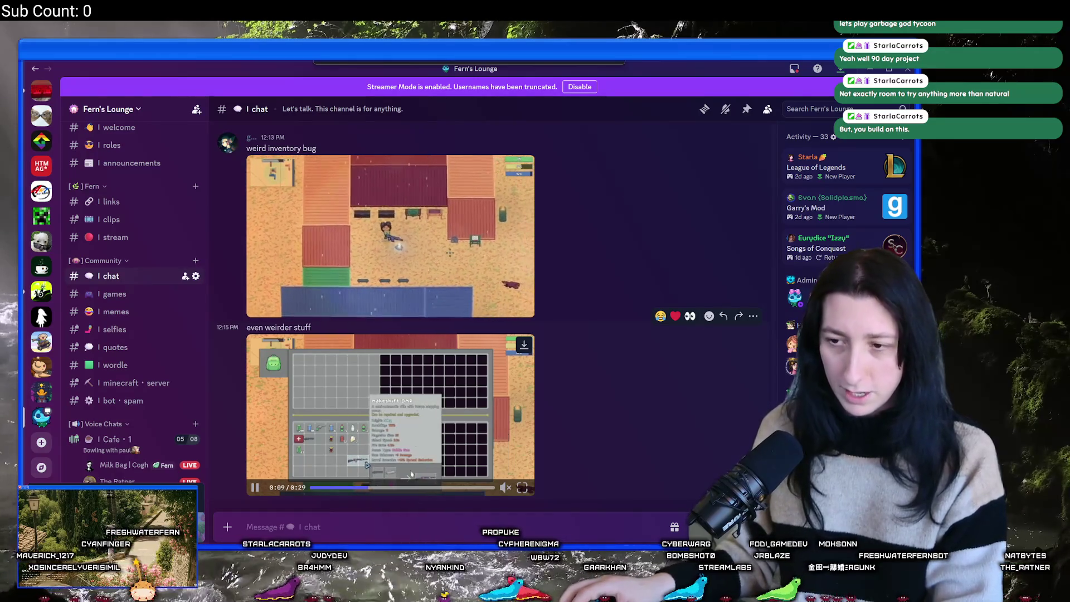
{"action": "left_click", "coordinate": [430, 487]}
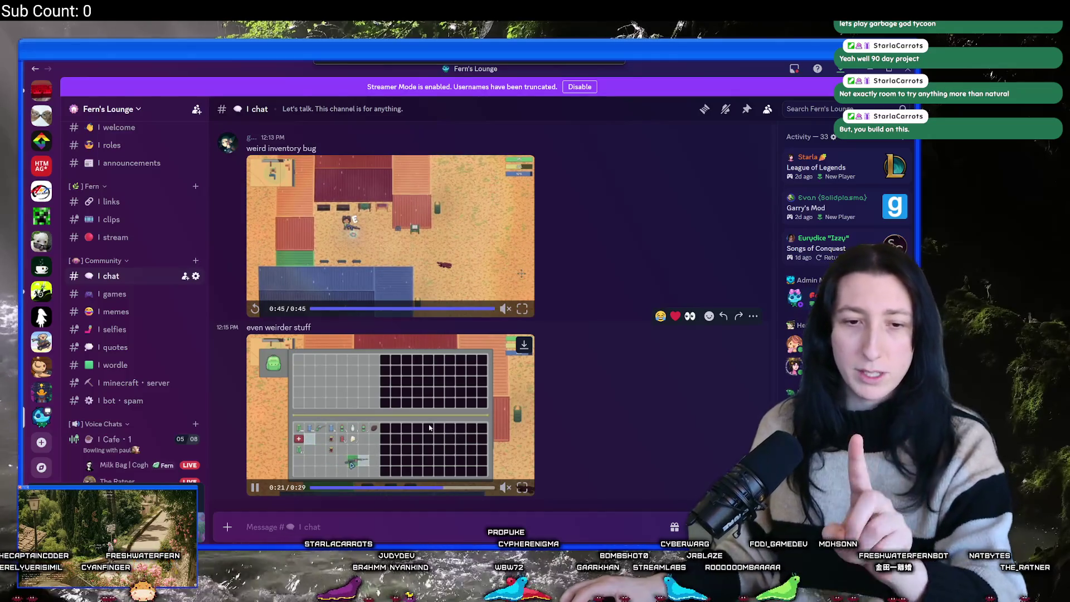
{"action": "left_click", "coordinate": [404, 427]}
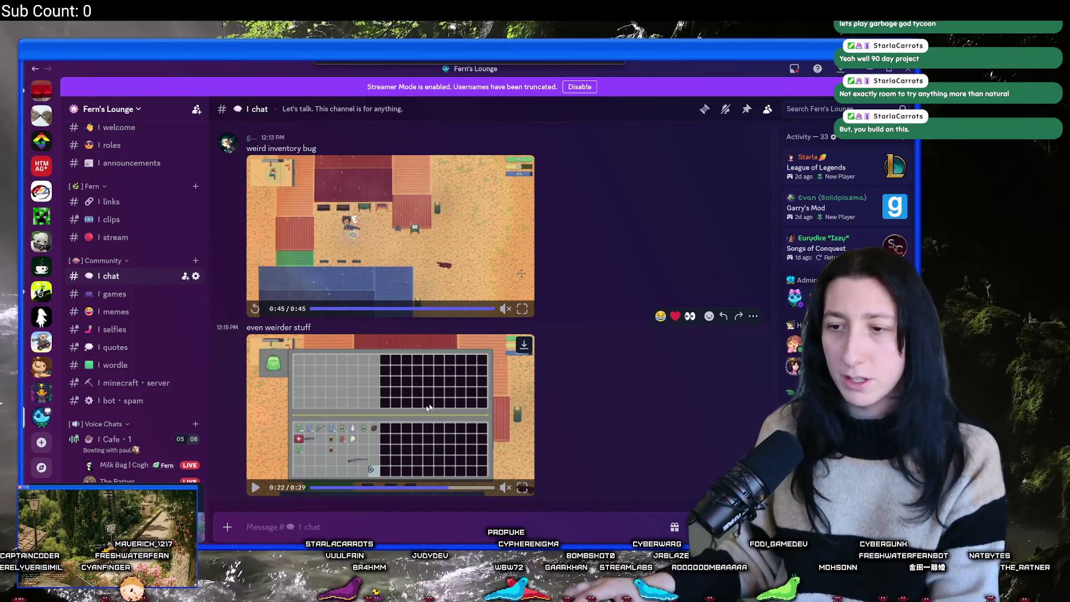
{"action": "key", "text": "alt+Tab"}
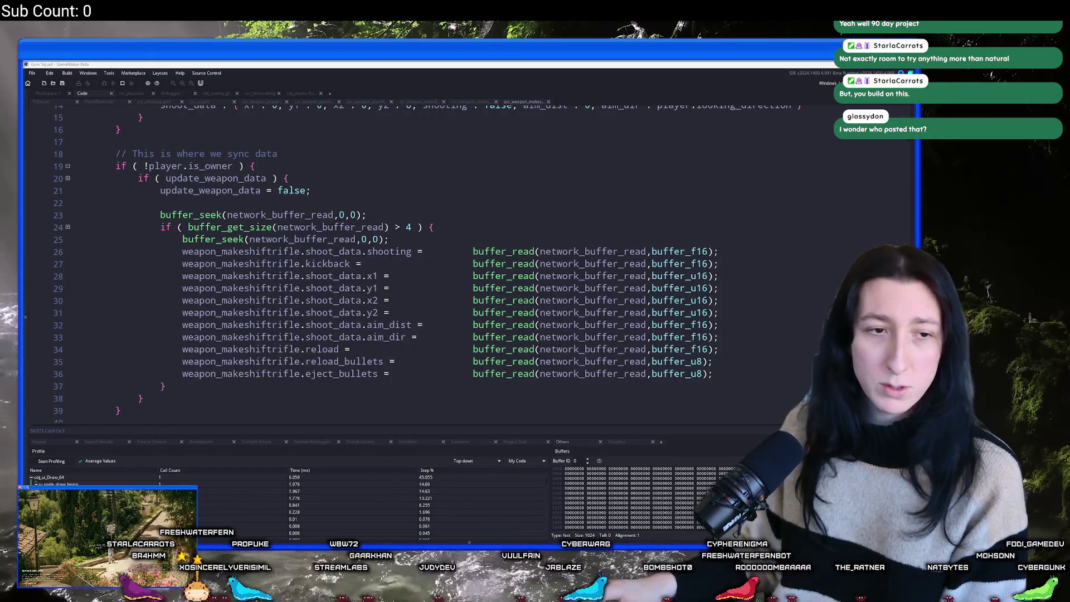
{"action": "key", "text": "alt+Tab"}
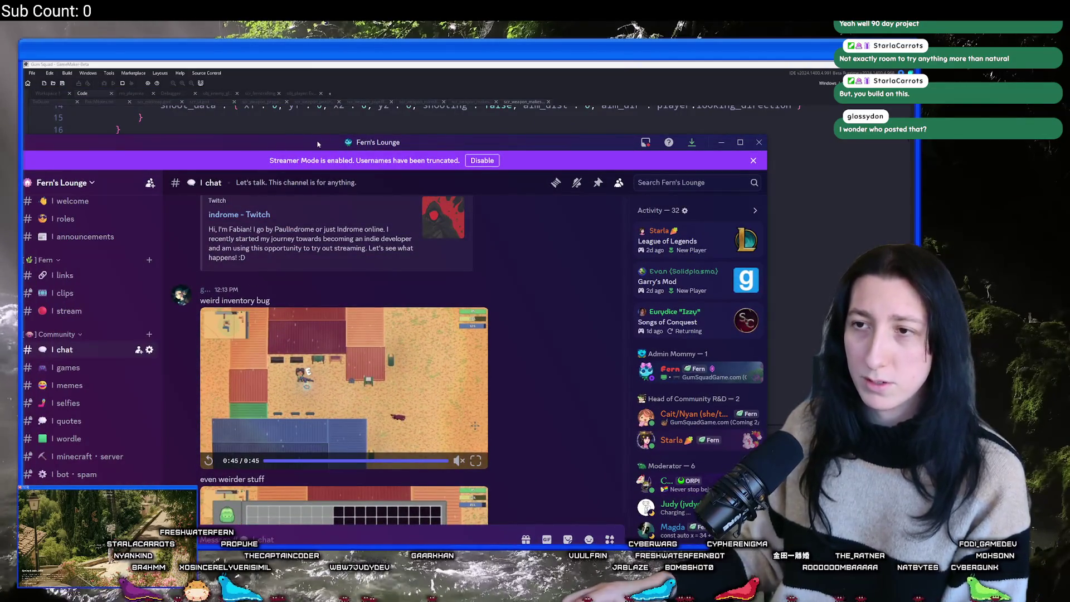
Bring Discord into view and switch to the Gum Squad server.
{"action": "left_click_drag", "start_coordinate": [317, 144], "coordinate": [378, 103]}
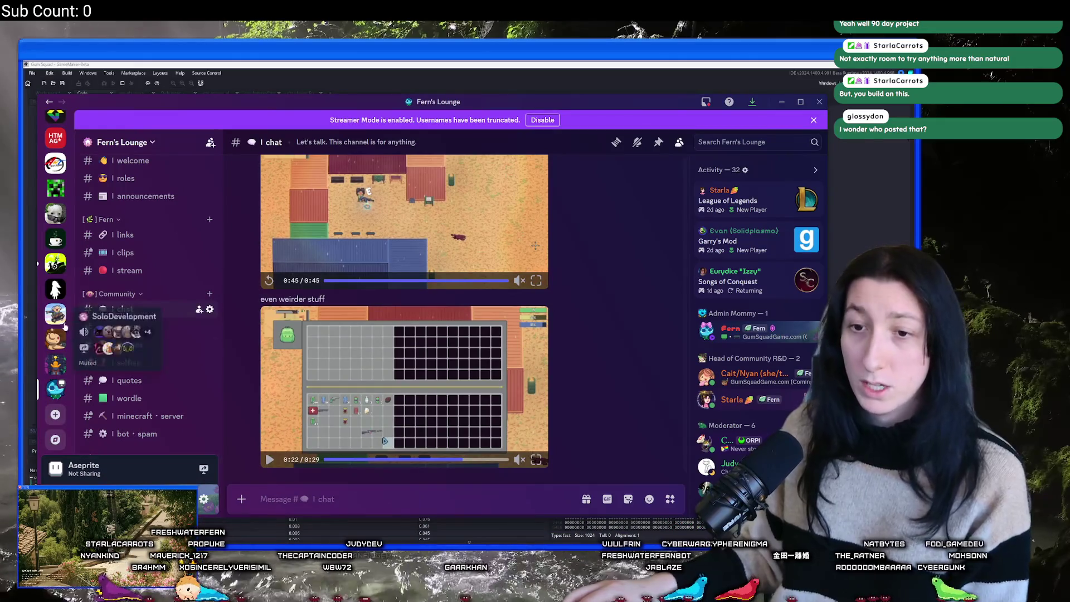
{"action": "left_click", "coordinate": [56, 315]}
{"action": "scroll", "coordinate": [149, 384], "scroll_direction": "up", "scroll_amount": 5}
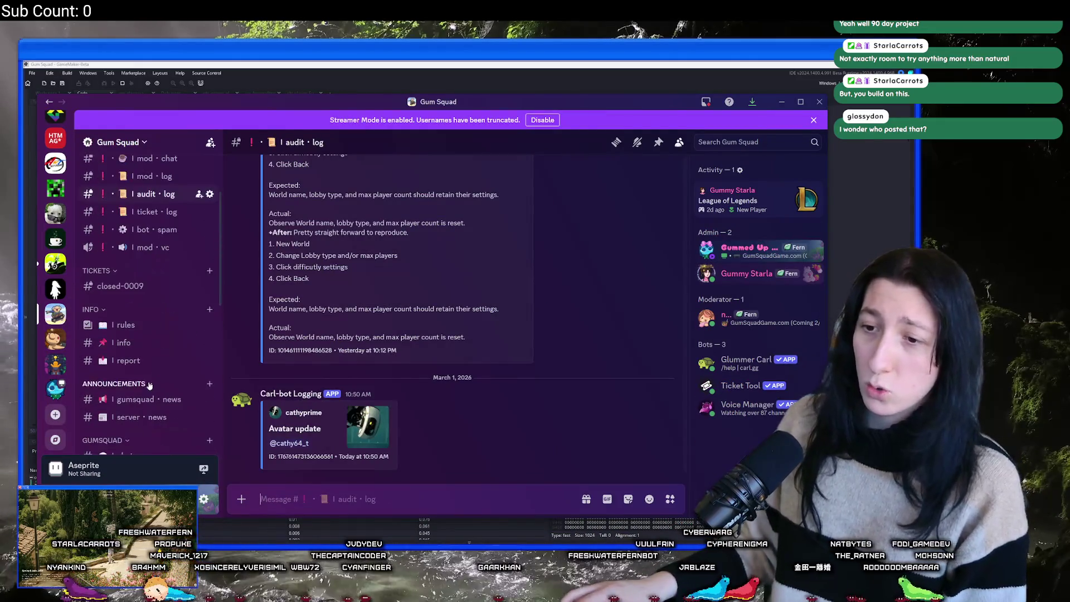
{"action": "scroll", "coordinate": [149, 384], "scroll_direction": "down", "scroll_amount": 5}
Read the latest #chat messages, then drag Discord off the code editor.
{"action": "left_click", "coordinate": [123, 281]}
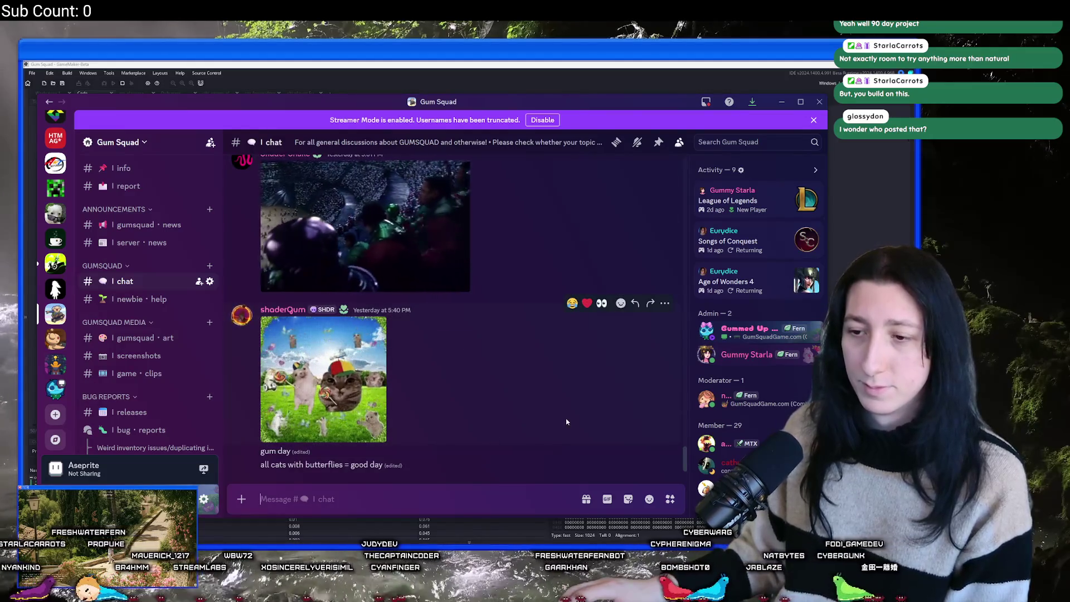
{"action": "scroll", "coordinate": [375, 330], "scroll_direction": "up", "scroll_amount": 3}
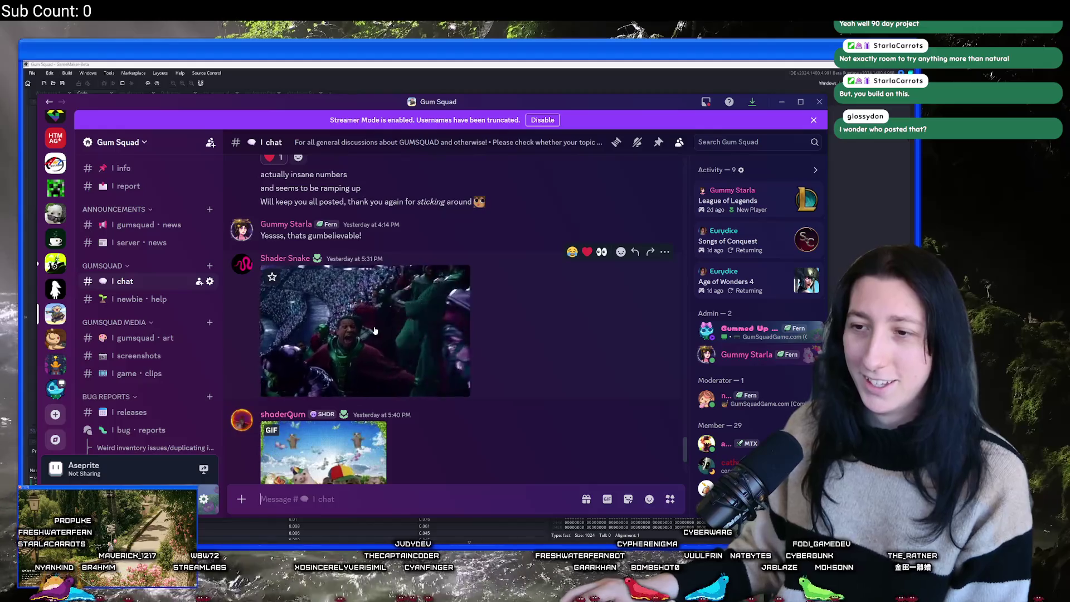
{"action": "scroll", "coordinate": [374, 330], "scroll_direction": "down", "scroll_amount": 3}
{"action": "left_click_drag", "start_coordinate": [471, 101], "coordinate": [22, 102]}
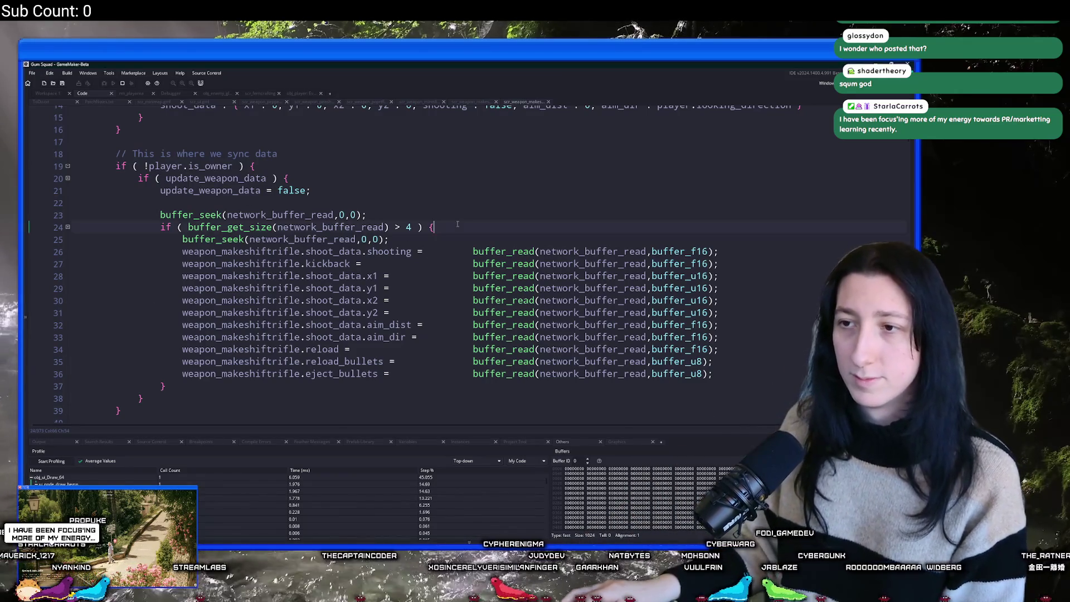
Close the Code workspace and switch to Workspace 1.
{"action": "scroll", "coordinate": [218, 281], "scroll_direction": "up", "scroll_amount": 4}
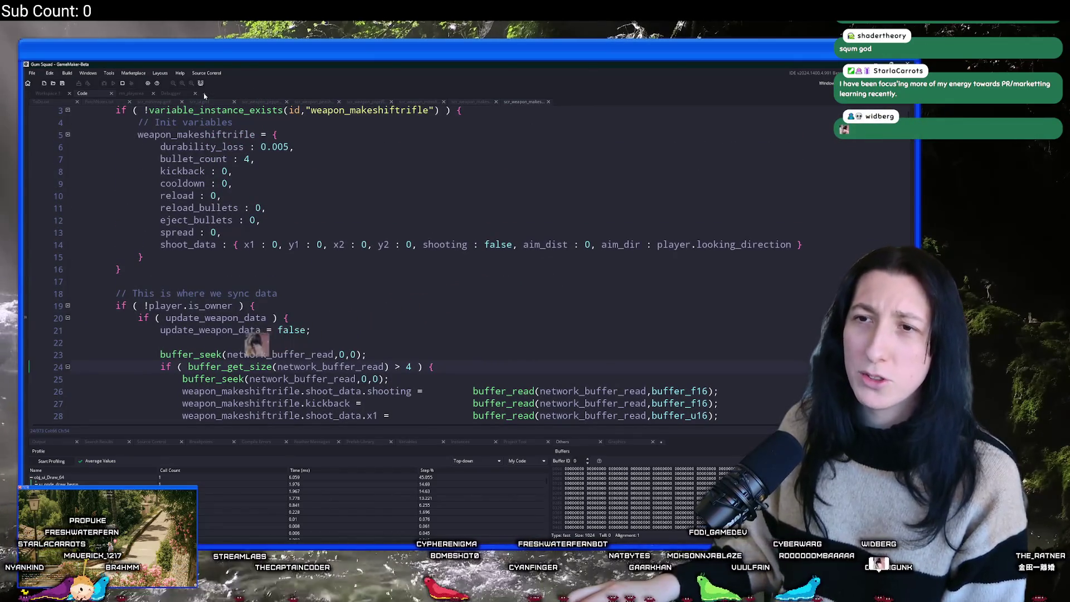
{"action": "left_click", "coordinate": [111, 93]}
{"action": "left_click", "coordinate": [62, 94]}
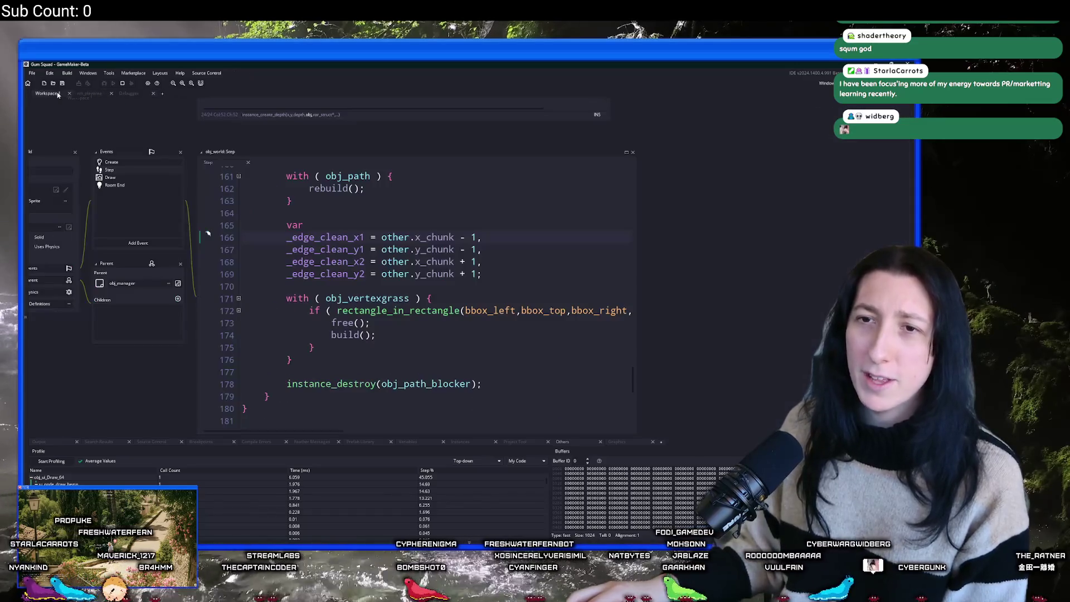
{"action": "scroll", "coordinate": [229, 212], "scroll_direction": "down", "scroll_amount": 6}
{"action": "scroll", "coordinate": [194, 227], "scroll_direction": "up", "scroll_amount": 1}
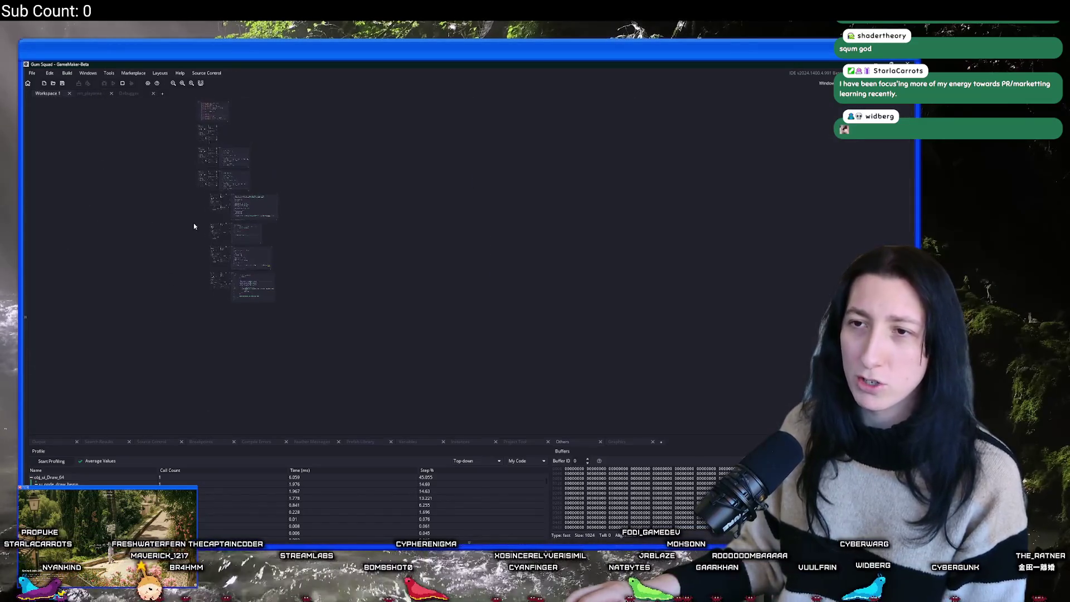
{"action": "scroll", "coordinate": [168, 97], "scroll_direction": "down", "scroll_amount": 3}
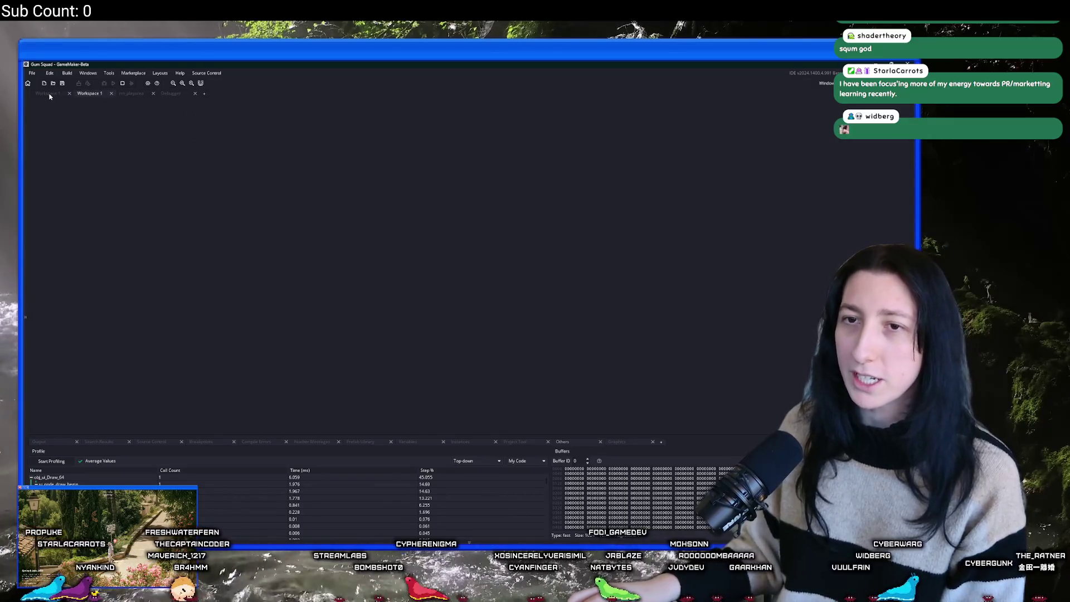
Go via rm_playarea back to the Debugger and make the profiler panel taller.
{"action": "left_click", "coordinate": [86, 94]}
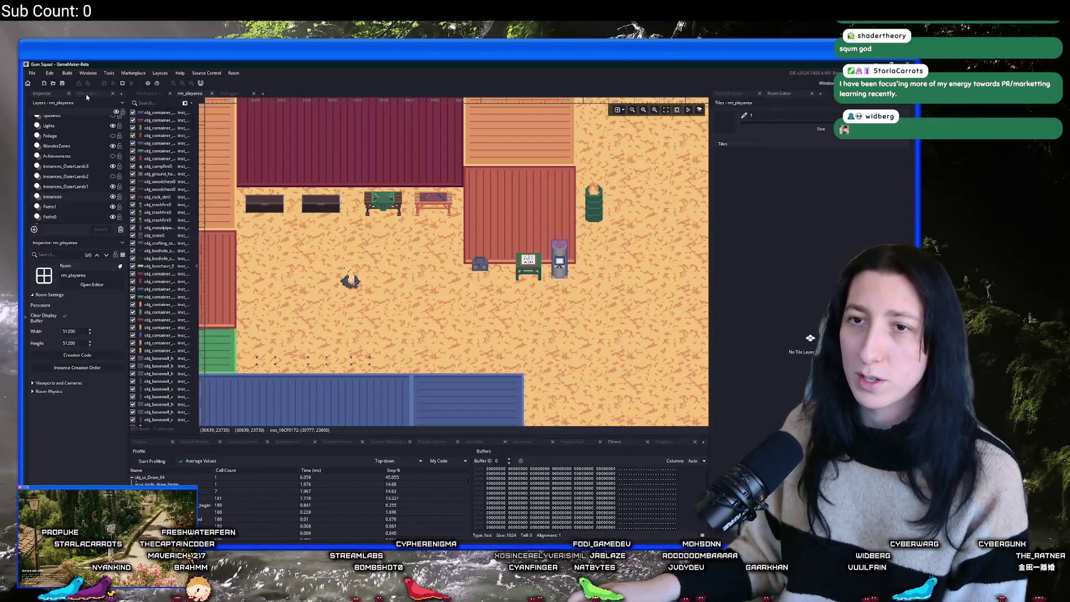
{"action": "left_click", "coordinate": [230, 95]}
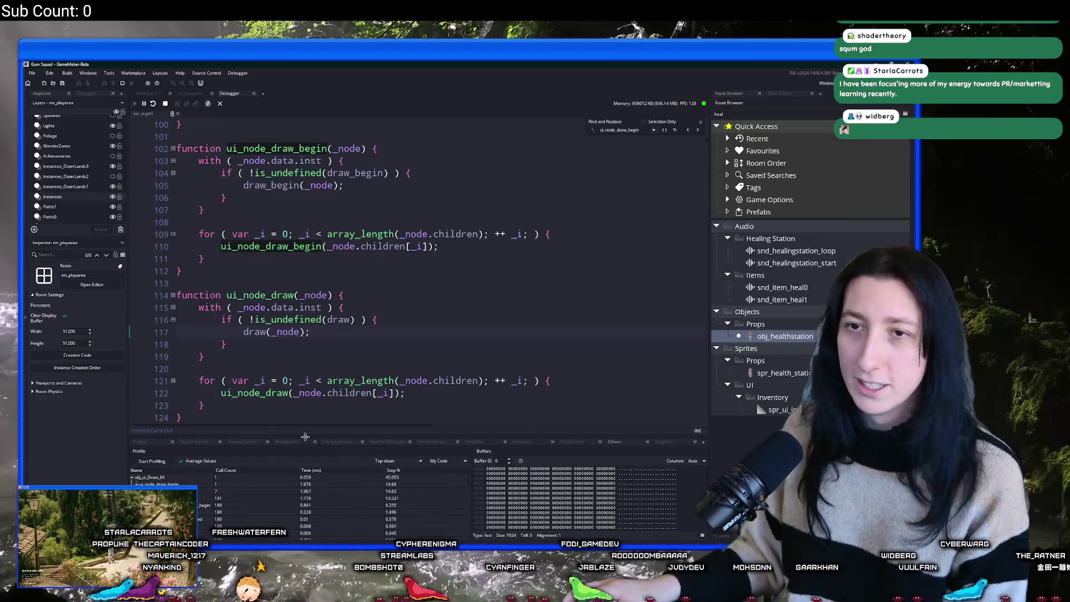
{"action": "left_click_drag", "start_coordinate": [305, 442], "coordinate": [312, 346]}
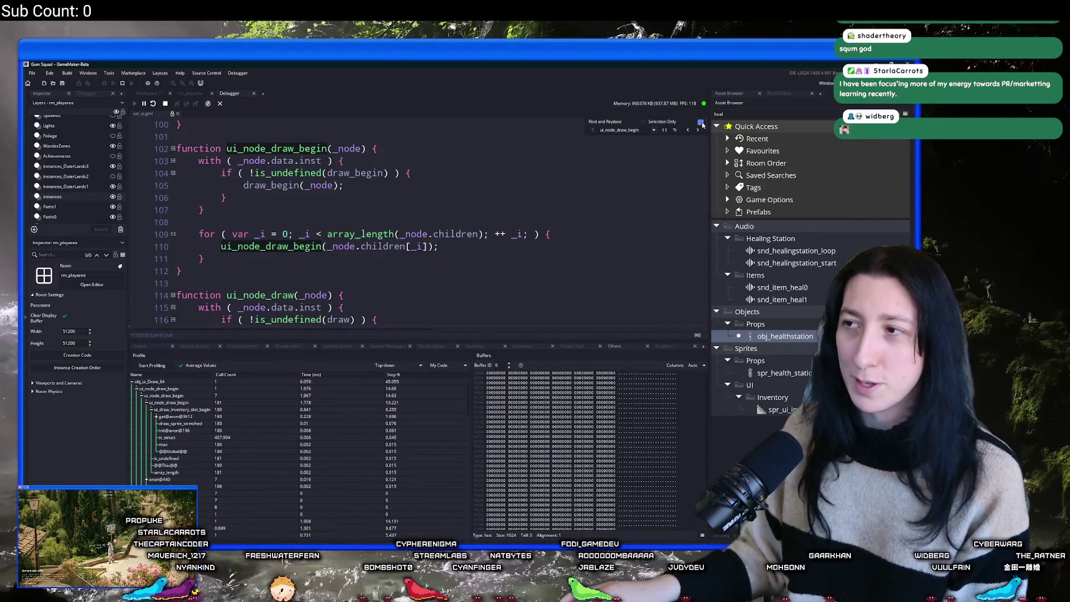
Dismiss Find and Replace and expand obj_ui_Draw_64, script_execute_ext and draw_tooltip_backpack in the profiler tree.
{"action": "left_click", "coordinate": [701, 122]}
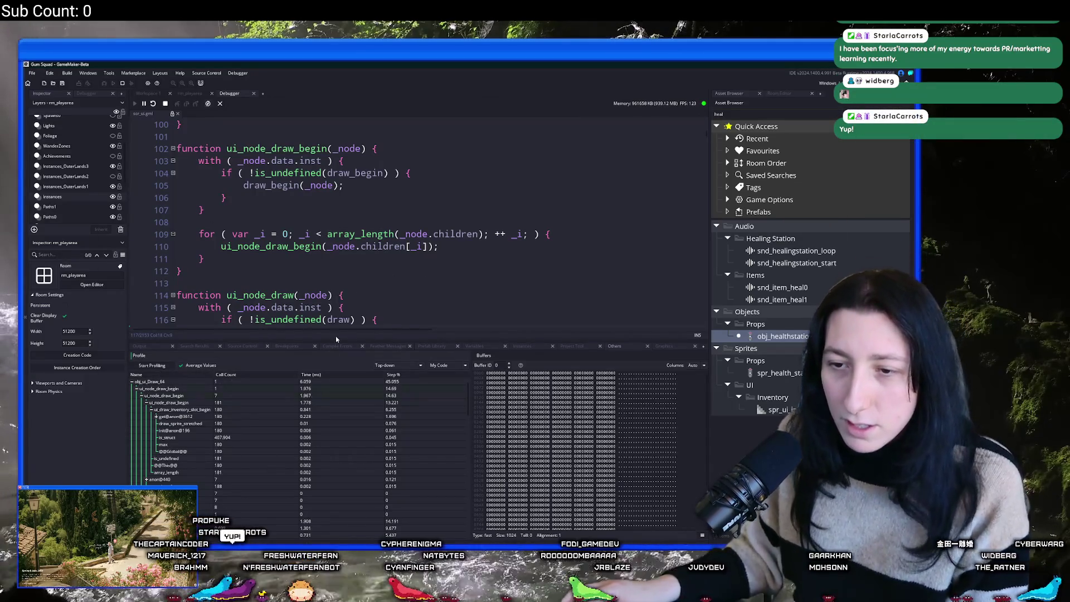
{"action": "left_click", "coordinate": [132, 382]}
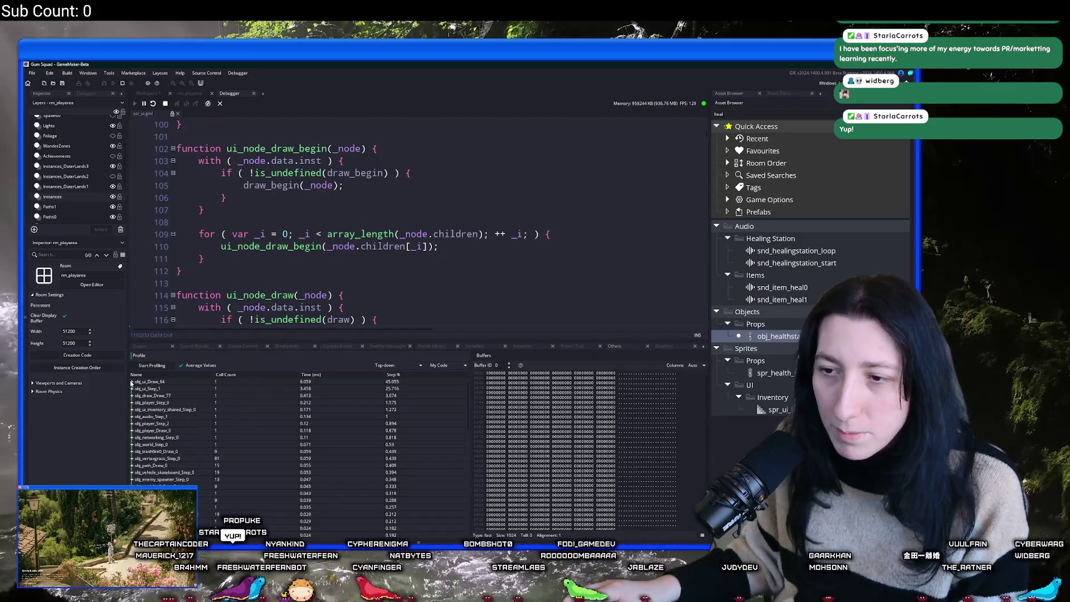
{"action": "left_click", "coordinate": [132, 383]}
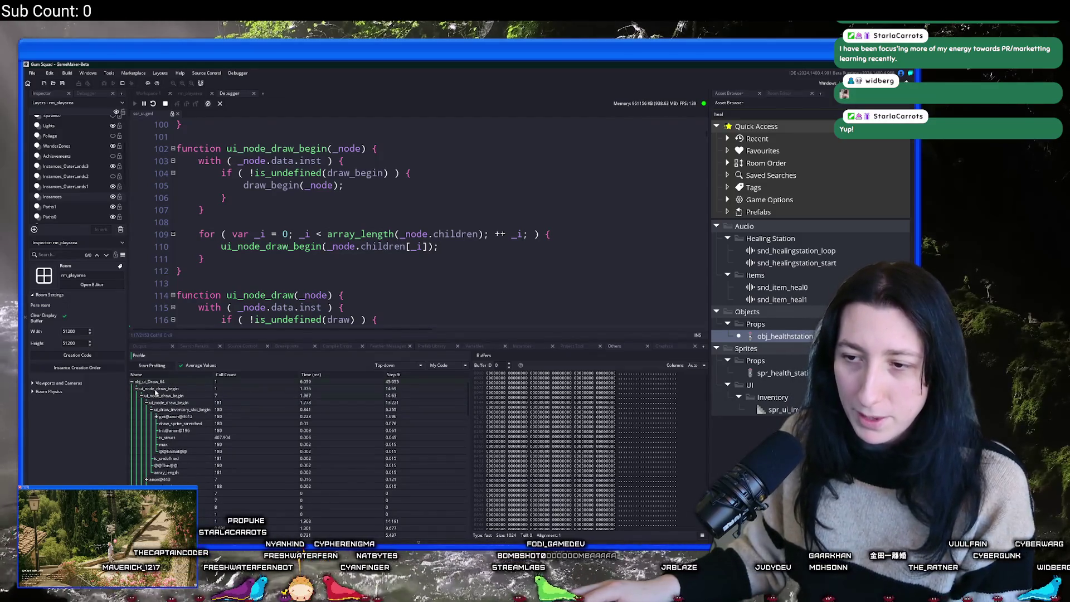
{"action": "left_click", "coordinate": [138, 389]}
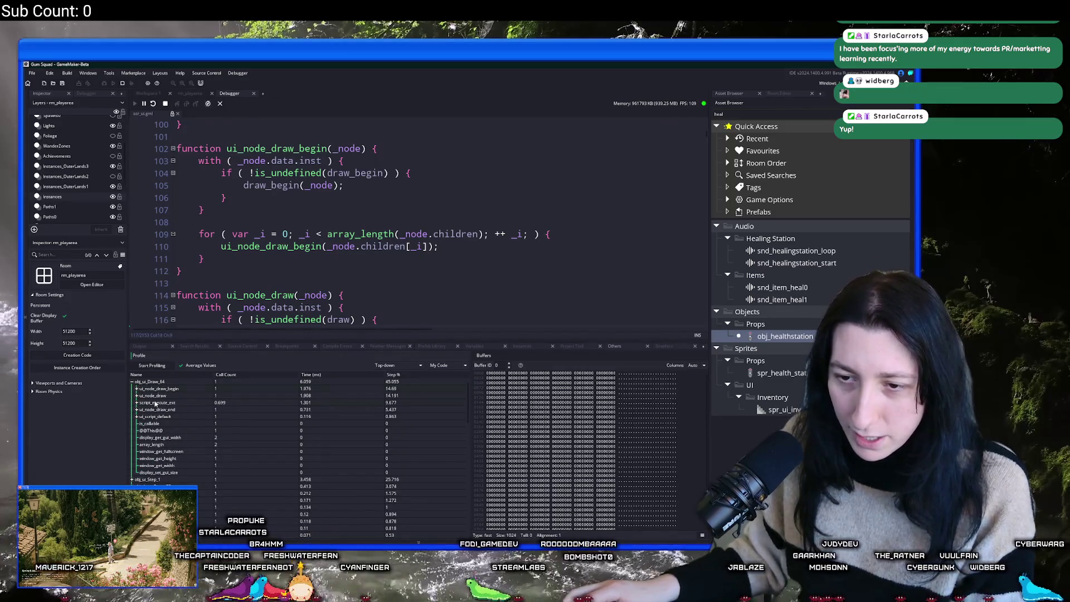
{"action": "left_click", "coordinate": [137, 403]}
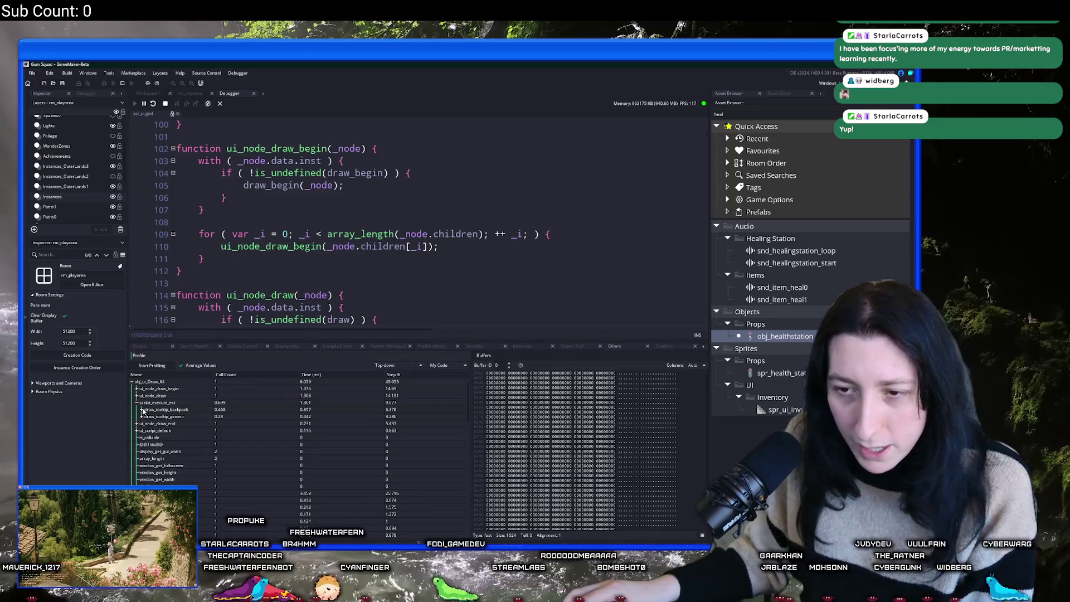
{"action": "left_click", "coordinate": [142, 410]}
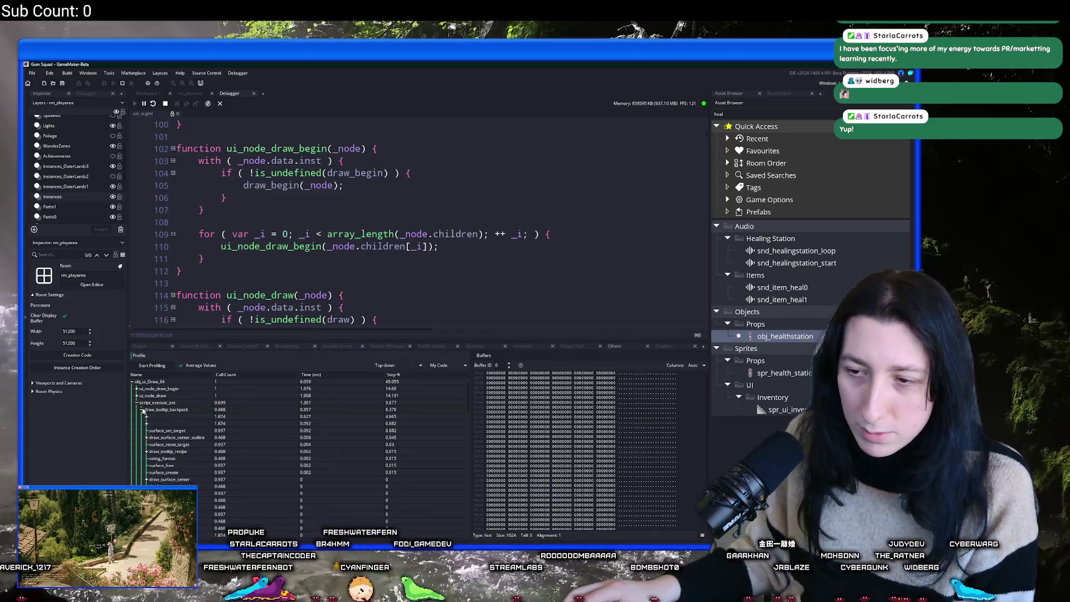
{"action": "left_click", "coordinate": [146, 418]}
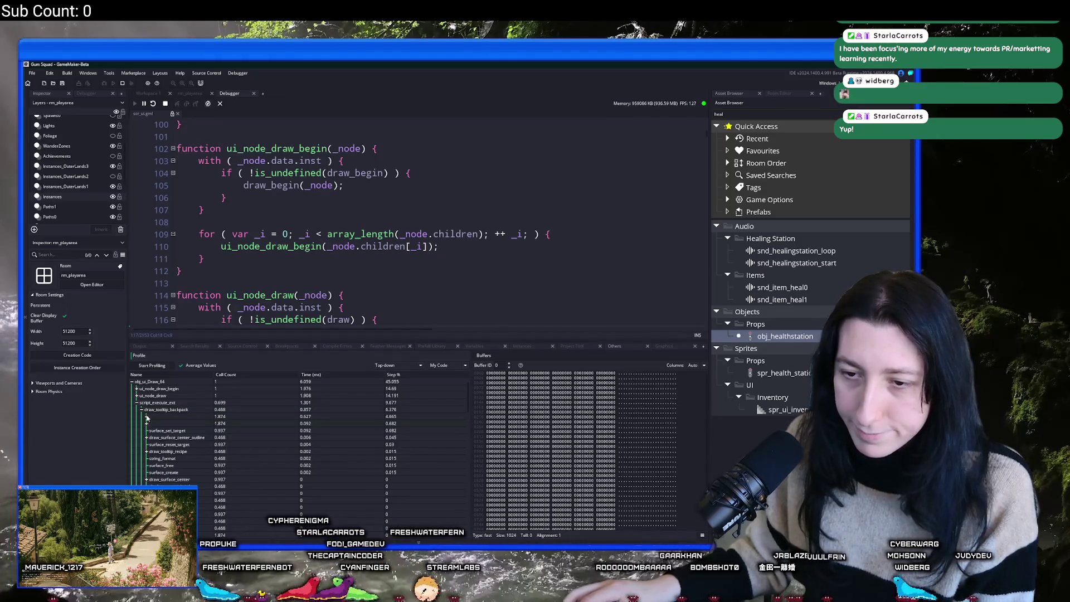
{"action": "left_click", "coordinate": [141, 410]}
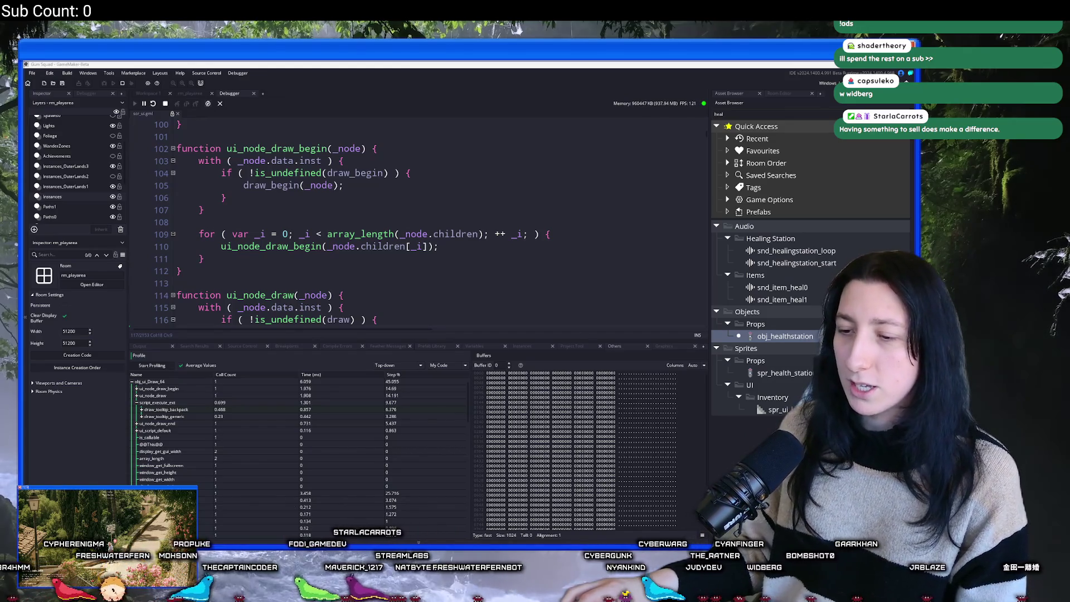
{"action": "right_click", "coordinate": [377, 539]}
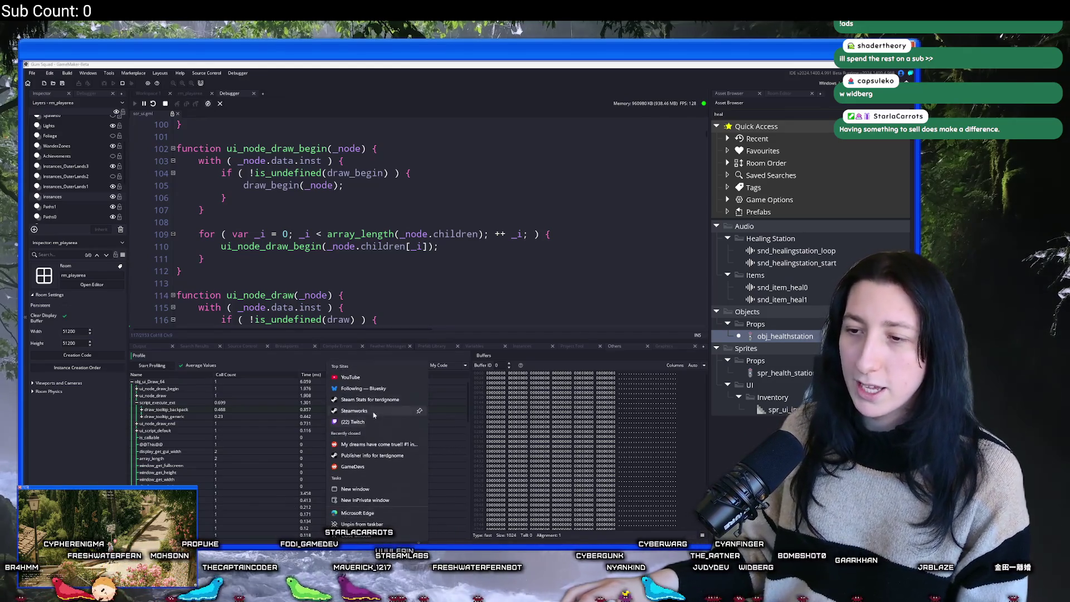
{"action": "left_click", "coordinate": [380, 492]}
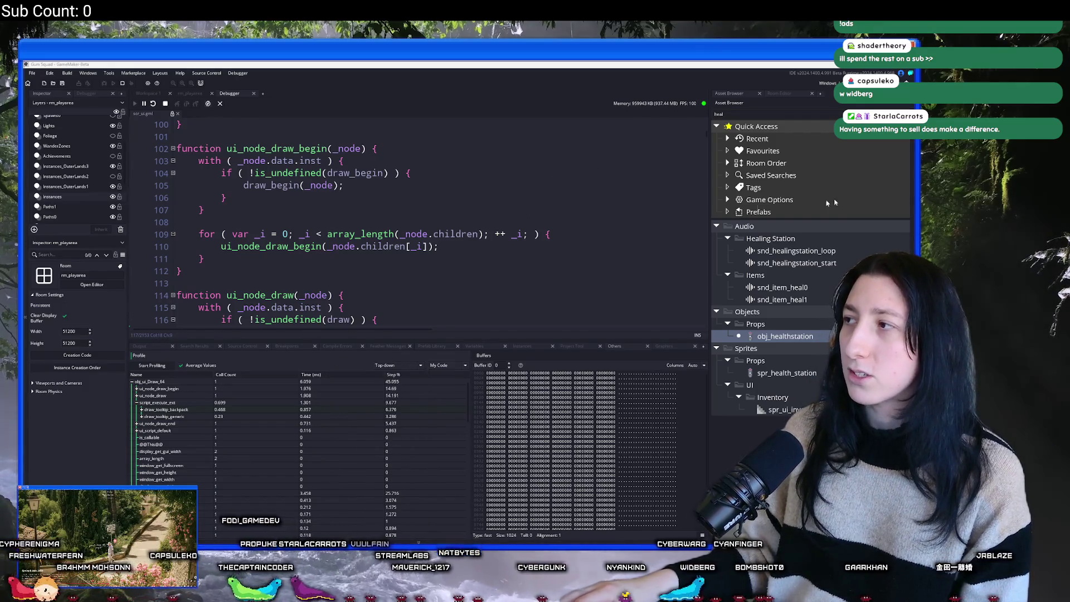
{"action": "key", "text": "alt+Tab"}
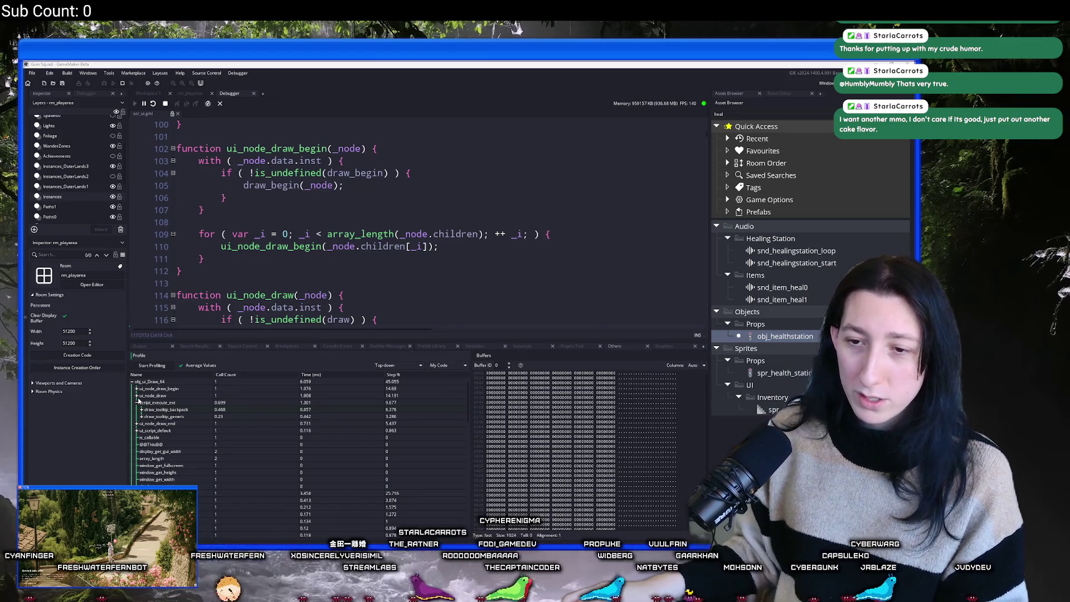
Collapse script_execute_ext and obj_ui_Draw_64 in the profiler call tree.
{"action": "left_click", "coordinate": [137, 402]}
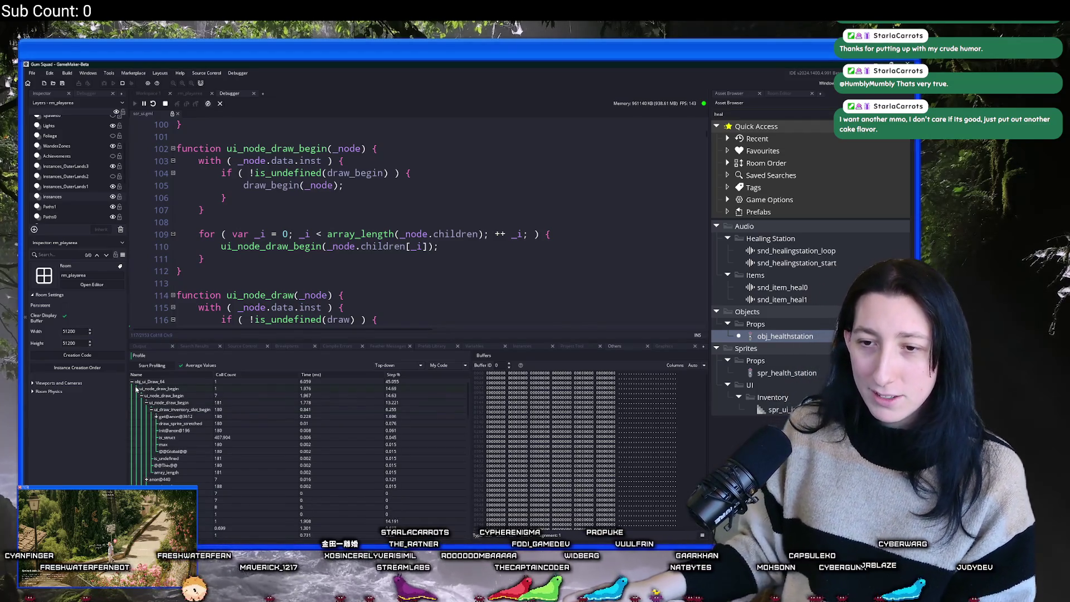
{"action": "left_click", "coordinate": [132, 382]}
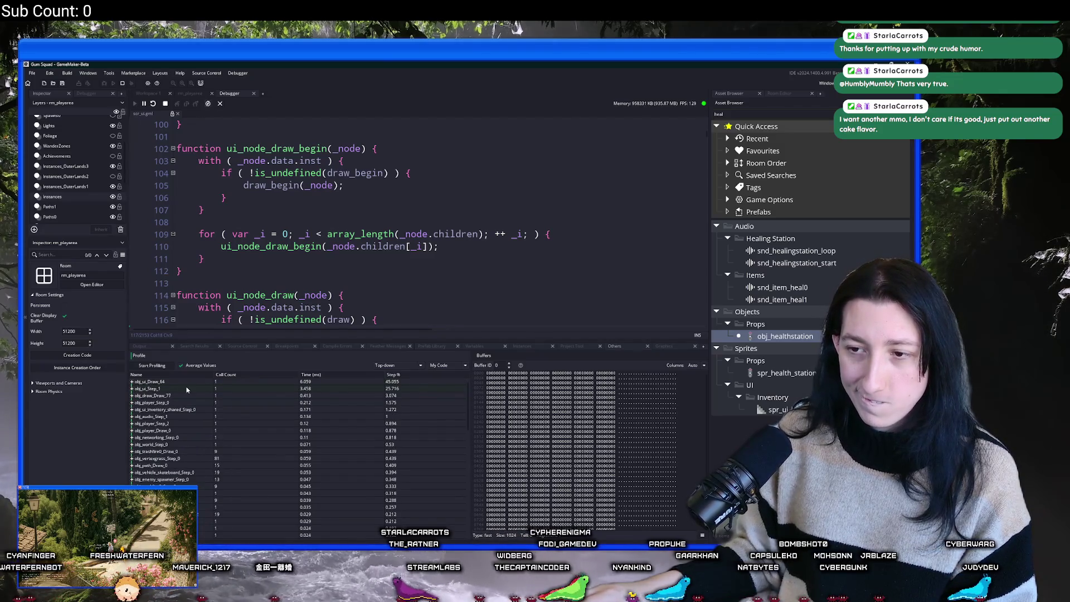
{"action": "scroll", "coordinate": [192, 386], "scroll_direction": "down", "scroll_amount": 3}
In Gum Squad, move an item between the backpack and storage.
{"action": "key", "text": "alt+Tab"}
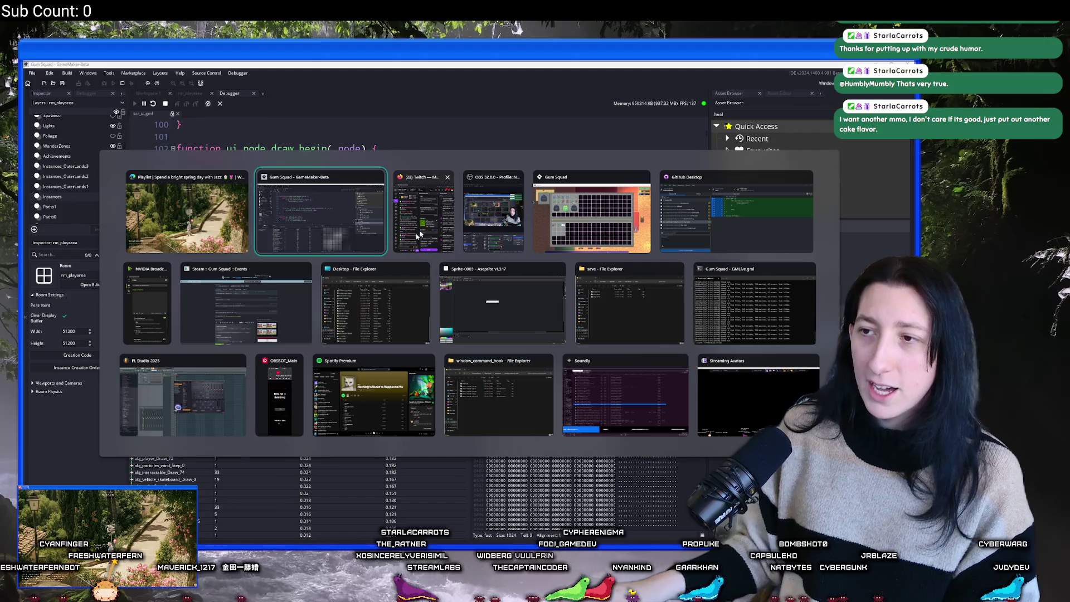
{"action": "double_click", "coordinate": [429, 122]}
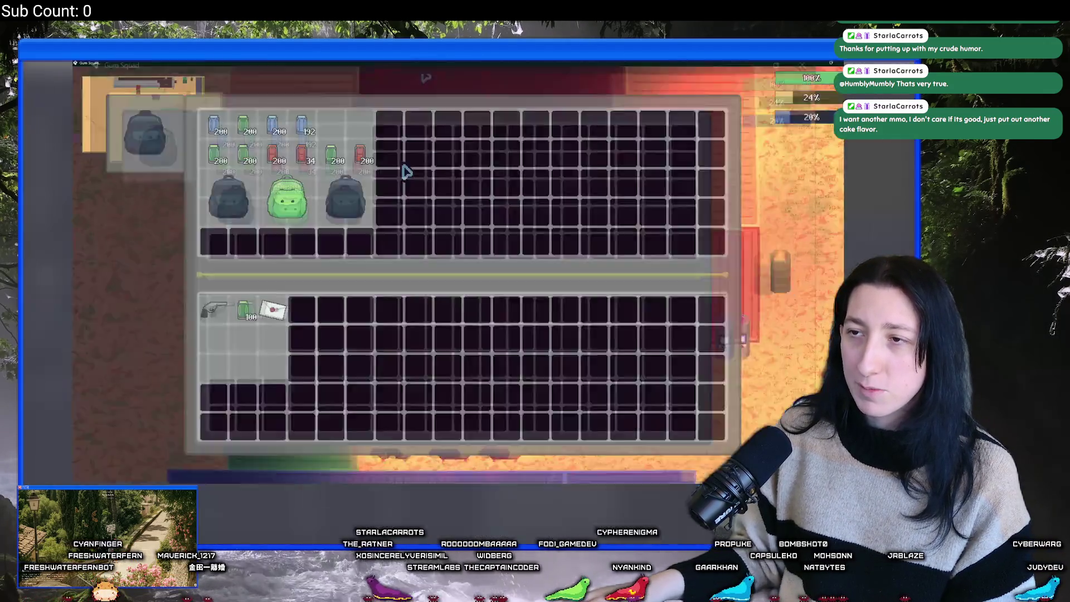
{"action": "left_click", "coordinate": [184, 196]}
{"action": "key", "text": "Escape"}
Walk out of town into the desert, checking the inventory panel along the way.
{"action": "key", "text": "s"}
{"action": "key", "text": "d"}
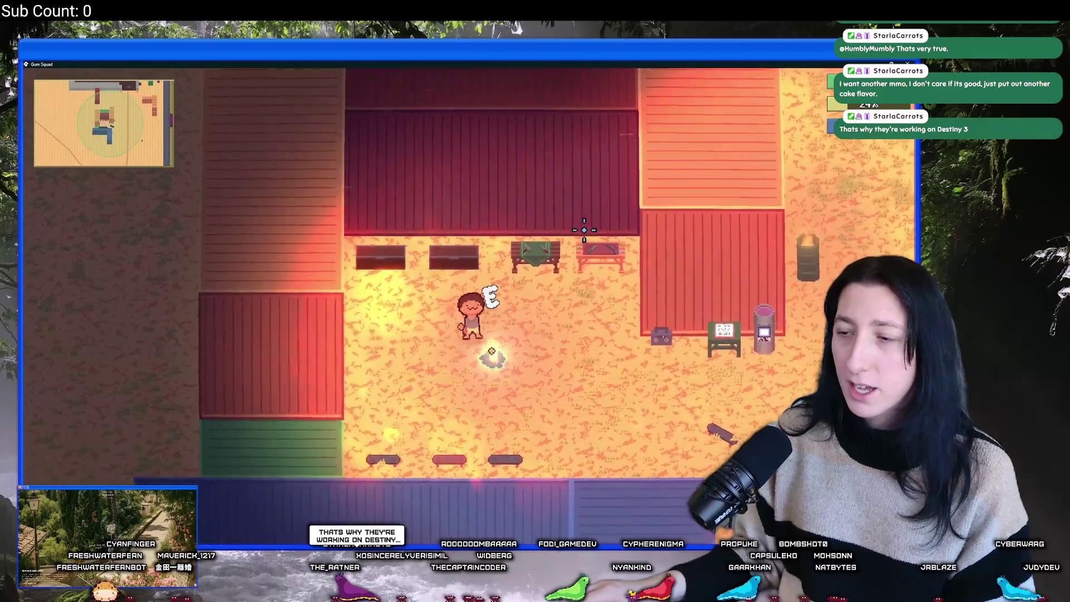
{"action": "key", "text": "w"}
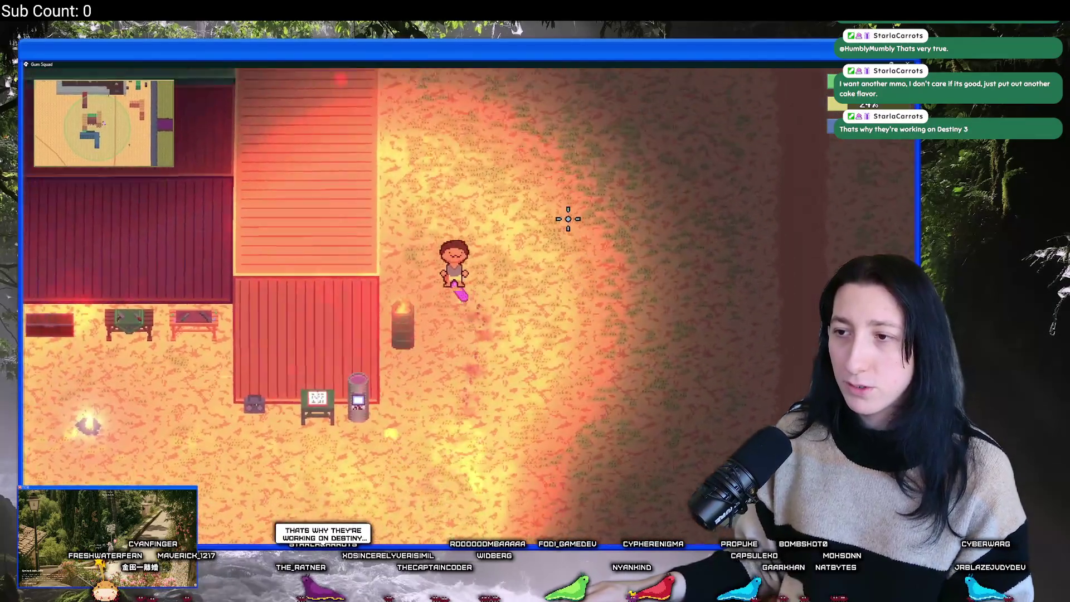
{"action": "key", "text": "a"}
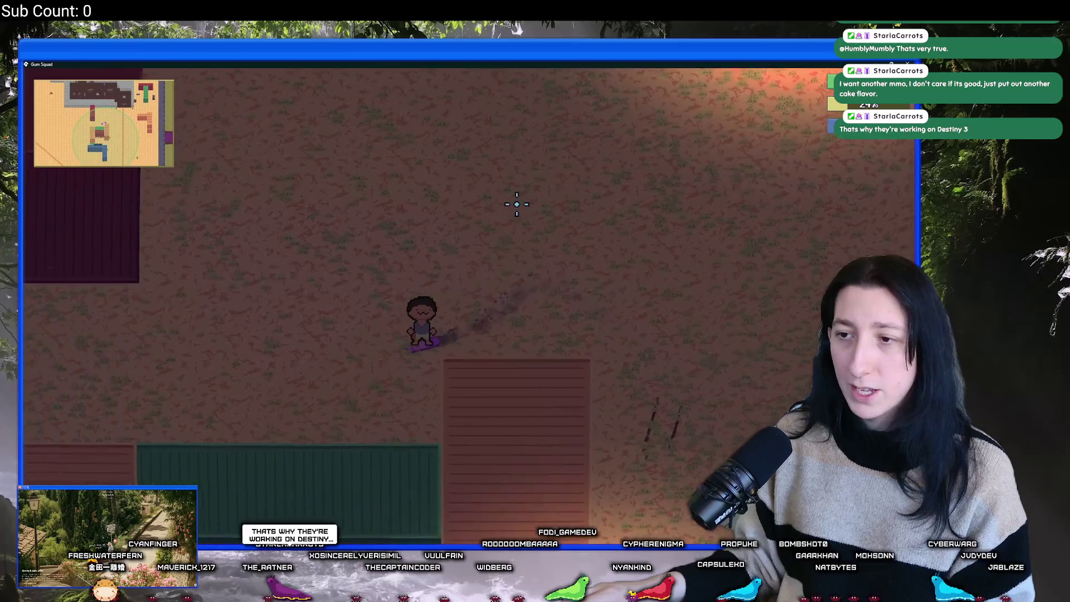
{"action": "key", "text": "Tab"}
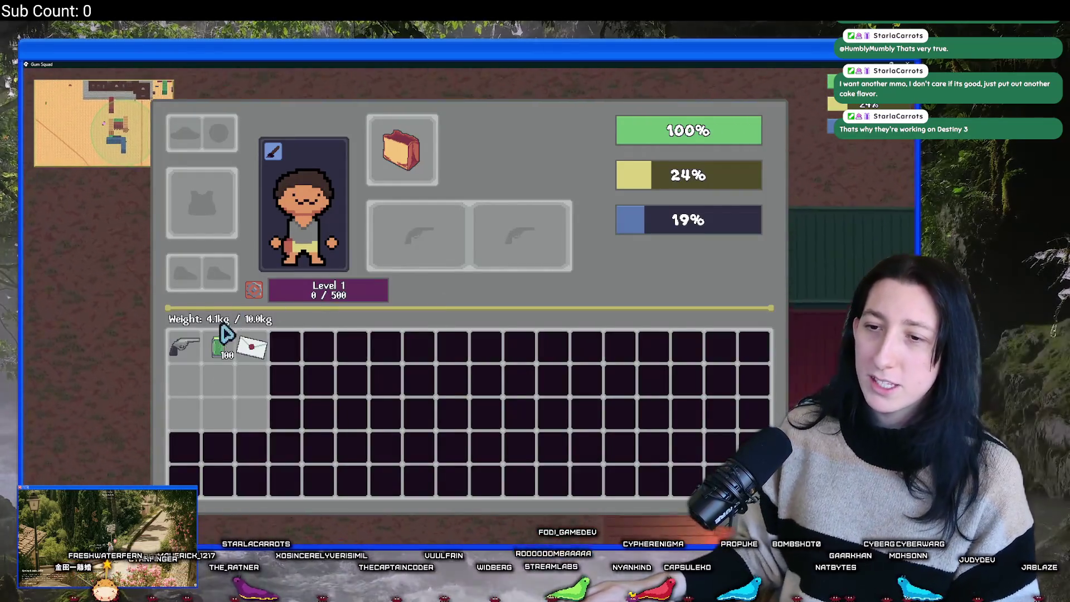
{"action": "key", "text": "Tab"}
{"action": "key", "text": "Tab"}
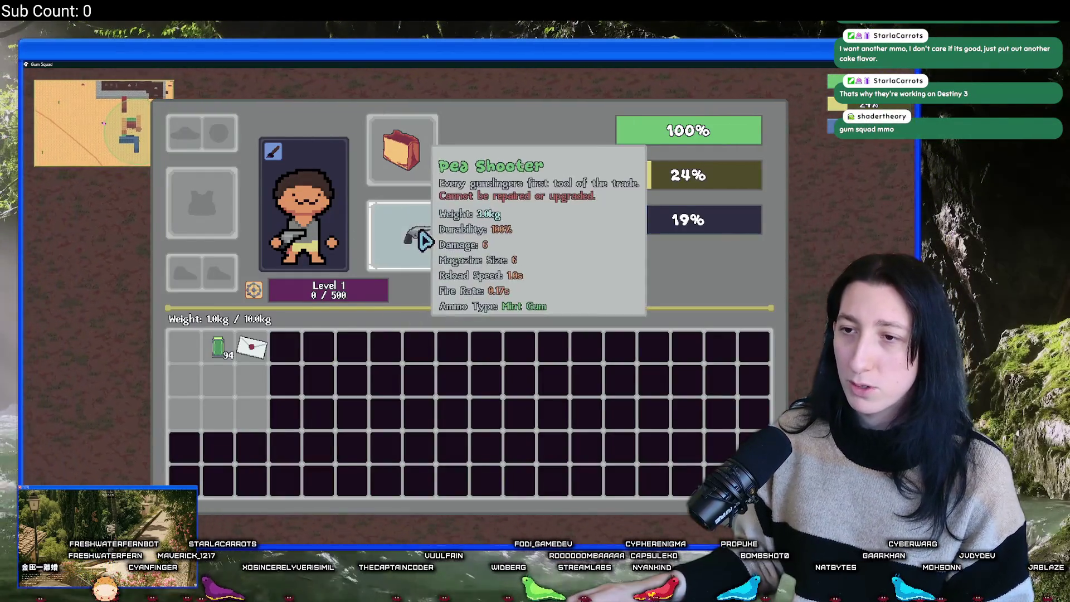
{"action": "key", "text": "Tab"}
{"action": "key", "text": "a"}
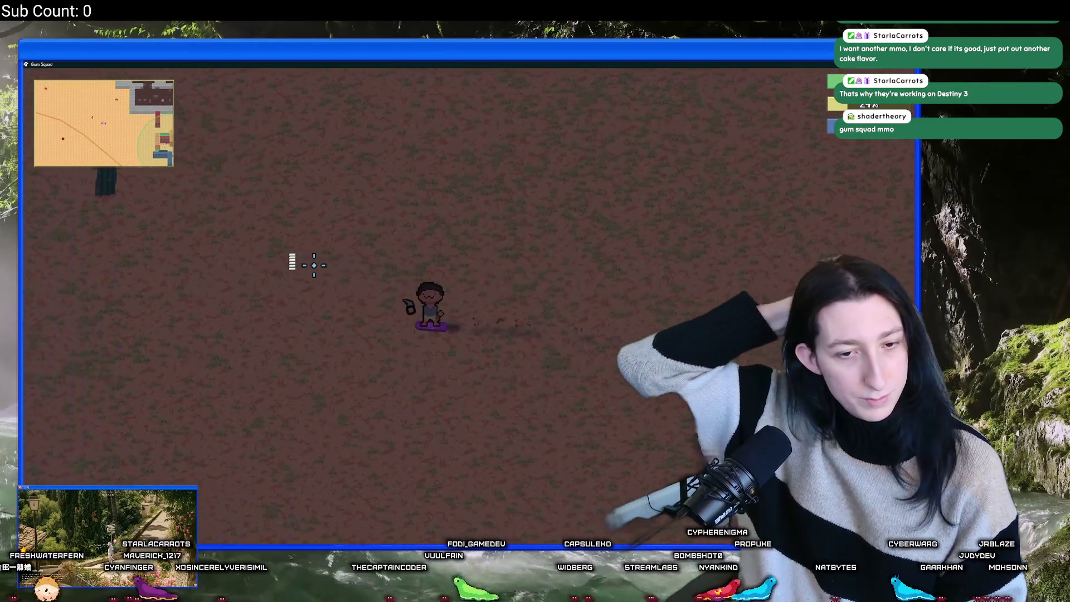
{"action": "key", "text": "w"}
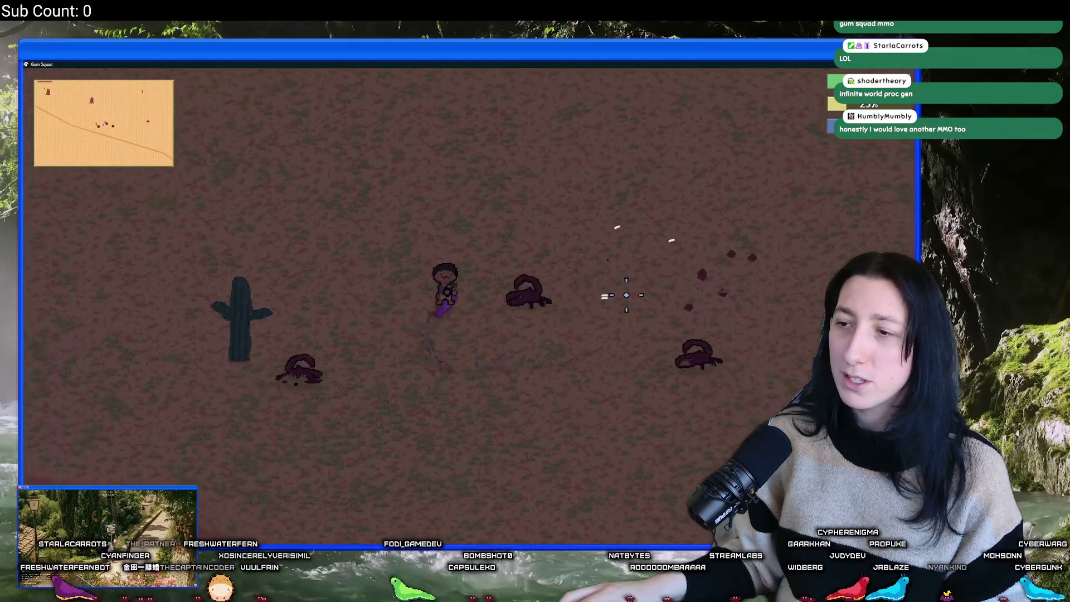
Shoot the approaching scorpions, glance at the difficulty settings, and return to GameMaker.
{"action": "left_click", "coordinate": [454, 371]}
{"action": "key", "text": "Escape"}
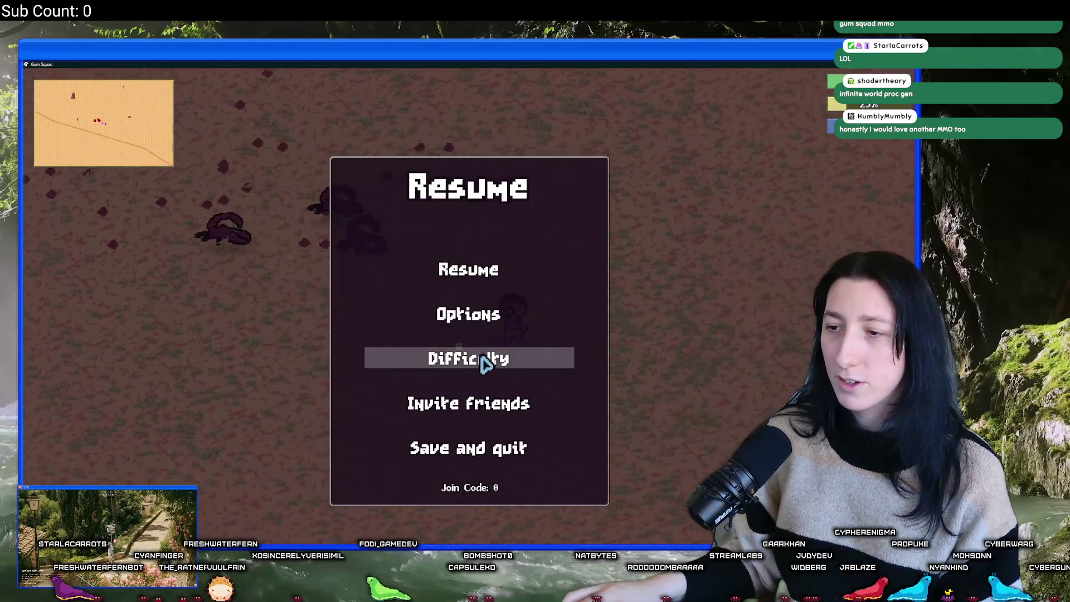
{"action": "left_click", "coordinate": [483, 359]}
{"action": "key", "text": "Escape"}
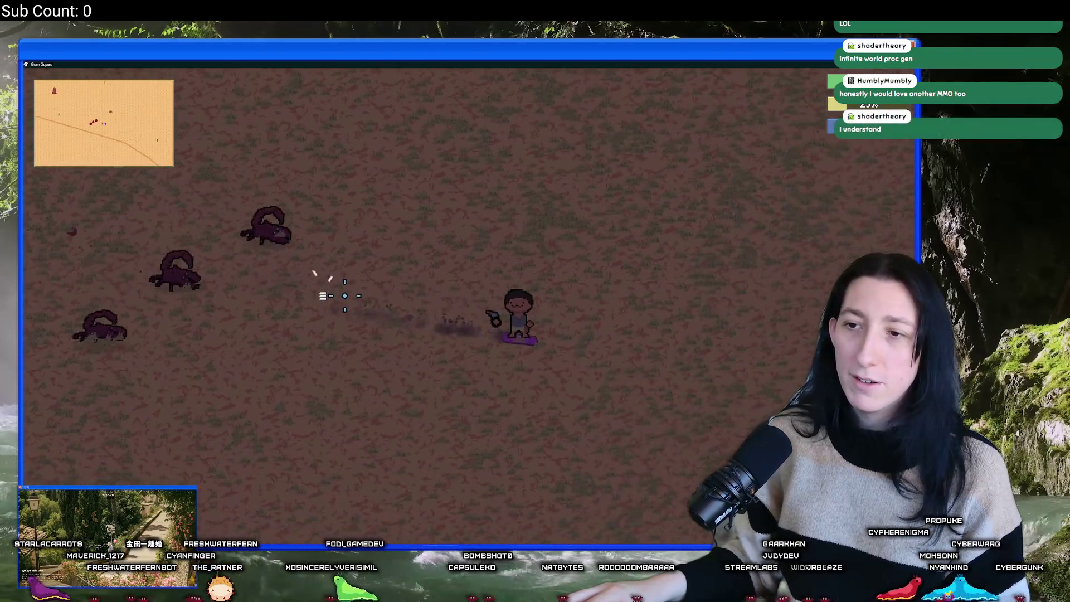
{"action": "key", "text": "Escape"}
{"action": "key", "text": "Escape"}
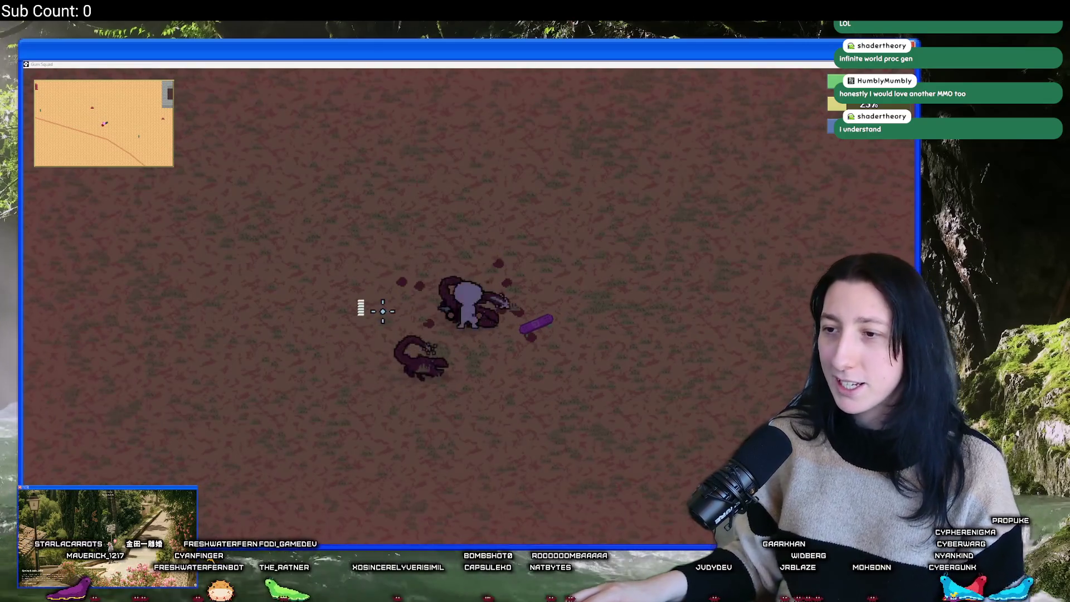
{"action": "key", "text": "alt+Tab"}
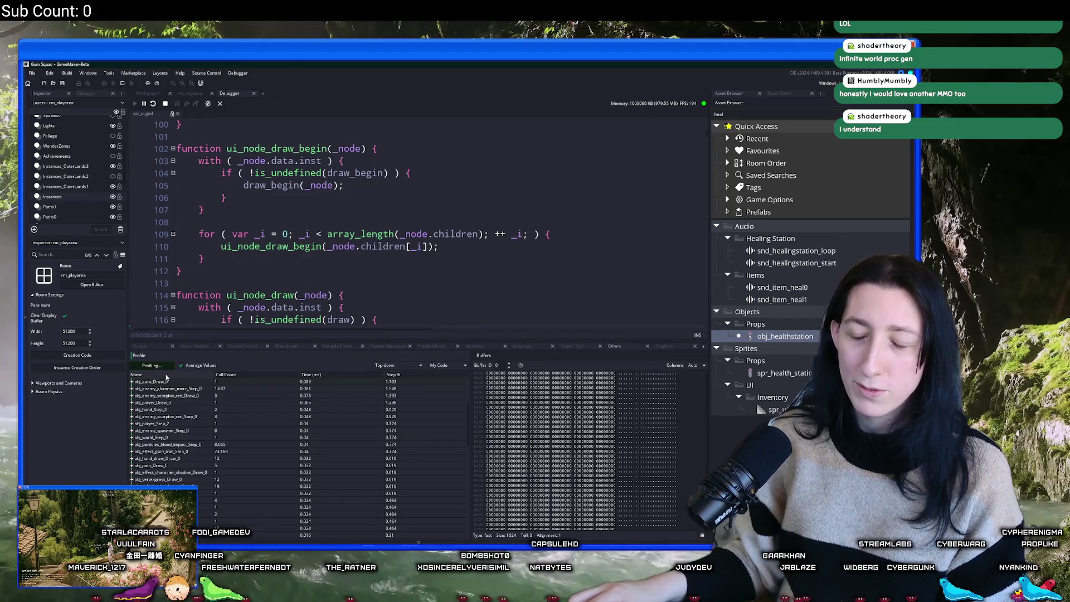
Stop profiling, close the Debugger tab, and enlarge the room editor over the output log.
{"action": "left_click", "coordinate": [151, 366]}
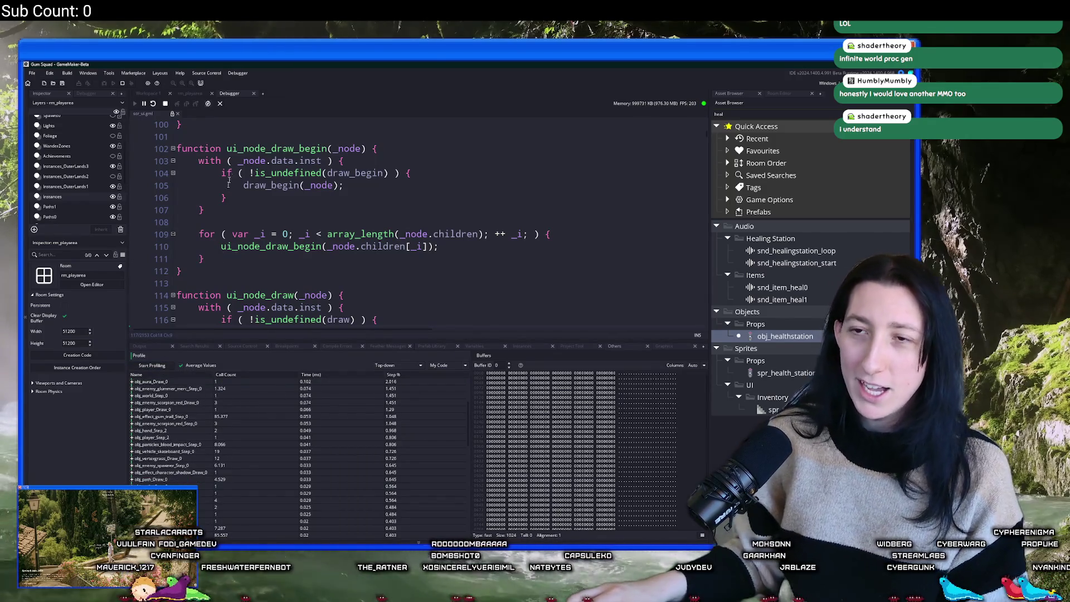
{"action": "middle_click", "coordinate": [239, 95]}
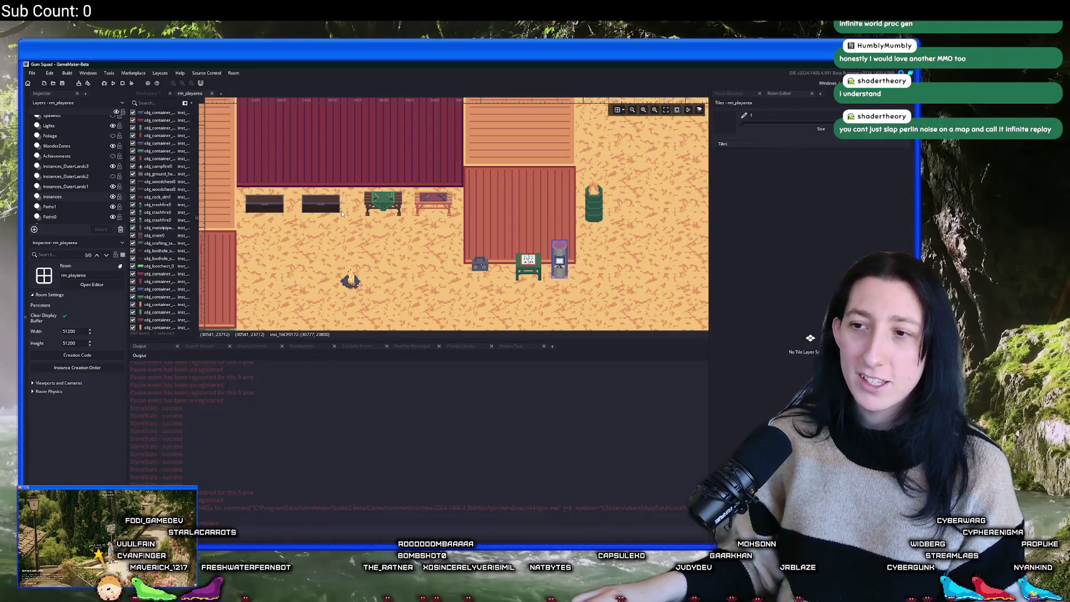
{"action": "left_click_drag", "start_coordinate": [346, 340], "coordinate": [346, 412]}
{"action": "scroll", "coordinate": [353, 308], "scroll_direction": "down", "scroll_amount": 3}
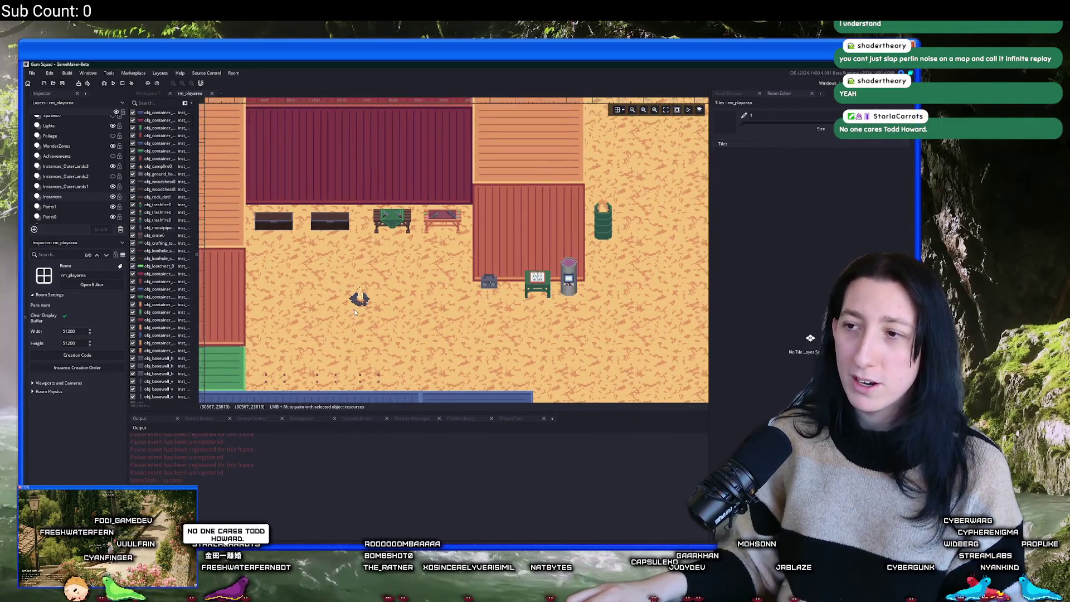
{"action": "left_click", "coordinate": [149, 94]}
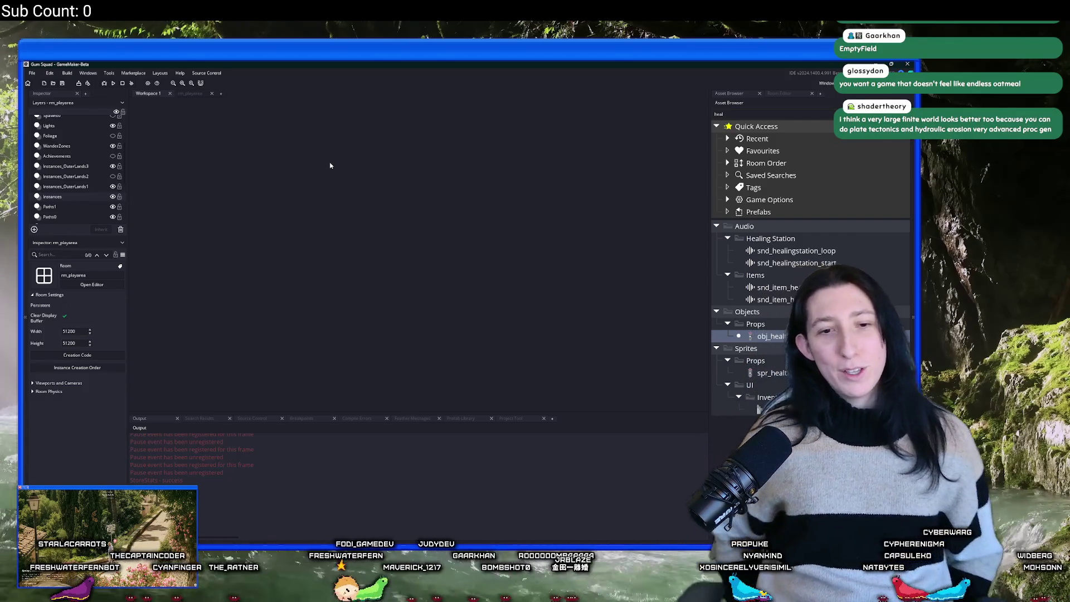
{"action": "left_click", "coordinate": [189, 93]}
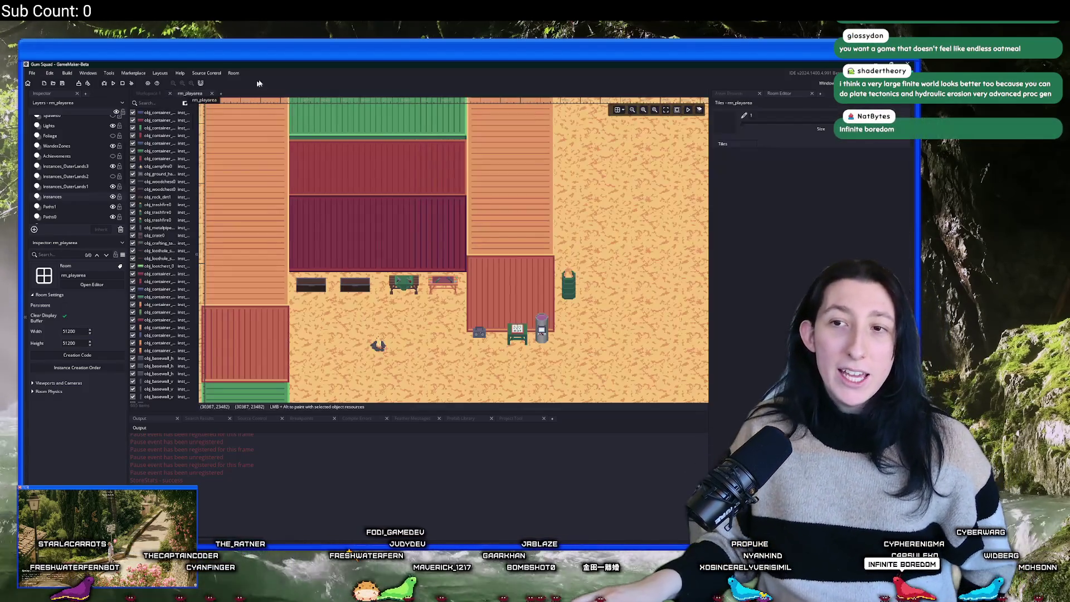
{"action": "scroll", "coordinate": [378, 231], "scroll_direction": "down", "scroll_amount": 5}
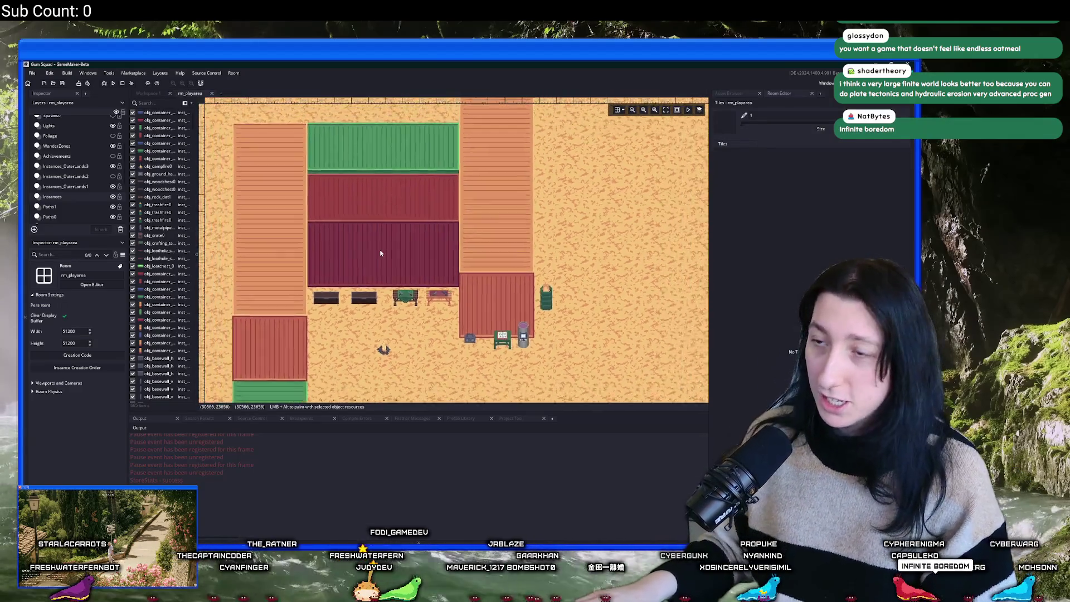
{"action": "scroll", "coordinate": [358, 239], "scroll_direction": "down", "scroll_amount": 5}
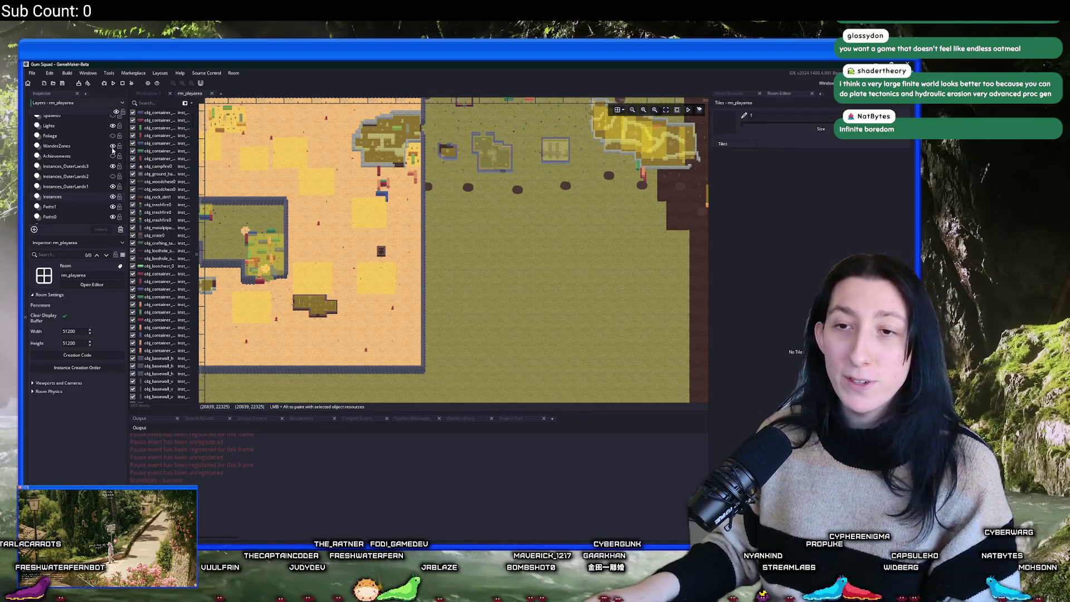
{"action": "scroll", "coordinate": [110, 159], "scroll_direction": "up", "scroll_amount": 3}
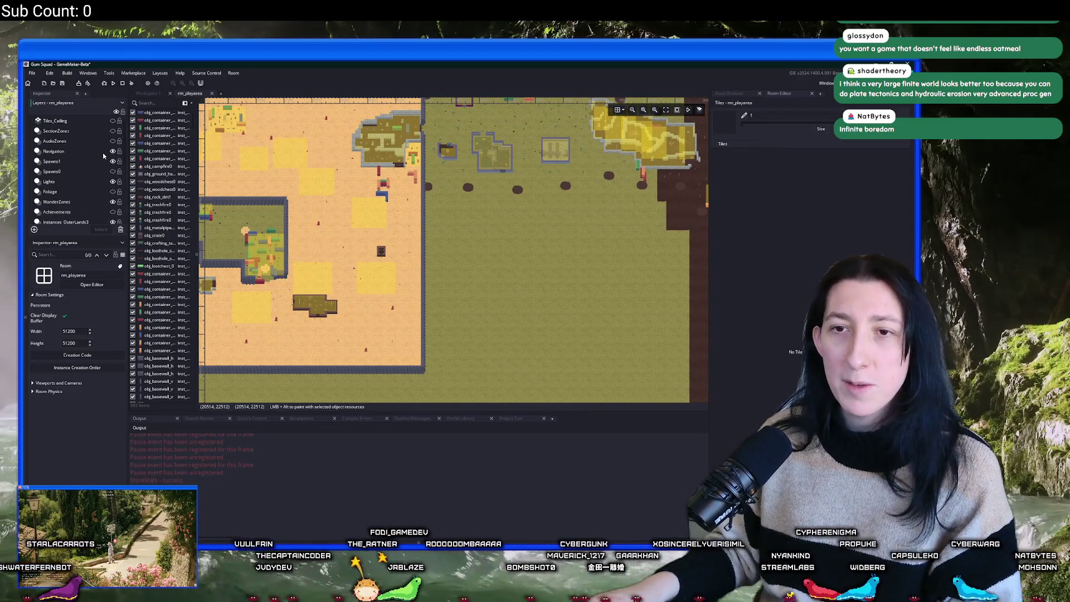
{"action": "scroll", "coordinate": [343, 206], "scroll_direction": "left", "scroll_amount": 2}
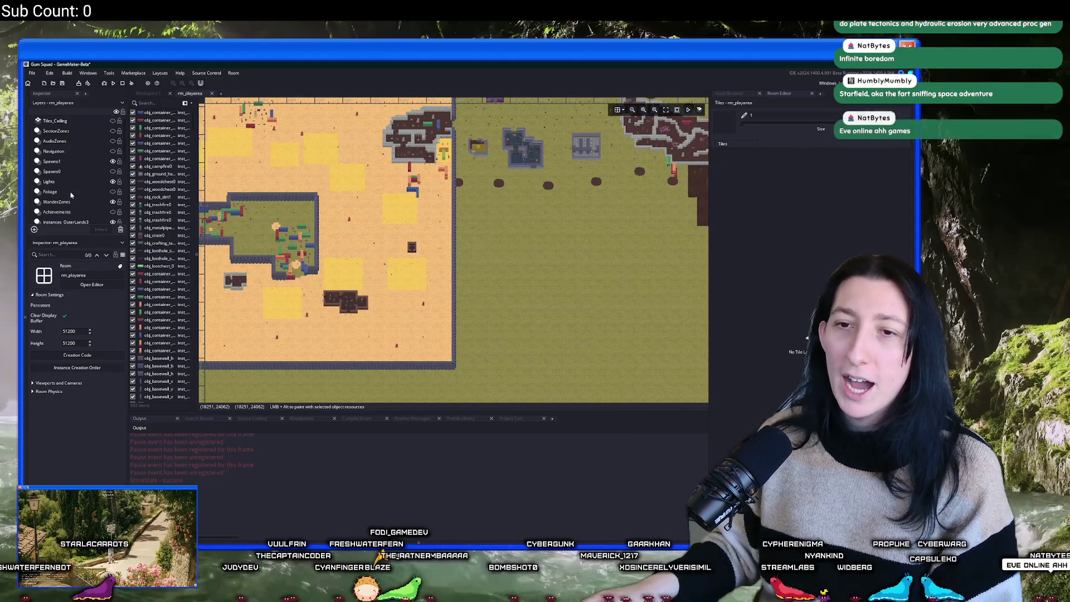
{"action": "scroll", "coordinate": [83, 188], "scroll_direction": "down", "scroll_amount": 3}
{"action": "scroll", "coordinate": [82, 189], "scroll_direction": "up", "scroll_amount": 1}
{"action": "scroll", "coordinate": [353, 183], "scroll_direction": "down", "scroll_amount": 3}
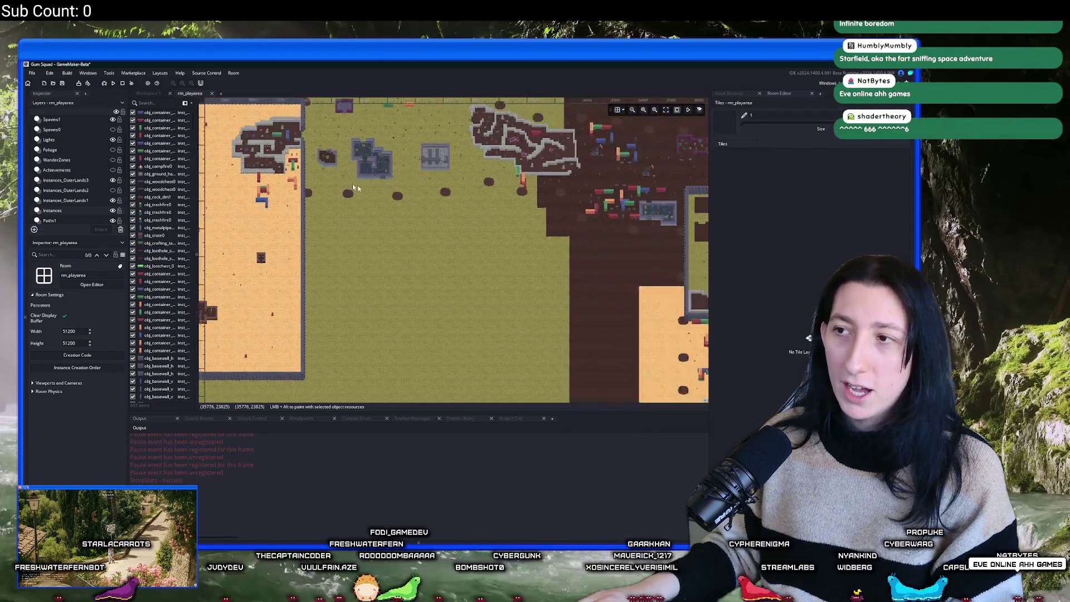
{"action": "scroll", "coordinate": [408, 189], "scroll_direction": "down", "scroll_amount": 1}
{"action": "scroll", "coordinate": [445, 234], "scroll_direction": "up", "scroll_amount": 5}
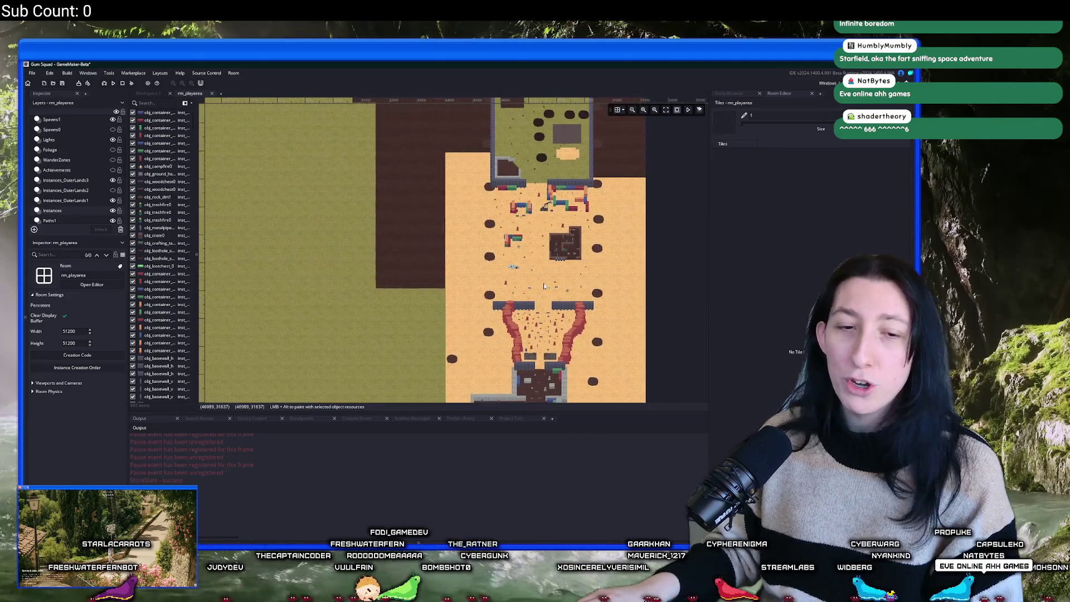
{"action": "scroll", "coordinate": [504, 271], "scroll_direction": "down", "scroll_amount": 3}
{"action": "scroll", "coordinate": [466, 263], "scroll_direction": "up", "scroll_amount": 3}
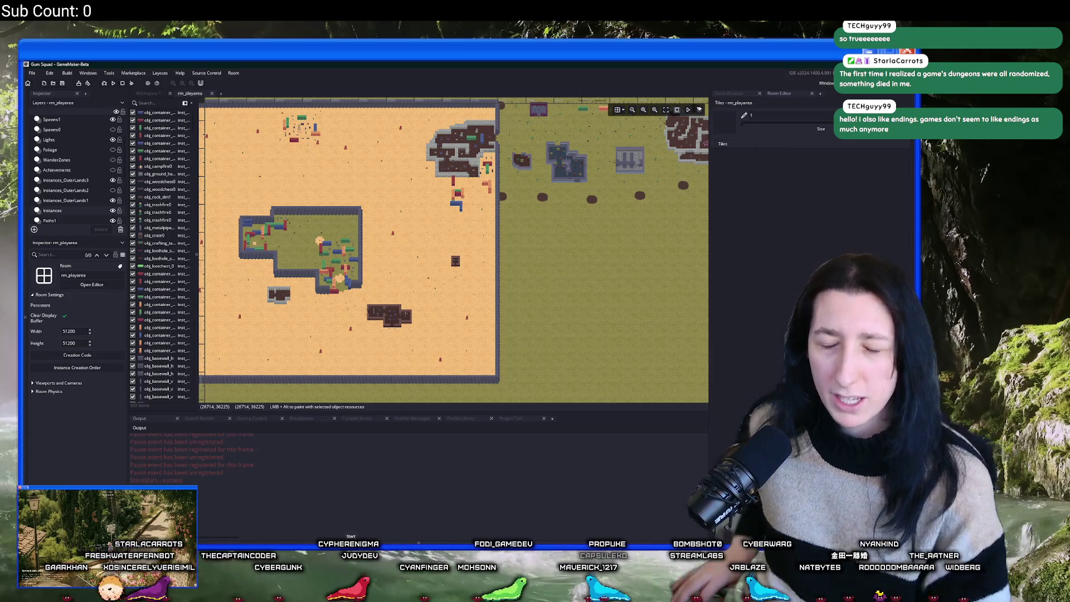
Pan to the desert and box-select the four instances by the lower walled structure.
{"action": "left_click_drag", "start_coordinate": [612, 334], "coordinate": [379, 229]}
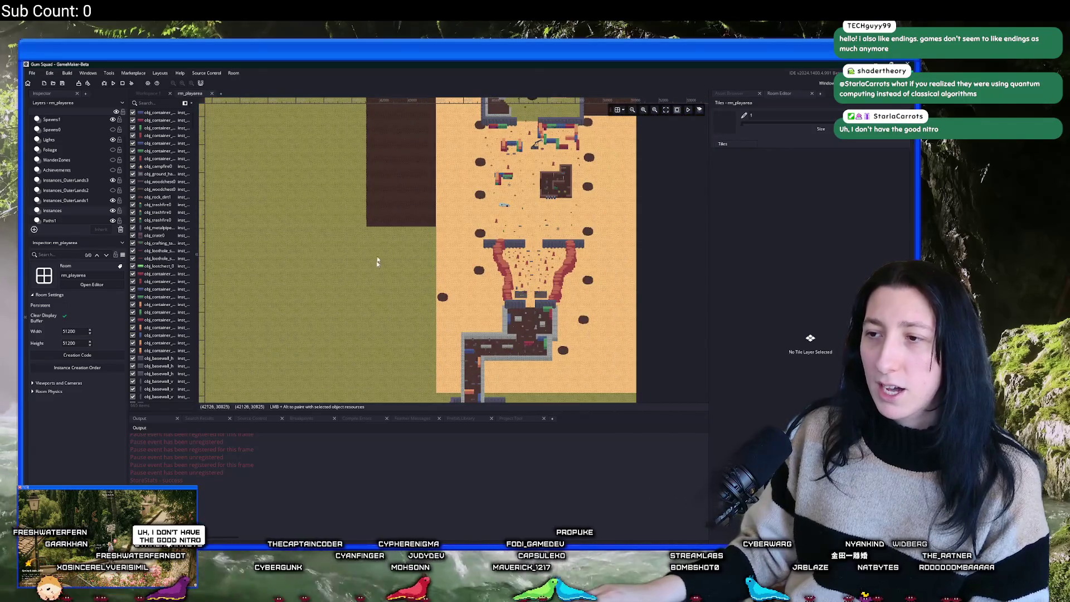
{"action": "scroll", "coordinate": [379, 229], "scroll_direction": "down", "scroll_amount": 5}
{"action": "left_click_drag", "start_coordinate": [510, 390], "coordinate": [327, 245]}
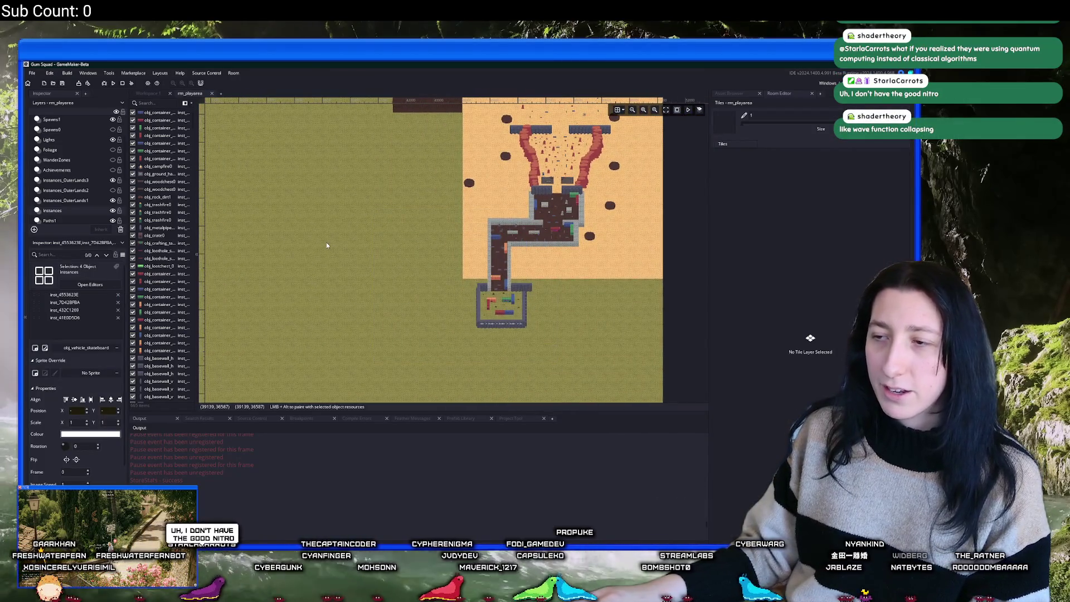
{"action": "scroll", "coordinate": [357, 248], "scroll_direction": "down", "scroll_amount": 5}
{"action": "scroll", "coordinate": [390, 252], "scroll_direction": "up", "scroll_amount": 4}
{"action": "scroll", "coordinate": [418, 247], "scroll_direction": "down", "scroll_amount": 4}
{"action": "scroll", "coordinate": [418, 247], "scroll_direction": "up", "scroll_amount": 6}
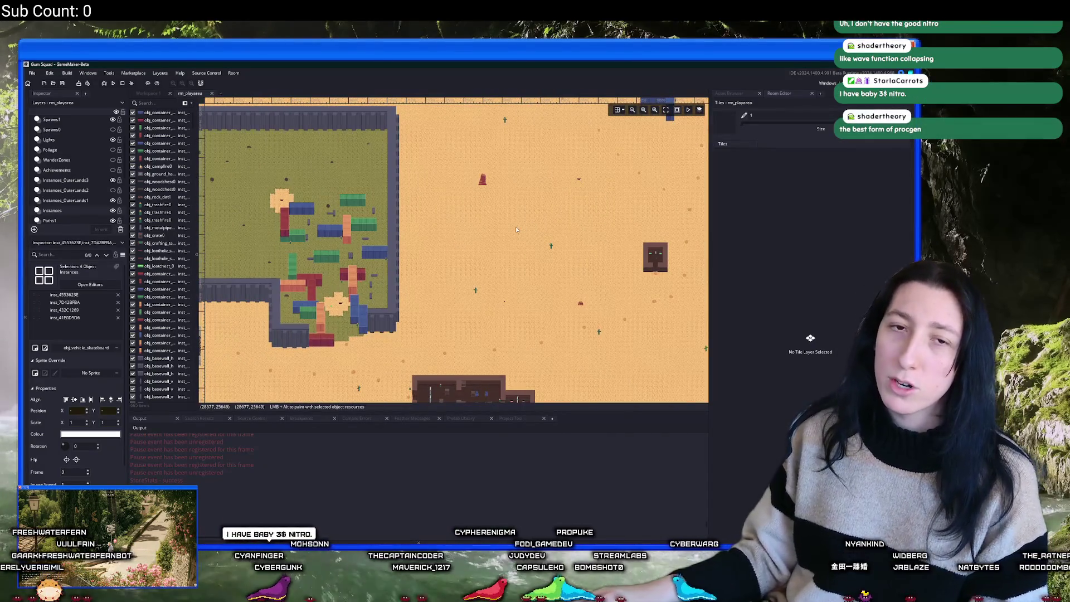
{"action": "left_click_drag", "start_coordinate": [516, 229], "coordinate": [552, 219]}
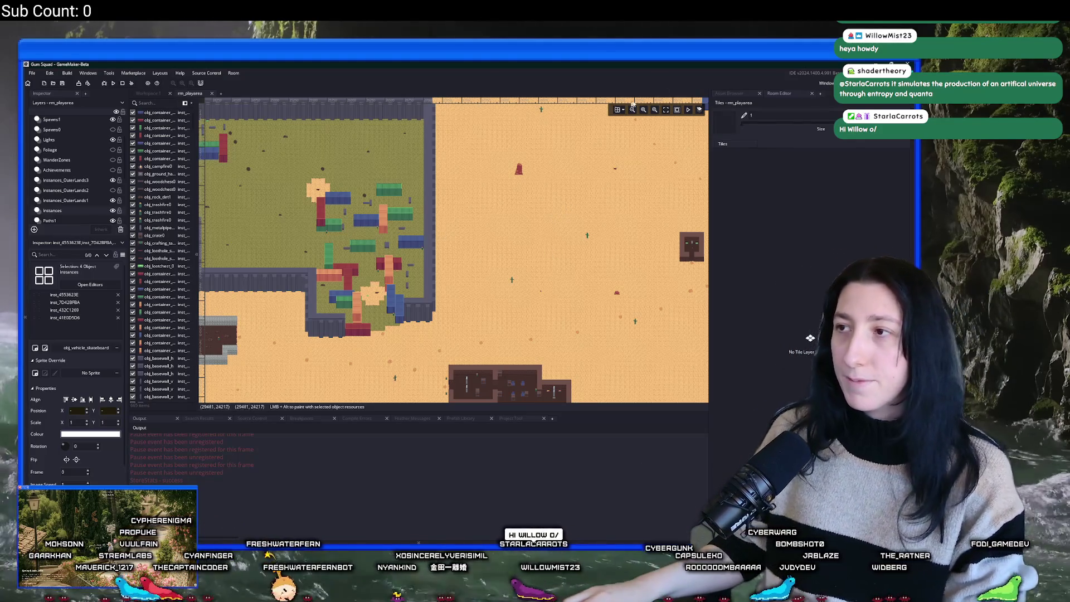
{"action": "key", "text": "ctrl+alt+a"}
Find and open obj_gmlive through the asset search.
{"action": "scroll", "coordinate": [477, 123], "scroll_direction": "down", "scroll_amount": 3}
{"action": "scroll", "coordinate": [490, 195], "scroll_direction": "up", "scroll_amount": 4}
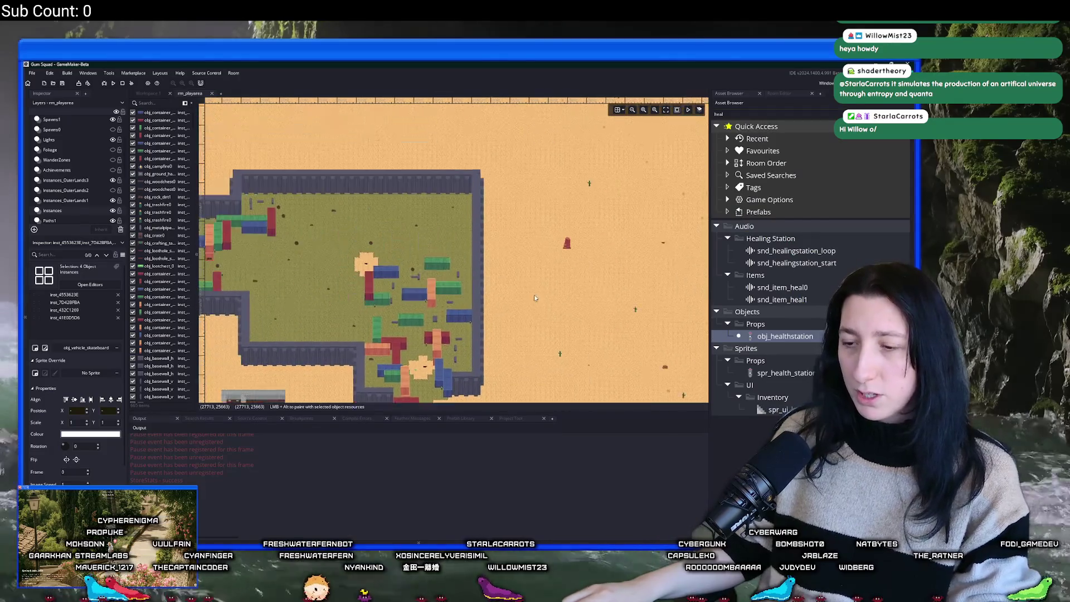
{"action": "key", "text": "ctrl+t"}
{"action": "type", "text": "obj_gl"}
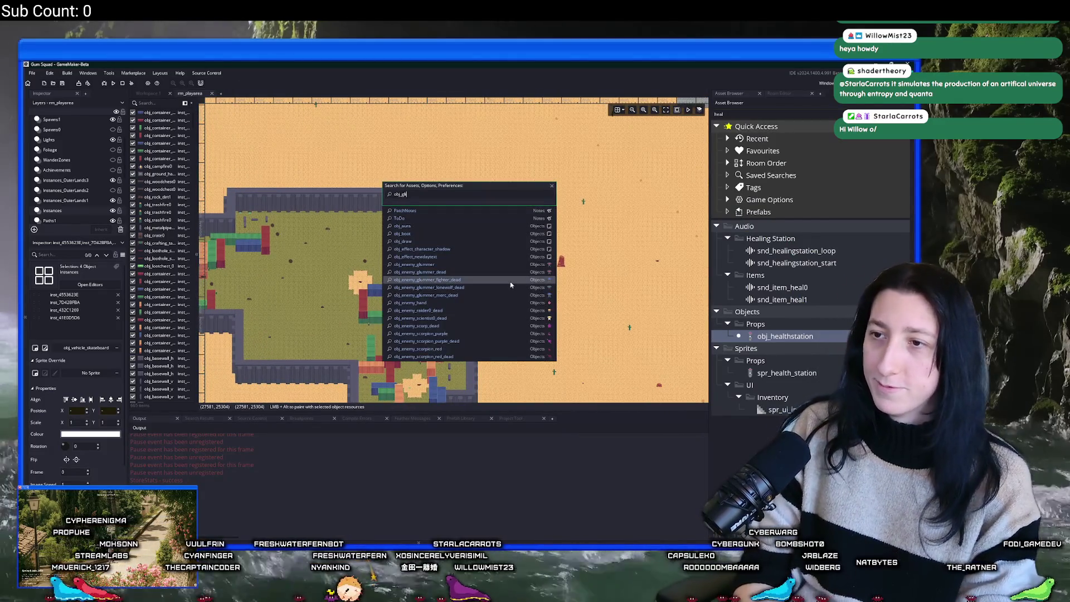
{"action": "type", "text": "ml"}
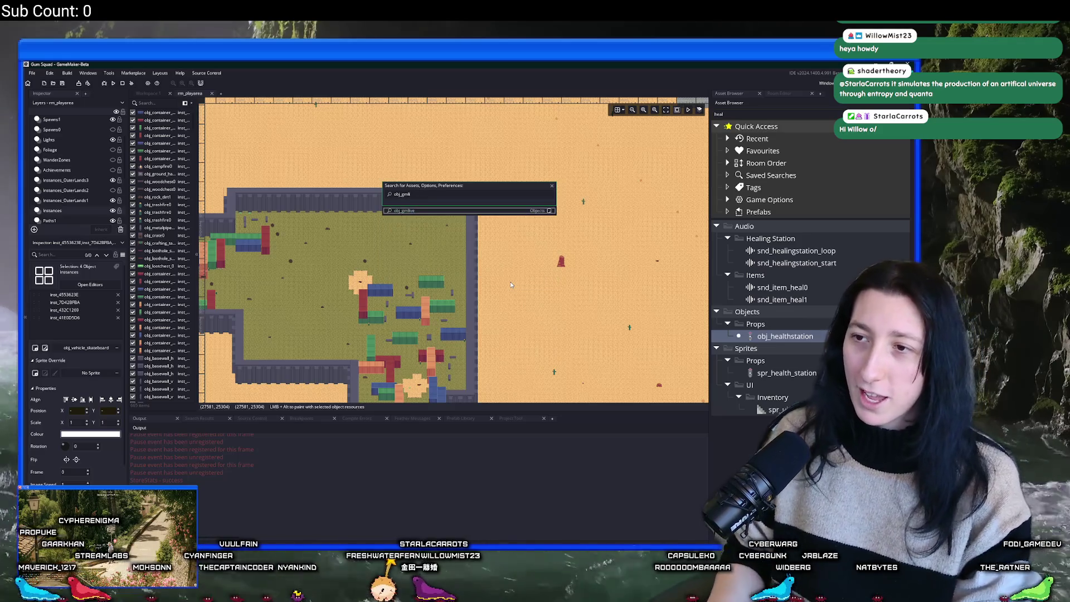
{"action": "key", "text": "Return"}
Change '#macro live_enabled 1' to 0 on line 9, close the editor, and return to rm_playerarea.
{"action": "left_click", "coordinate": [489, 235]}
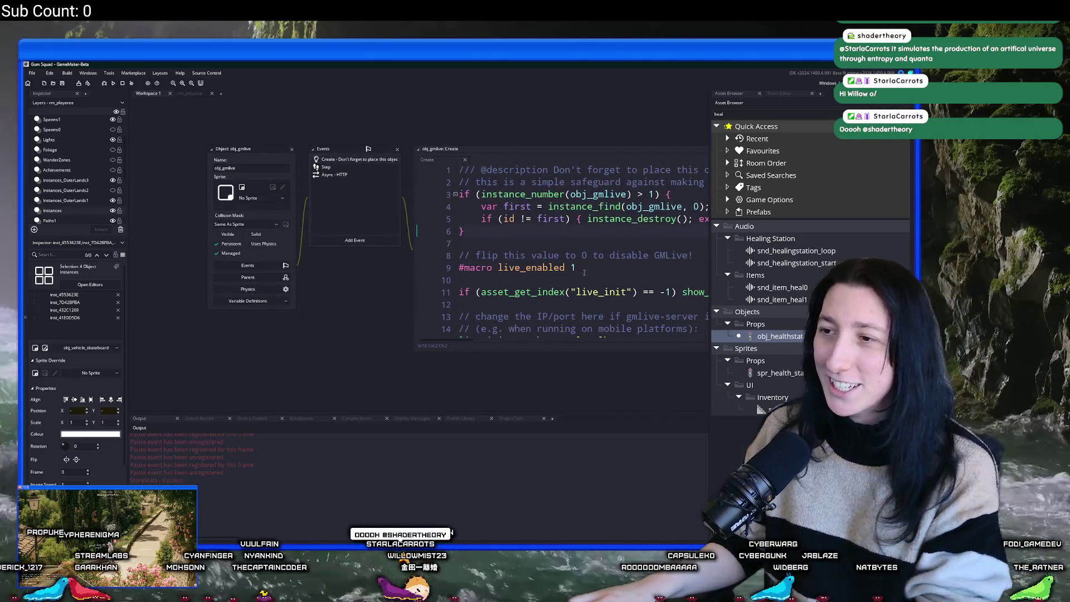
{"action": "left_click", "coordinate": [584, 272]}
{"action": "key", "text": "BackSpace"}
{"action": "type", "text": "0"}
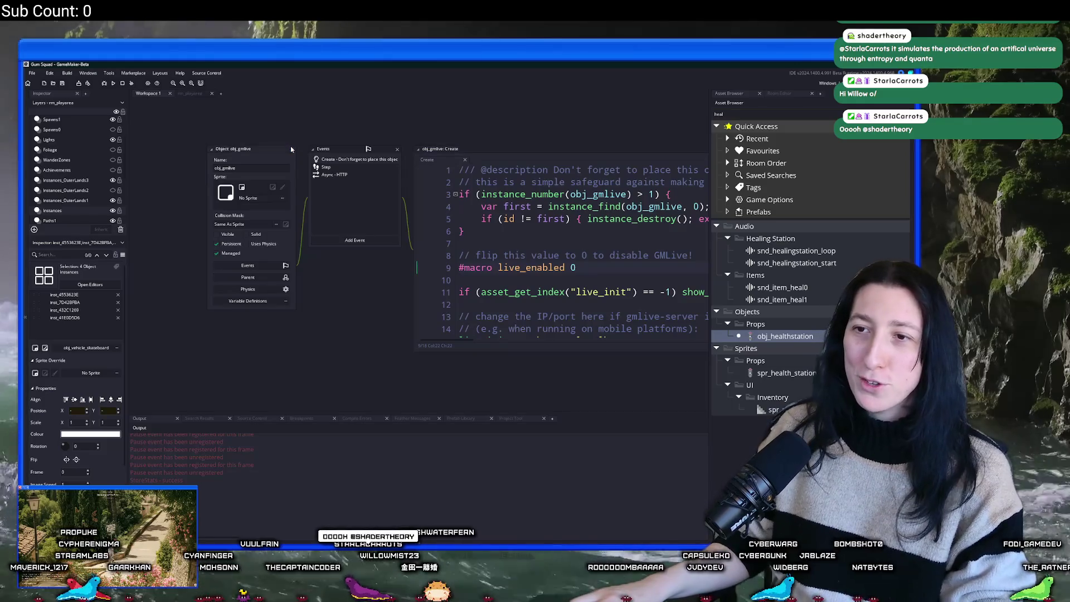
{"action": "left_click", "coordinate": [291, 149]}
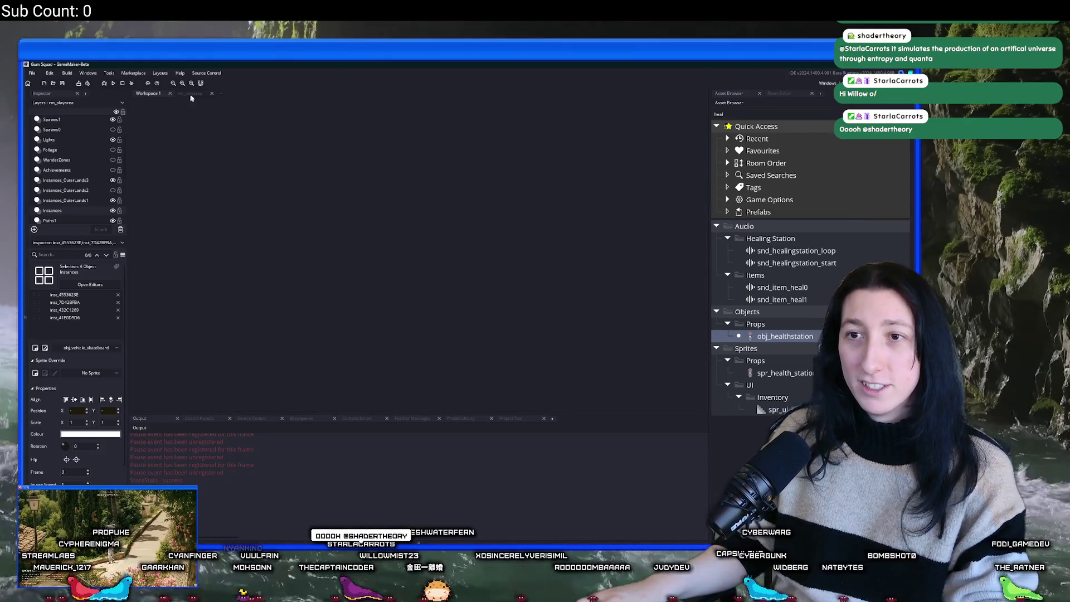
{"action": "left_click", "coordinate": [190, 94]}
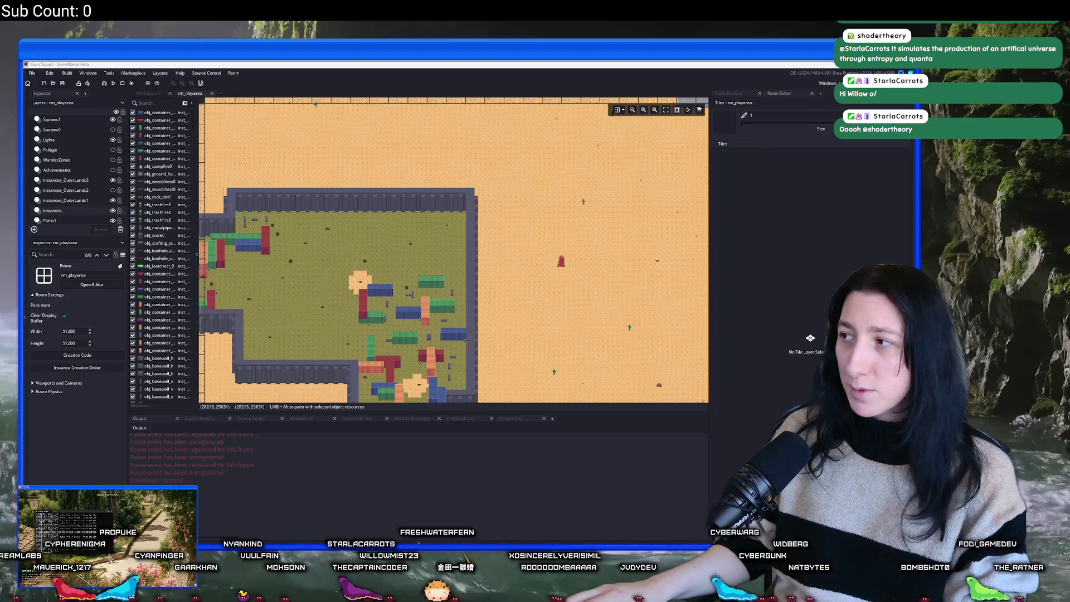
{"action": "scroll", "coordinate": [670, 227], "scroll_direction": "down", "scroll_amount": 4}
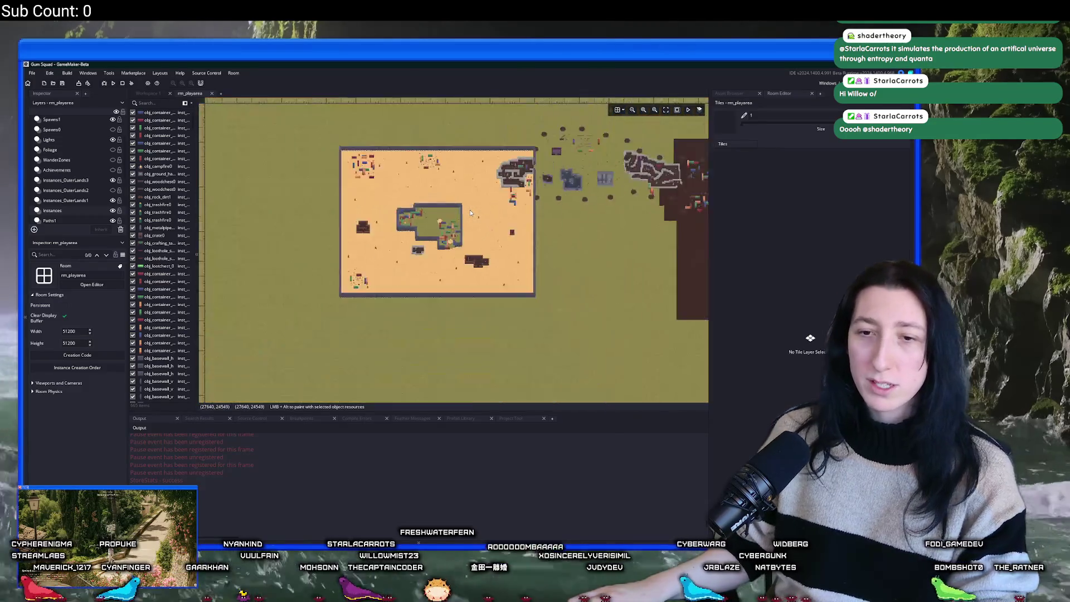
{"action": "scroll", "coordinate": [470, 212], "scroll_direction": "up", "scroll_amount": 3}
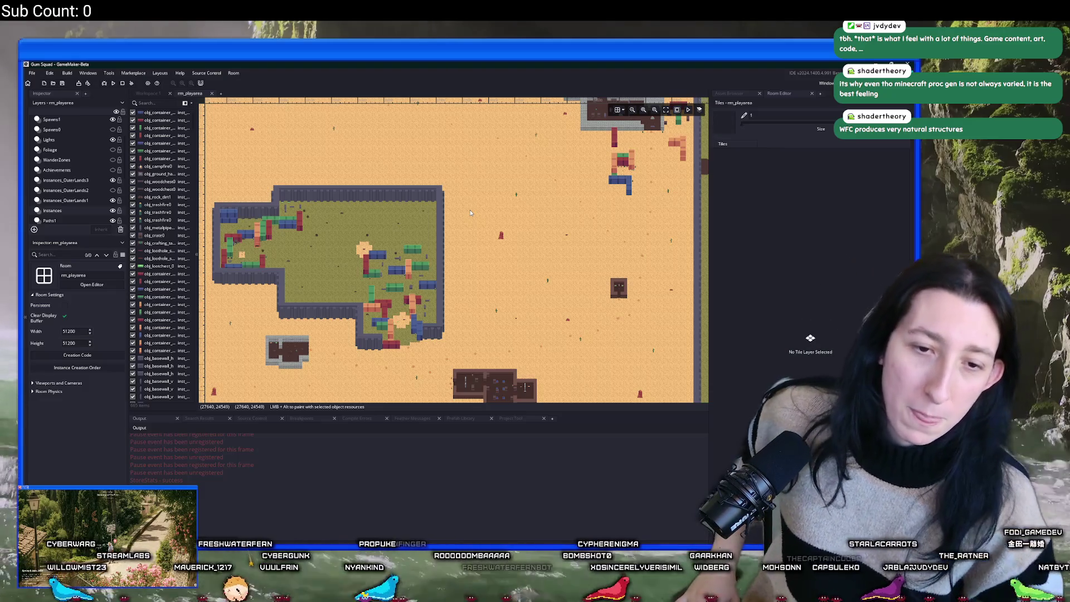
{"action": "mouse_move", "coordinate": [401, 241]}
{"action": "left_mouse_down"}
{"action": "mouse_move", "coordinate": [366, 235]}
{"action": "mouse_move", "coordinate": [376, 273]}
{"action": "mouse_move", "coordinate": [352, 321]}
{"action": "mouse_move", "coordinate": [350, 170]}
{"action": "mouse_move", "coordinate": [349, 205]}
{"action": "left_mouse_up"}
Find and open the PatchNotes file and dock it.
{"action": "key", "text": "ctrl+t"}
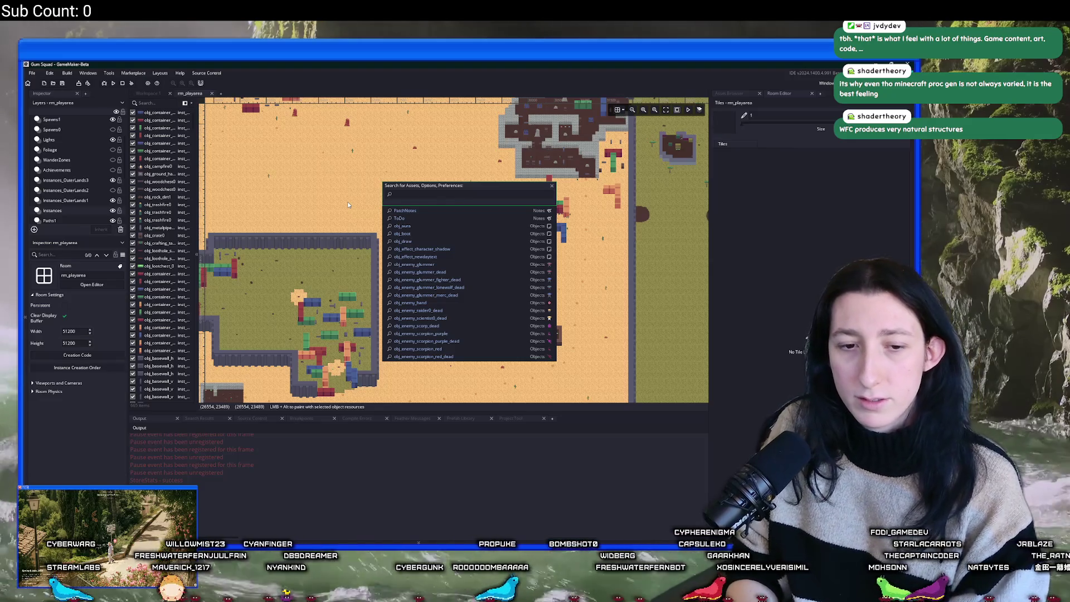
{"action": "type", "text": "patch"}
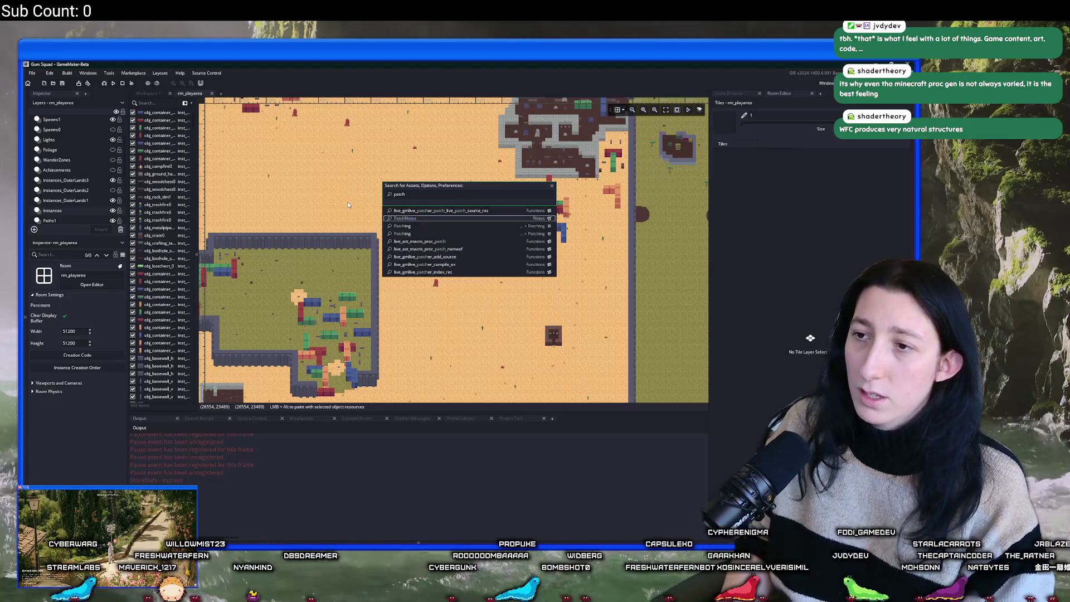
{"action": "key", "text": "Return"}
{"action": "scroll", "coordinate": [348, 204], "scroll_direction": "down", "scroll_amount": 2}
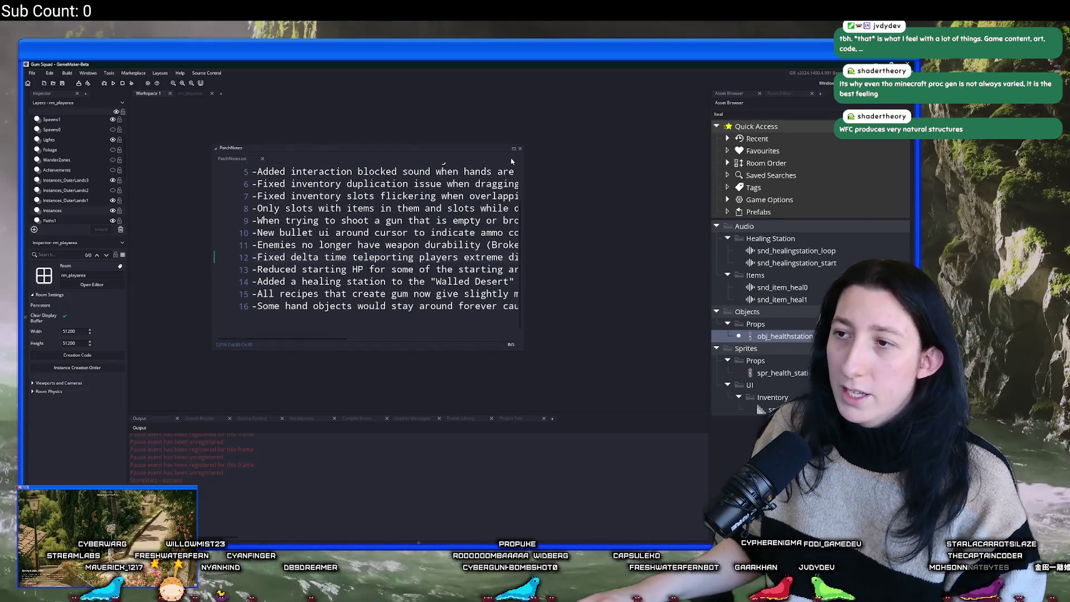
{"action": "left_click_drag", "start_coordinate": [513, 147], "coordinate": [515, 113]}
Replace the last patch note line with '-Optimized inventory UI slightly'.
{"action": "left_click", "coordinate": [698, 299]}
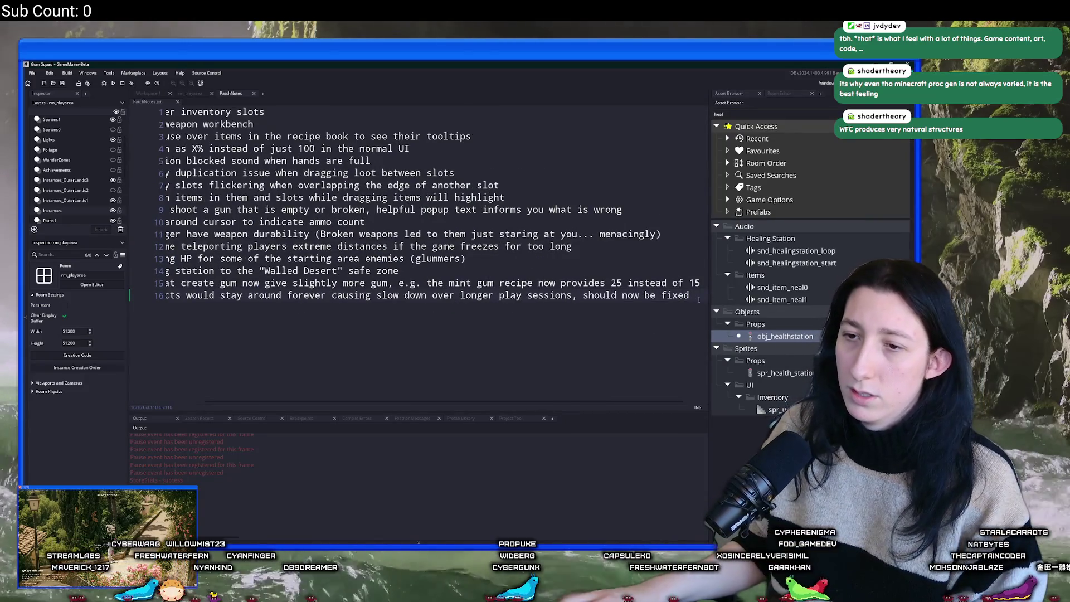
{"action": "key", "text": "Return"}
{"action": "left_click", "coordinate": [696, 295]}
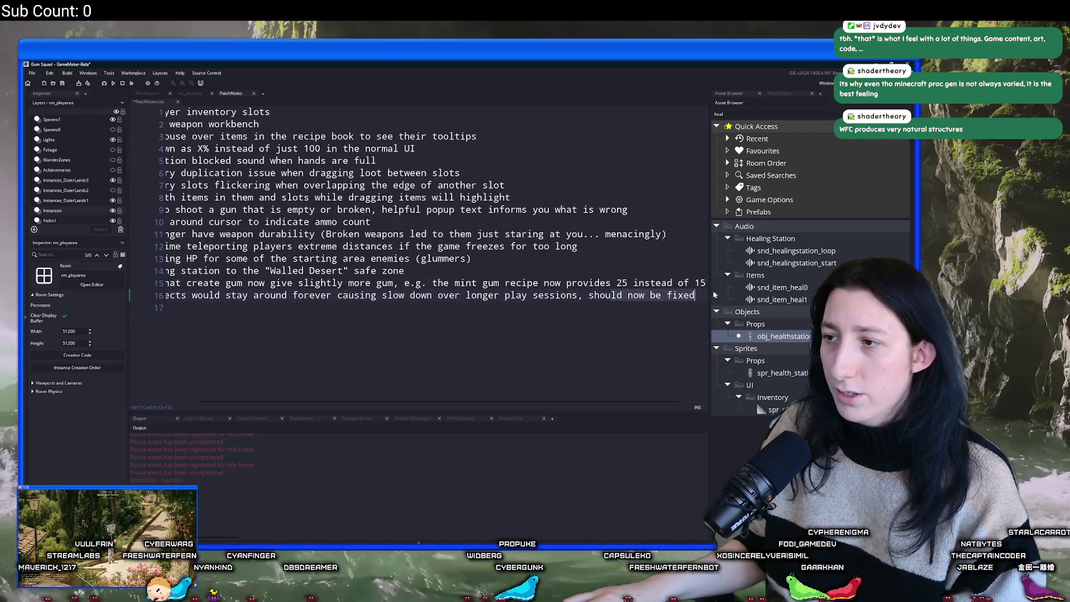
{"action": "left_click", "coordinate": [181, 297]}
{"action": "key", "text": "Home"}
{"action": "key", "text": "shift+Down"}
{"action": "type", "text": "-O"}
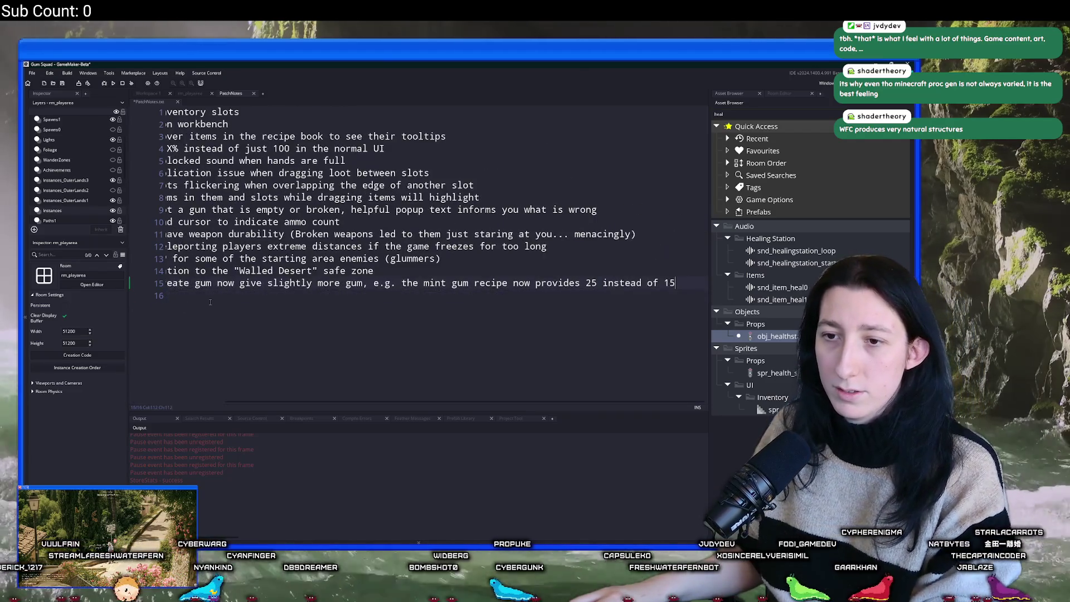
{"action": "type", "text": "ptimized "}
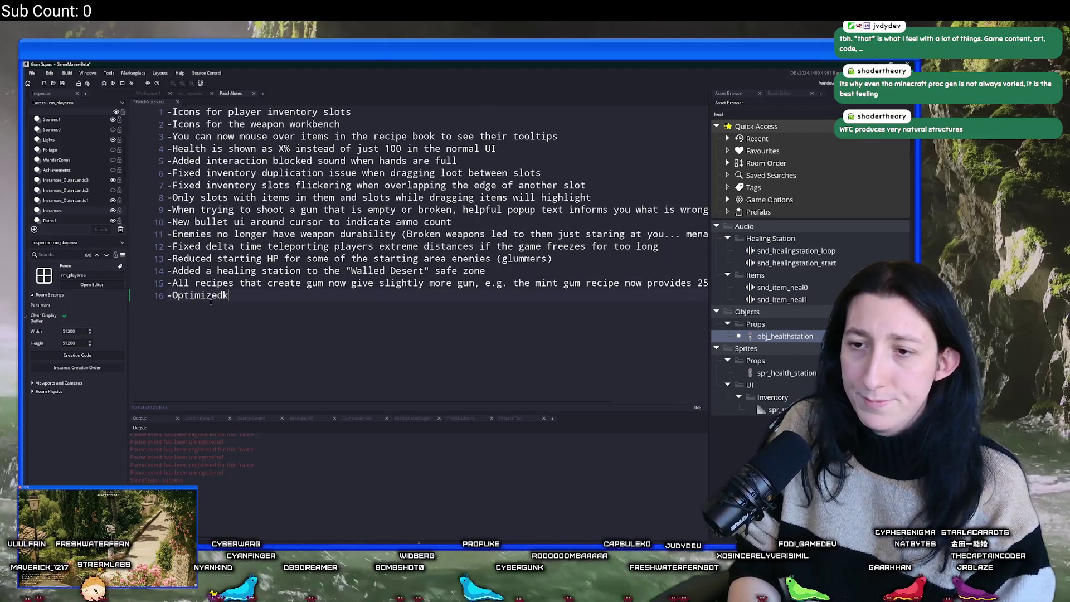
{"action": "type", "text": "invento"}
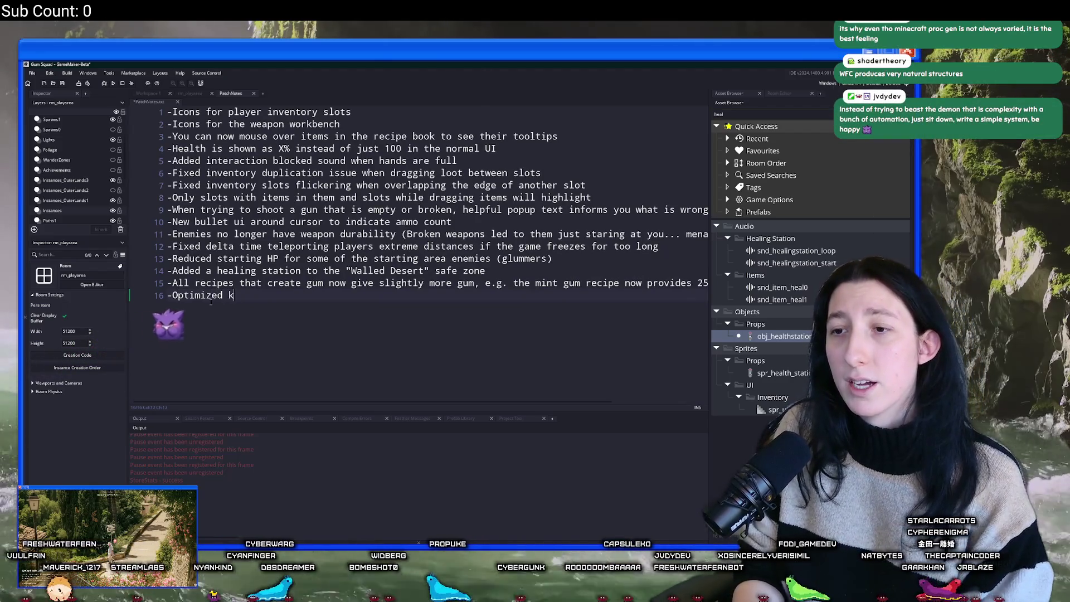
{"action": "type", "text": "ry "}
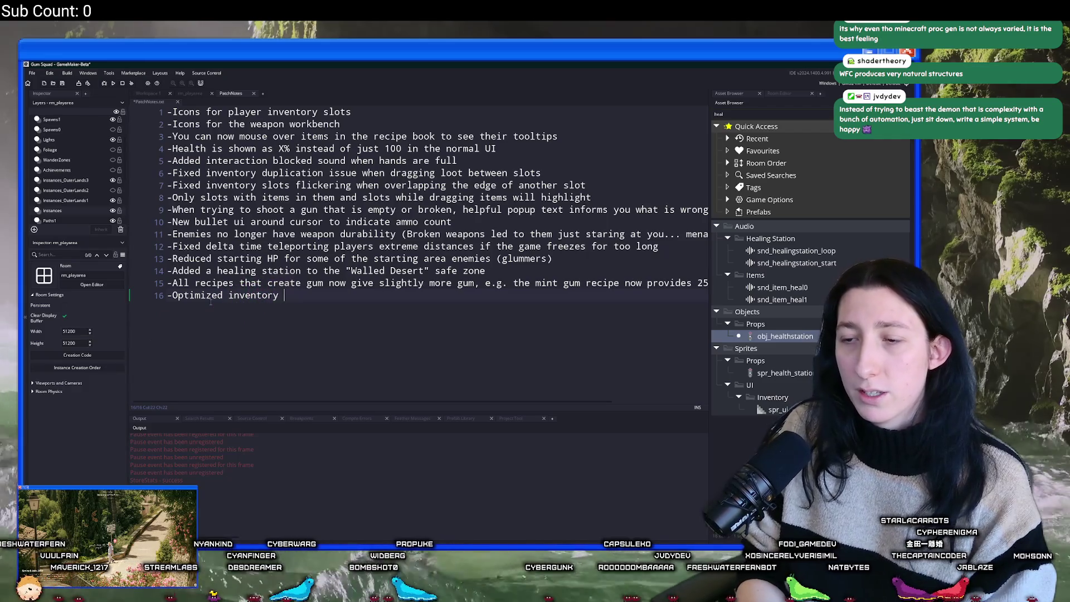
{"action": "type", "text": "UI sligh"}
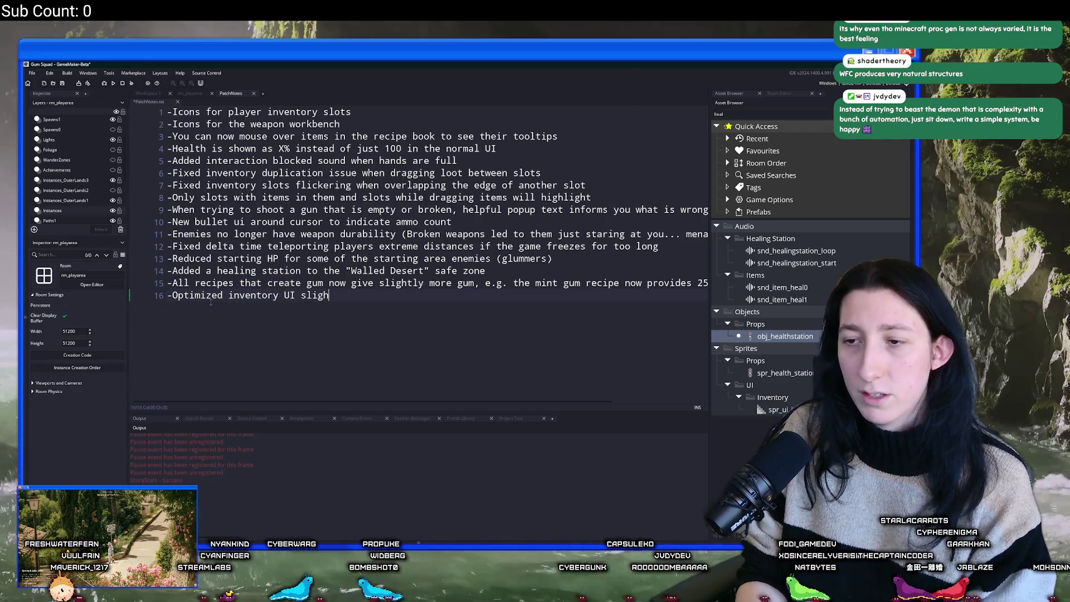
{"action": "type", "text": "tly"}
Reword the new note to '-Optimized inventory UI performance'.
{"action": "left_click", "coordinate": [223, 295]}
{"action": "left_click", "coordinate": [301, 295]}
{"action": "type", "text": "perforu"}
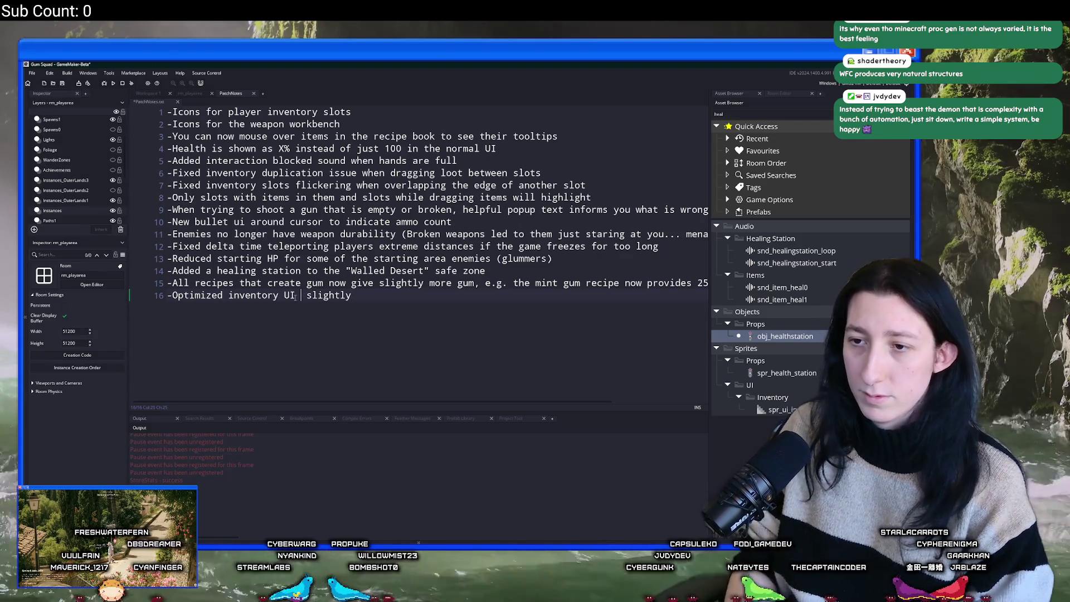
{"action": "key", "text": "BackSpace"}
{"action": "type", "text": "mance"}
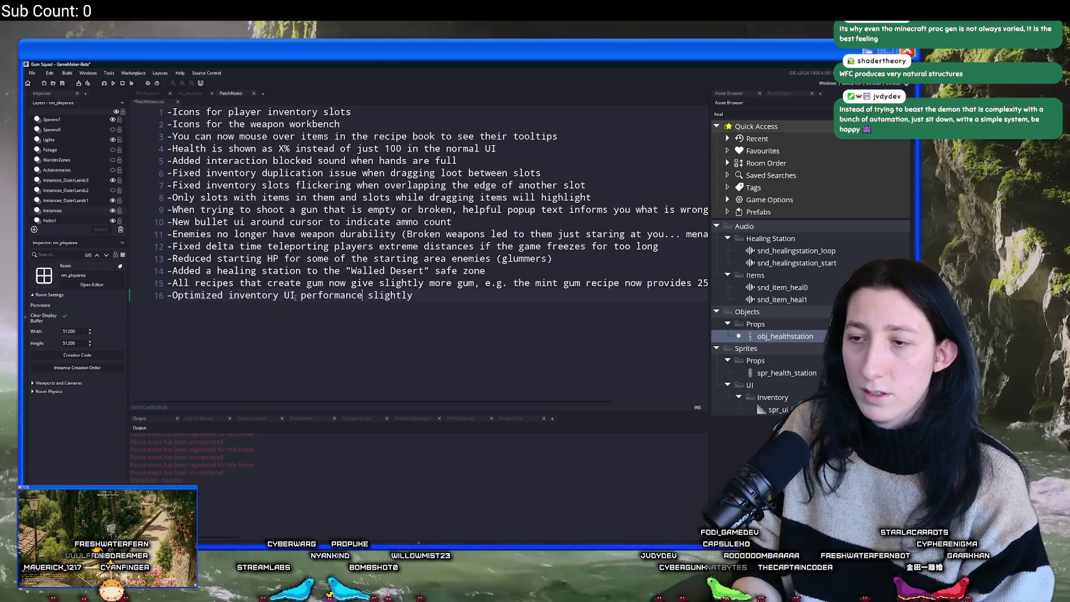
{"action": "key", "text": "shift+End"}
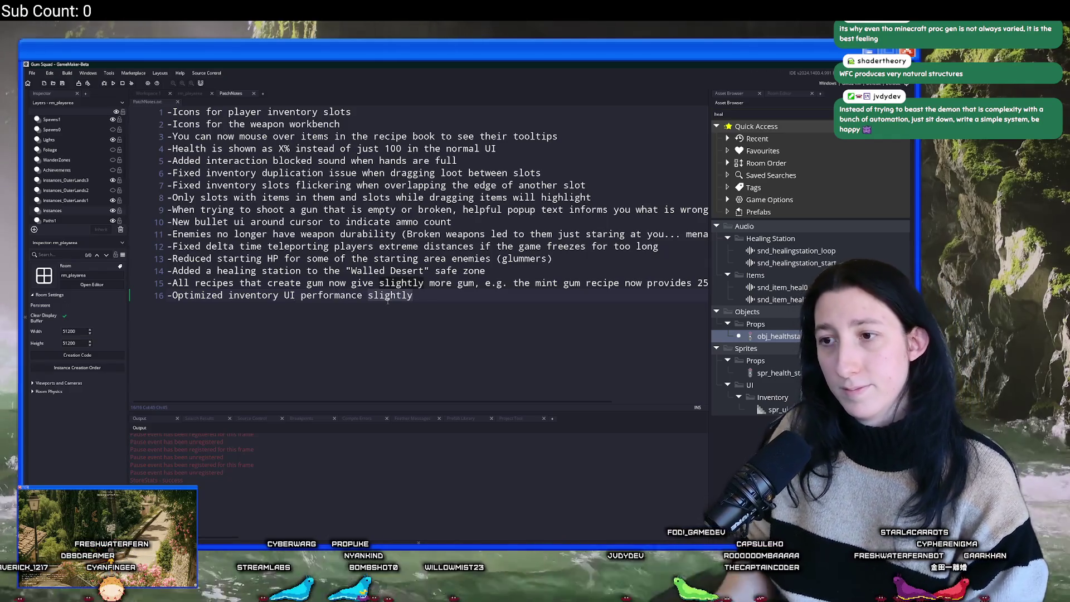
{"action": "key", "text": "Delete"}
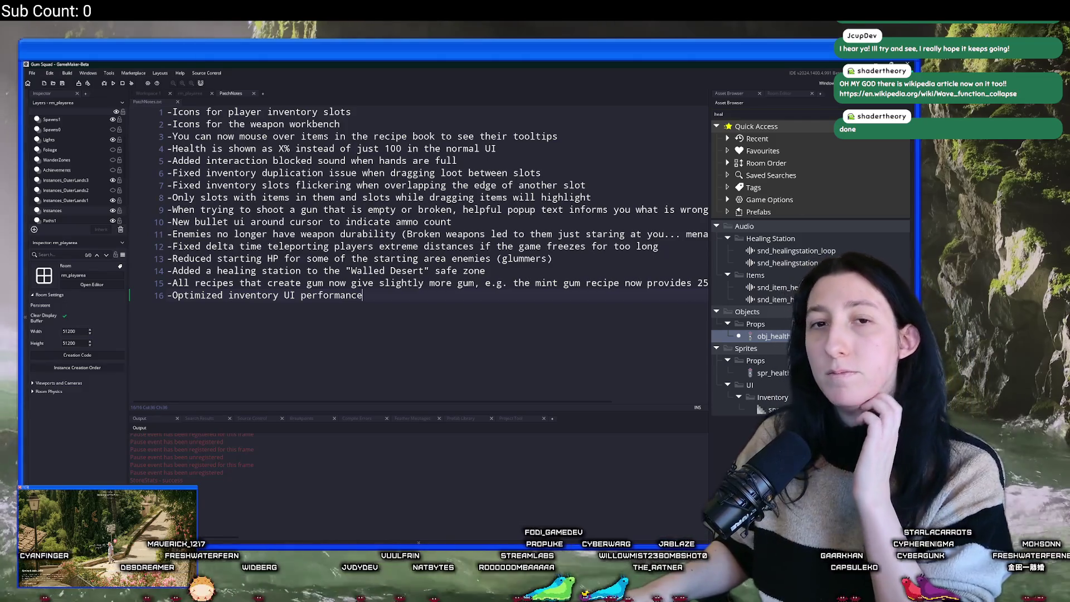
{"action": "right_click", "coordinate": [393, 552]}
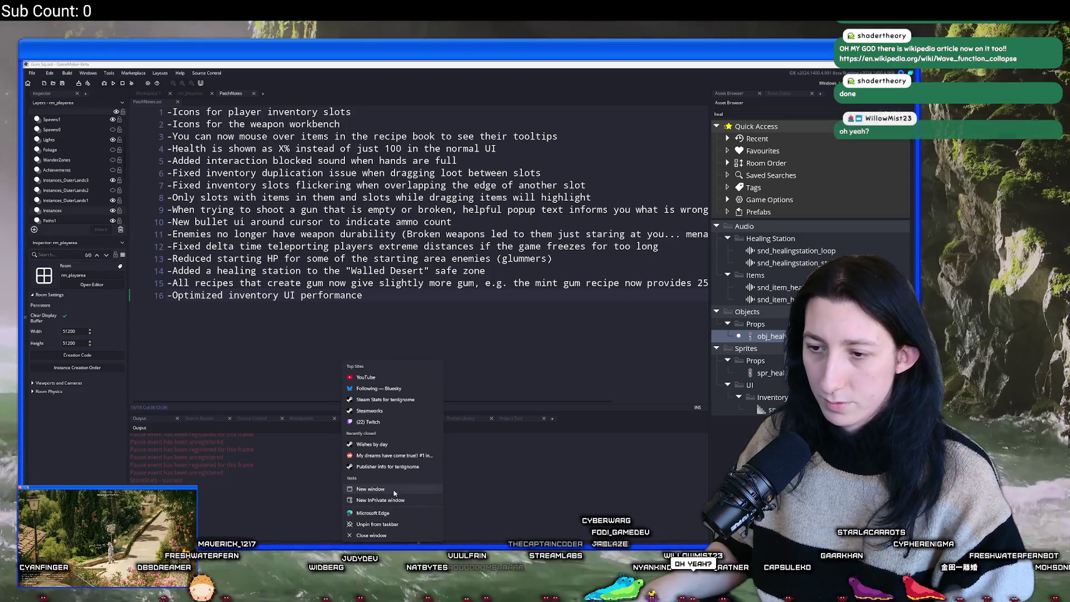
Open a new Edge window and load streamlabs.com/dashboard.
{"action": "left_click", "coordinate": [390, 489]}
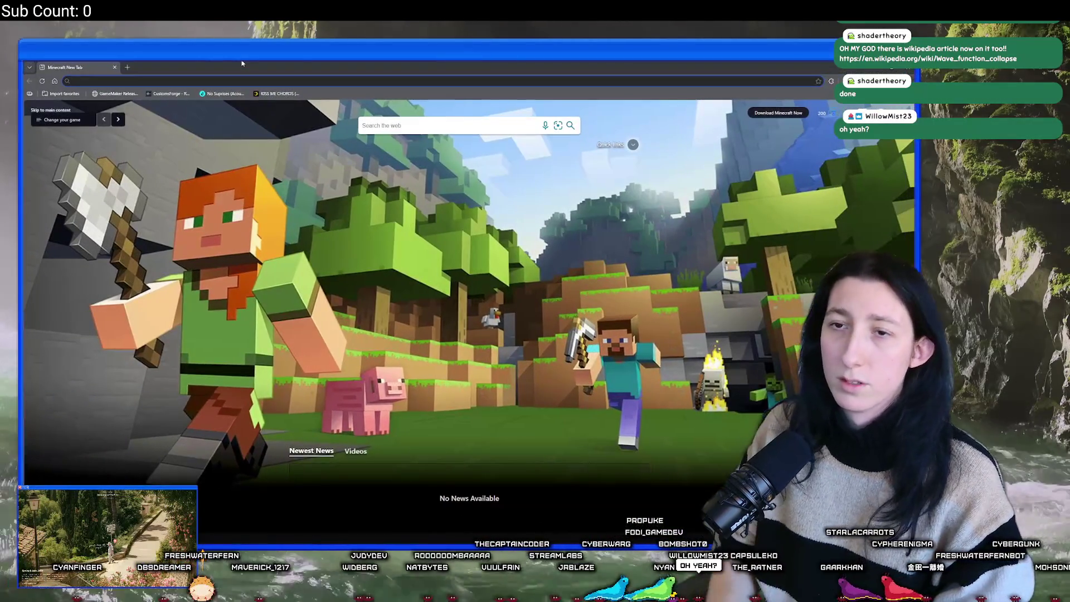
{"action": "type", "text": "stream"}
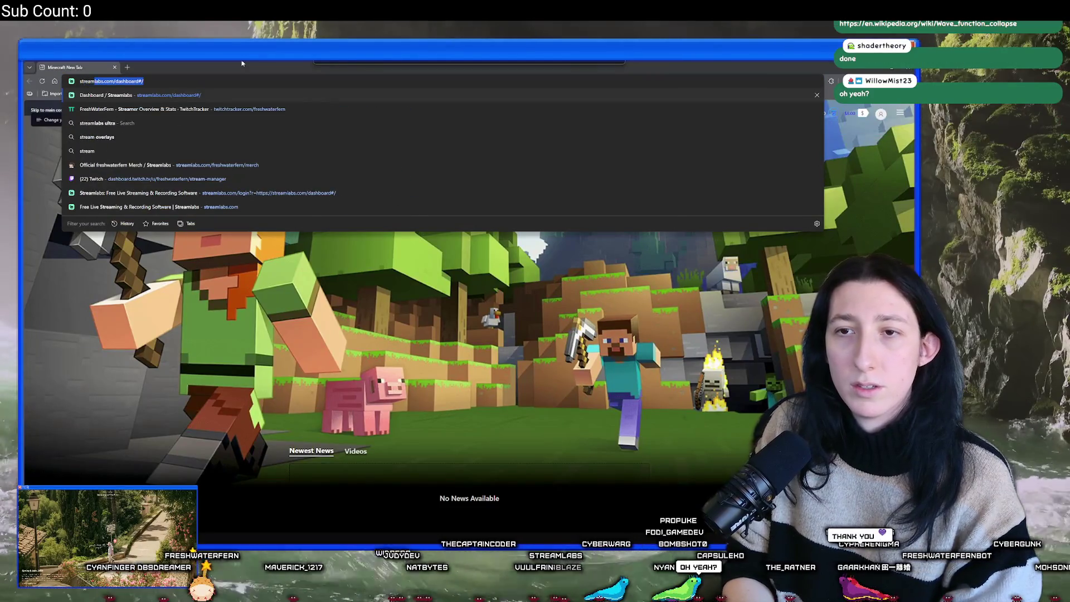
{"action": "key", "text": "Down"}
{"action": "key", "text": "Return"}
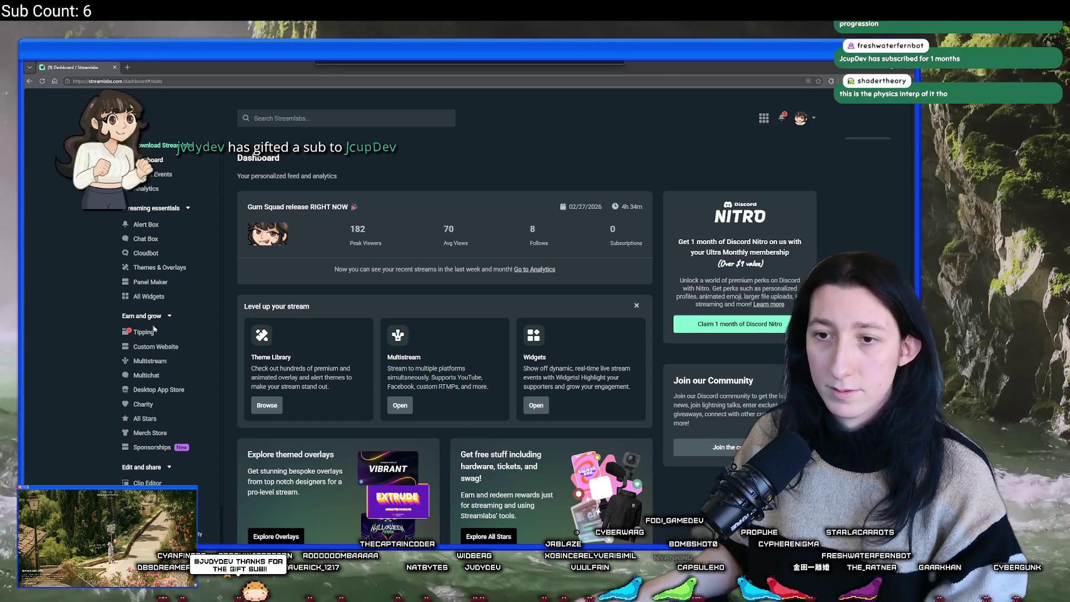
Open Cloudbot's empty custom Commands list in Streamlabs, launching the Discord app along the way.
{"action": "scroll", "coordinate": [138, 350], "scroll_direction": "down", "scroll_amount": 1}
{"action": "scroll", "coordinate": [139, 334], "scroll_direction": "down", "scroll_amount": 3}
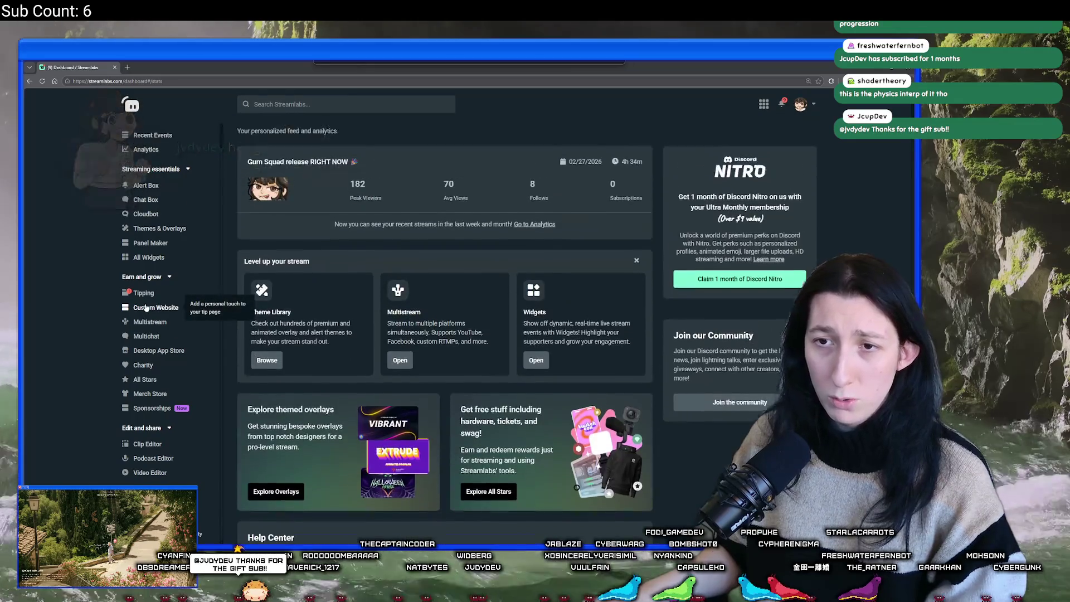
{"action": "scroll", "coordinate": [142, 251], "scroll_direction": "up", "scroll_amount": 3}
{"action": "left_click", "coordinate": [144, 214]}
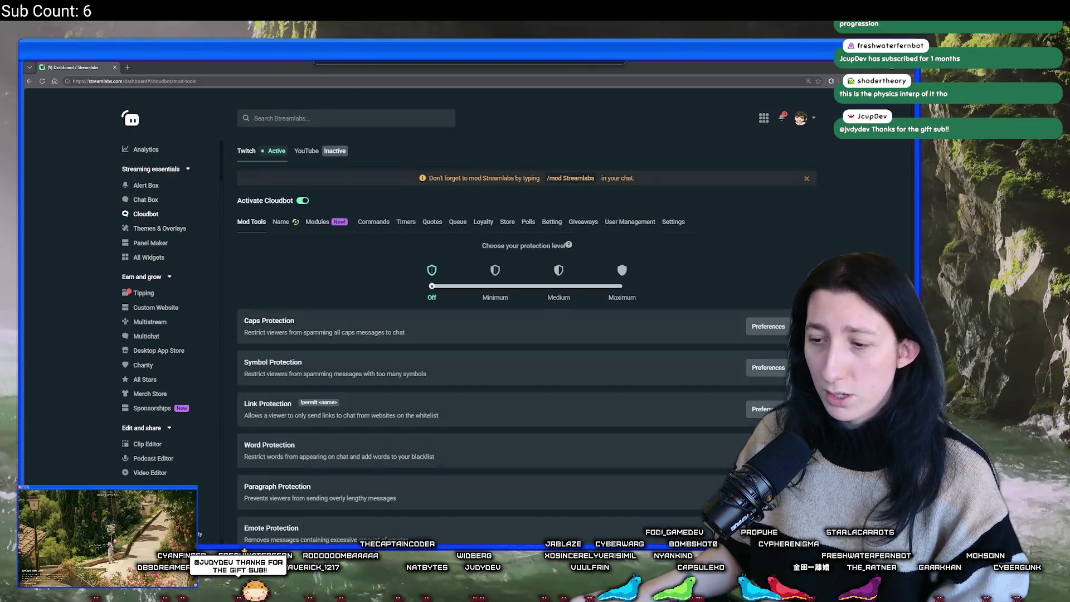
{"action": "key", "text": "super"}
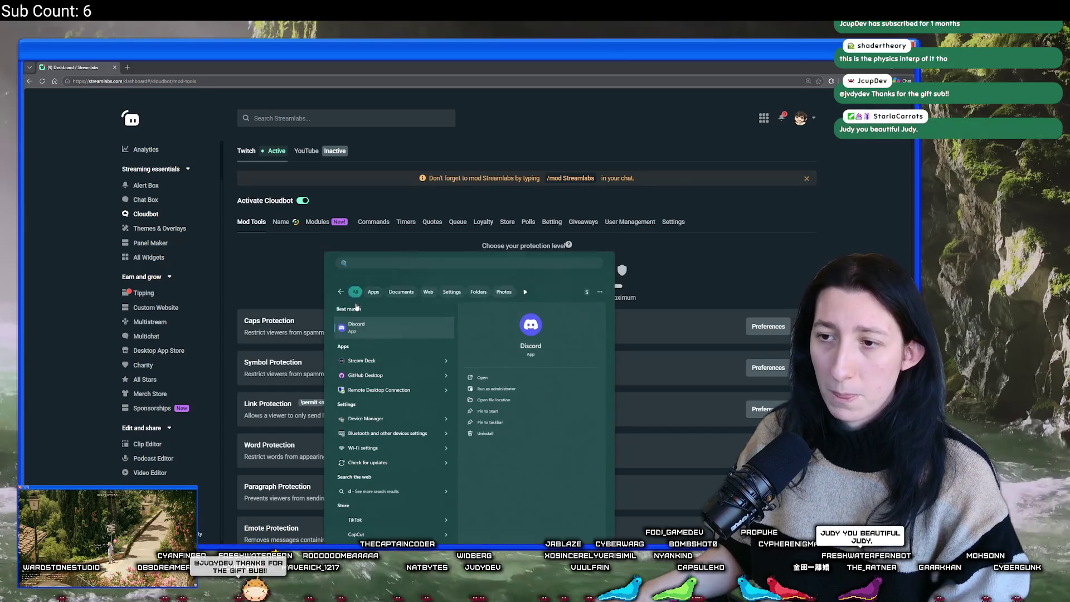
{"action": "left_click", "coordinate": [362, 178]}
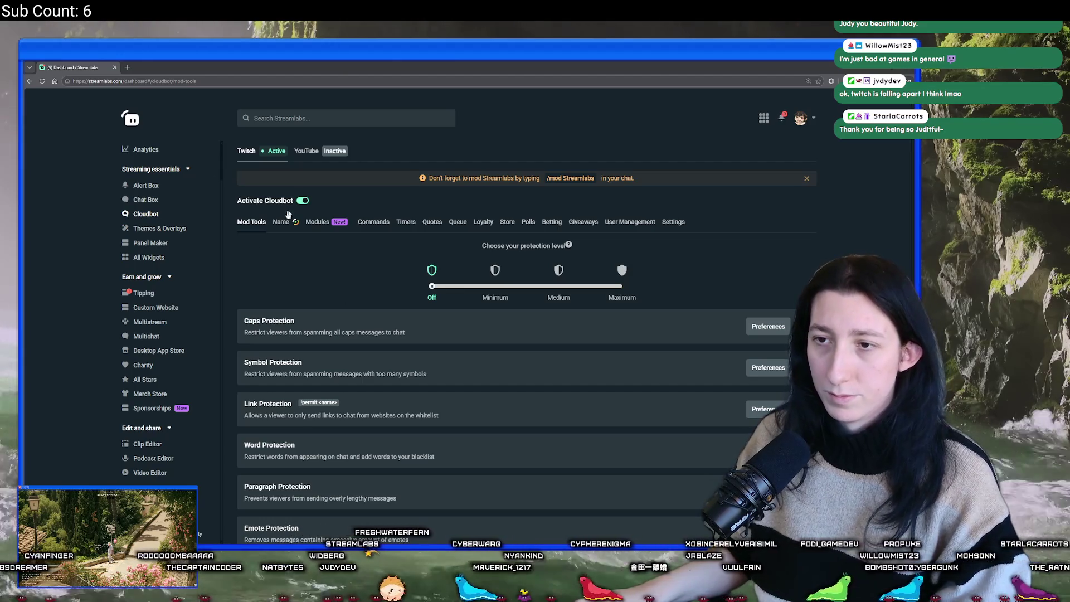
{"action": "left_click", "coordinate": [378, 223]}
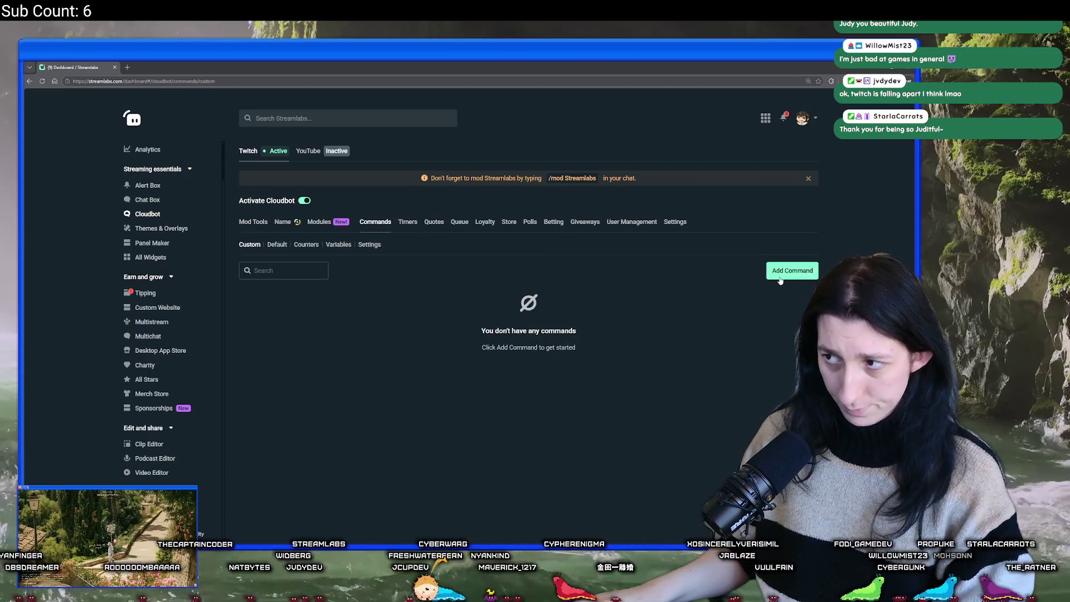
Start a new custom chat command named !gumdiscord.
{"action": "left_click", "coordinate": [784, 275]}
{"action": "type", "text": "!gumsquadd"}
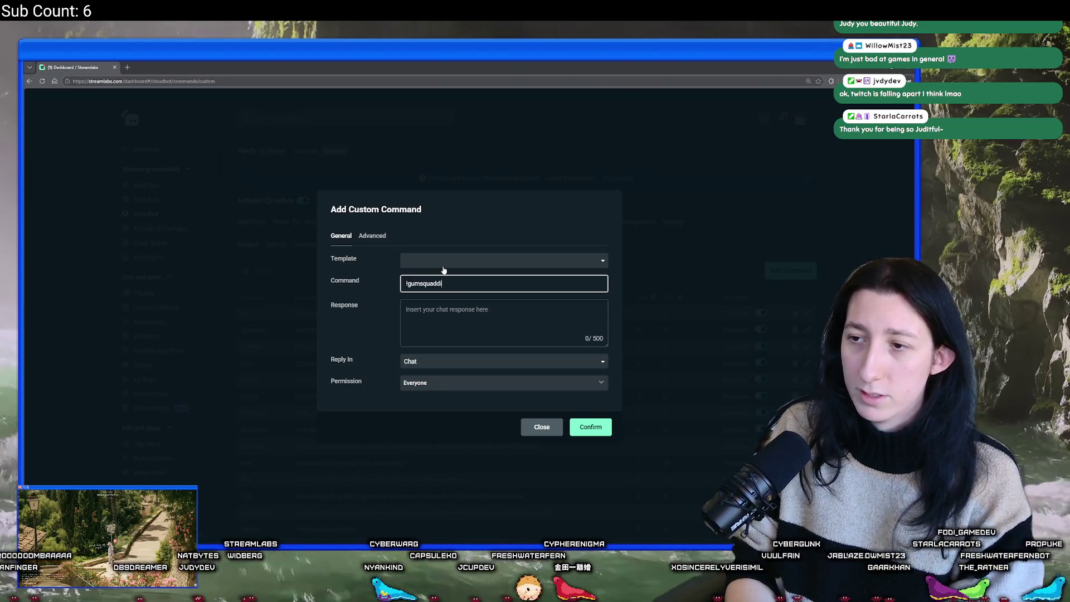
{"action": "type", "text": "scord"}
{"action": "key", "text": "BackSpace"}
{"action": "key", "text": "BackSpace"}
{"action": "key", "text": "BackSpace"}
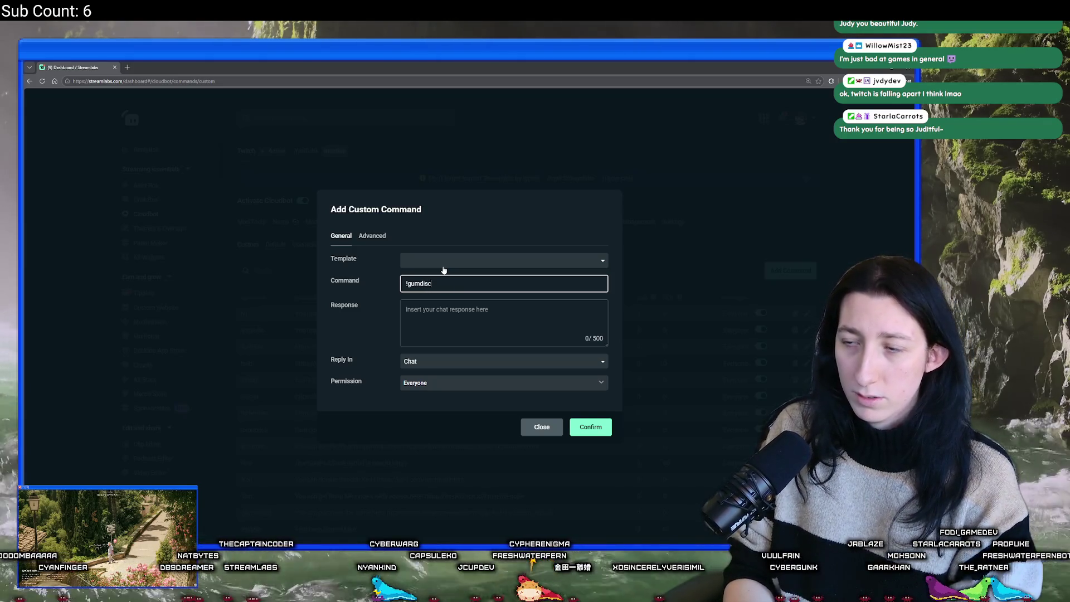
{"action": "type", "text": "ord"}
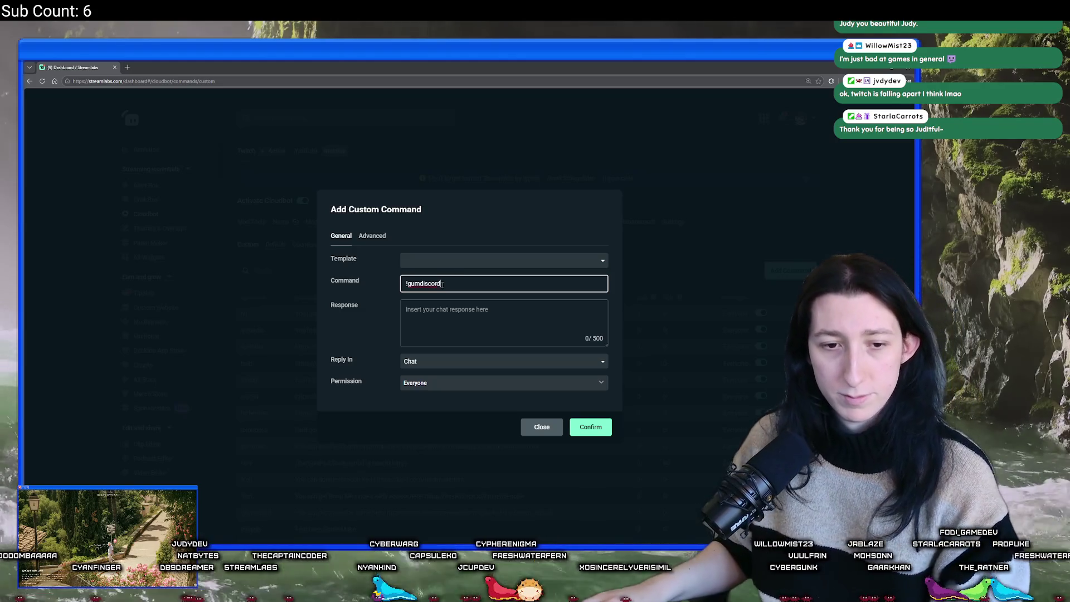
Set its response to 'Join the discord!' followed by the Discord invite link, and create it.
{"action": "left_click", "coordinate": [439, 304]}
{"action": "key", "text": "ctrl+v"}
{"action": "key", "text": "ctrl+a"}
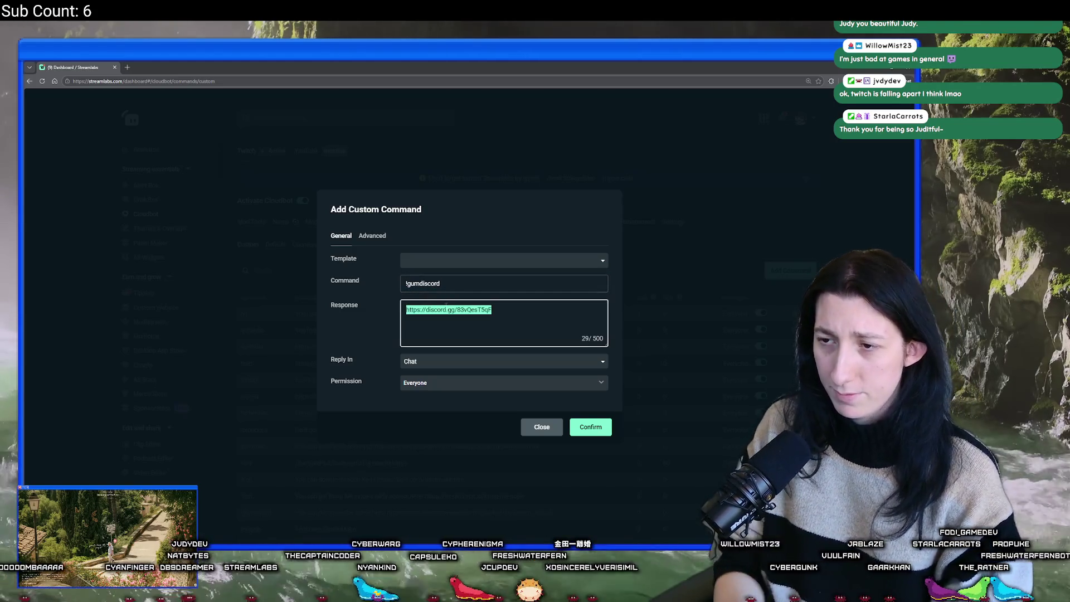
{"action": "type", "text": "JOin"}
{"action": "key", "text": "BackSpace"}
{"action": "key", "text": "BackSpace"}
{"action": "key", "text": "BackSpace"}
{"action": "type", "text": "oin the discordk"}
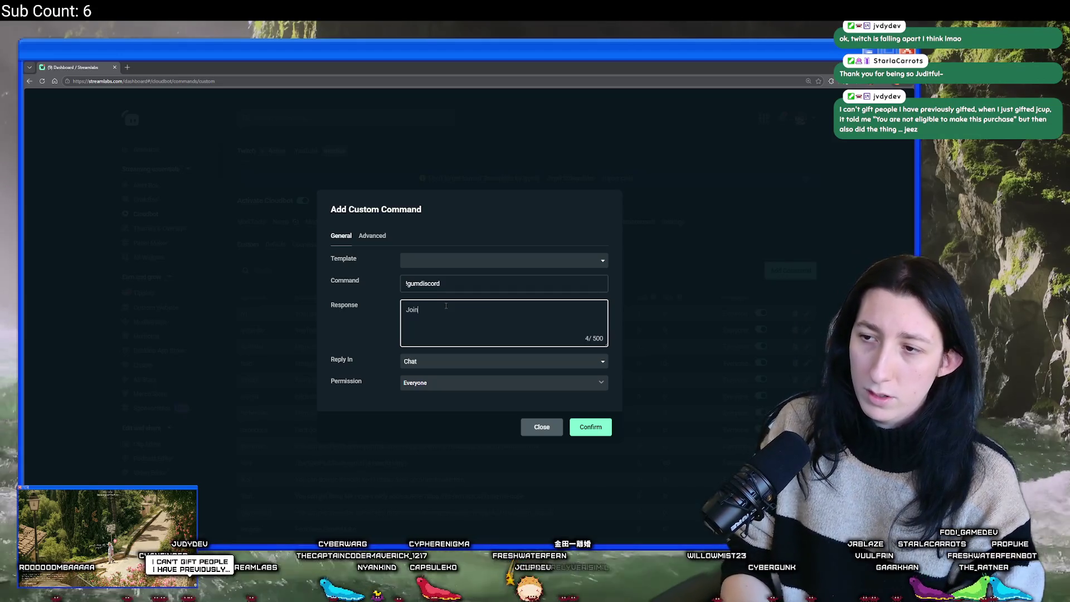
{"action": "type", "text": "https://discord.gg/83vQesT5qF"}
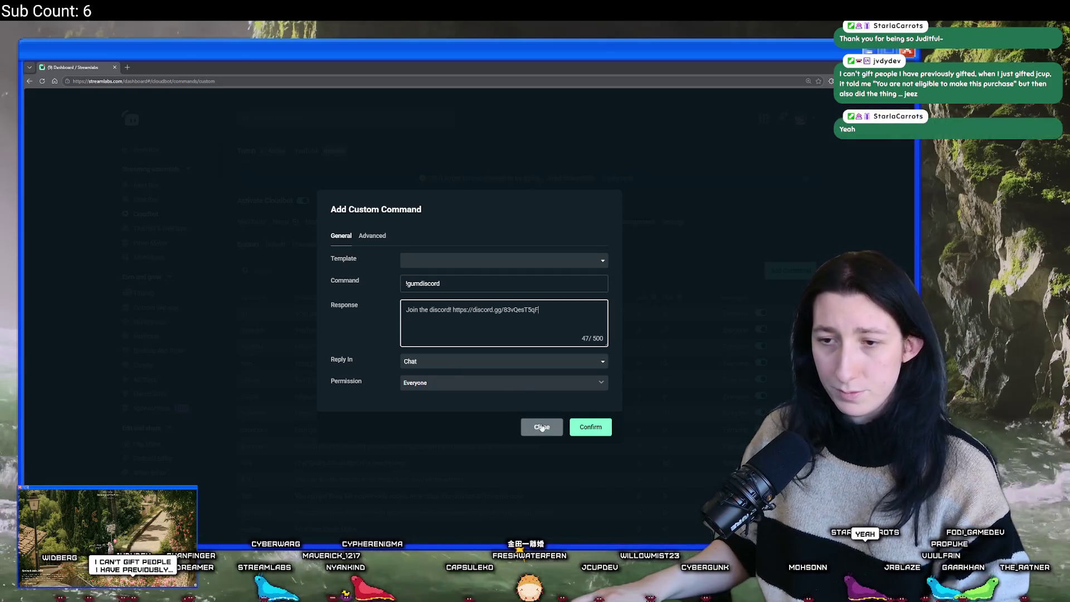
{"action": "left_click", "coordinate": [598, 433]}
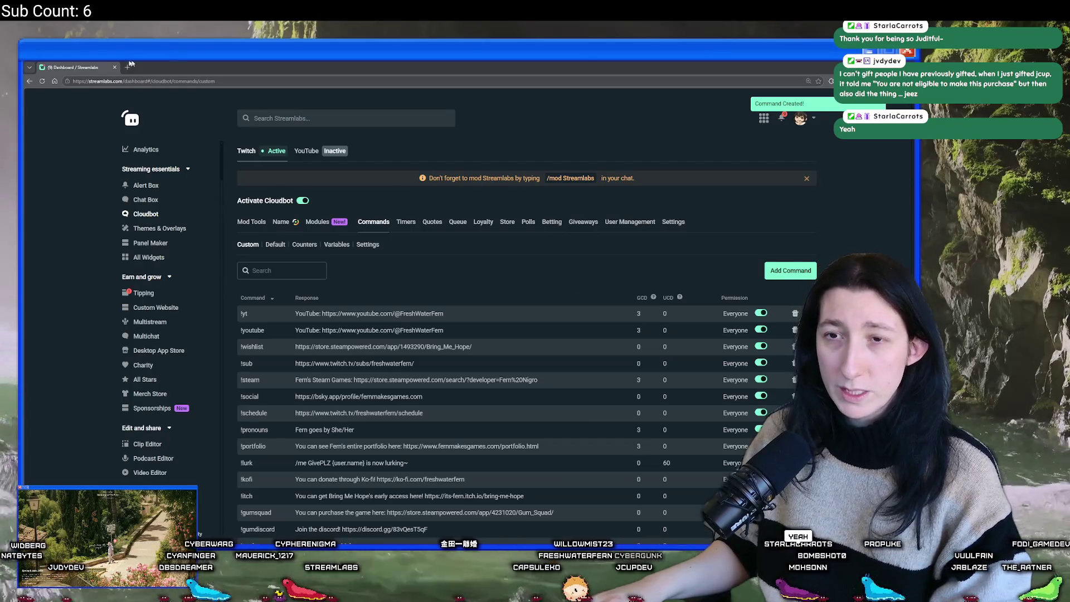
Switch back to the GameMaker window showing PatchNotes.
{"action": "key", "text": "alt+Tab"}
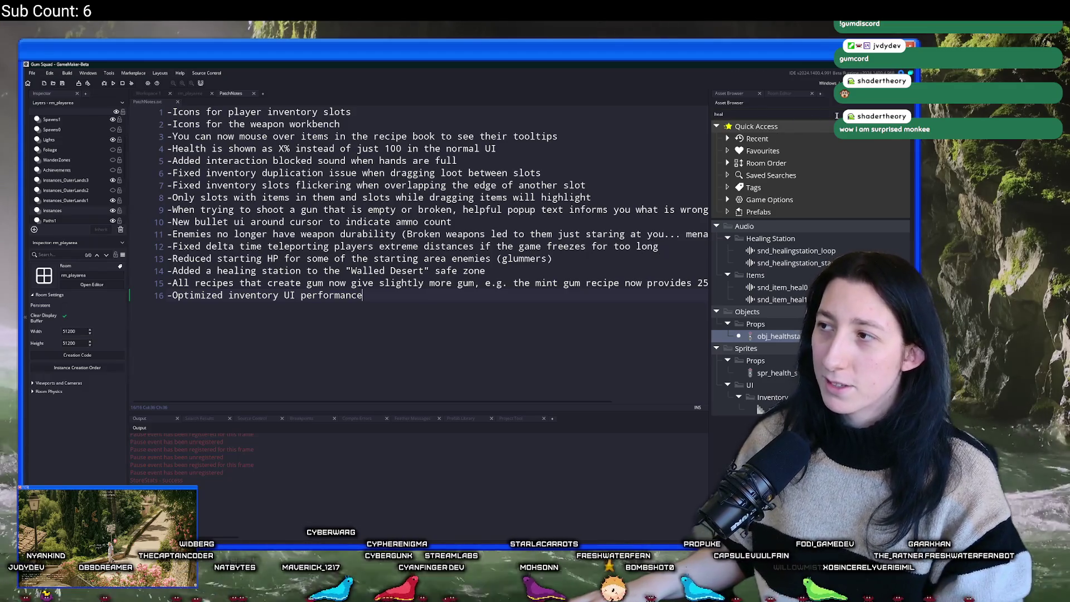
Clear the asset filter and open draw_tooltip_vest by searching 'tooltip'.
{"action": "key", "text": "Escape"}
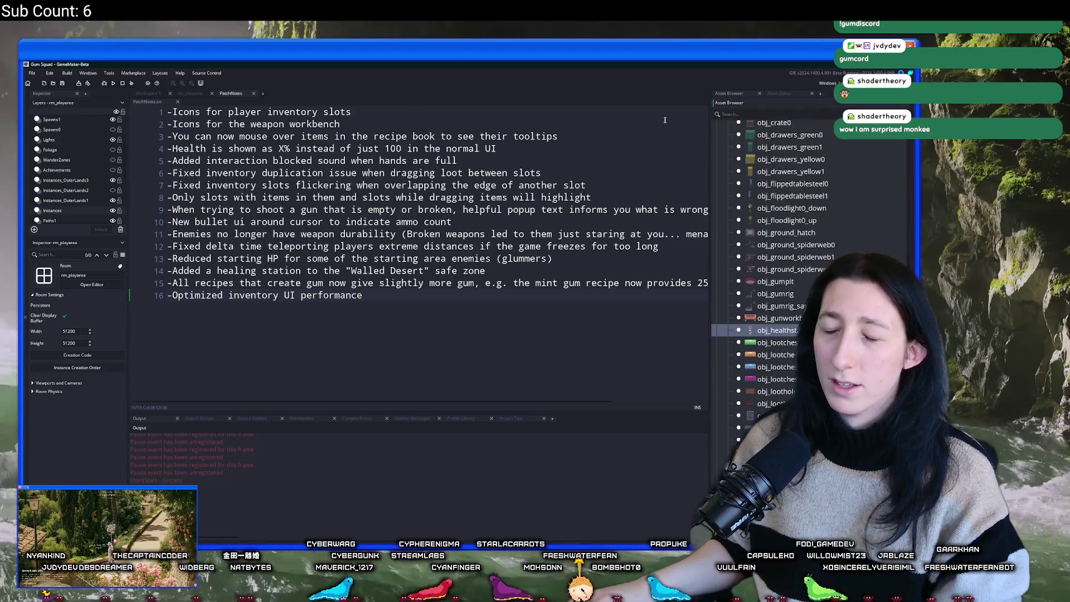
{"action": "left_click_drag", "start_coordinate": [708, 117], "coordinate": [720, 117]}
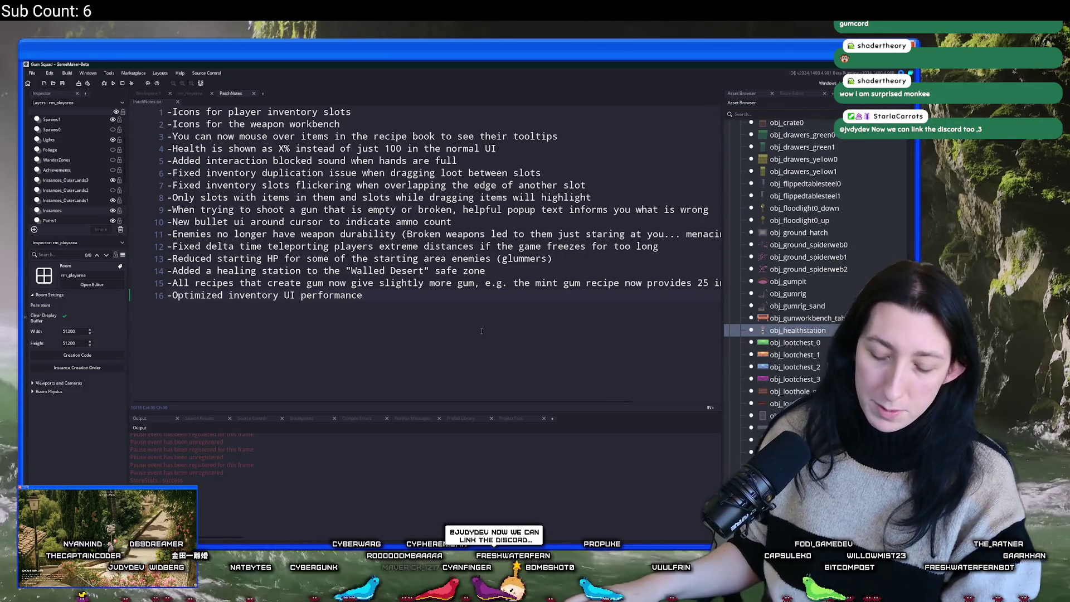
{"action": "key", "text": "ctrl+t"}
{"action": "key", "text": "ctrl+f"}
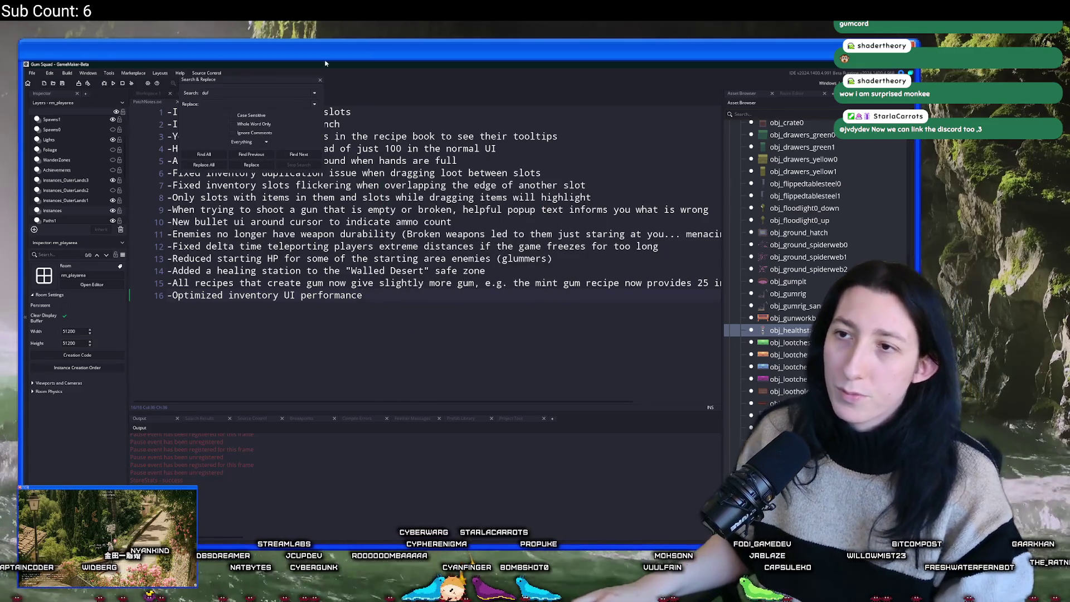
{"action": "left_click", "coordinate": [321, 79]}
{"action": "key", "text": "ctrl+t"}
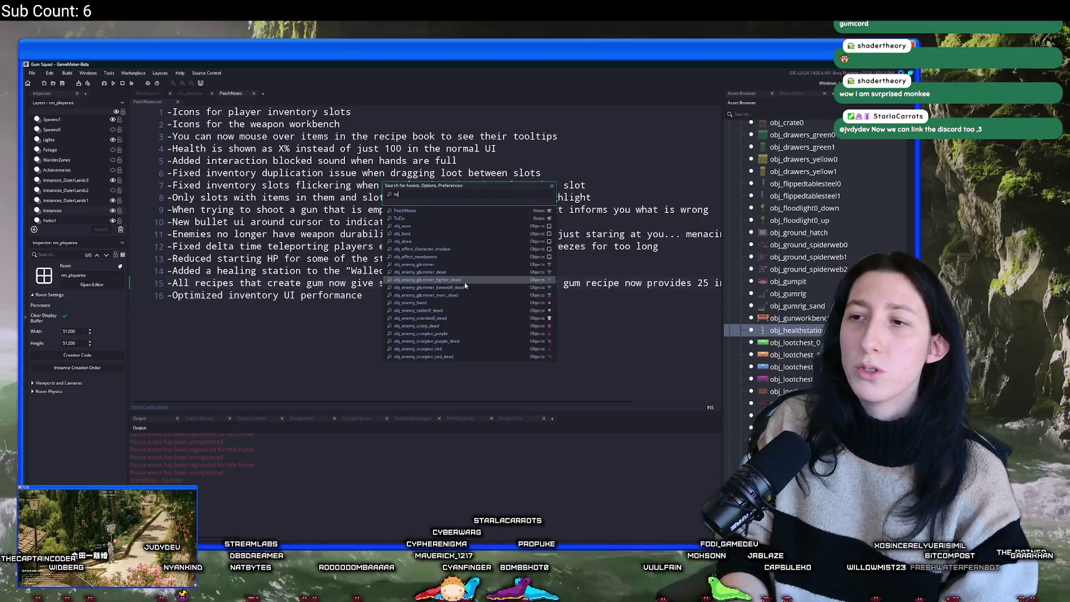
{"action": "type", "text": "oltip"}
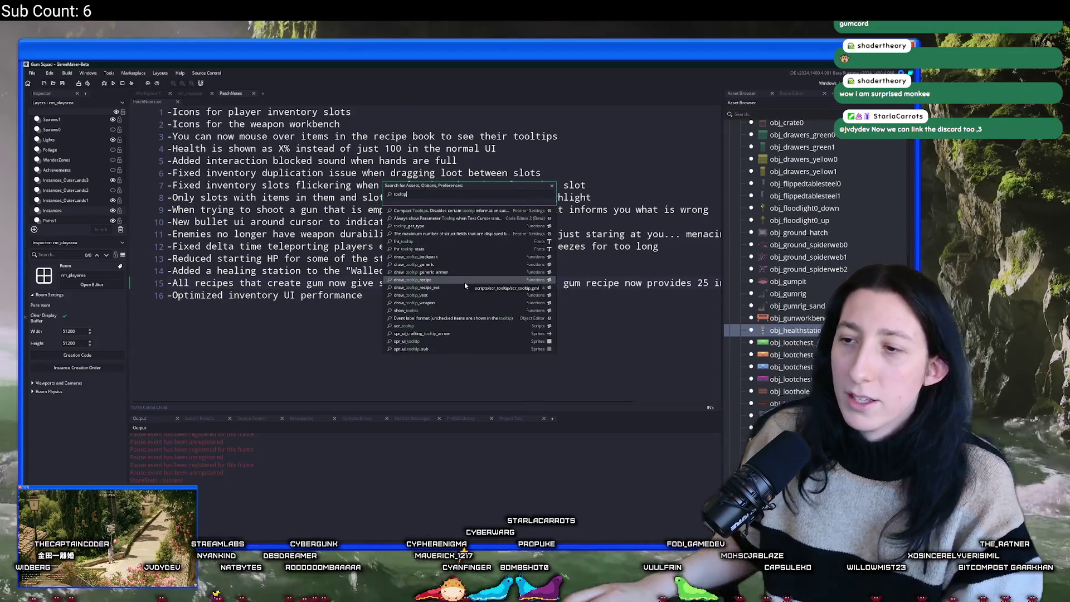
{"action": "left_click", "coordinate": [466, 295]}
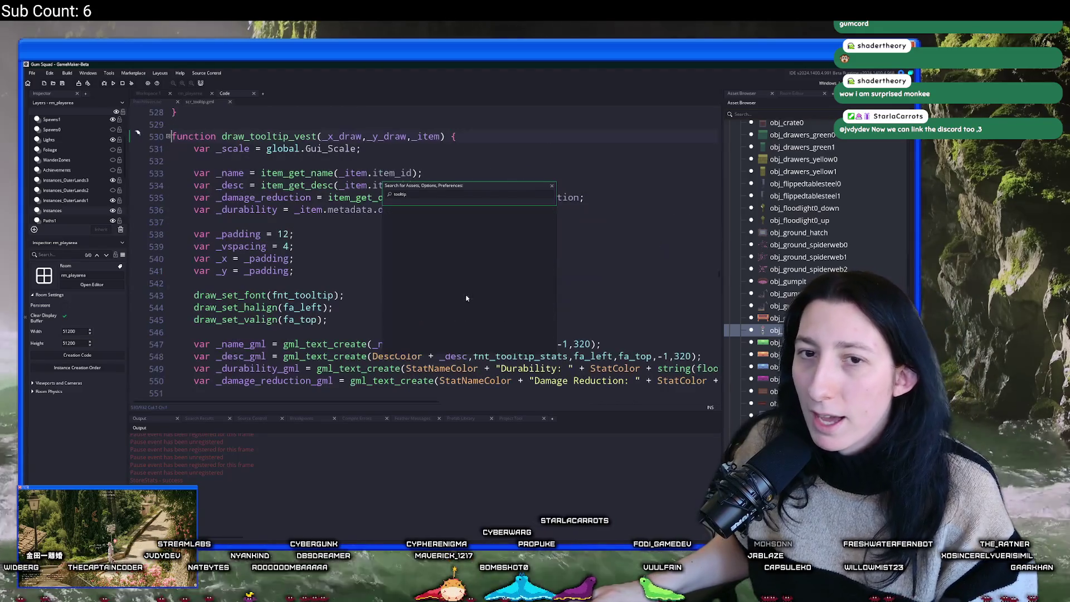
Inspect the durability variable and the _durability_gml text line 549 with its StatColor.
{"action": "scroll", "coordinate": [466, 298], "scroll_direction": "down", "scroll_amount": 2}
{"action": "left_click", "coordinate": [380, 154]}
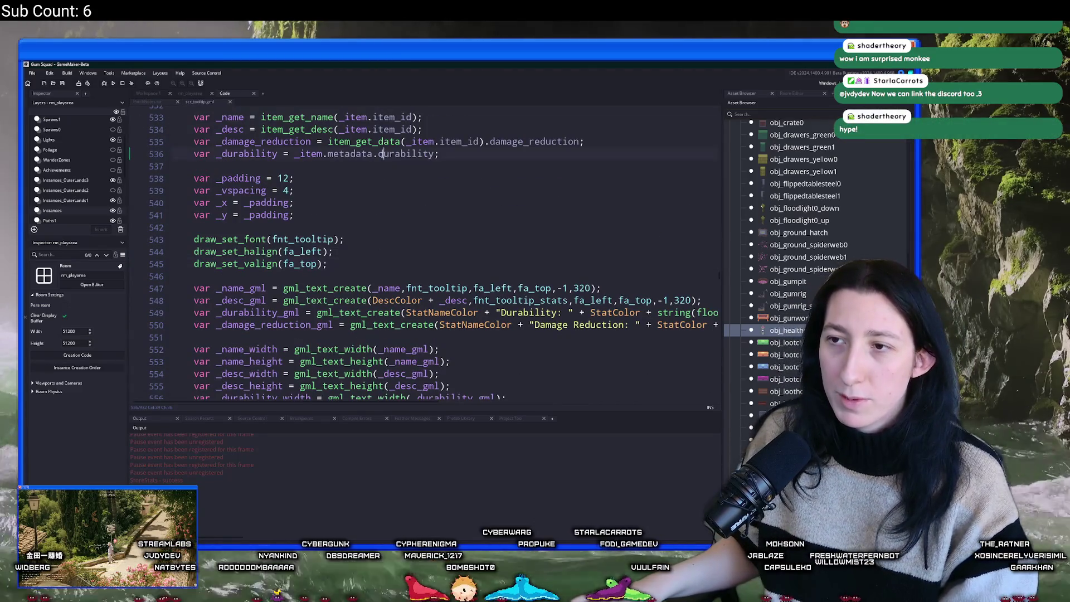
{"action": "scroll", "coordinate": [305, 255], "scroll_direction": "down", "scroll_amount": 2}
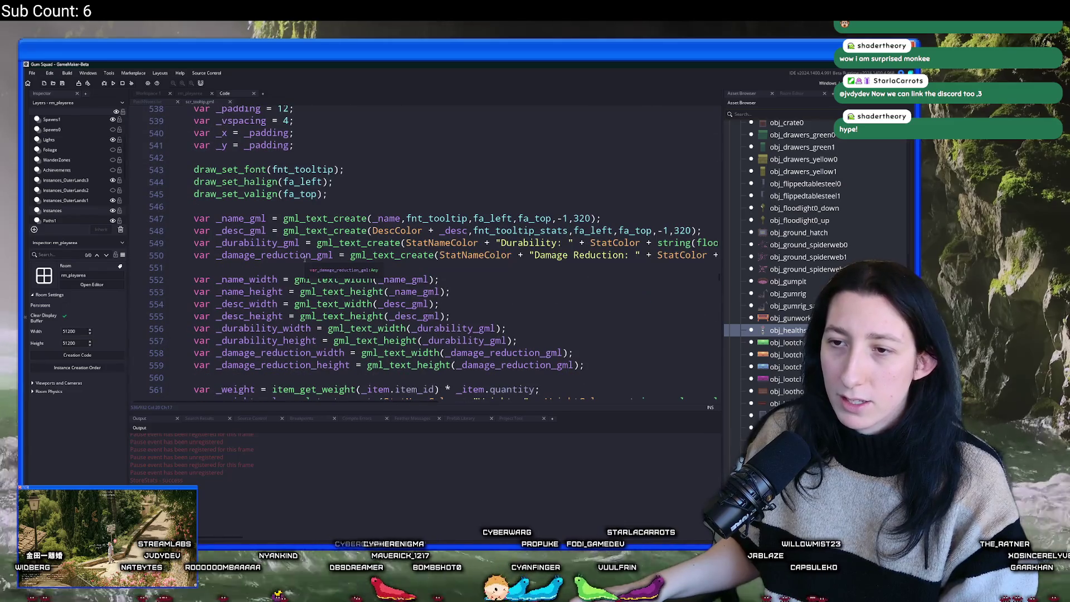
{"action": "left_click", "coordinate": [301, 243]}
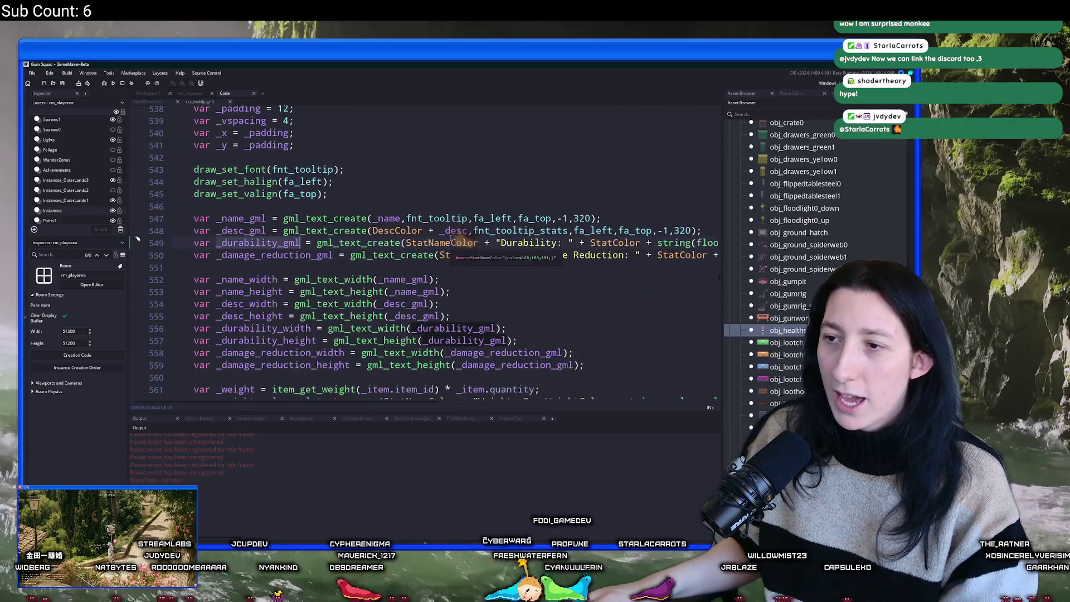
{"action": "key", "text": "End"}
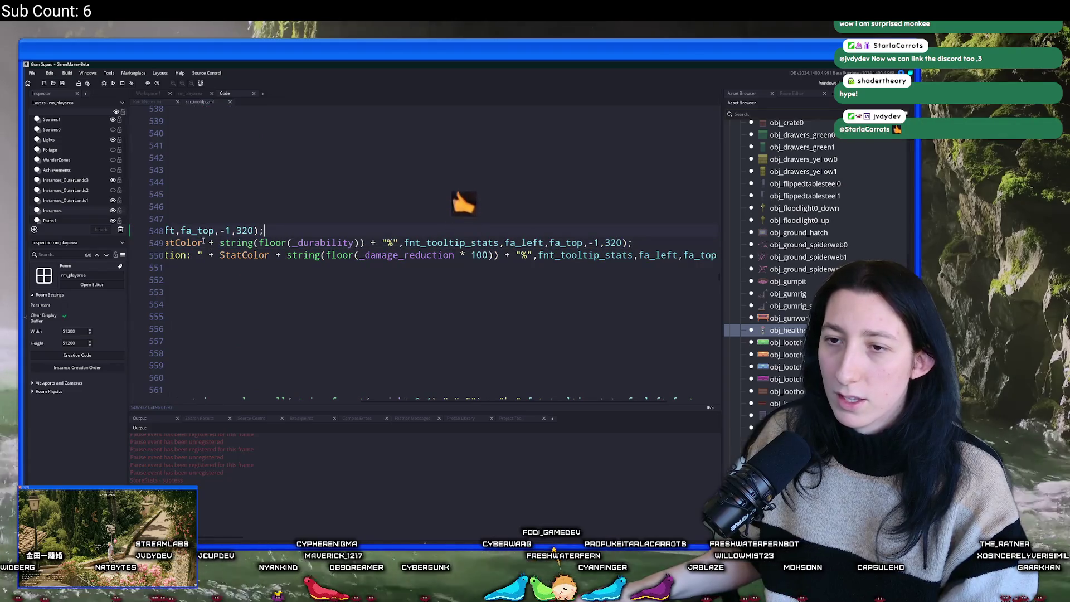
{"action": "key", "text": "Home"}
{"action": "left_click", "coordinate": [498, 243]}
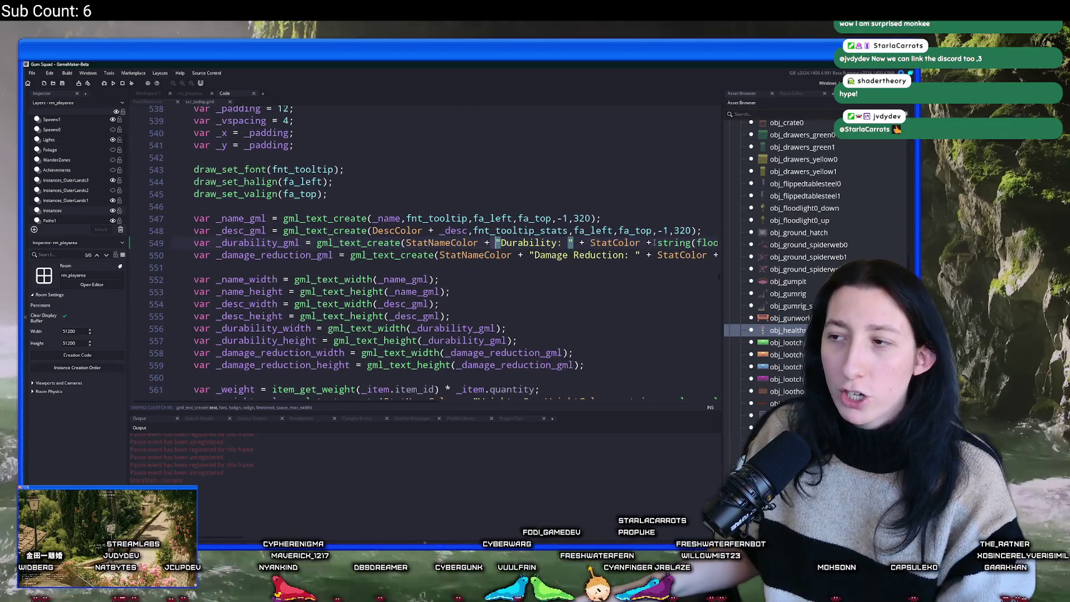
{"action": "left_click", "coordinate": [652, 243]}
Hide the docks and begin typing a durability_get_color_gml_text function after line 528.
{"action": "key", "text": "F12"}
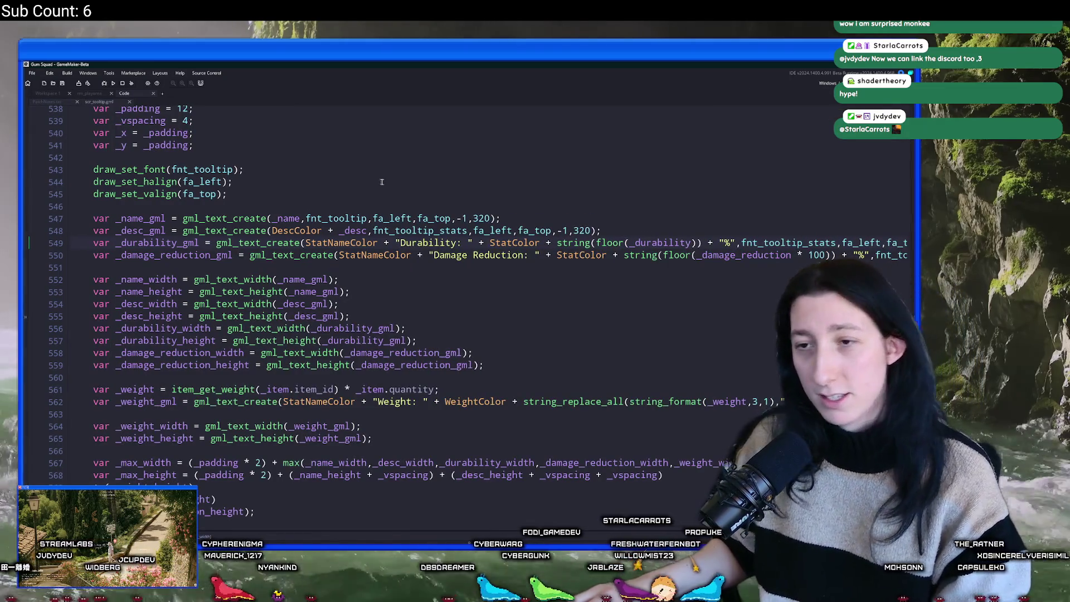
{"action": "scroll", "coordinate": [374, 178], "scroll_direction": "up", "scroll_amount": 7}
{"action": "left_click", "coordinate": [182, 237]}
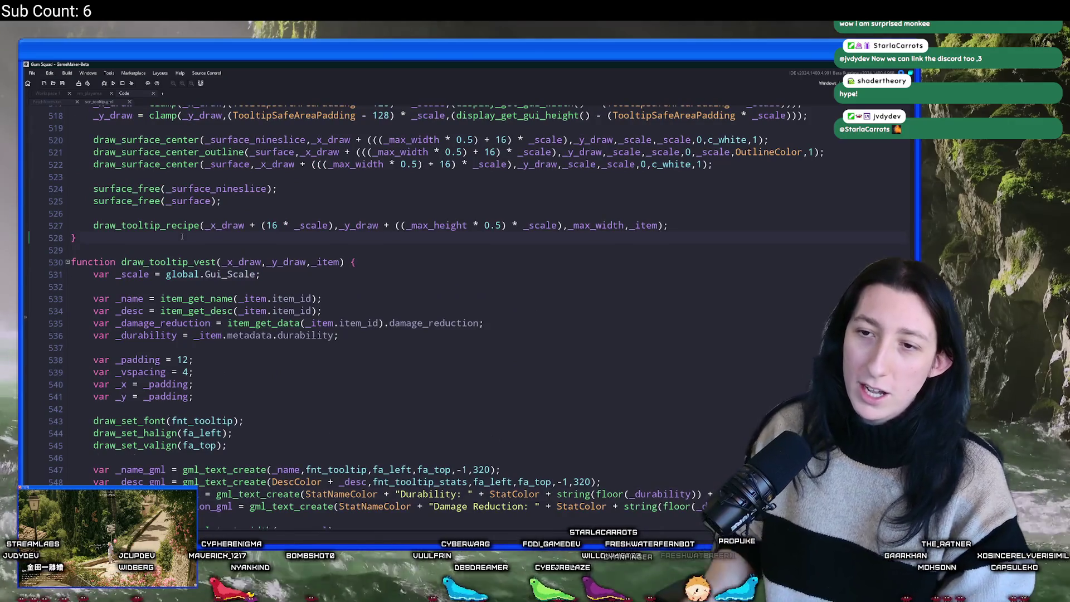
{"action": "key", "text": "Return"}
{"action": "key", "text": "Return"}
{"action": "type", "text": "function "}
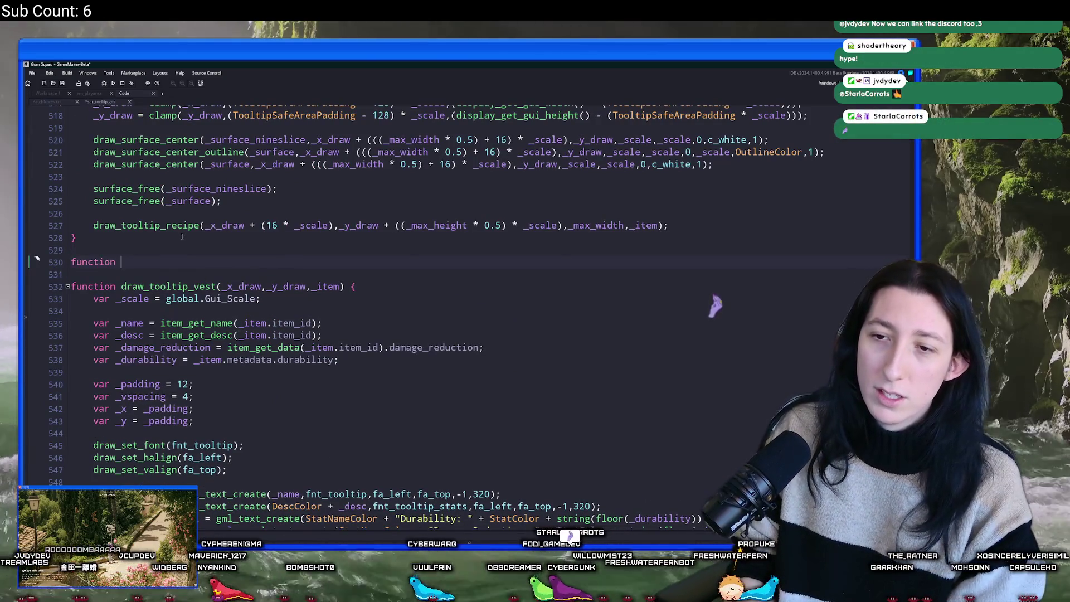
{"action": "type", "text": "durability_get_color_gml_t"}
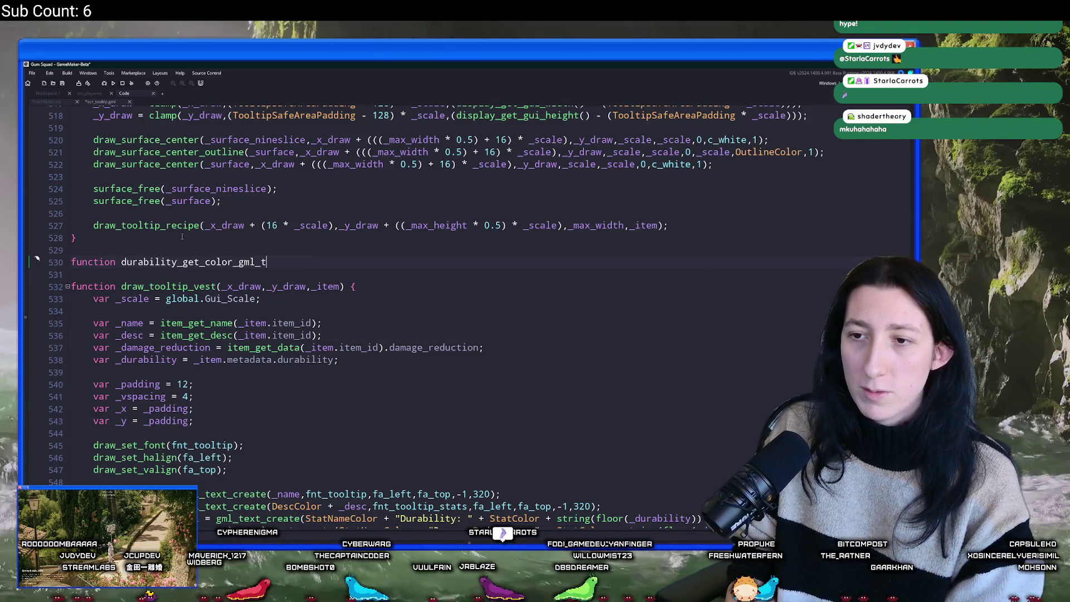
{"action": "type", "text": "ext"}
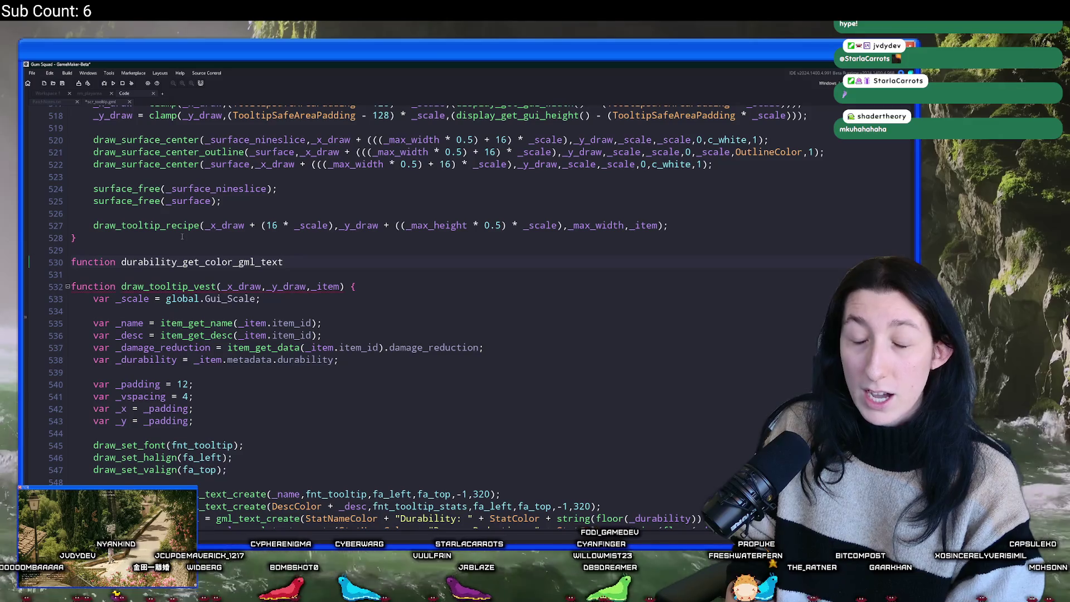
{"action": "type", "text": "(_) {"}
Name the parameter _durability and add the comment '// durability should be 0 to 100', selecting the zeros to make it 1.
{"action": "key", "text": "Left"}
{"action": "key", "text": "Left"}
{"action": "key", "text": "Left"}
{"action": "type", "text": "_"}
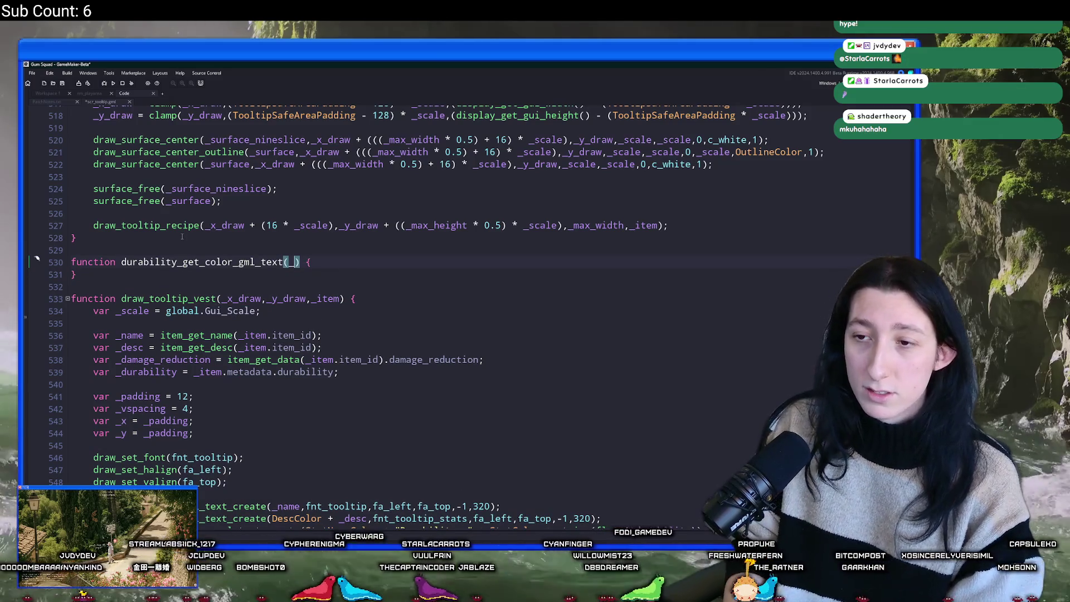
{"action": "type", "text": "durabil"}
{"action": "key", "text": "BackSpace"}
{"action": "key", "text": "BackSpace"}
{"action": "key", "text": "BackSpace"}
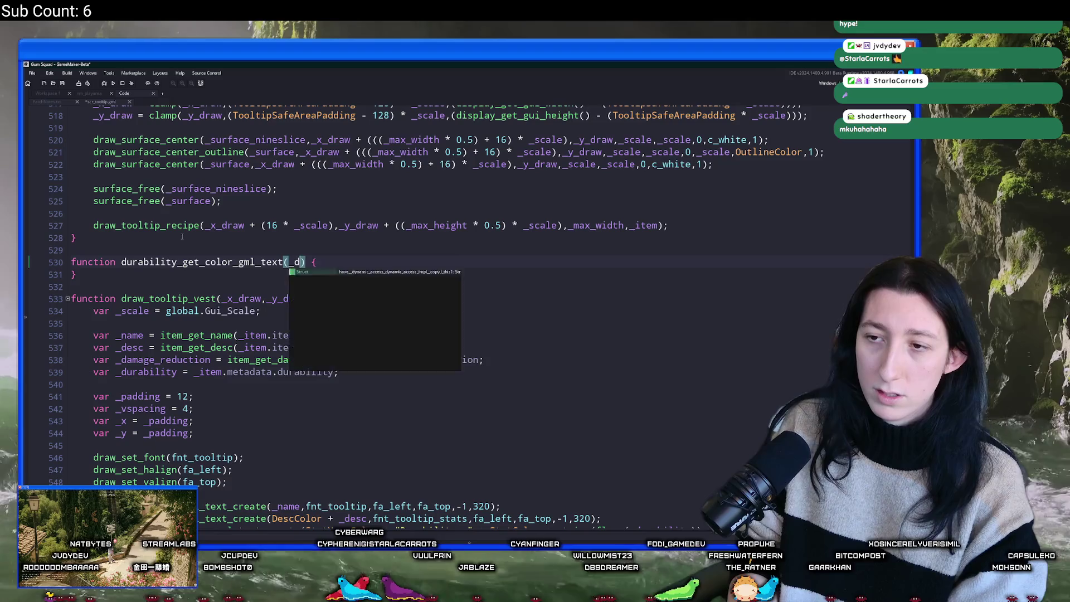
{"action": "type", "text": "urability"}
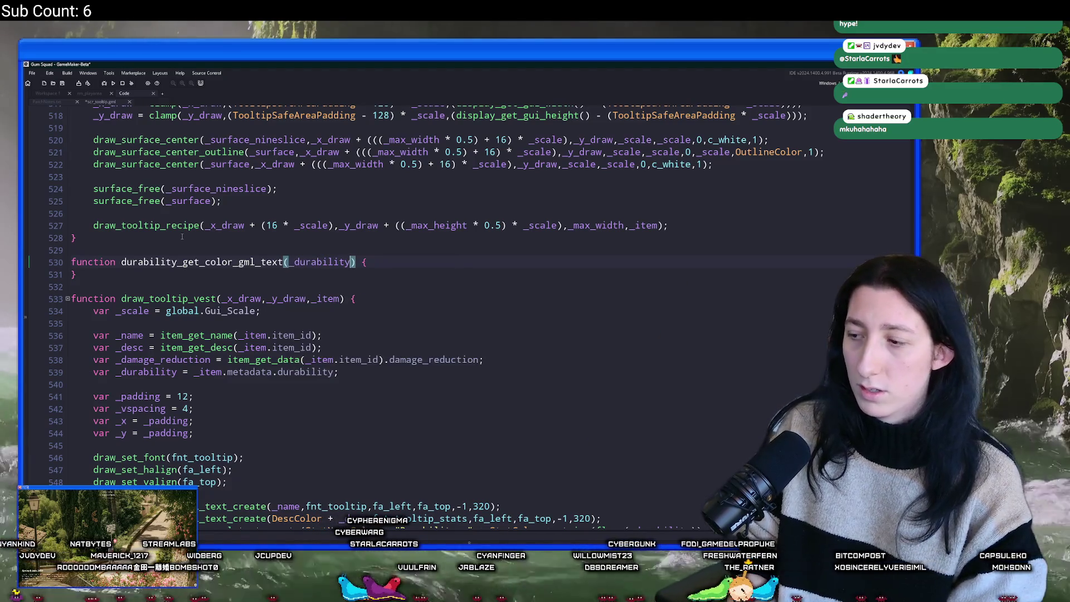
{"action": "key", "text": "End"}
{"action": "key", "text": "Return"}
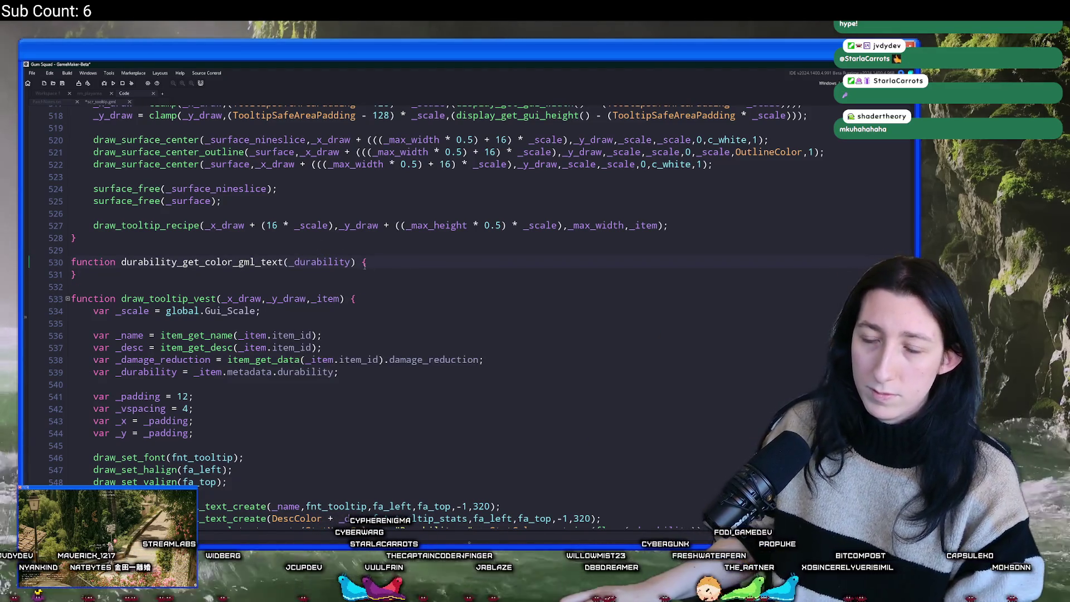
{"action": "type", "text": "// durability"}
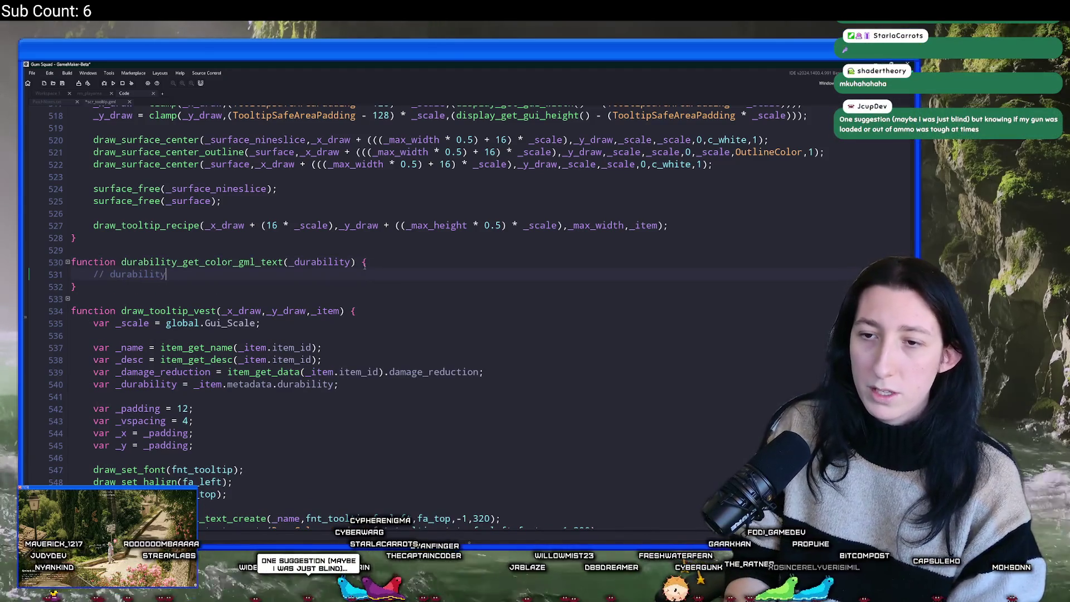
{"action": "type", "text": " should be 0 tro "}
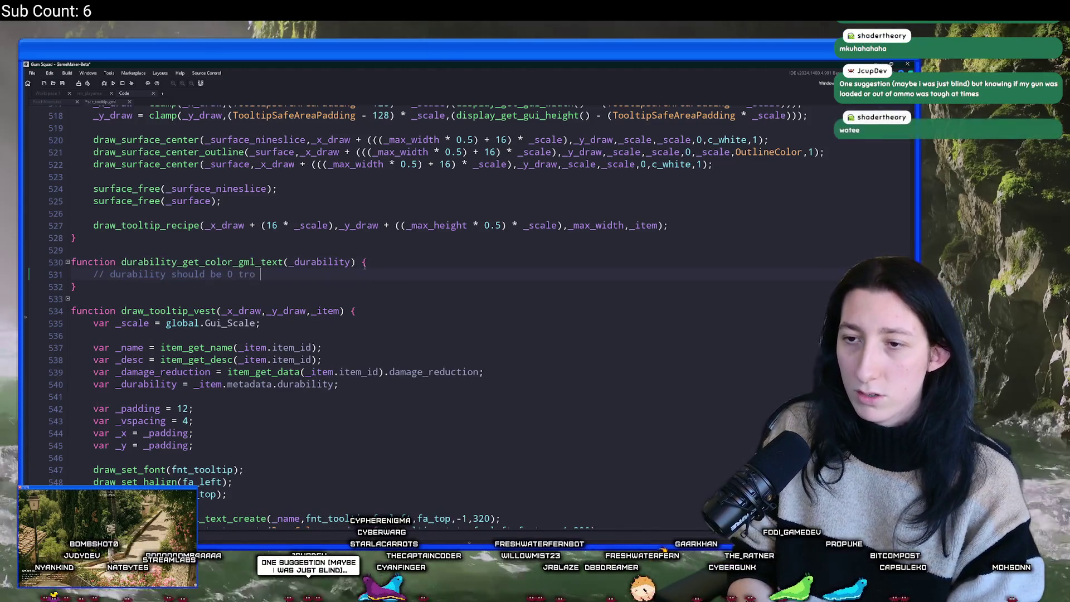
{"action": "key", "text": "BackSpace"}
{"action": "key", "text": "BackSpace"}
{"action": "key", "text": "BackSpace"}
{"action": "type", "text": "o 100"}
{"action": "scroll", "coordinate": [385, 306], "scroll_direction": "down", "scroll_amount": 3}
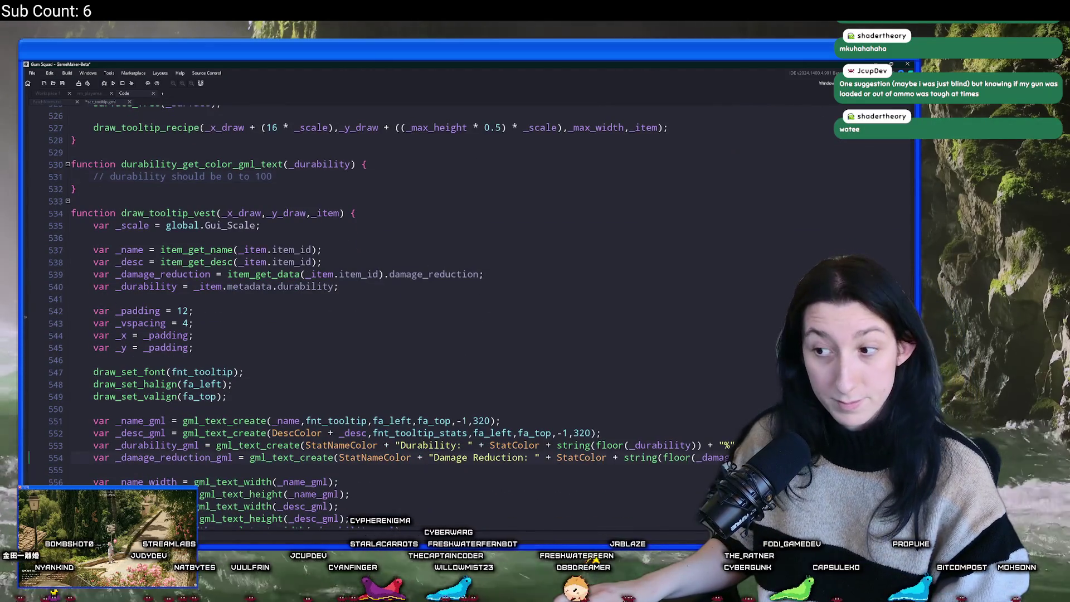
{"action": "left_click", "coordinate": [277, 176]}
{"action": "left_click_drag", "start_coordinate": [277, 177], "coordinate": [264, 179]}
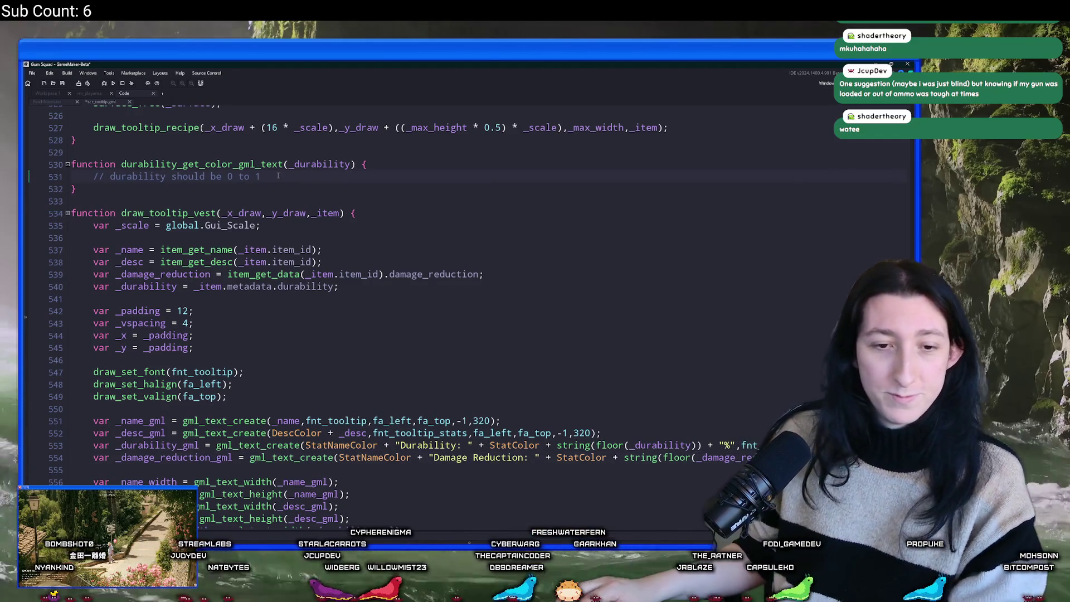
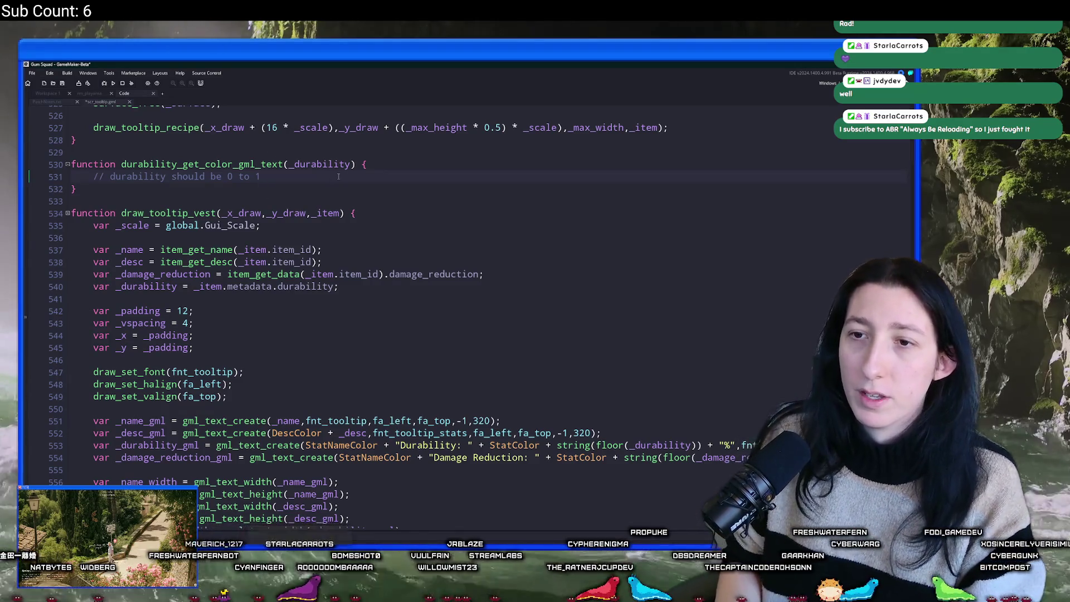
Start a new line in the durability function and read the green swatch's hex in Aseprite.
{"action": "key", "text": "Return"}
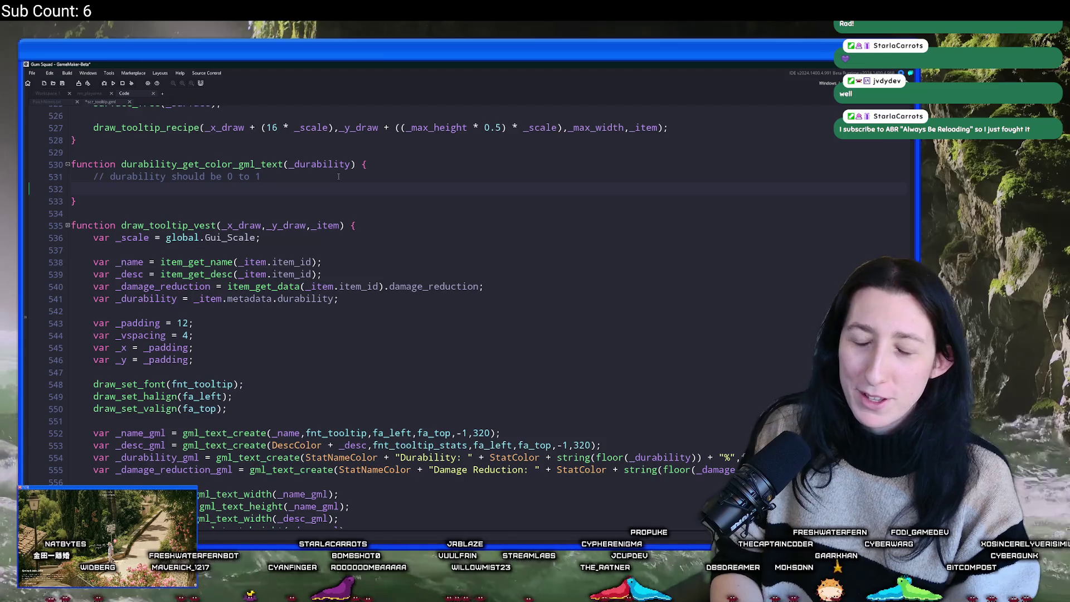
{"action": "type", "text": "return"}
{"action": "key", "text": "BackSpace"}
{"action": "key", "text": "BackSpace"}
{"action": "key", "text": "BackSpace"}
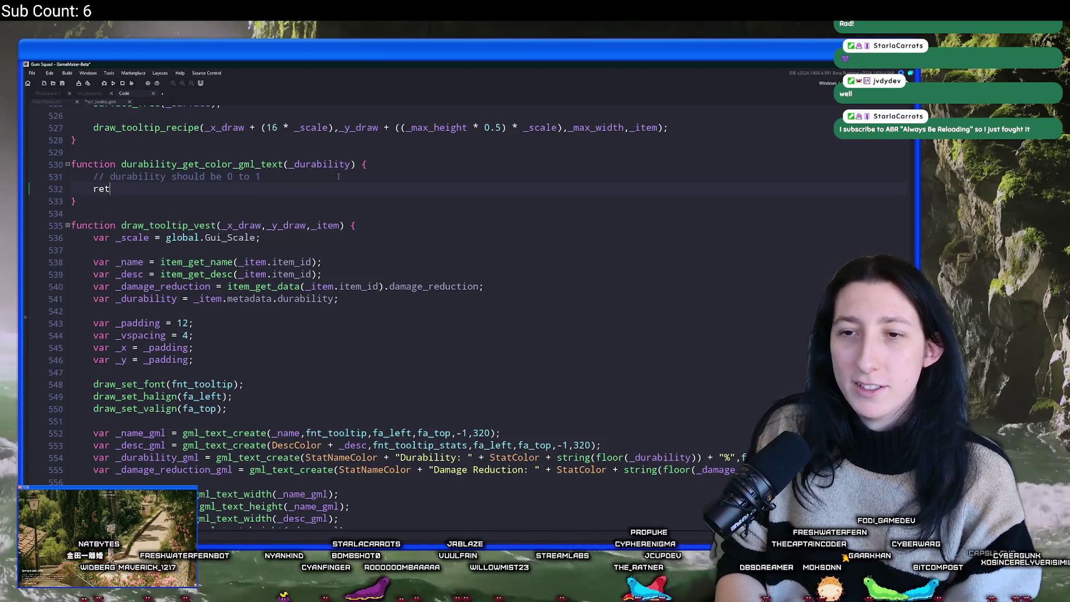
{"action": "key", "text": "BackSpace"}
{"action": "key", "text": "BackSpace"}
{"action": "key", "text": "BackSpace"}
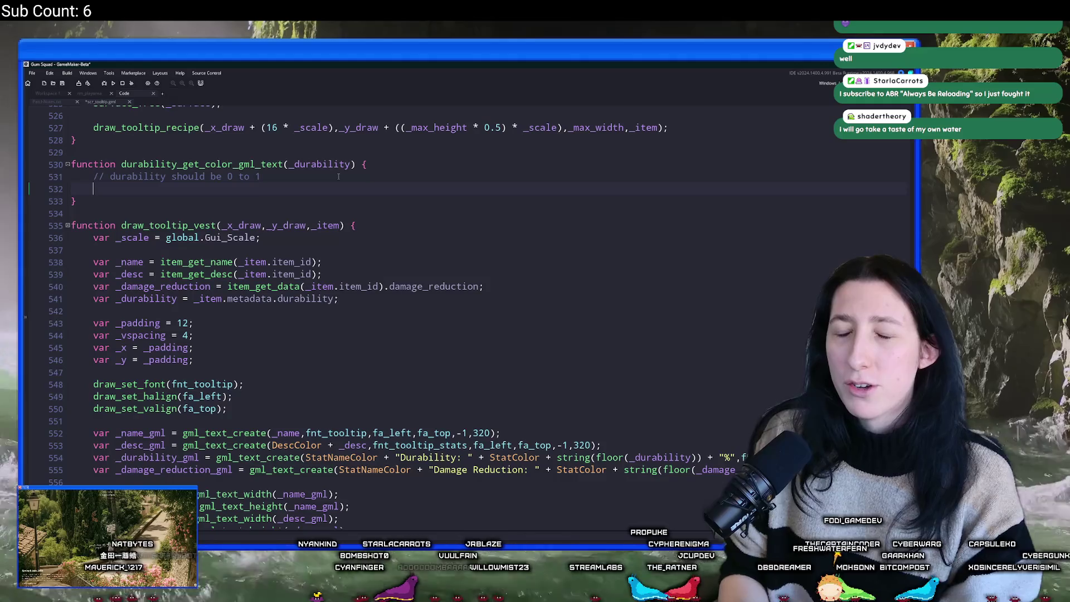
{"action": "key", "text": "alt+Tab"}
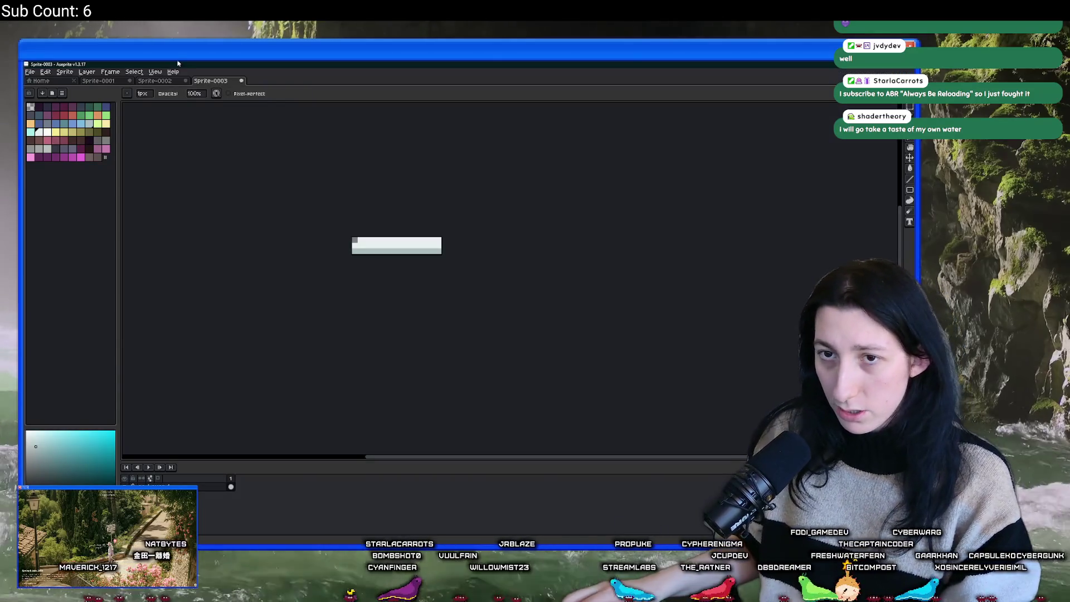
{"action": "double_click", "coordinate": [89, 115]}
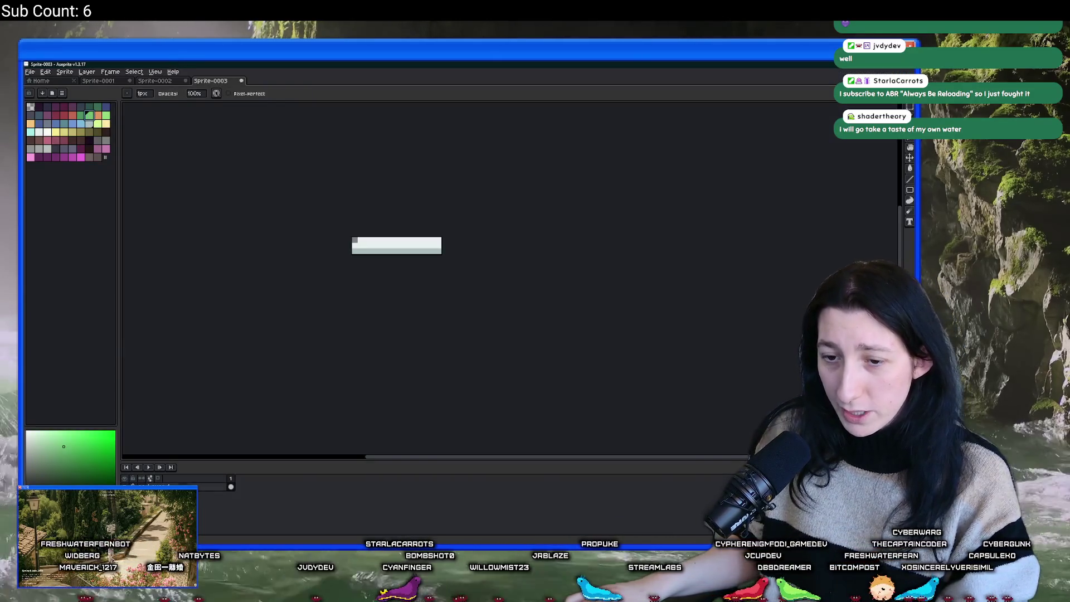
{"action": "key", "text": "alt+Tab"}
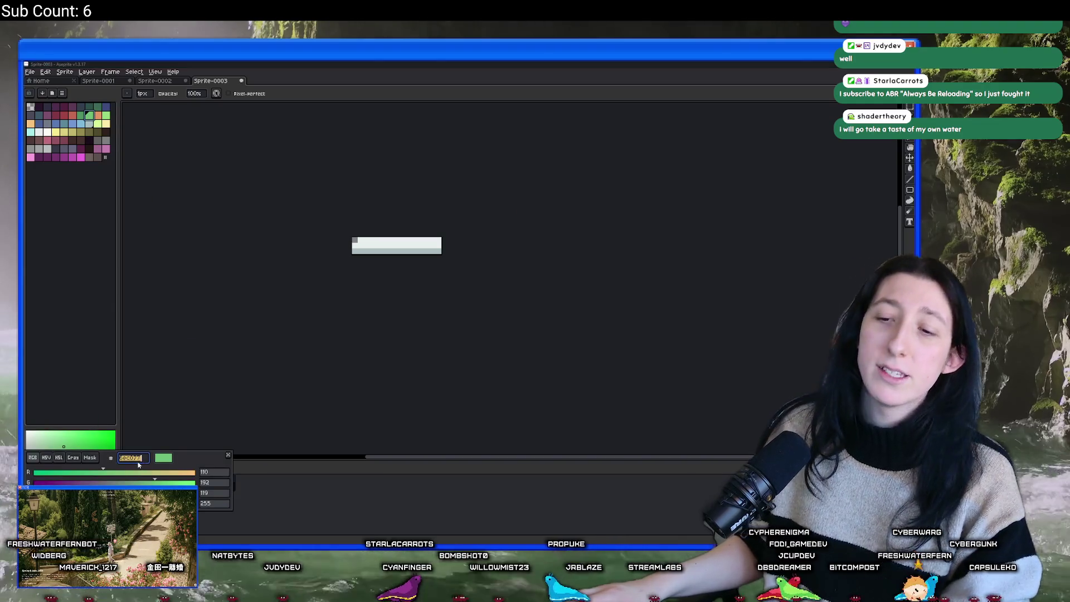
{"action": "key", "text": "alt+Tab"}
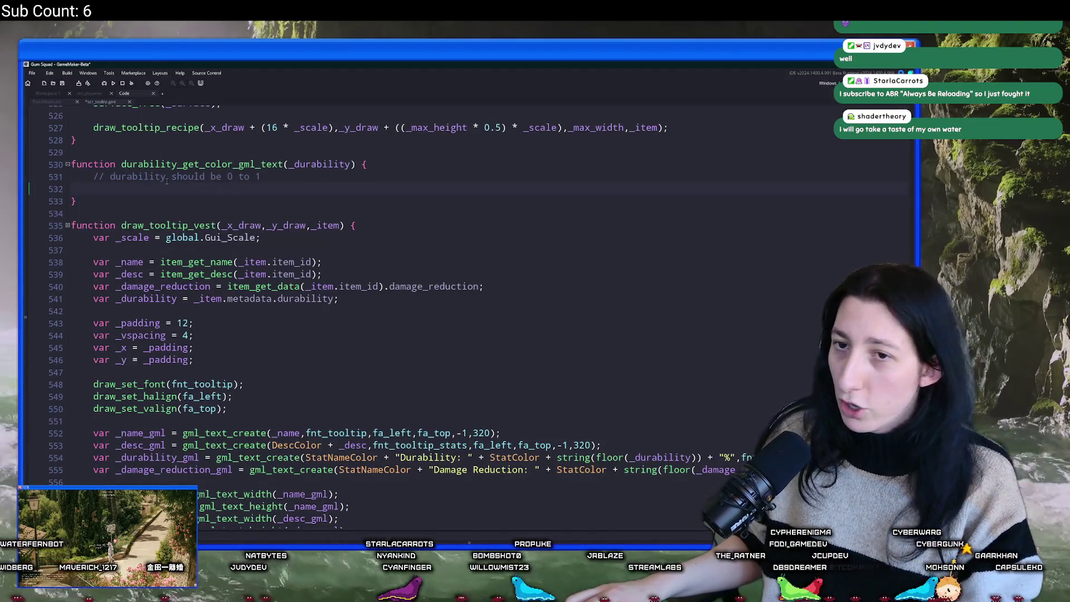
Write var _color = merge_colour( and paste the green #6ec077 as its first colour.
{"action": "type", "text": "var _co"}
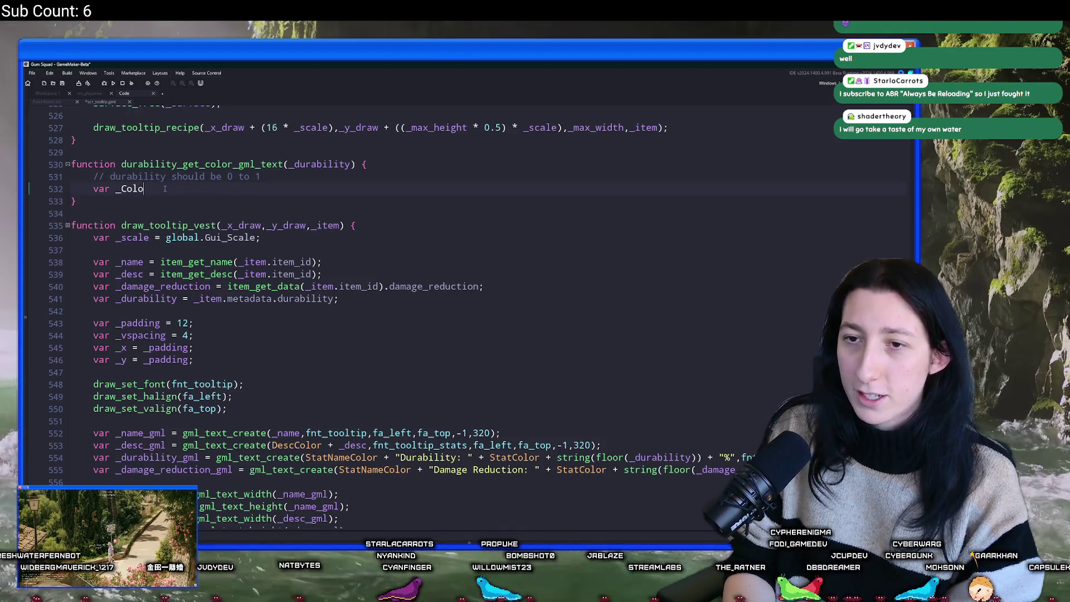
{"action": "type", "text": "lor = color_m"}
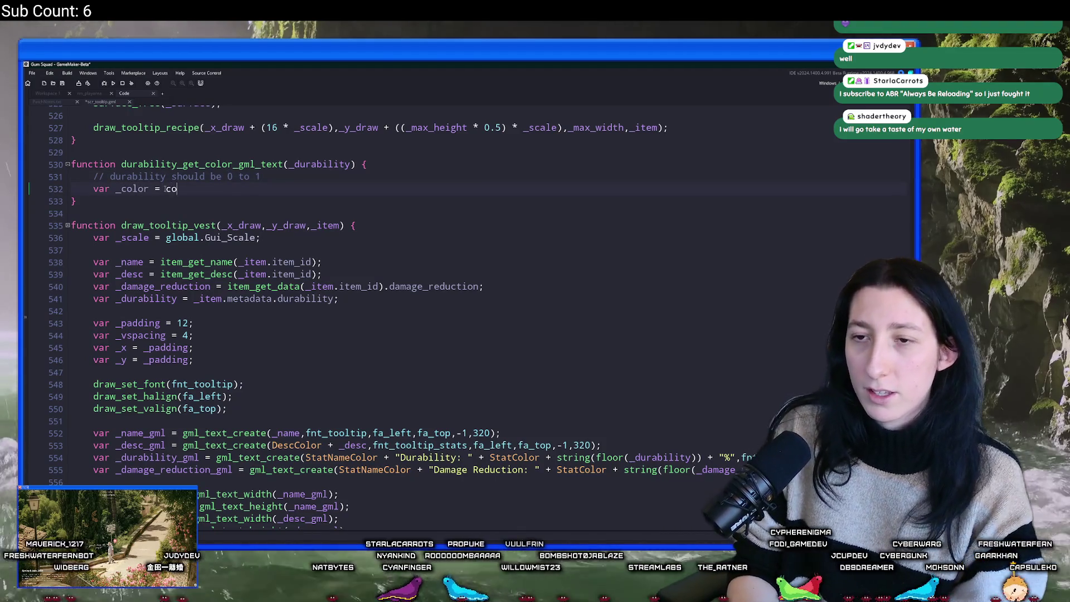
{"action": "key", "text": "BackSpace"}
{"action": "key", "text": "BackSpace"}
{"action": "key", "text": "BackSpace"}
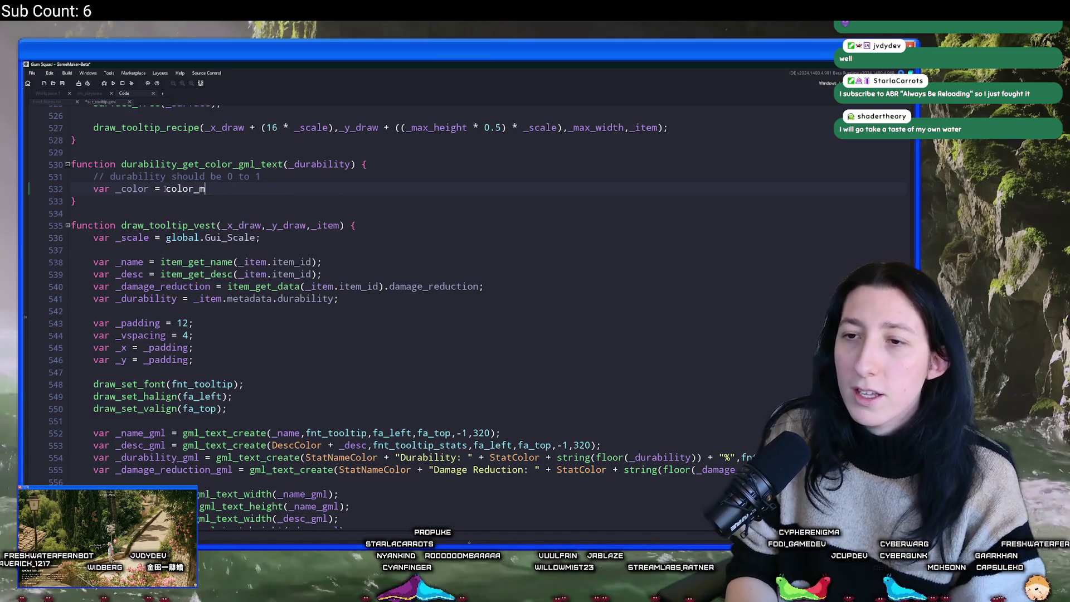
{"action": "key", "text": "BackSpace"}
{"action": "key", "text": "BackSpace"}
{"action": "key", "text": "BackSpace"}
{"action": "type", "text": "merg"}
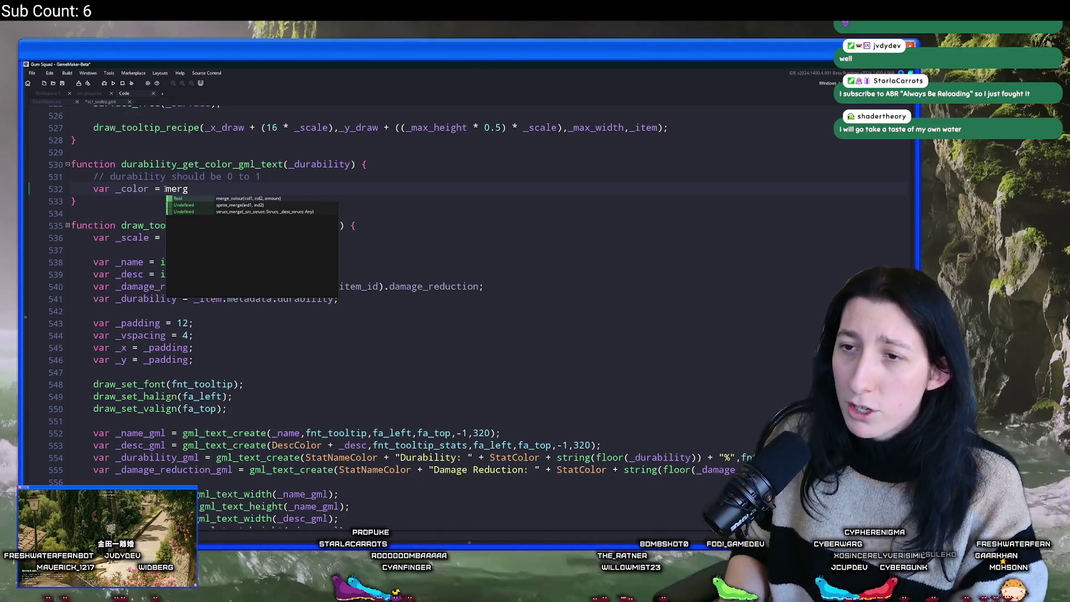
{"action": "left_click", "coordinate": [210, 196]}
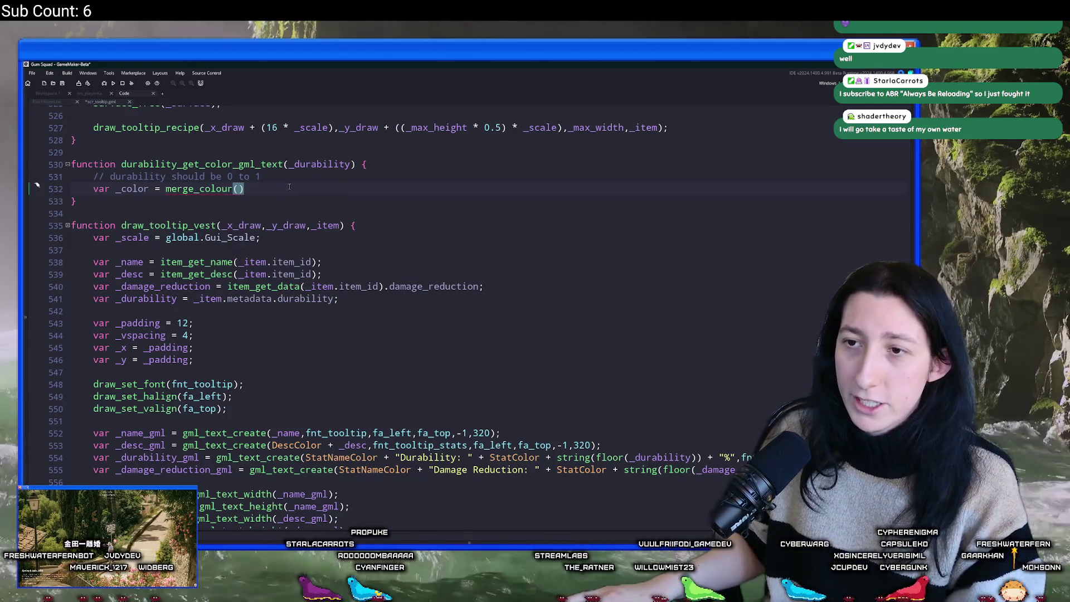
{"action": "key", "text": "alt+Tab"}
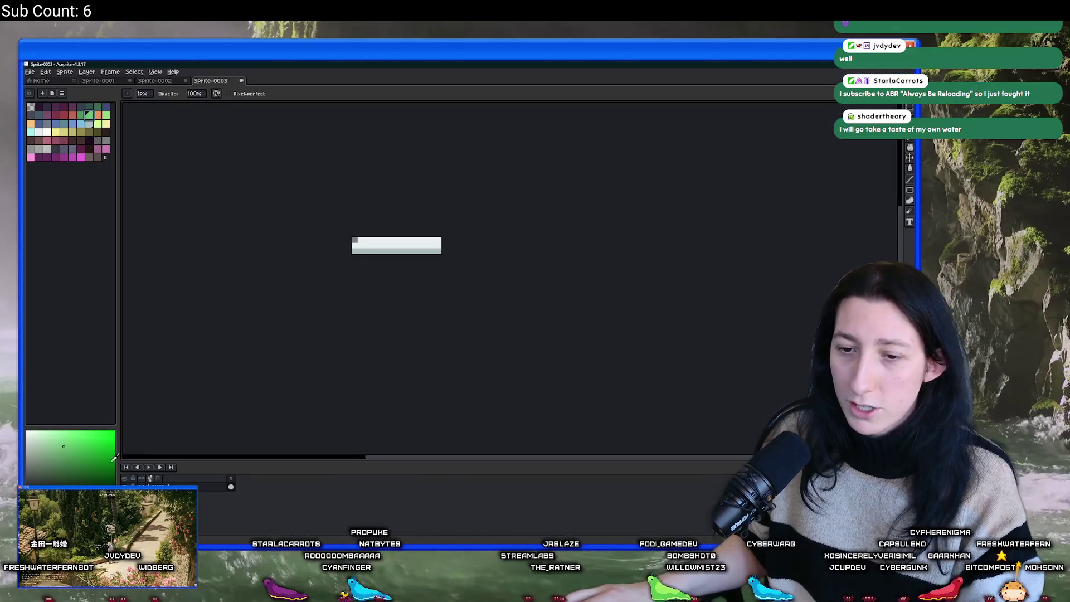
{"action": "key", "text": "alt+Tab"}
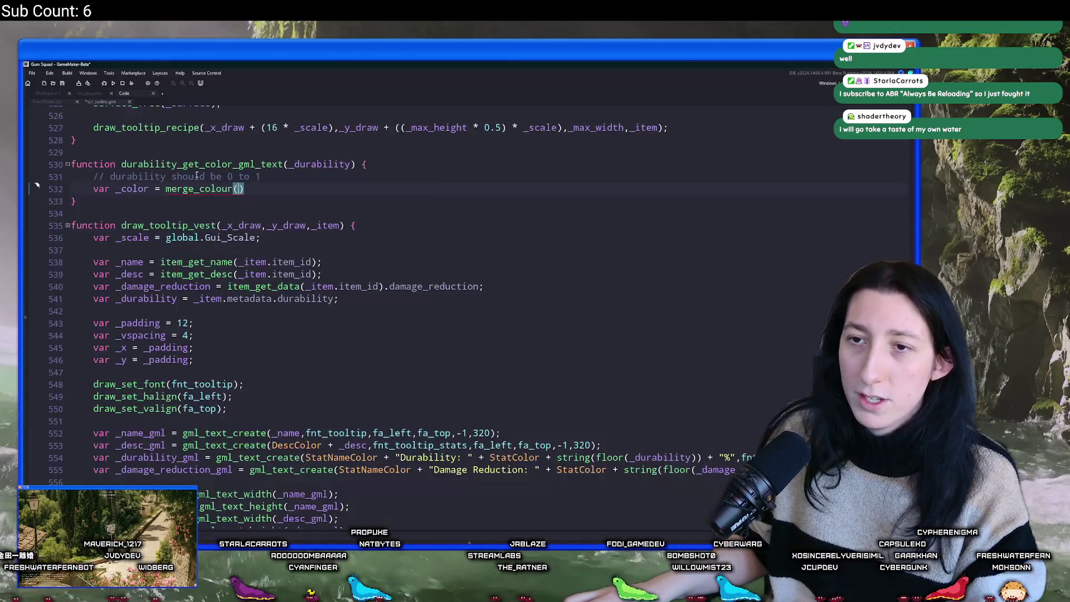
{"action": "key", "text": "ctrl+v"}
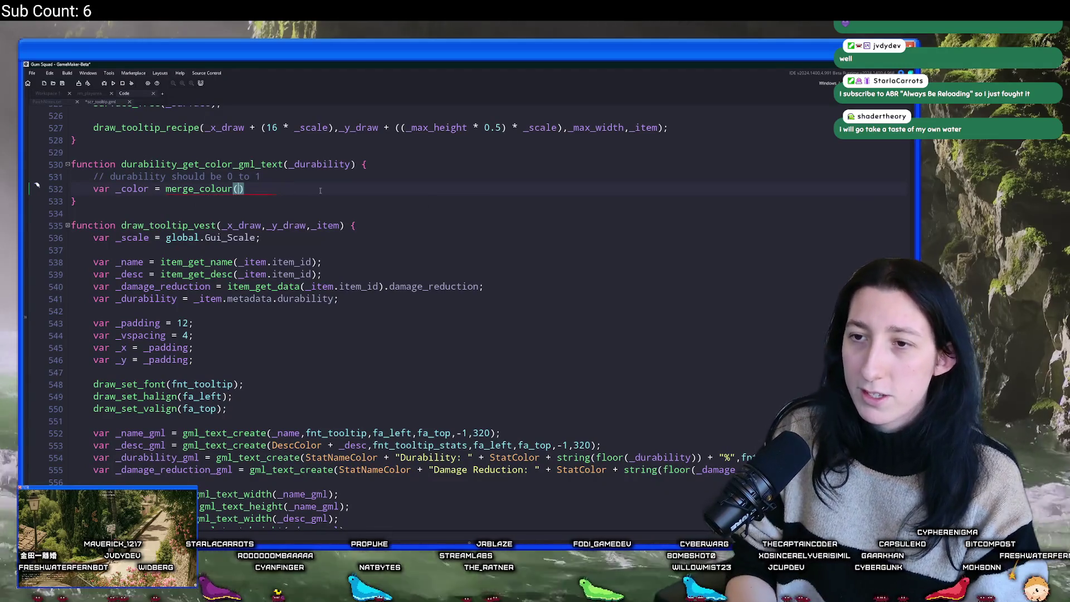
{"action": "key", "text": "alt+Tab"}
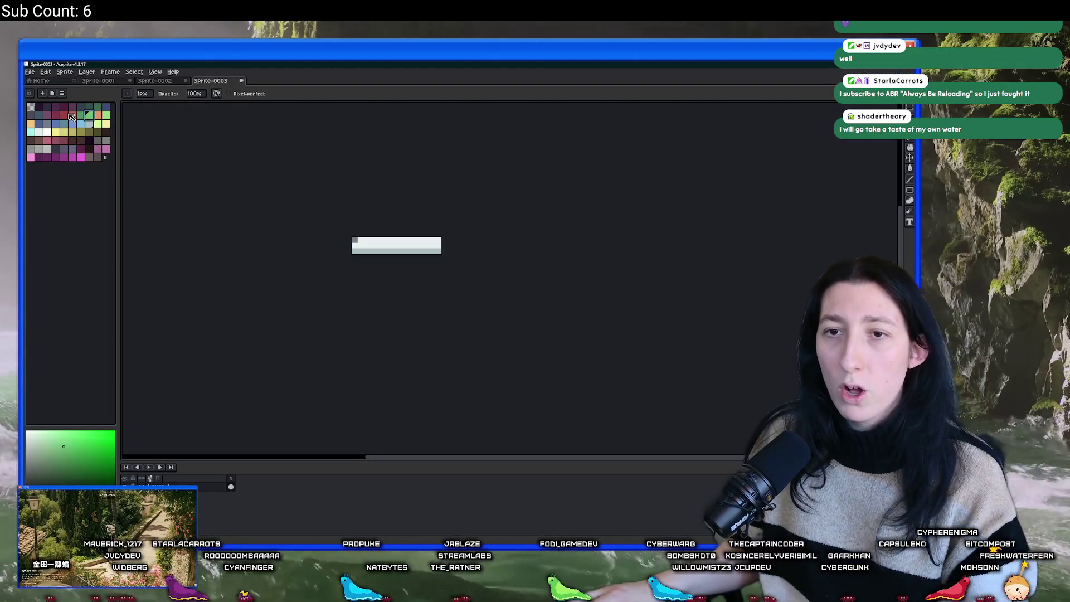
Tune a palette red to c14141, then add #c14141 and 1 - _durability to merge_colour.
{"action": "left_click", "coordinate": [67, 114]}
{"action": "left_click", "coordinate": [71, 115]}
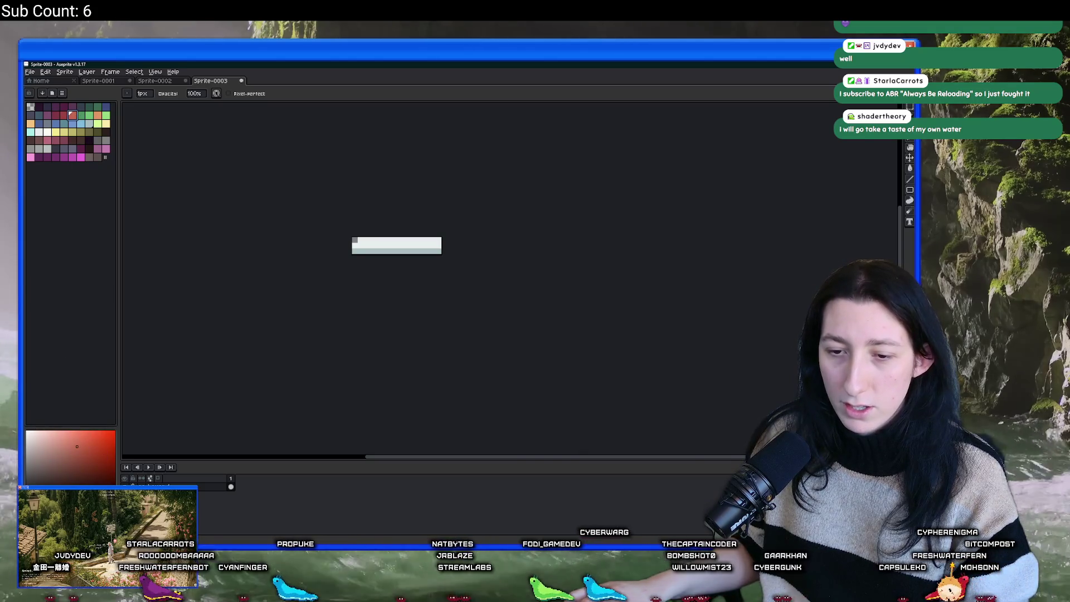
{"action": "left_click", "coordinate": [70, 493]}
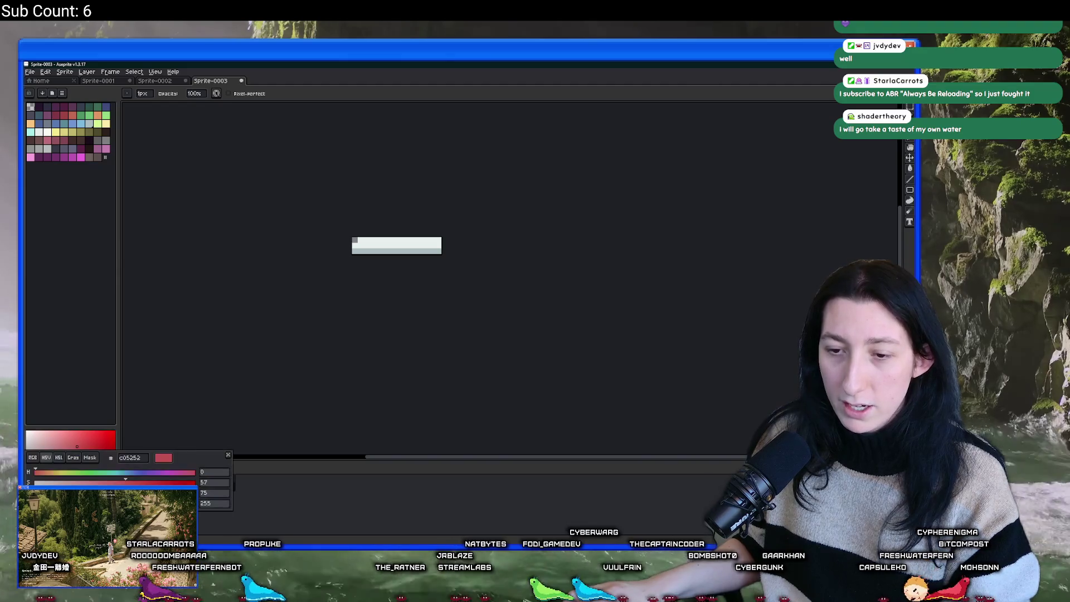
{"action": "left_click_drag", "start_coordinate": [91, 443], "coordinate": [85, 446]}
{"action": "left_click", "coordinate": [135, 460]}
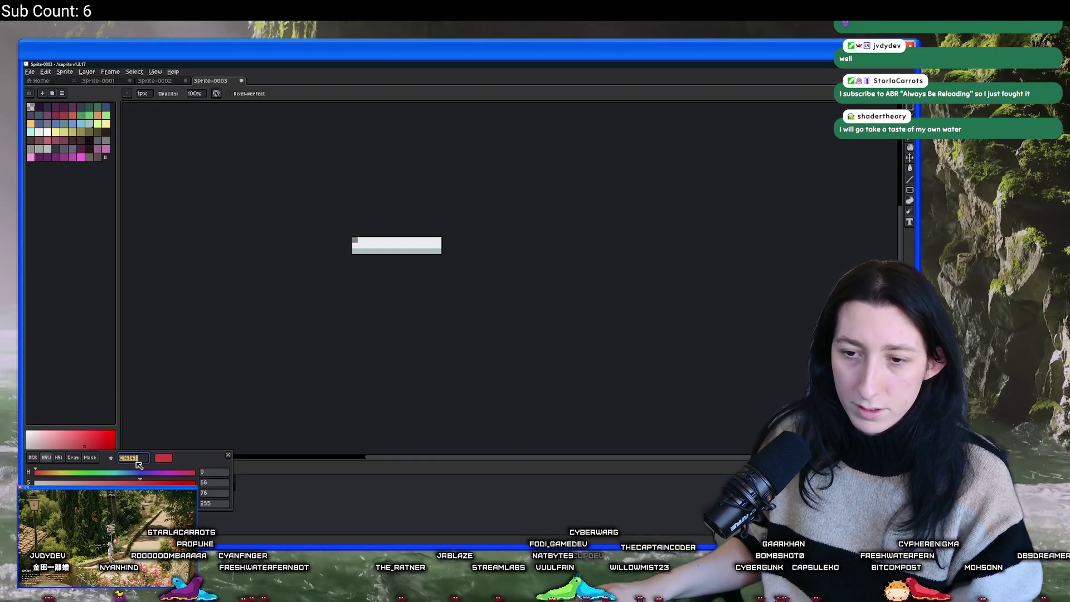
{"action": "key", "text": "alt+Tab"}
{"action": "type", "text": "#c14141"}
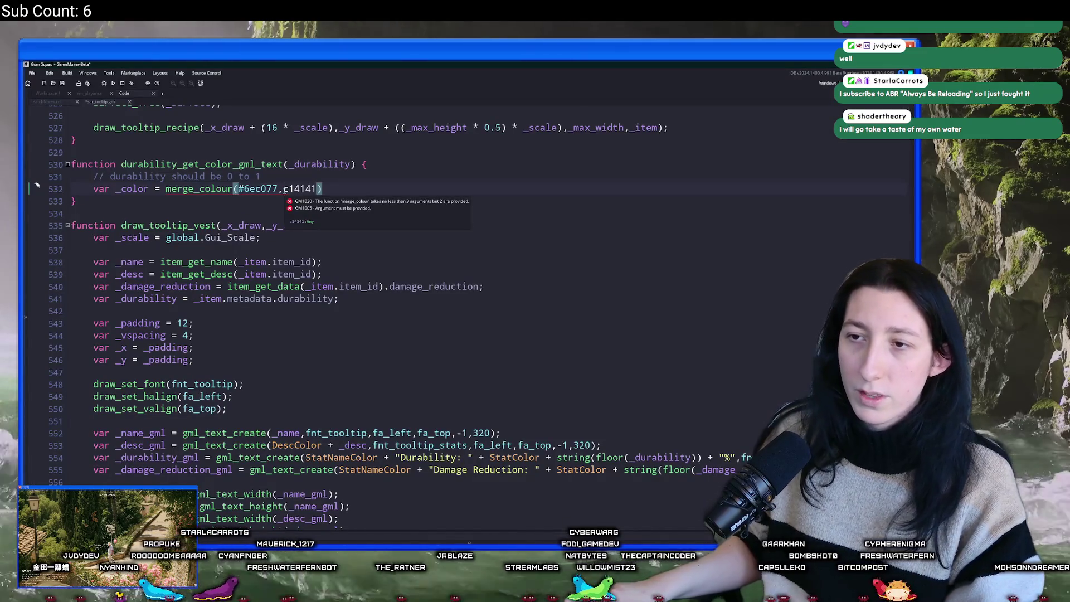
{"action": "type", "text": ","}
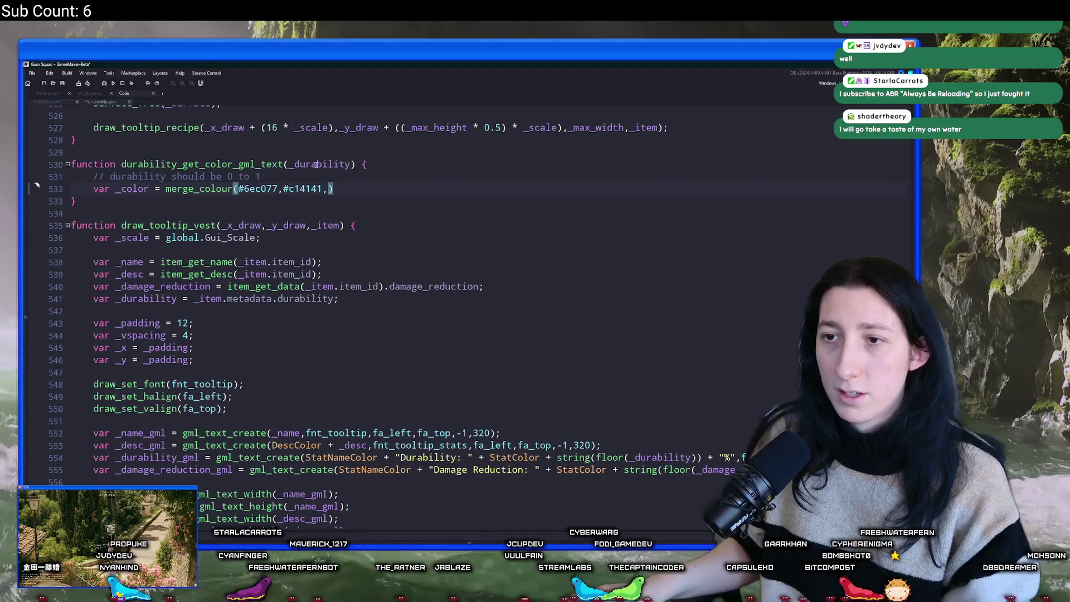
{"action": "type", "text": "1 - _durability)"}
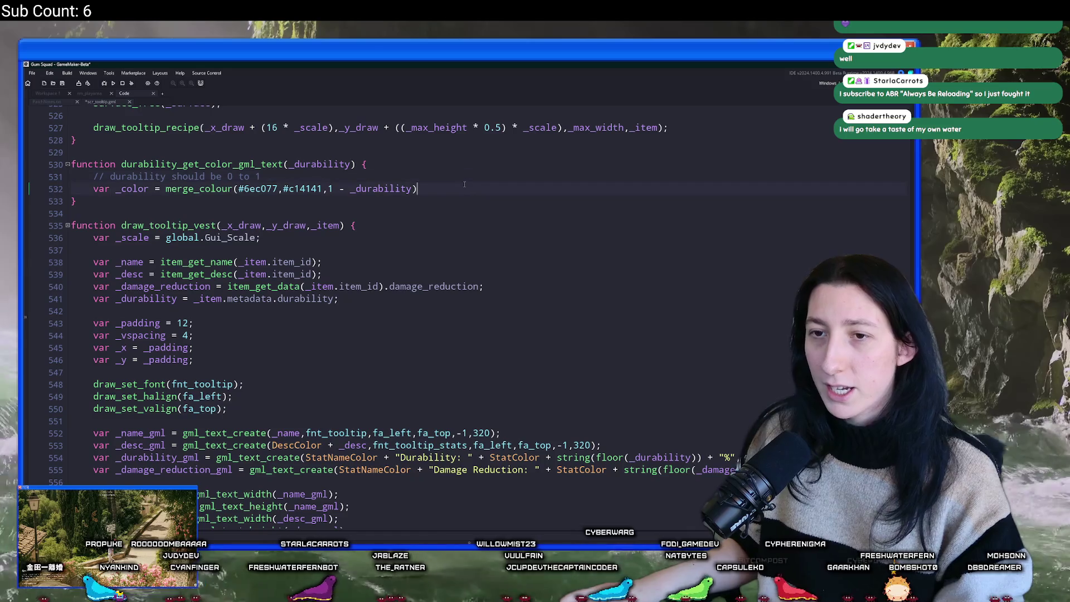
{"action": "type", "text": ";"}
Start the return line as "{color=" + string(color_get_red(_color)) + ";".
{"action": "key", "text": "Return"}
{"action": "type", "text": "retur"}
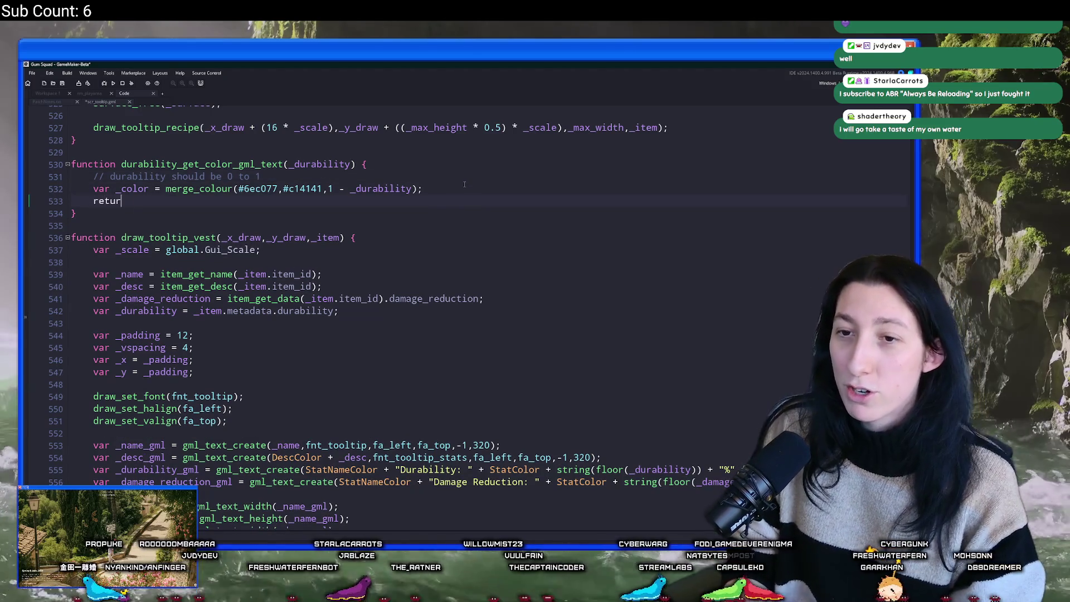
{"action": "type", "text": "n \"{co"}
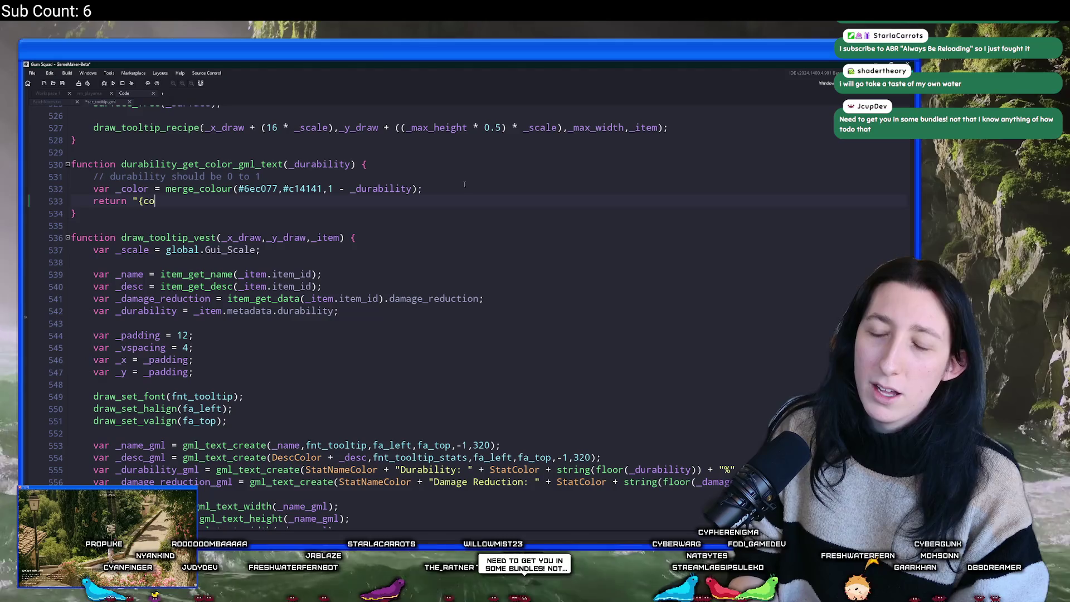
{"action": "type", "text": "lor=\" + "}
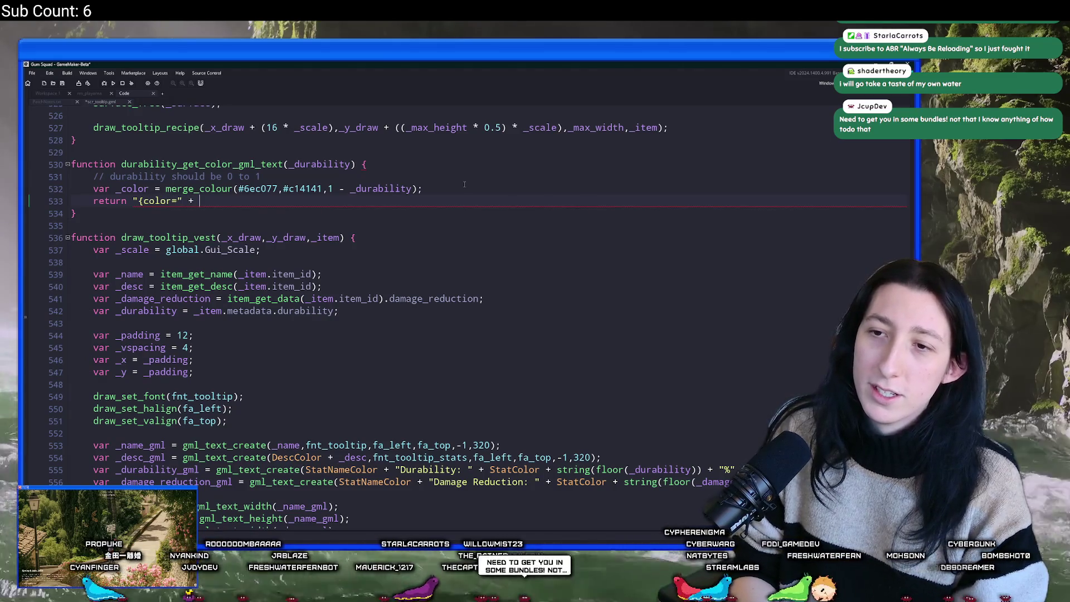
{"action": "type", "text": "color_get_re"}
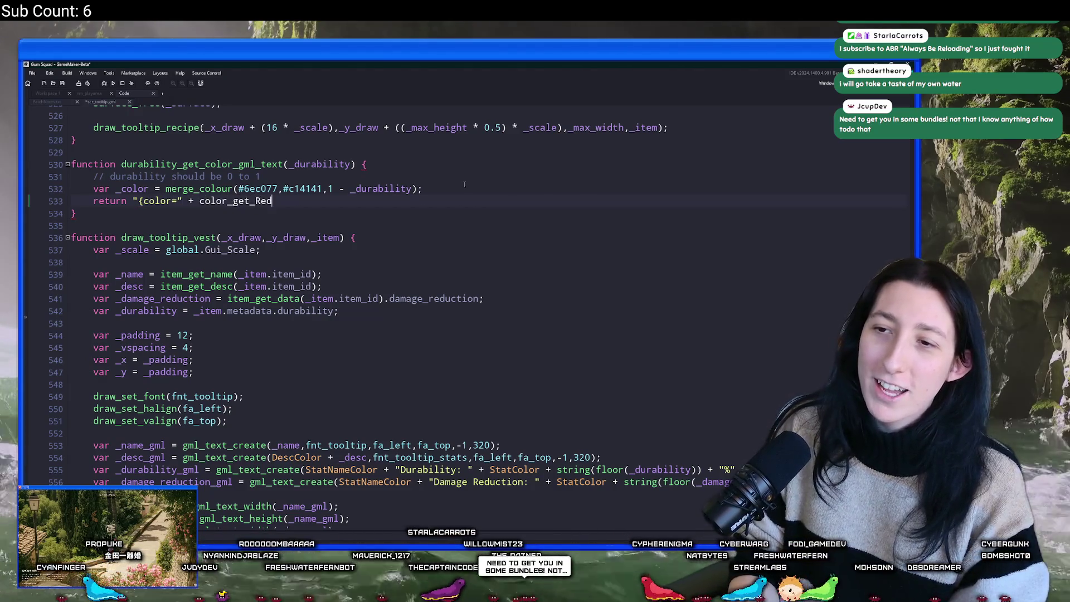
{"action": "type", "text": "d(_color)"}
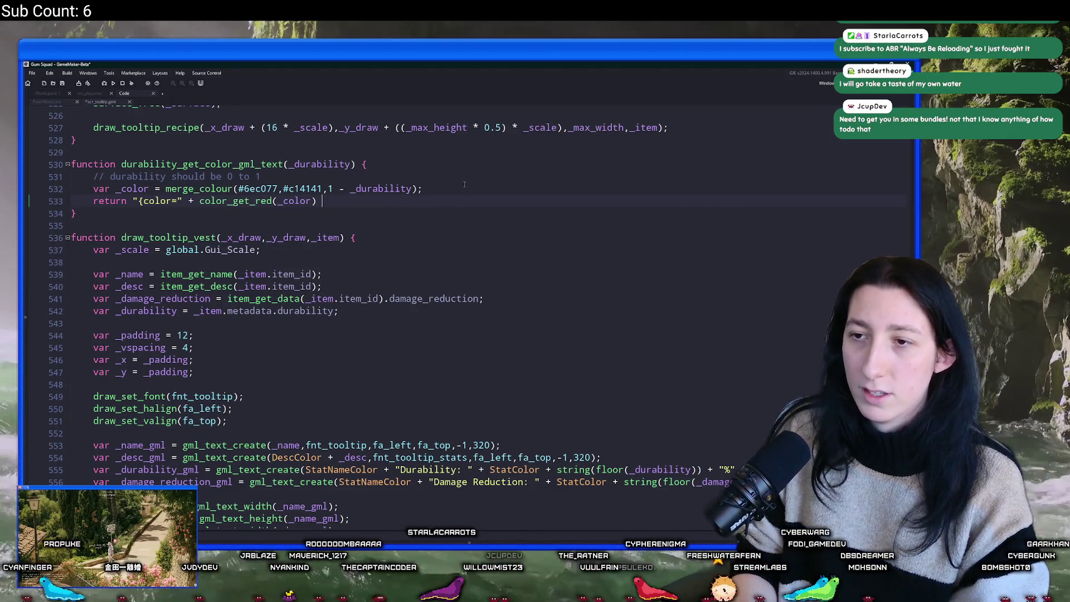
{"action": "left_click", "coordinate": [199, 201]}
{"action": "type", "text": "string("}
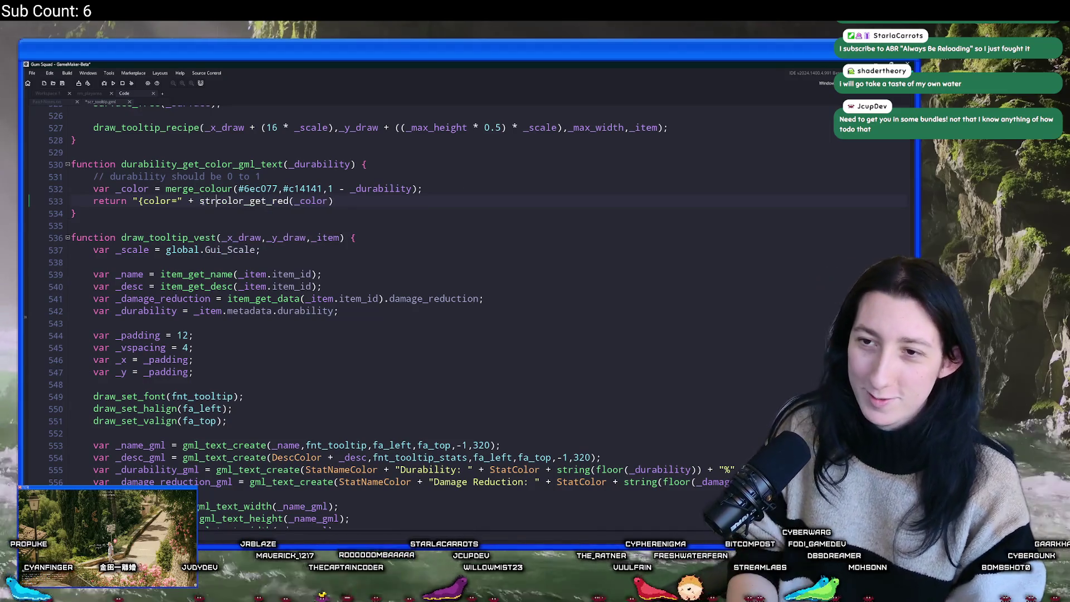
{"action": "left_click", "coordinate": [361, 200]}
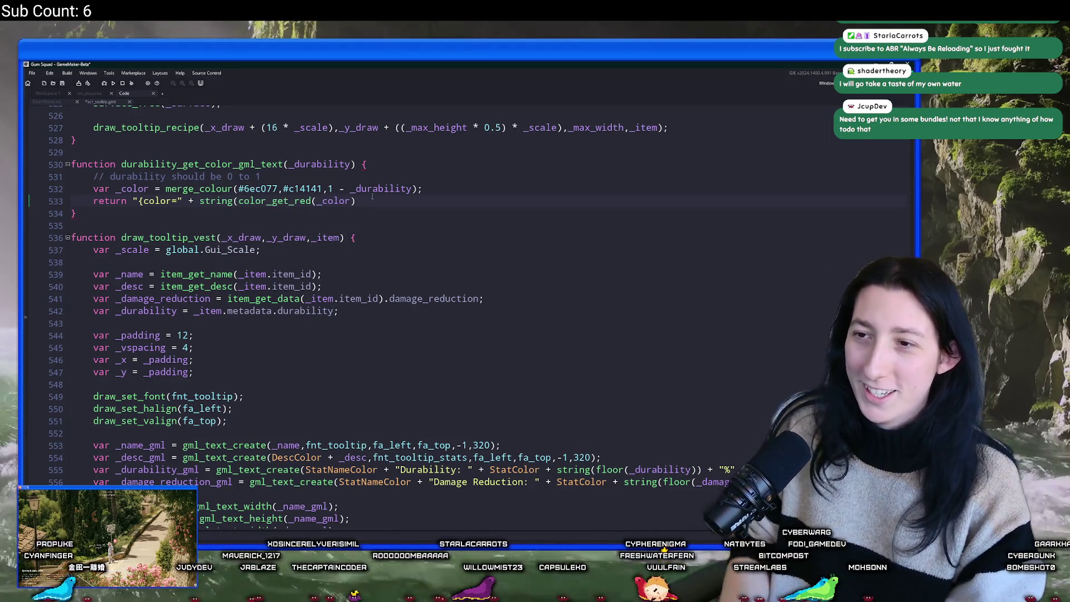
{"action": "type", "text": ") +"}
{"action": "key", "text": "Left"}
{"action": "key", "text": "Left"}
{"action": "key", "text": "Left"}
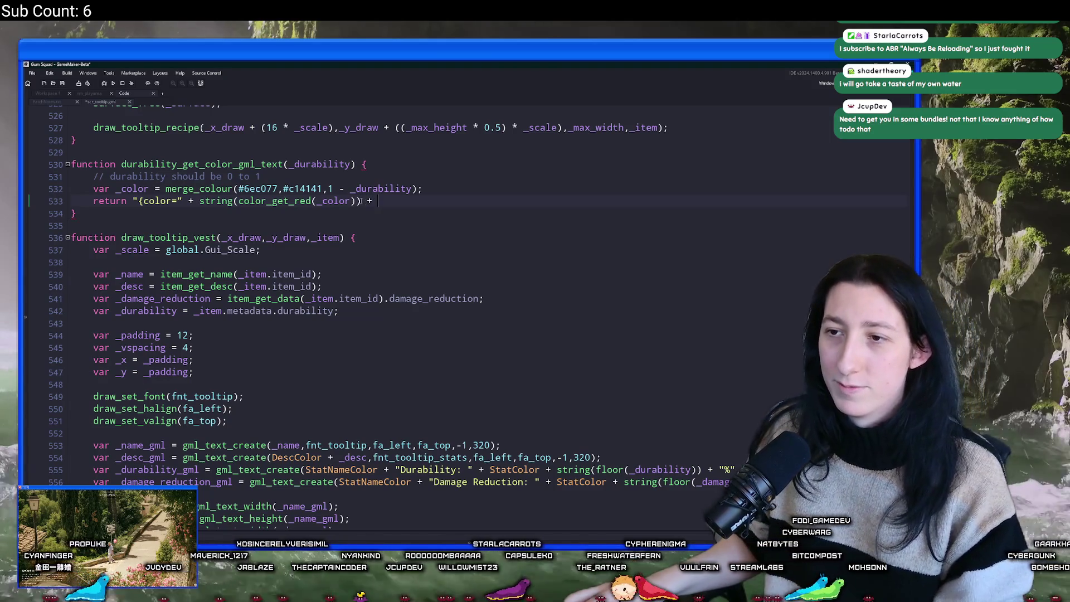
{"action": "left_click", "coordinate": [391, 201]}
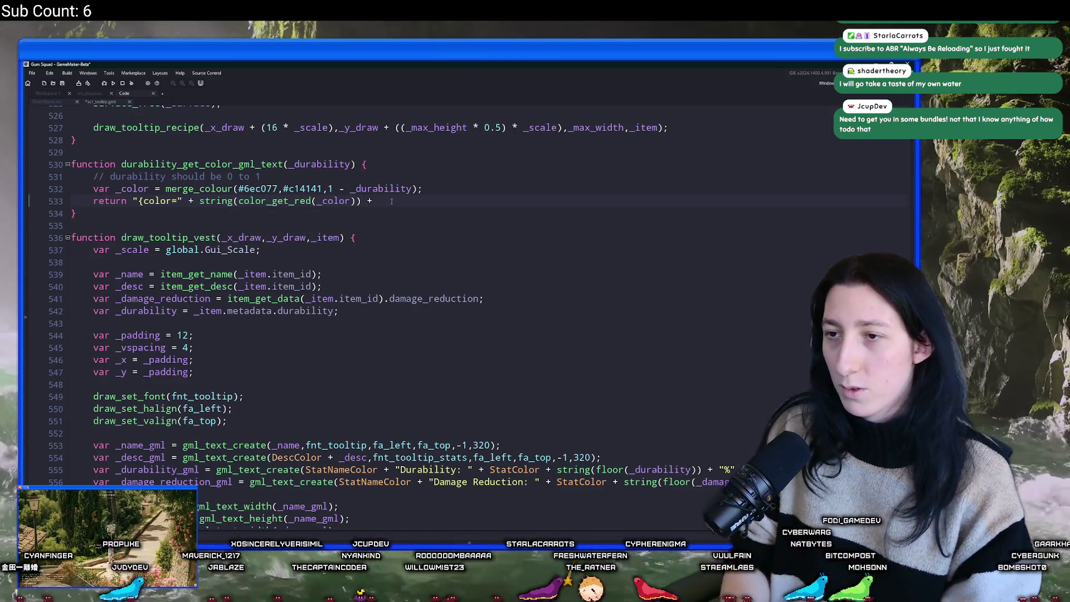
{"action": "key", "text": "Return"}
{"action": "key", "text": "BackSpace"}
{"action": "type", "text": "\";\""}
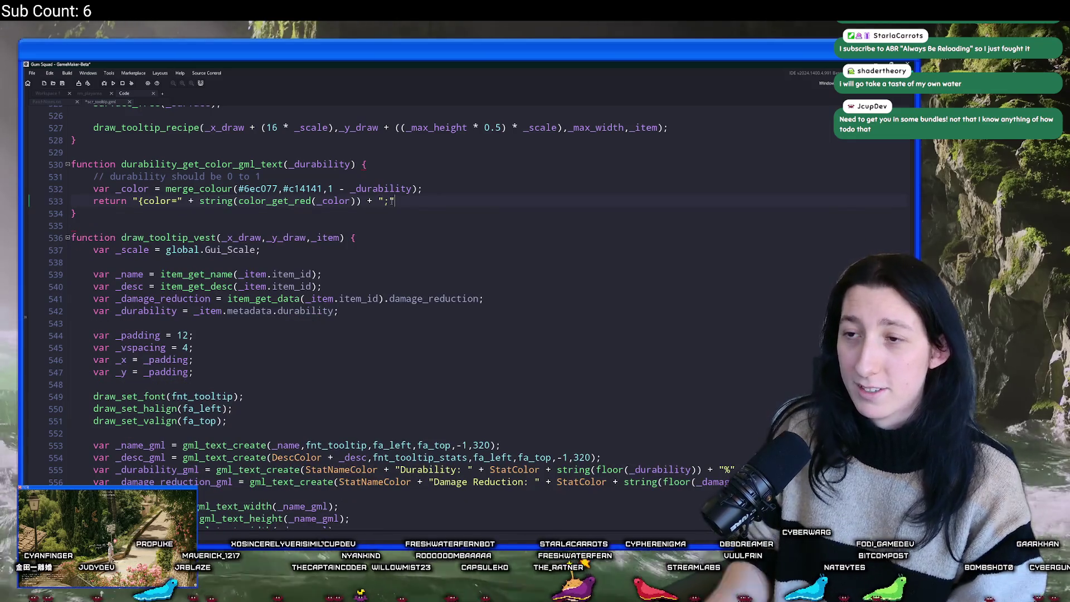
Duplicate the red piece as color_get_green and color_get_blue, and close the tag with }.
{"action": "left_click", "coordinate": [189, 200]}
{"action": "left_click", "coordinate": [394, 201], "text": "shift"}
{"action": "key", "text": "ctrl+c"}
{"action": "key", "text": "End"}
{"action": "key", "text": "ctrl+v"}
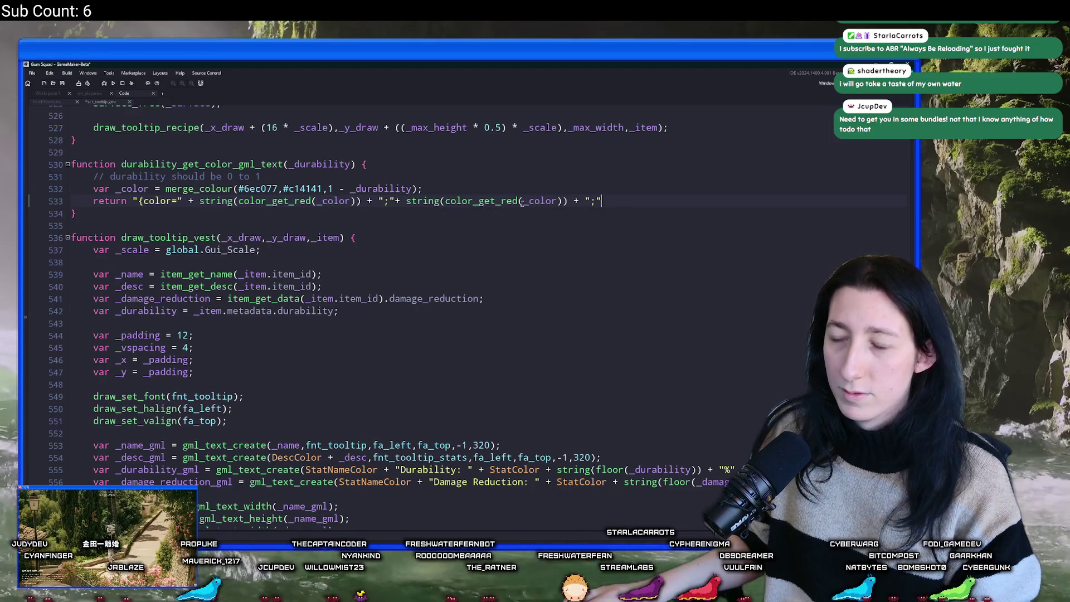
{"action": "double_click", "coordinate": [511, 200]}
{"action": "type", "text": "green"}
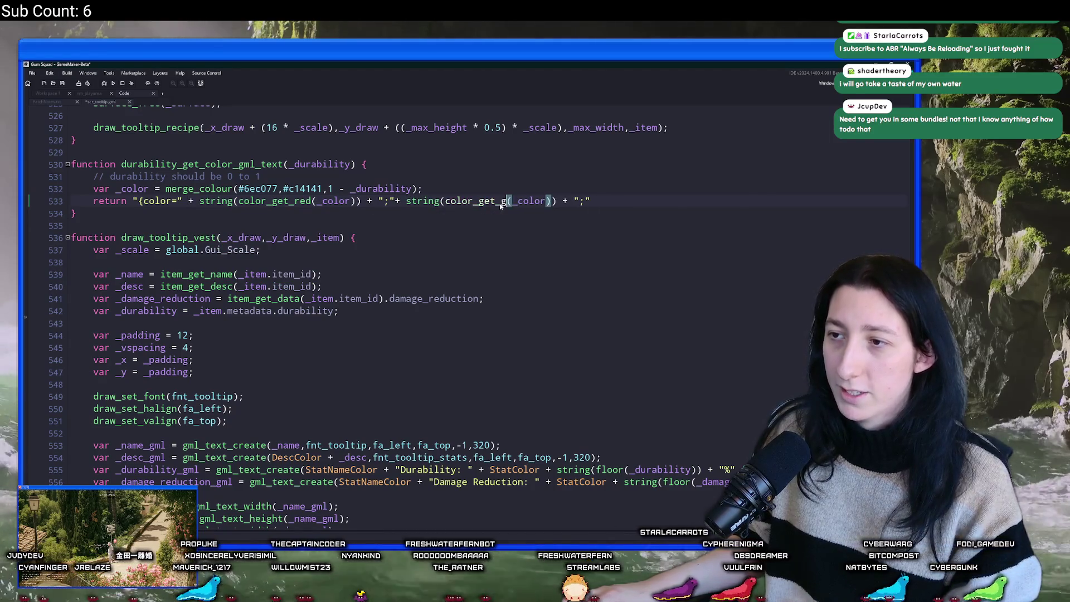
{"action": "left_click", "coordinate": [612, 201]}
{"action": "key", "text": "ctrl+v"}
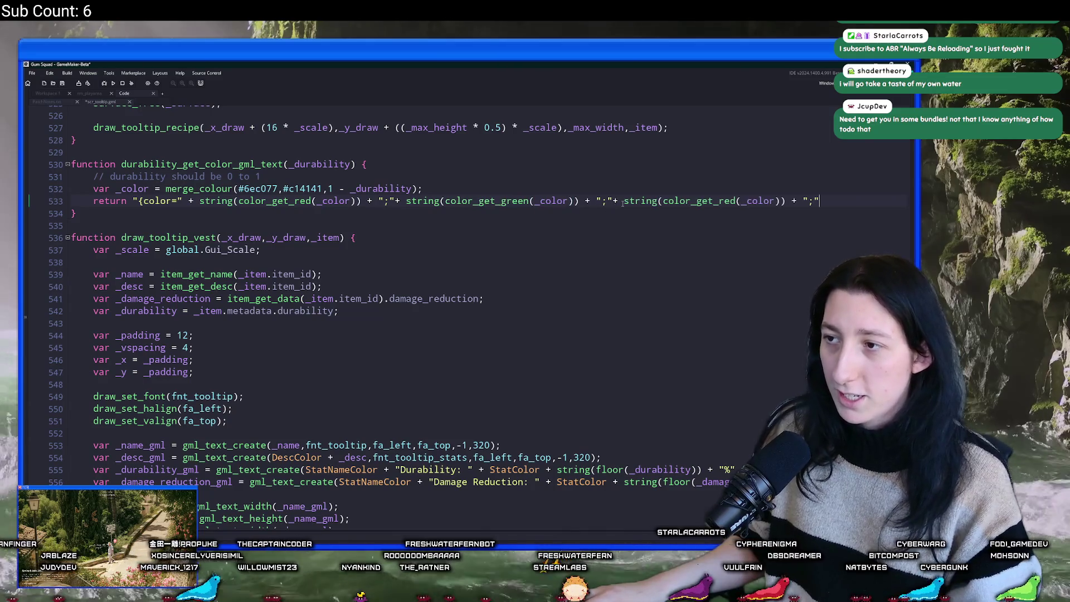
{"action": "double_click", "coordinate": [732, 200]}
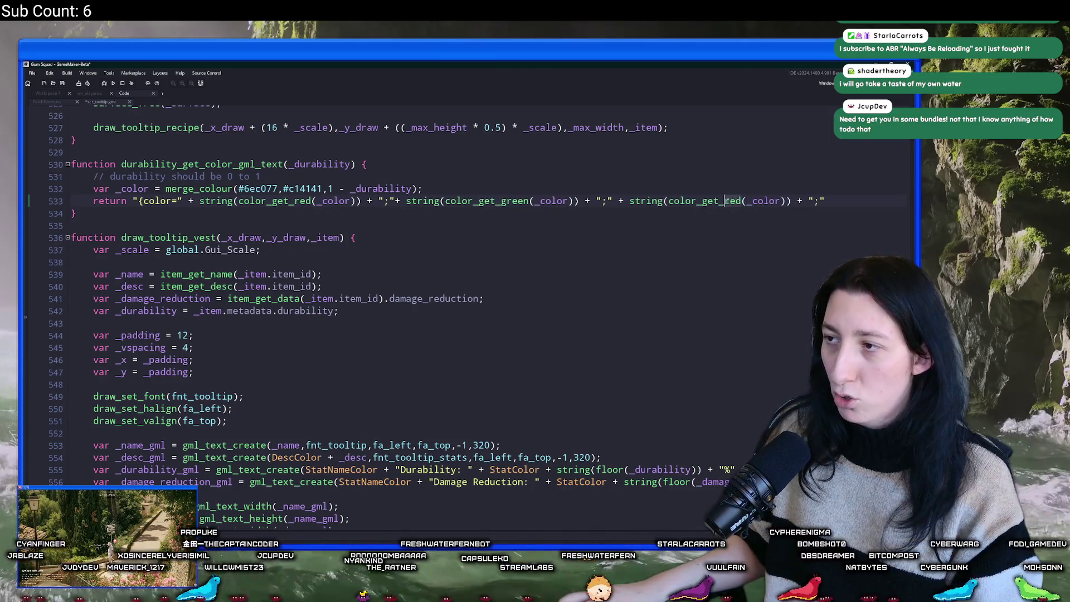
{"action": "type", "text": "blue"}
{"action": "left_click", "coordinate": [823, 200]}
{"action": "type", "text": "}"}
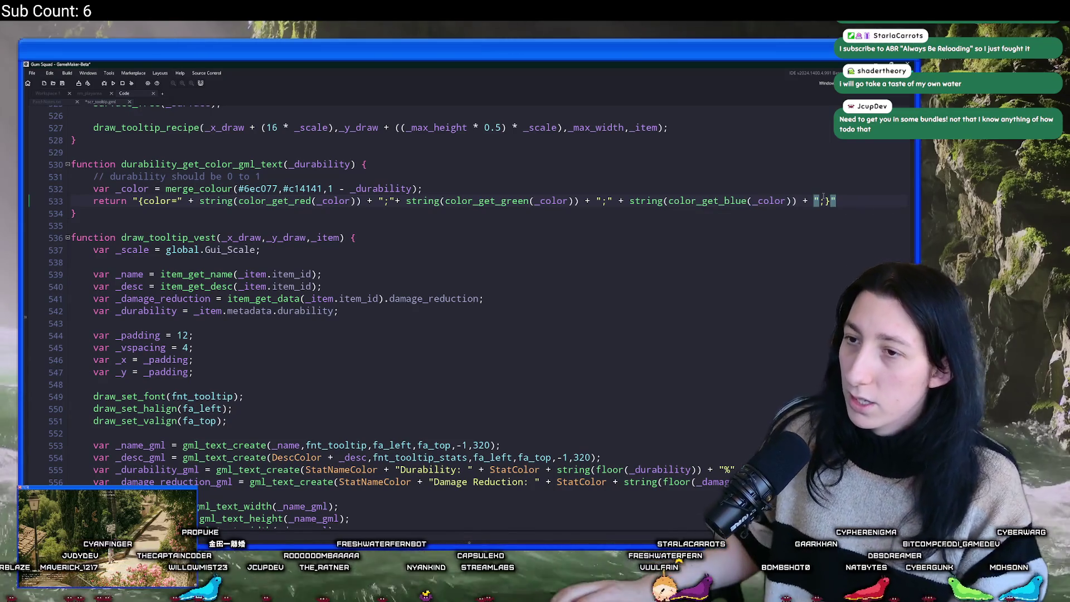
{"action": "left_click", "coordinate": [285, 164]}
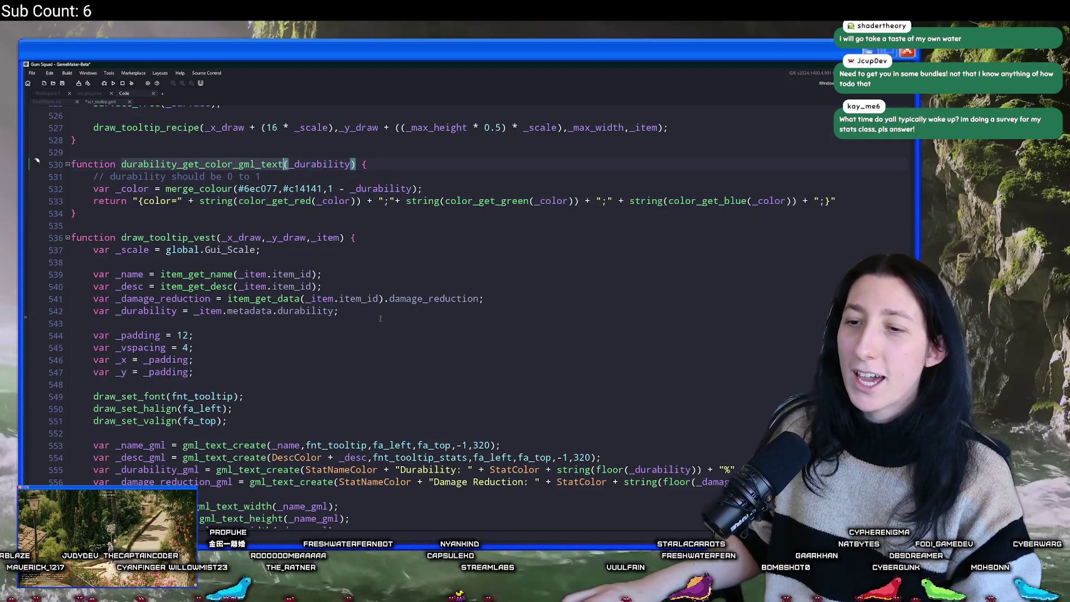
{"action": "scroll", "coordinate": [503, 370], "scroll_direction": "down", "scroll_amount": 2}
{"action": "scroll", "coordinate": [503, 370], "scroll_direction": "down", "scroll_amount": 3}
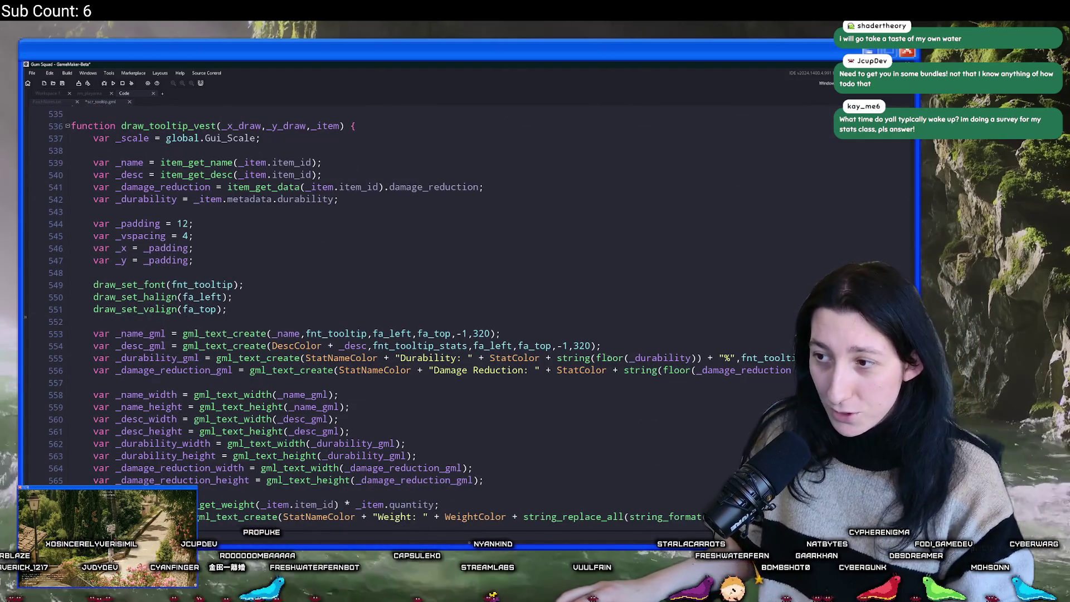
Replace StatColor in the vest Durability line with durability_get_color_gml_text(_durability).
{"action": "double_click", "coordinate": [523, 358]}
{"action": "key", "text": "ctrl+v"}
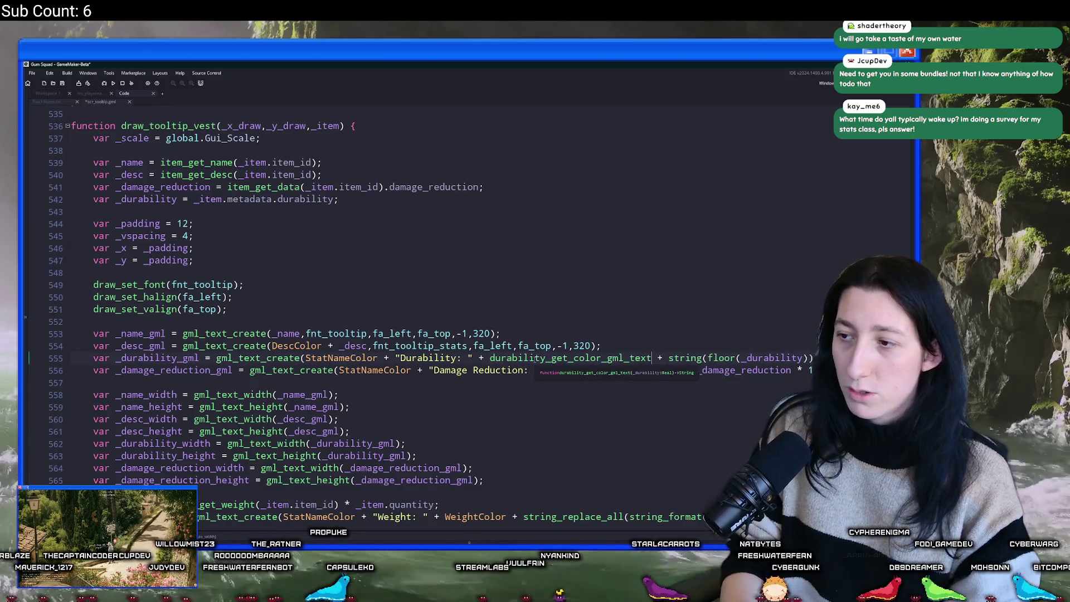
{"action": "type", "text": "(_durability"}
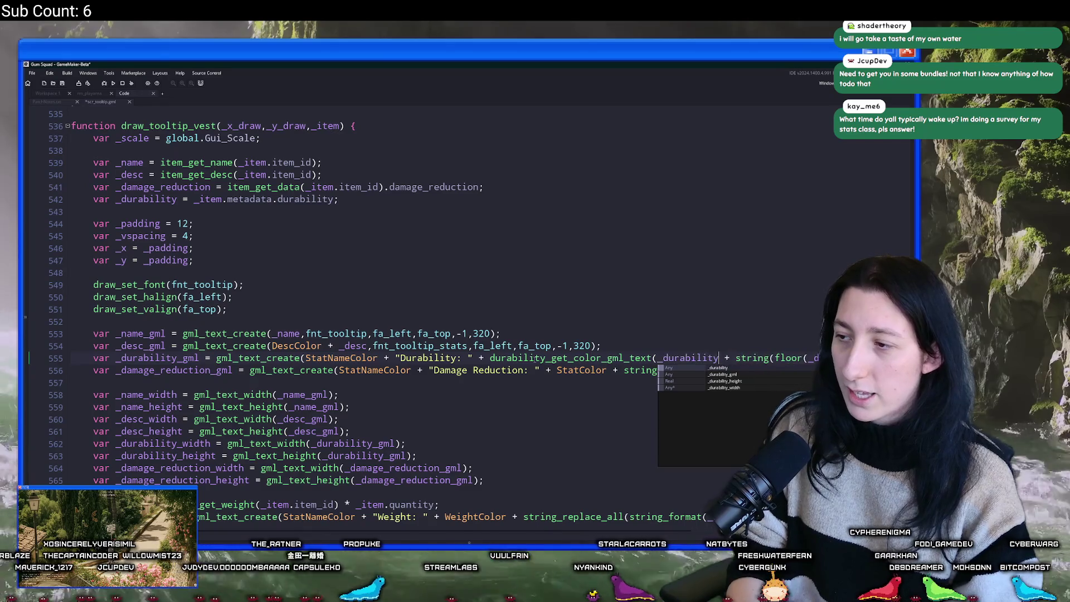
{"action": "type", "text": ")"}
{"action": "mouse_move", "coordinate": [722, 358]}
{"action": "left_mouse_down"}
{"action": "mouse_move", "coordinate": [473, 359]}
{"action": "mouse_move", "coordinate": [490, 360]}
{"action": "left_mouse_up"}
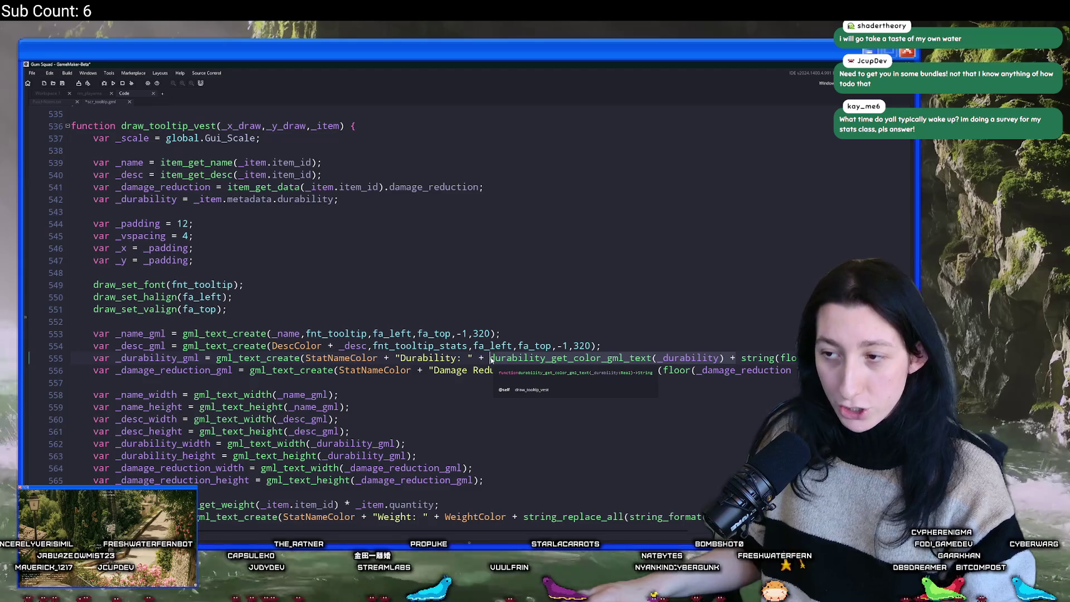
{"action": "scroll", "coordinate": [443, 307], "scroll_direction": "up", "scroll_amount": 9}
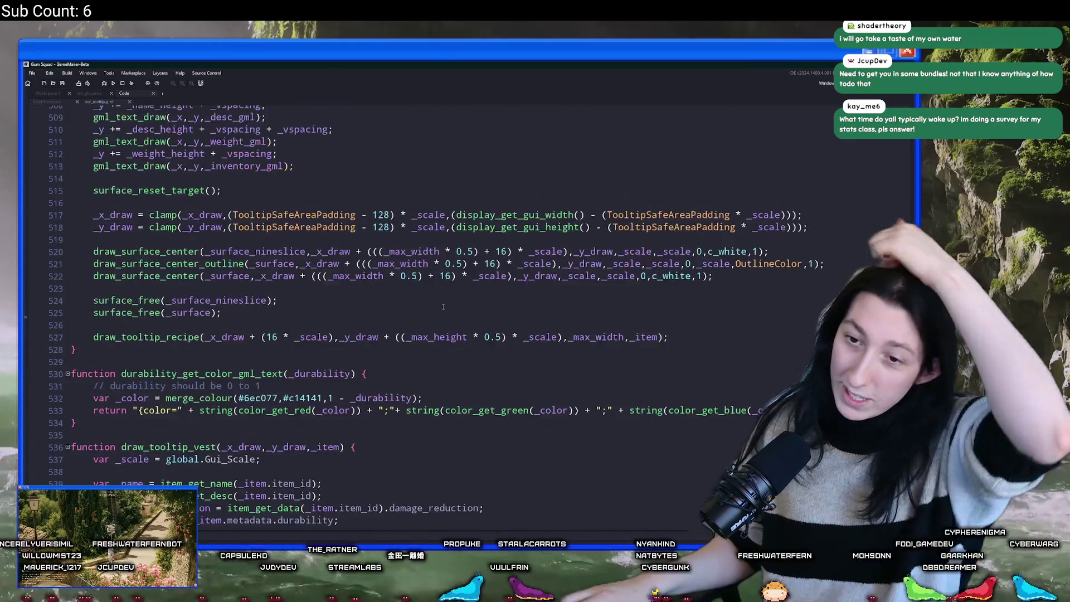
{"action": "scroll", "coordinate": [443, 307], "scroll_direction": "up", "scroll_amount": 19}
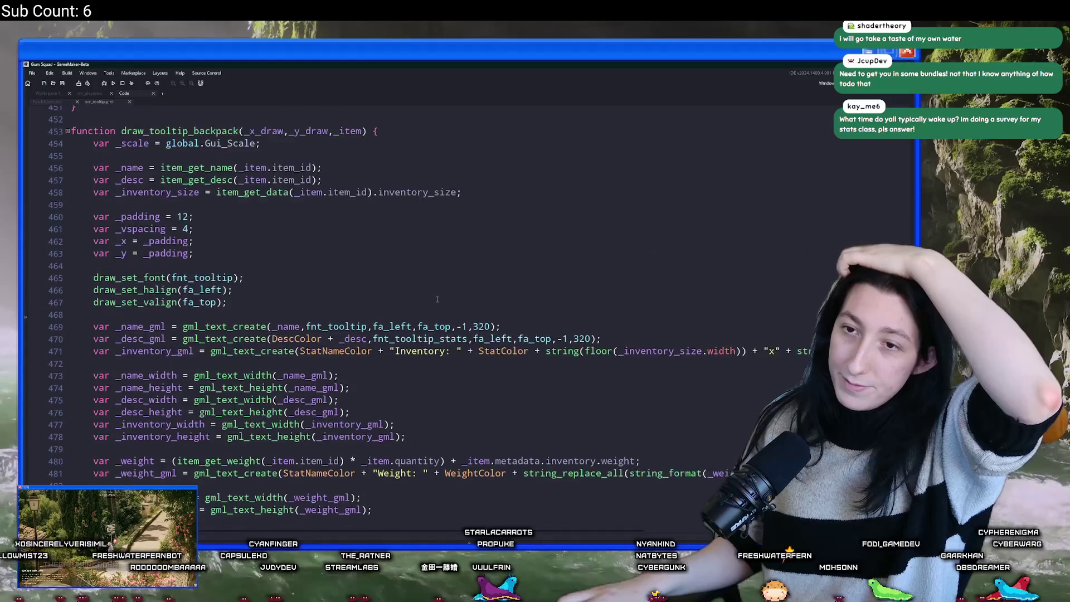
{"action": "scroll", "coordinate": [437, 299], "scroll_direction": "up", "scroll_amount": 3}
{"action": "left_click", "coordinate": [437, 299]}
Search the code for the other durability value lines.
{"action": "key", "text": "ctrl+f"}
{"action": "type", "text": "durability"}
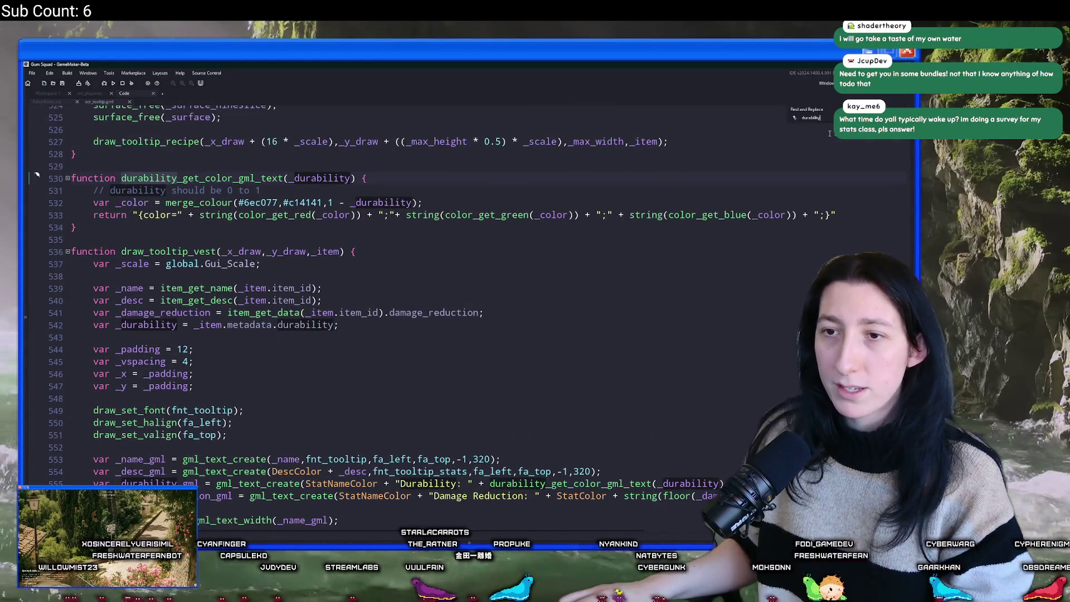
{"action": "key", "text": "Return"}
{"action": "key", "text": "Return"}
{"action": "key", "text": "Return"}
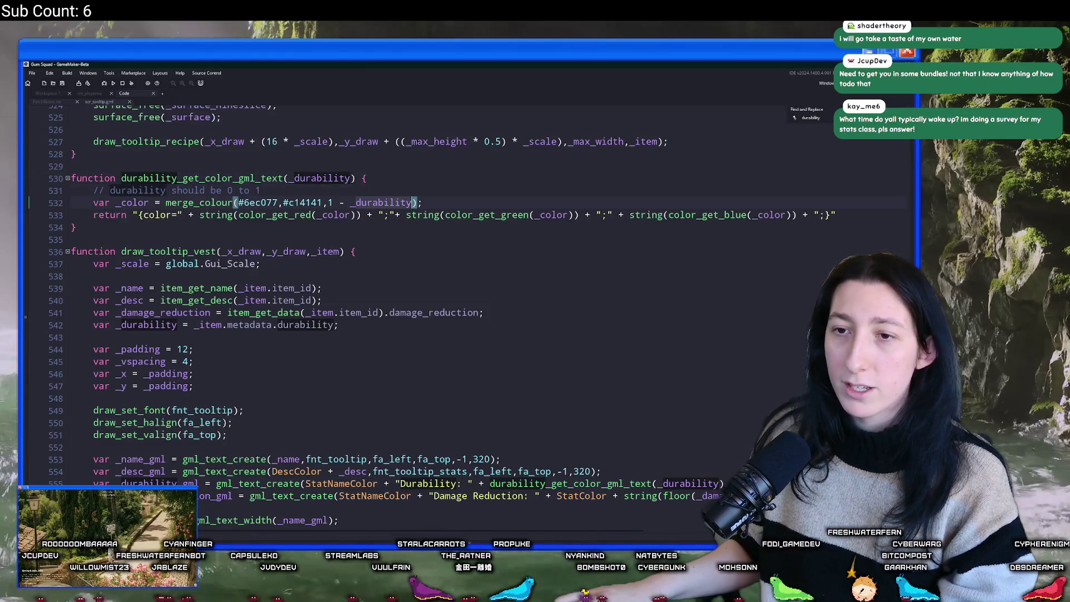
{"action": "left_click", "coordinate": [192, 324]}
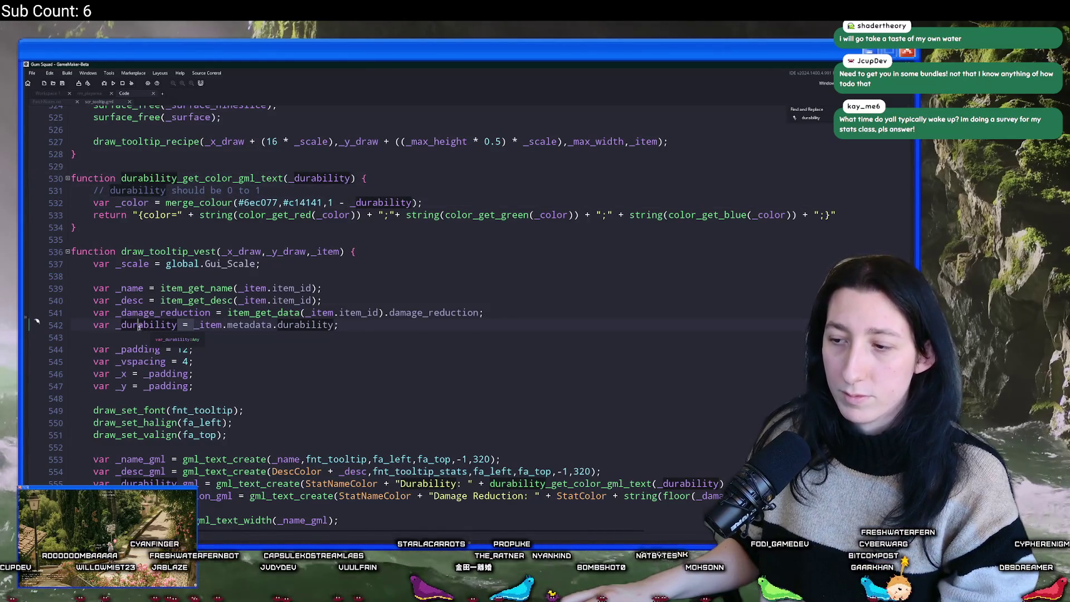
{"action": "double_click", "coordinate": [545, 483]}
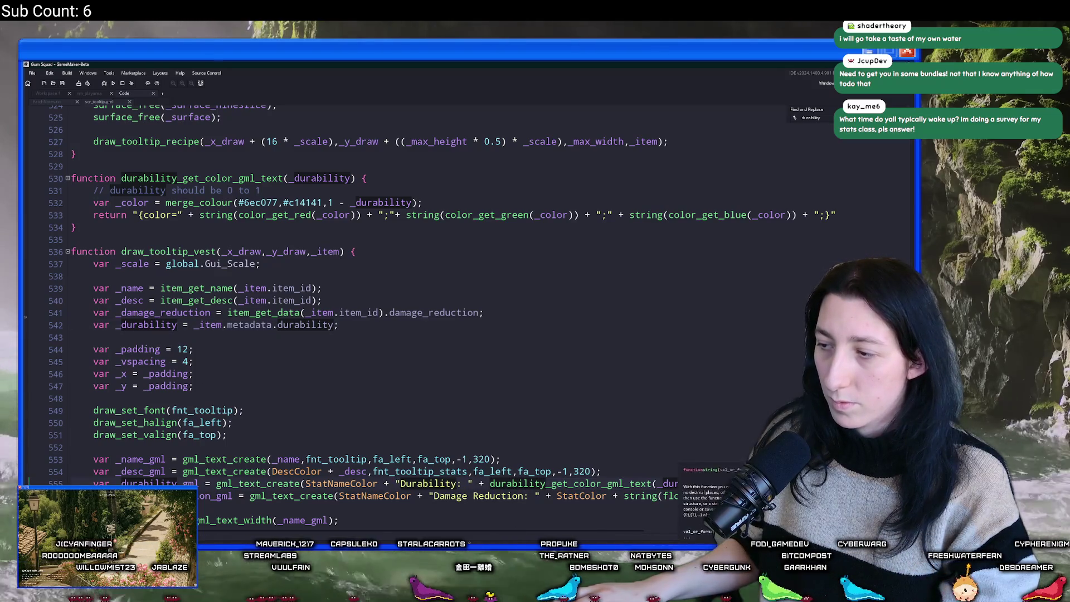
{"action": "left_click_drag", "start_coordinate": [658, 496], "coordinate": [722, 495]}
{"action": "key", "text": "ctrl+f"}
{"action": "key", "text": "Return"}
{"action": "scroll", "coordinate": [467, 306], "scroll_direction": "up", "scroll_amount": 10}
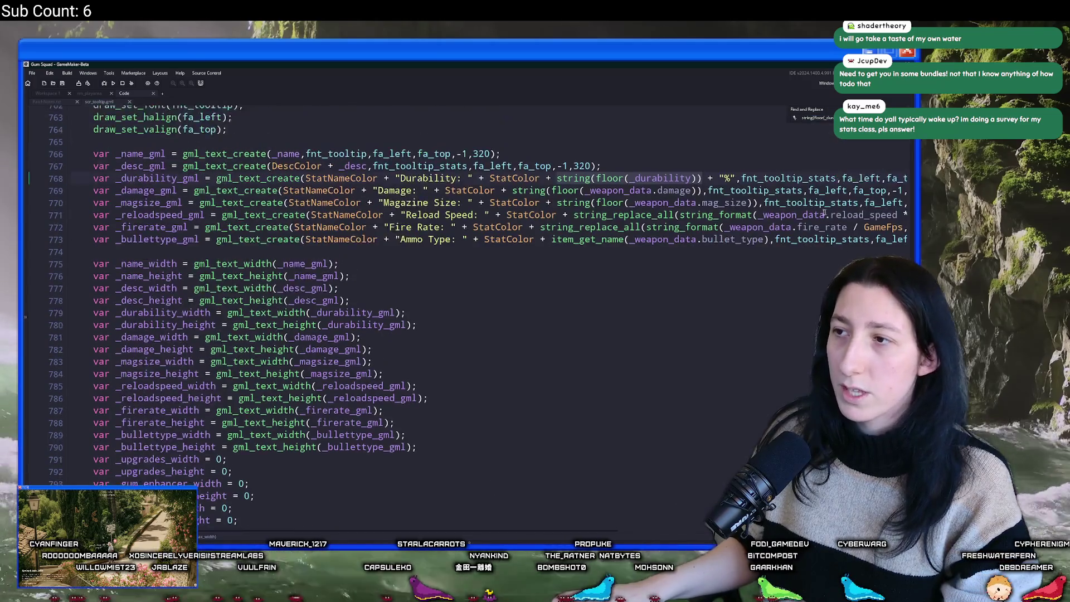
{"action": "scroll", "coordinate": [616, 382], "scroll_direction": "down", "scroll_amount": 2}
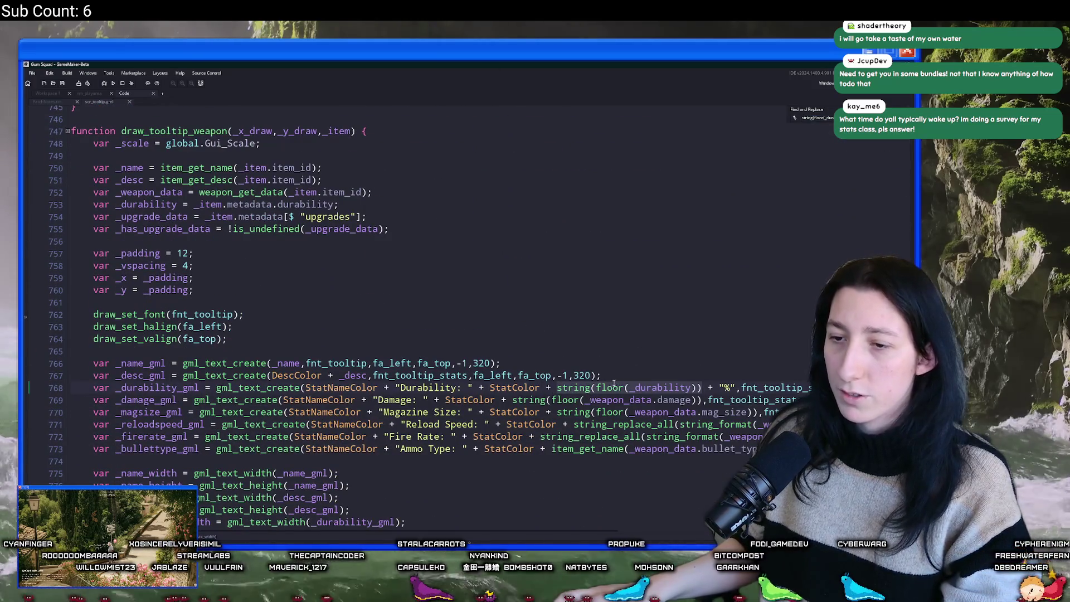
Swap StatColor for the durability colour call in the weapon line and line 647, then compile.
{"action": "double_click", "coordinate": [533, 388]}
{"action": "type", "text": "durability_get_color_gml_text(_durability) +"}
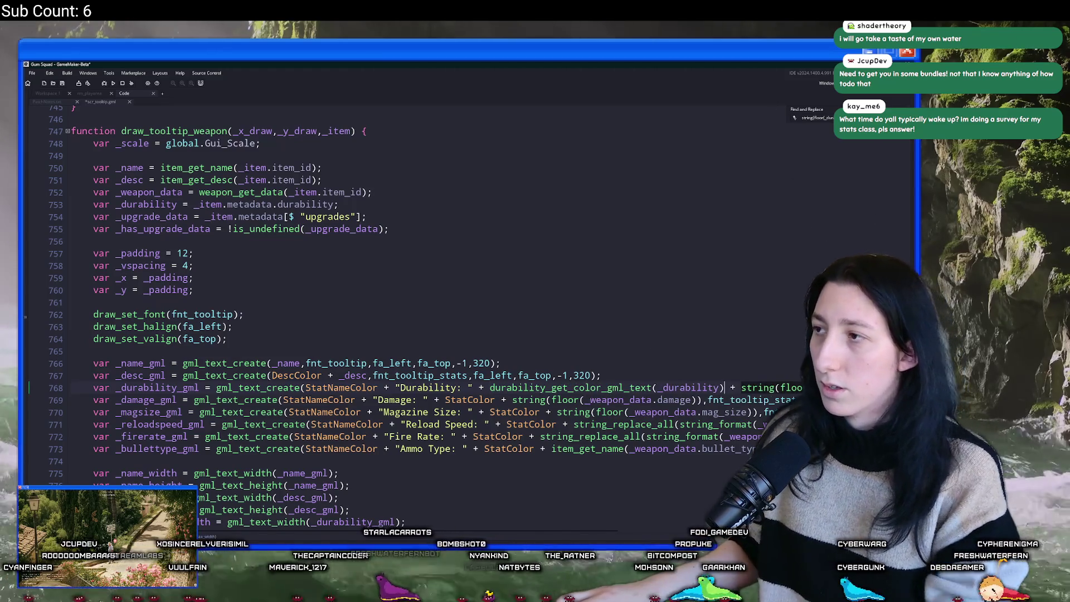
{"action": "key", "text": "F3"}
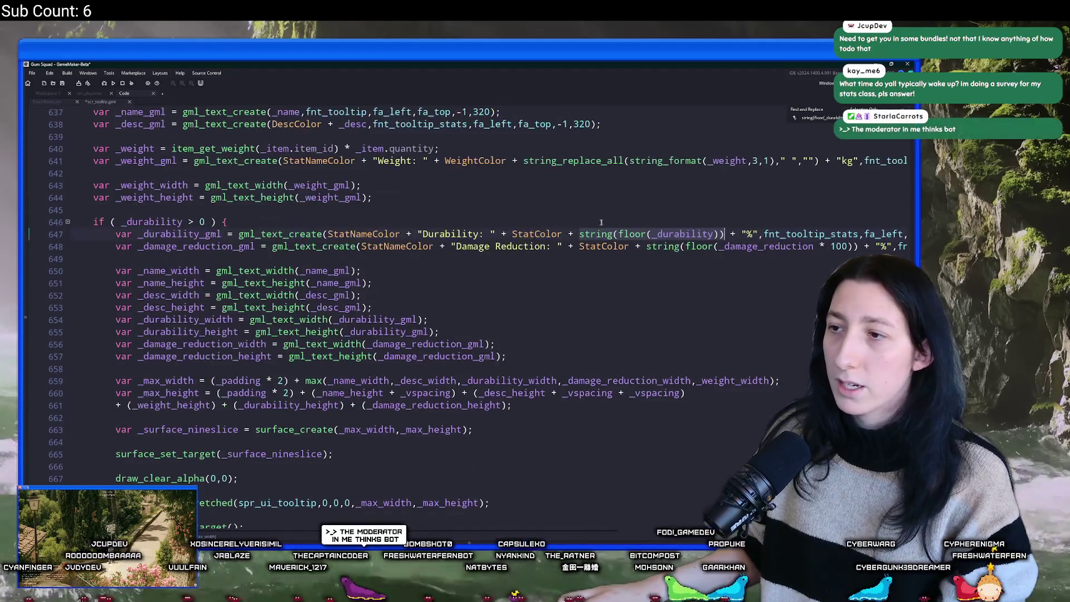
{"action": "double_click", "coordinate": [562, 234]}
{"action": "type", "text": "durability_get_color_gml_text(_durability) +"}
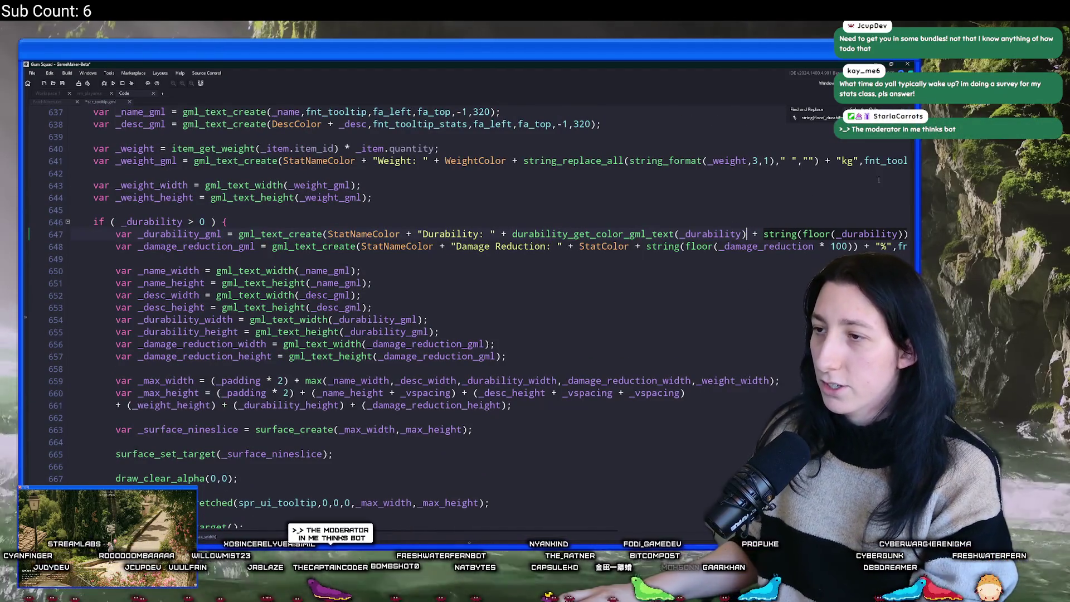
{"action": "key", "text": "F3"}
{"action": "key", "text": "F3"}
{"action": "key", "text": "F3"}
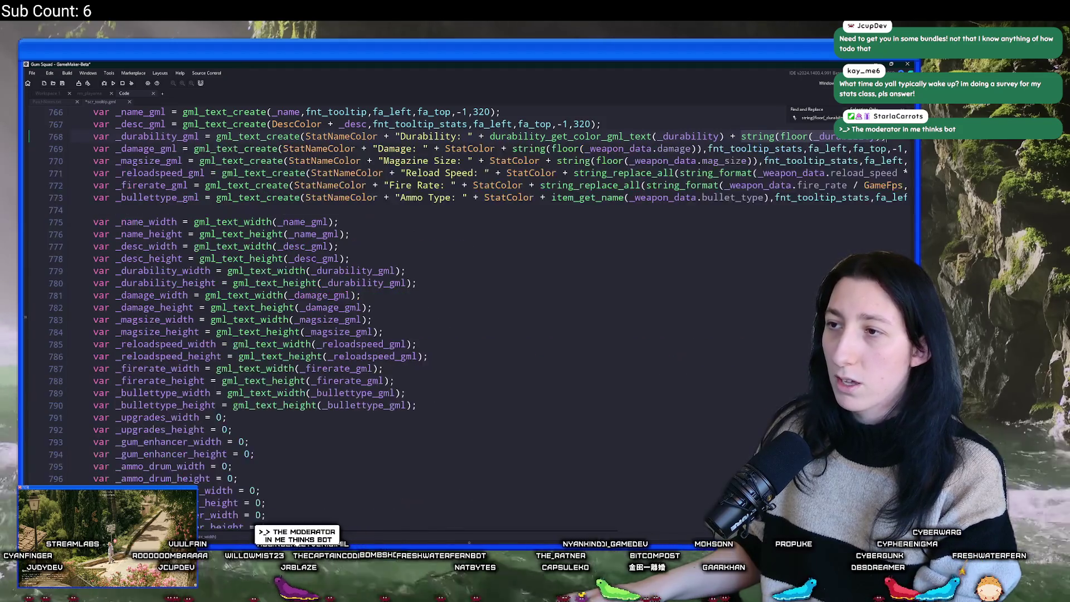
{"action": "key", "text": "Up"}
{"action": "key", "text": "F5"}
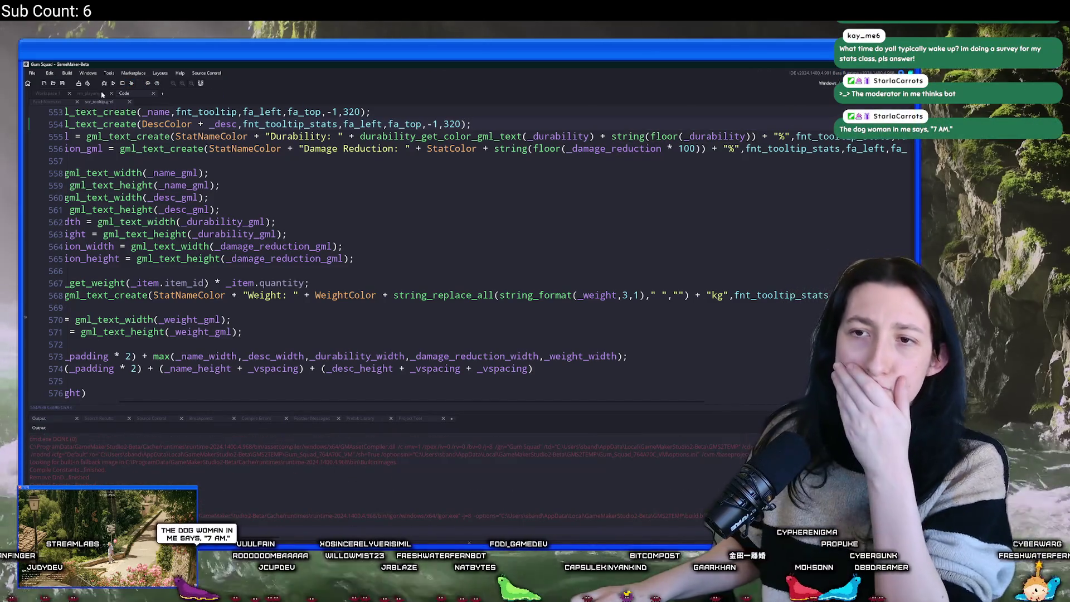
{"action": "left_click", "coordinate": [472, 163]}
In scr_weapons.gml, replace random_range(0.1,0.6) with 5 on line 35 and run the build.
{"action": "key", "text": "ctrl+t"}
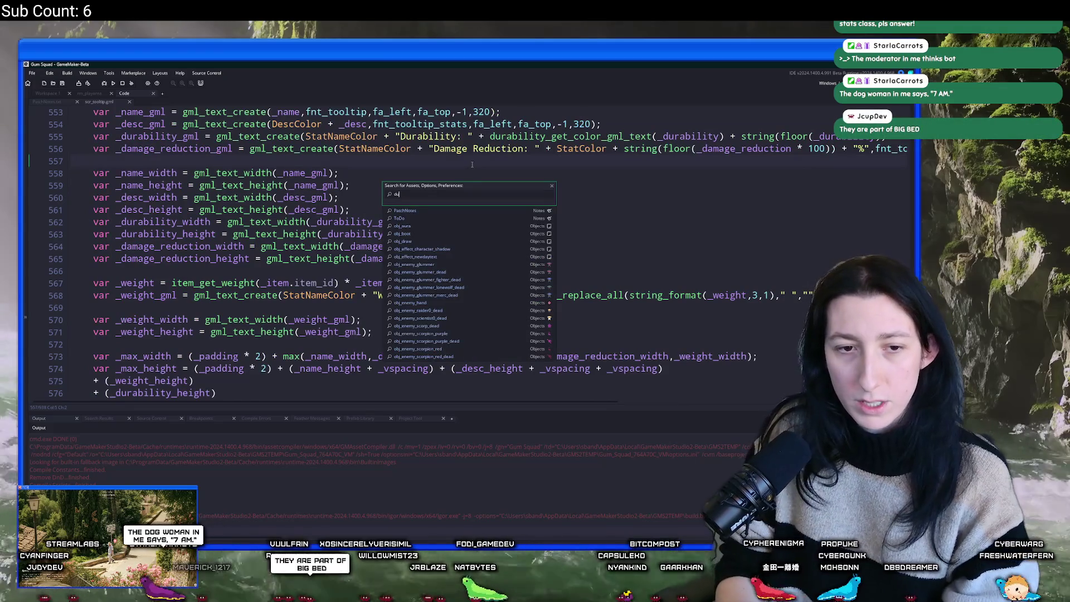
{"action": "type", "text": "r"}
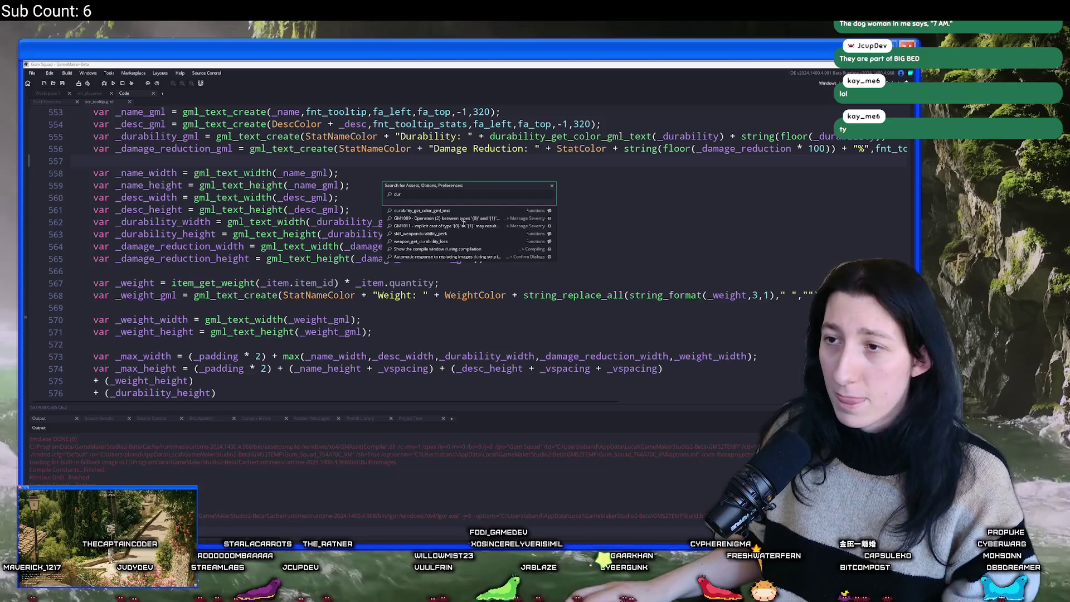
{"action": "left_click", "coordinate": [451, 242]}
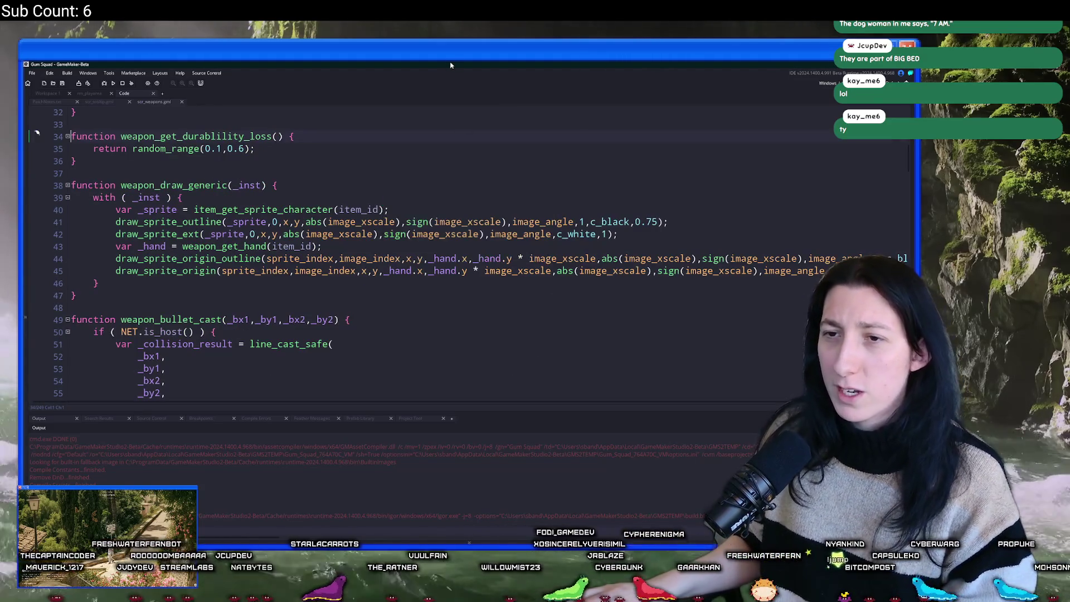
{"action": "left_click", "coordinate": [249, 148]}
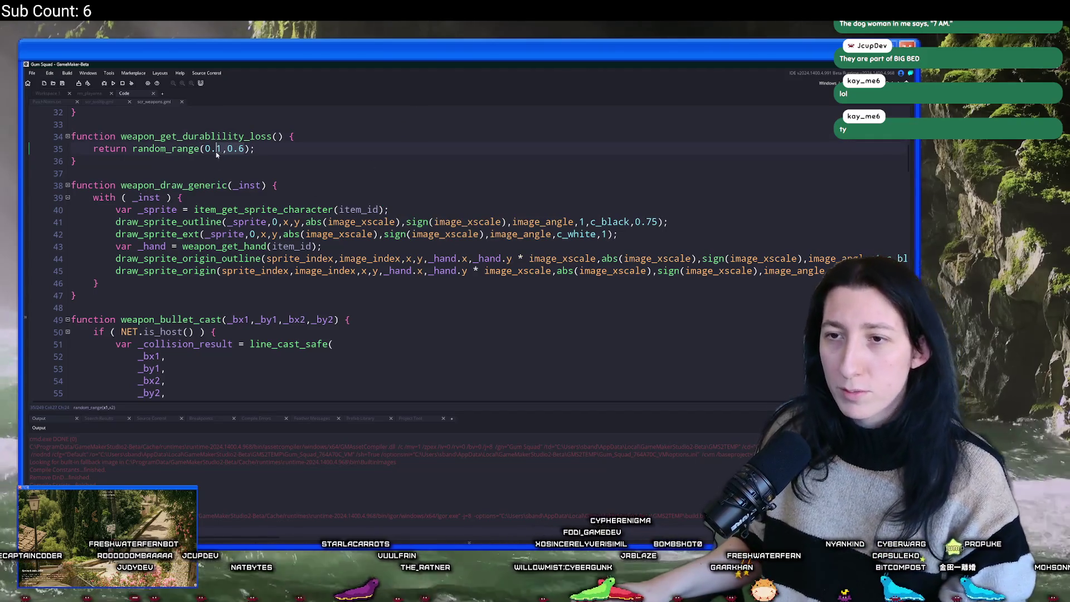
{"action": "left_click", "coordinate": [137, 151]}
{"action": "left_click", "coordinate": [133, 150]}
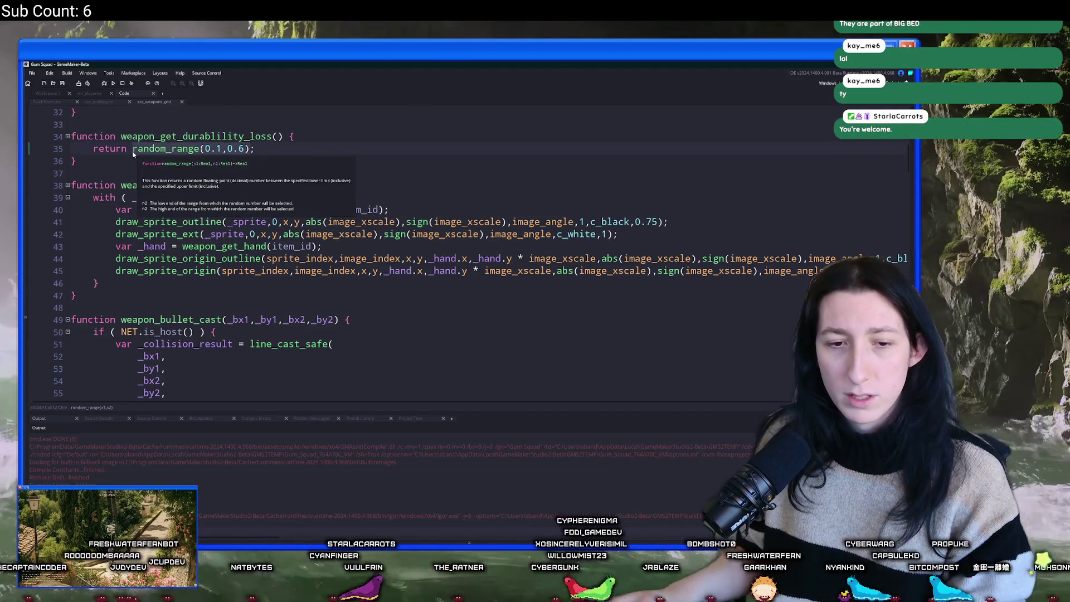
{"action": "type", "text": "1;"}
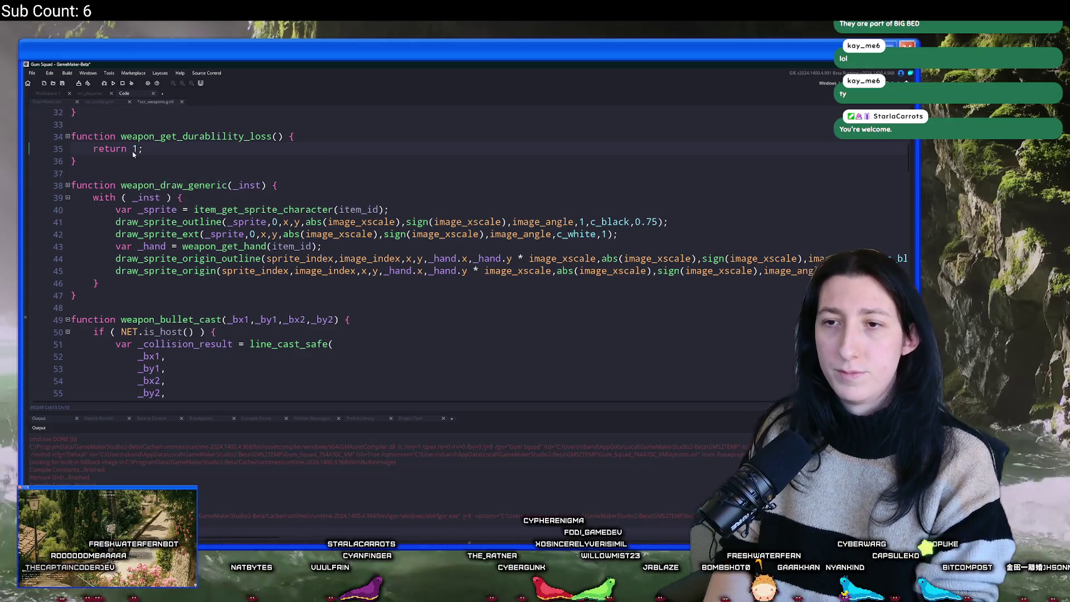
{"action": "key", "text": "ctrl+z"}
{"action": "type", "text": "5"}
{"action": "key", "text": "F5"}
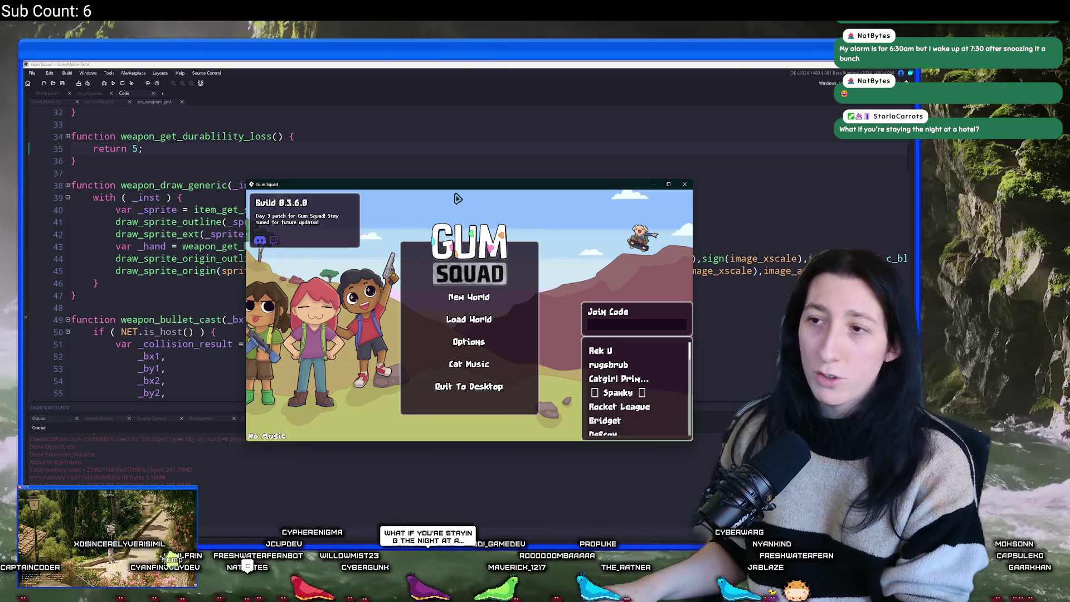
Maximize the Gum Squad window and open the Load World screen.
{"action": "double_click", "coordinate": [457, 188]}
{"action": "left_click", "coordinate": [435, 313]}
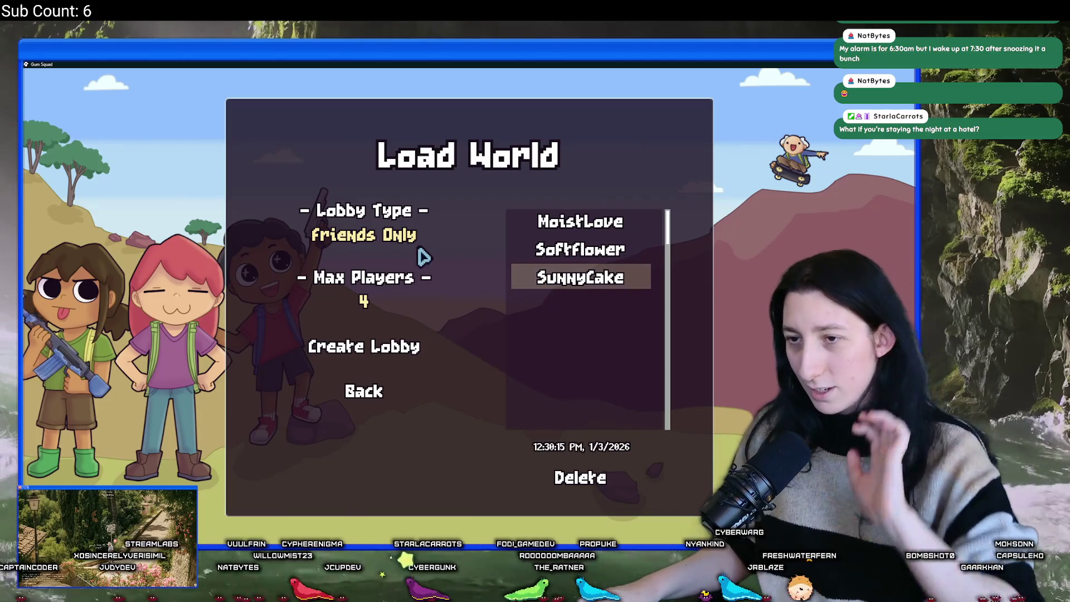
Create an Offline lobby, enter the world, and inspect the inventory item tooltips.
{"action": "left_click", "coordinate": [402, 239]}
{"action": "left_click", "coordinate": [381, 351]}
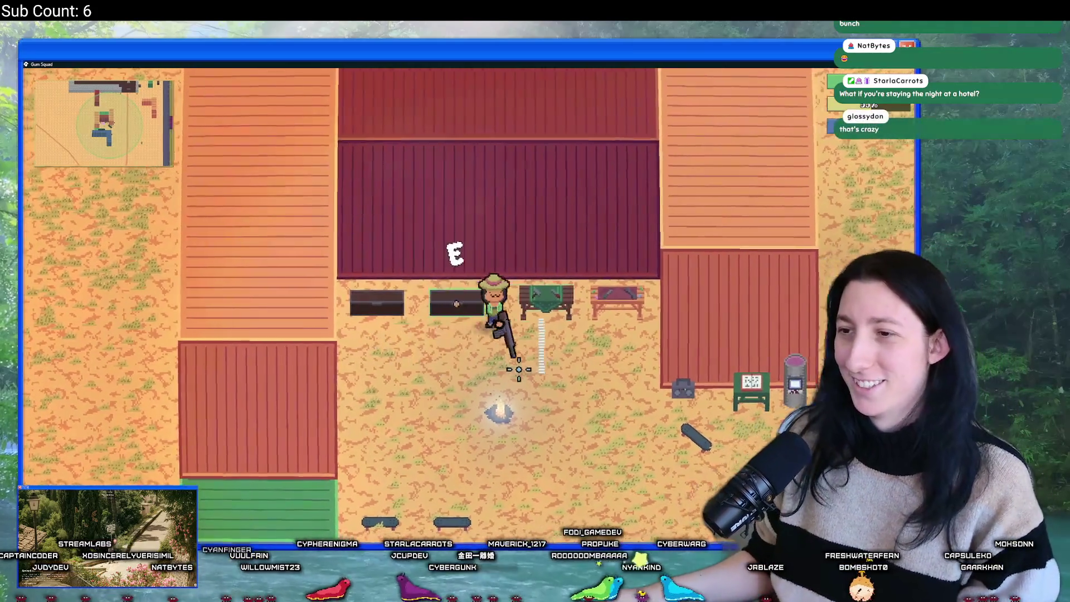
{"action": "key", "text": "s"}
{"action": "key", "text": "Tab"}
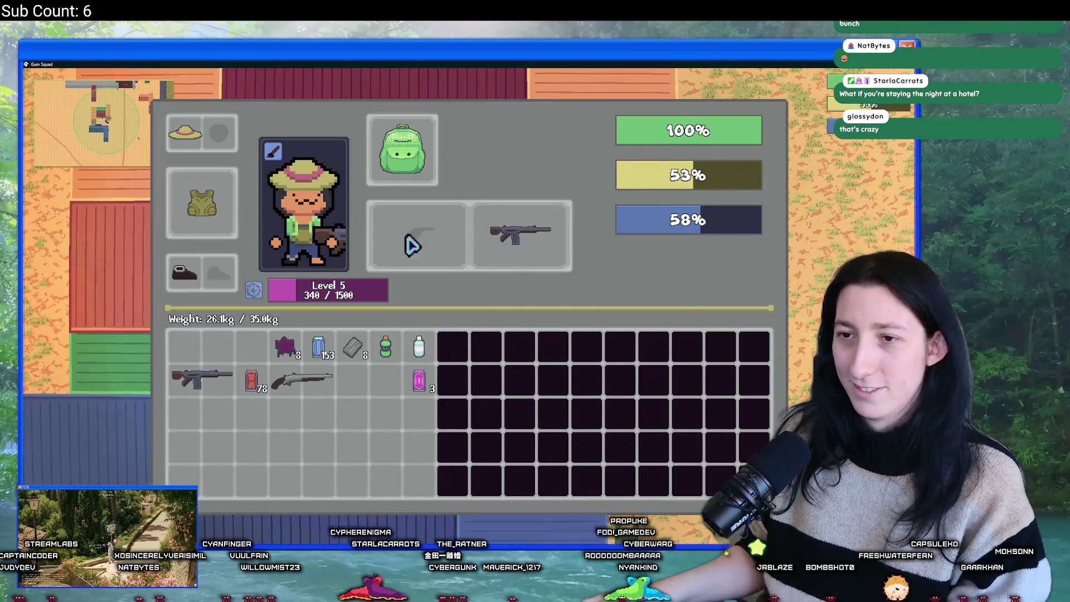
{"action": "mouse_move", "coordinate": [508, 237]}
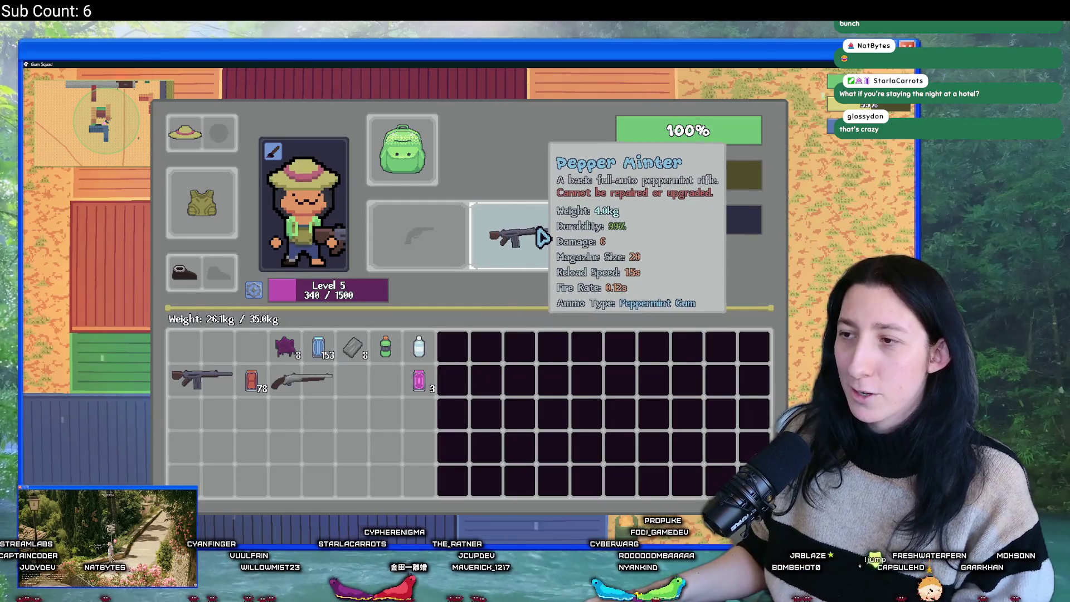
{"action": "mouse_move", "coordinate": [193, 383]}
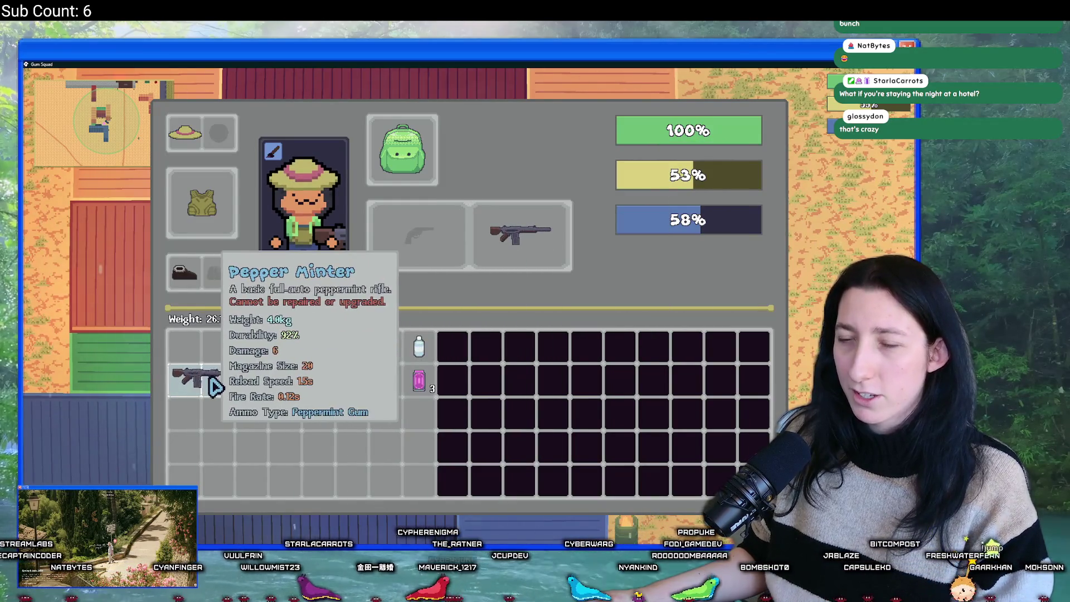
{"action": "key", "text": "Tab"}
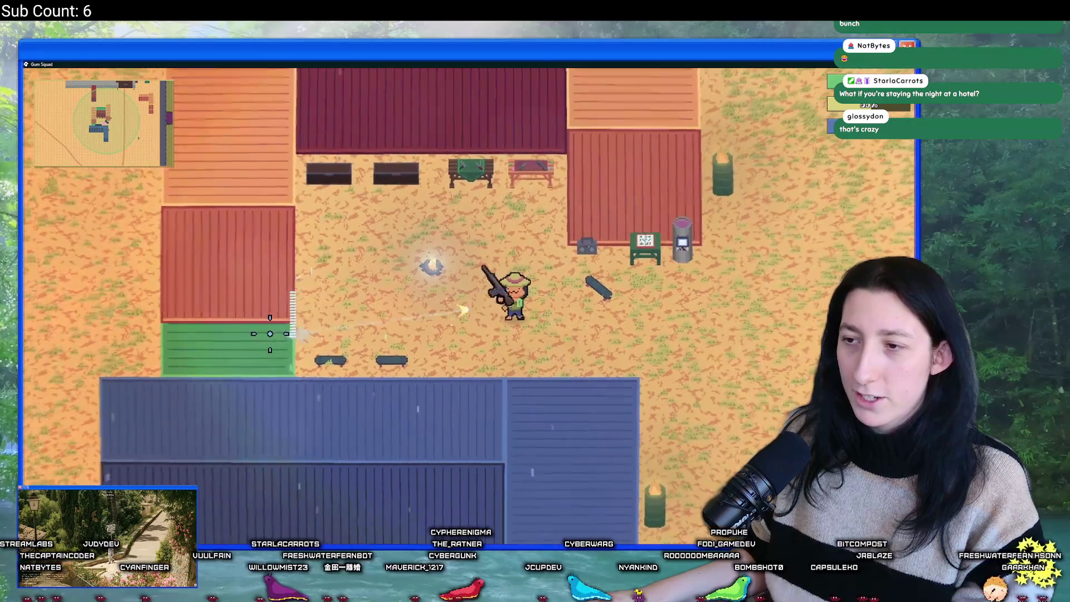
Recheck the rifle's coloured durability between shots, then pause and quit the game.
{"action": "key", "text": "Tab"}
{"action": "mouse_move", "coordinate": [298, 400]}
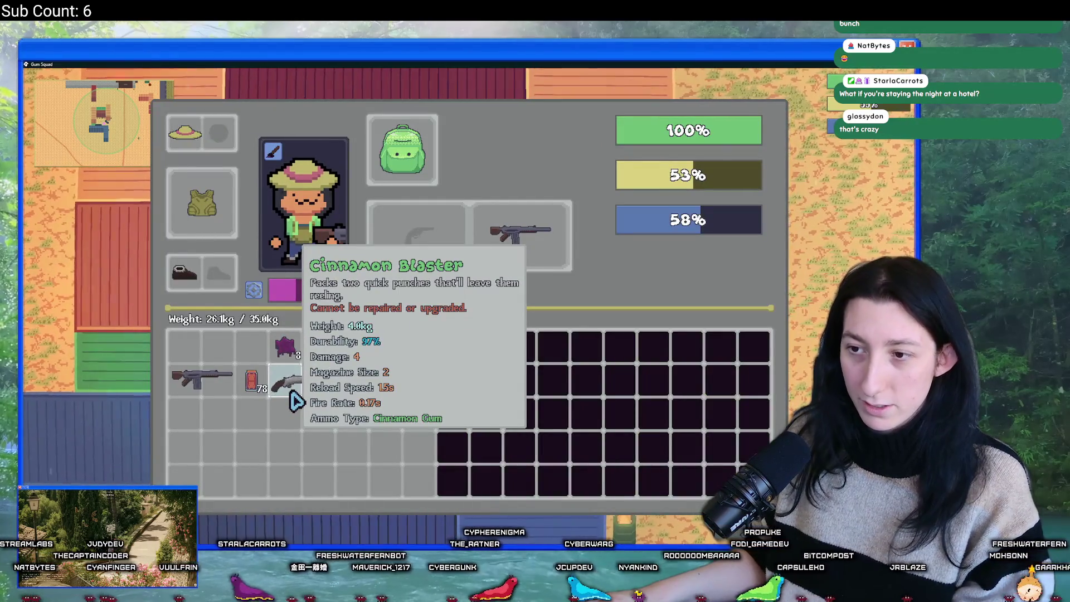
{"action": "key", "text": "Tab"}
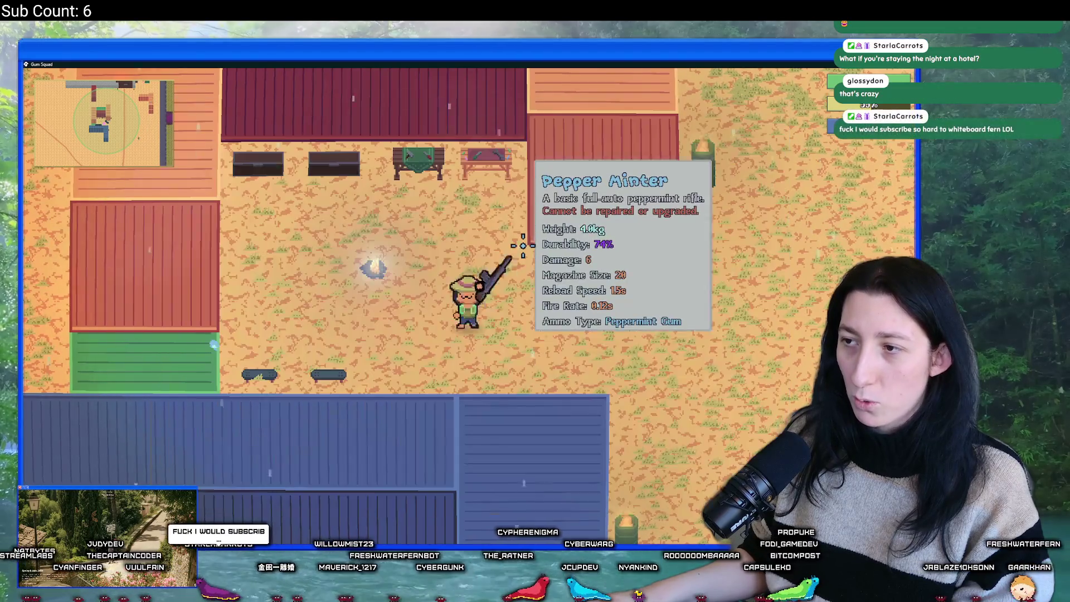
{"action": "key", "text": "Tab"}
{"action": "mouse_move", "coordinate": [559, 234]}
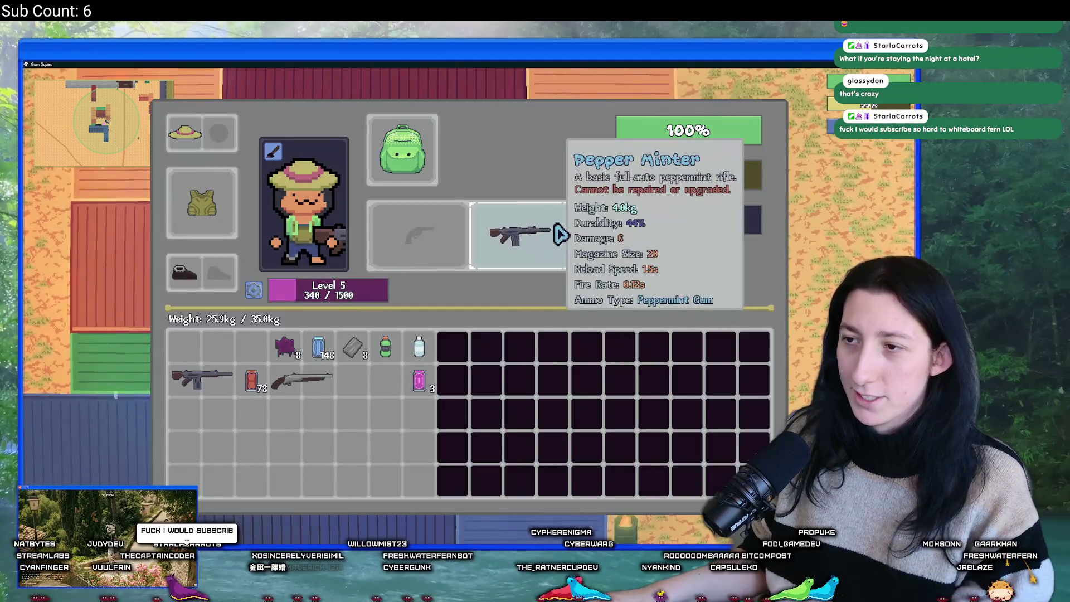
{"action": "key", "text": "Tab"}
{"action": "key", "text": "Tab"}
{"action": "key", "text": "Tab"}
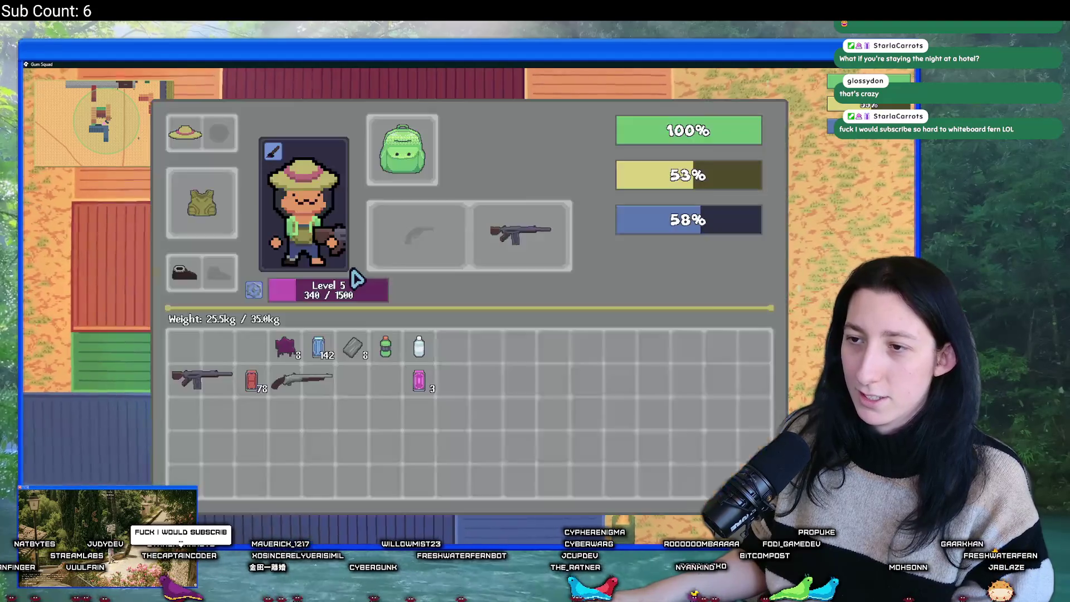
{"action": "key", "text": "Tab"}
{"action": "key", "text": "Tab"}
{"action": "key", "text": "Tab"}
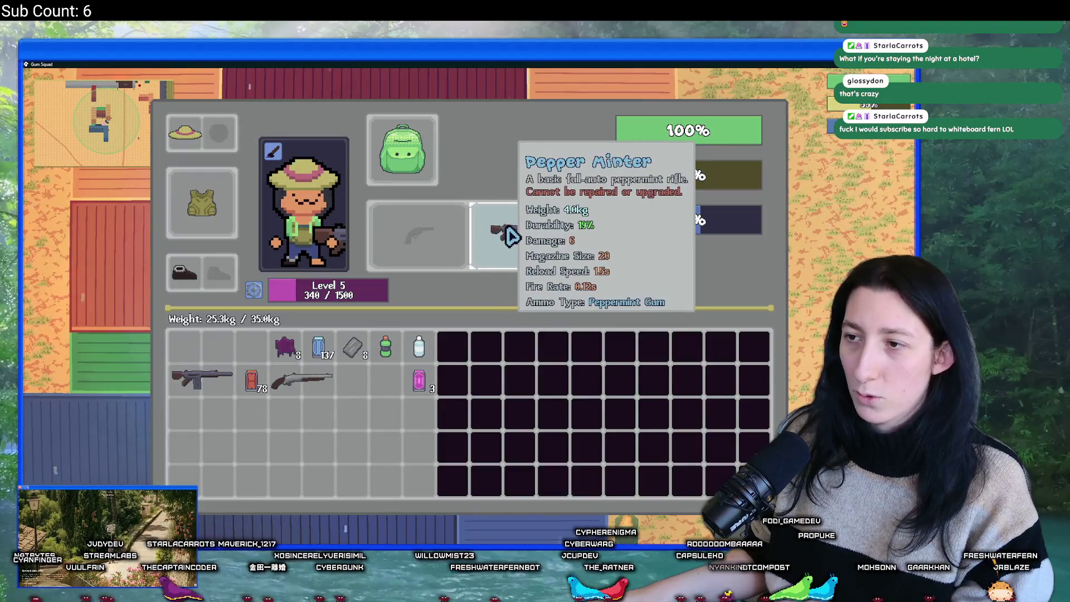
{"action": "key", "text": "Tab"}
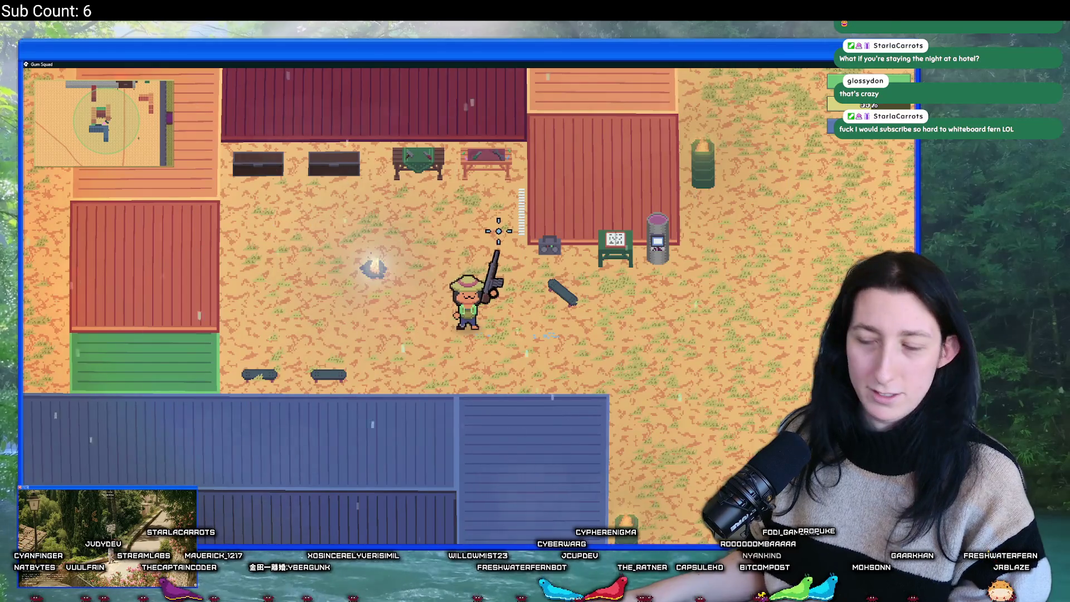
{"action": "key", "text": "Escape"}
{"action": "key", "text": "alt+F4"}
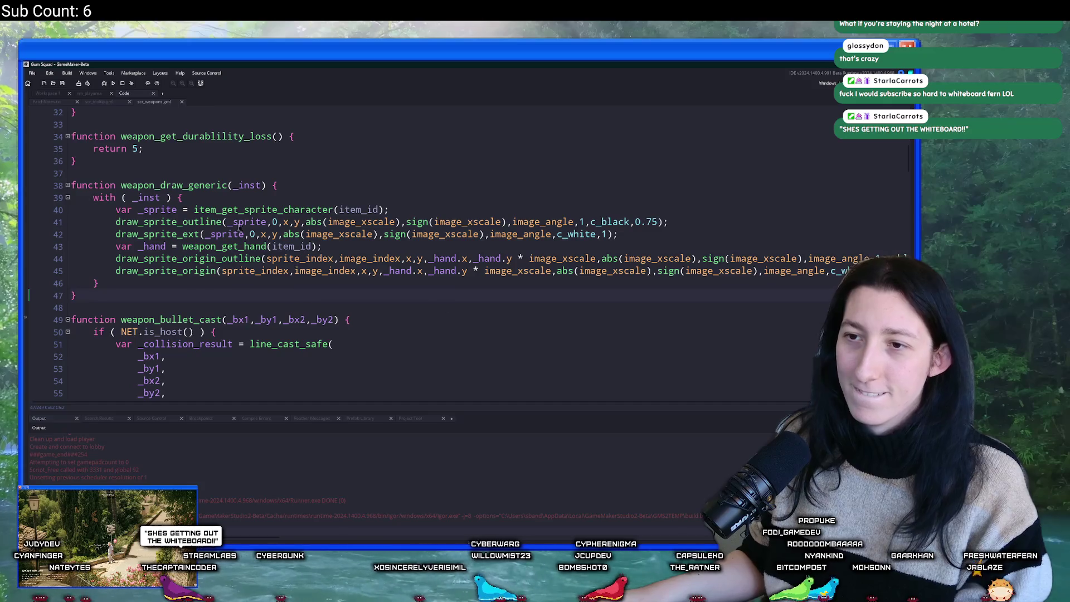
Open scr_tooltip.gml at the merge_colour line blending #6ec077 and #c14141 by 1 - _durability.
{"action": "scroll", "coordinate": [251, 234], "scroll_direction": "up", "scroll_amount": 10}
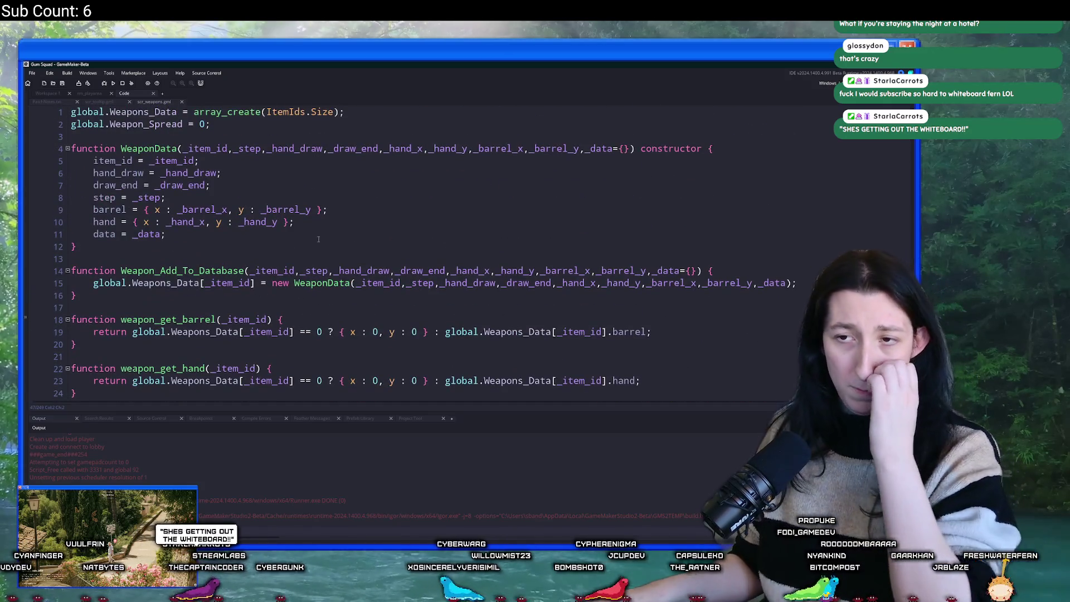
{"action": "scroll", "coordinate": [320, 239], "scroll_direction": "down", "scroll_amount": 10}
{"action": "left_click", "coordinate": [99, 102]}
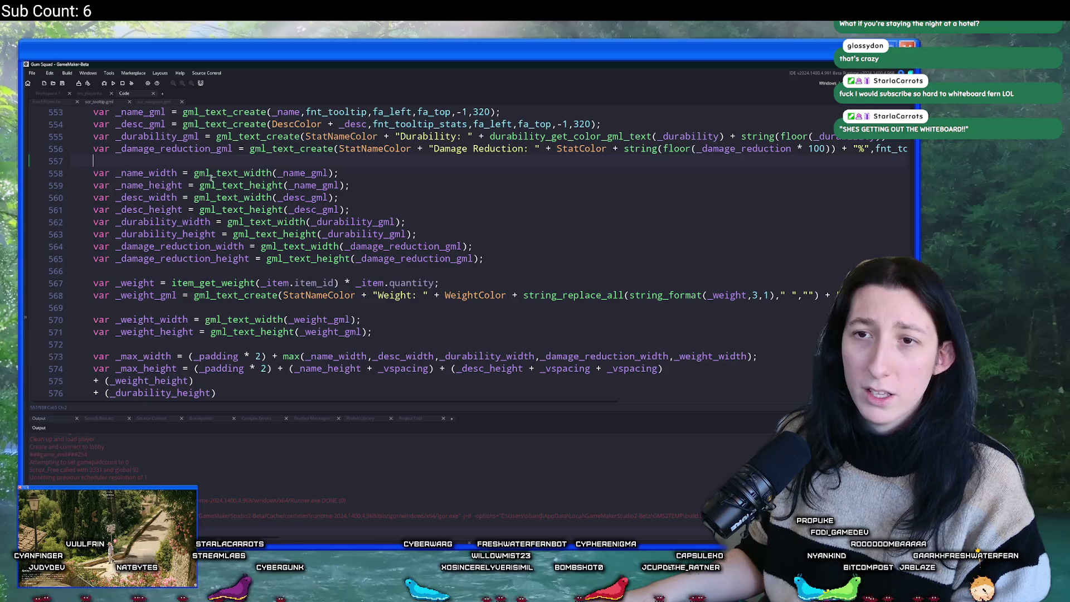
{"action": "scroll", "coordinate": [312, 179], "scroll_direction": "up", "scroll_amount": 10}
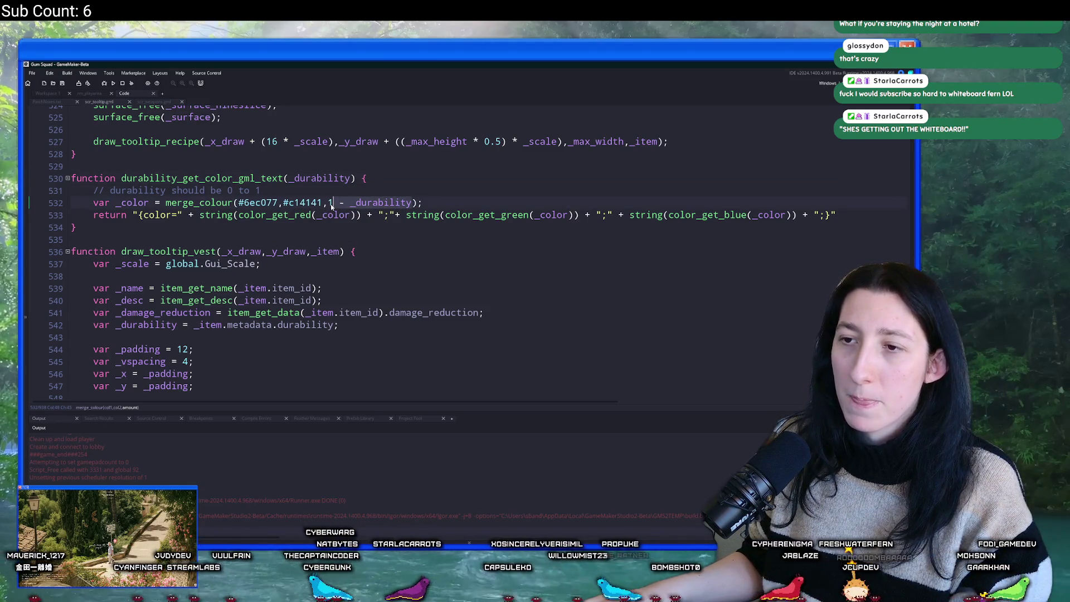
{"action": "double_click", "coordinate": [370, 203]}
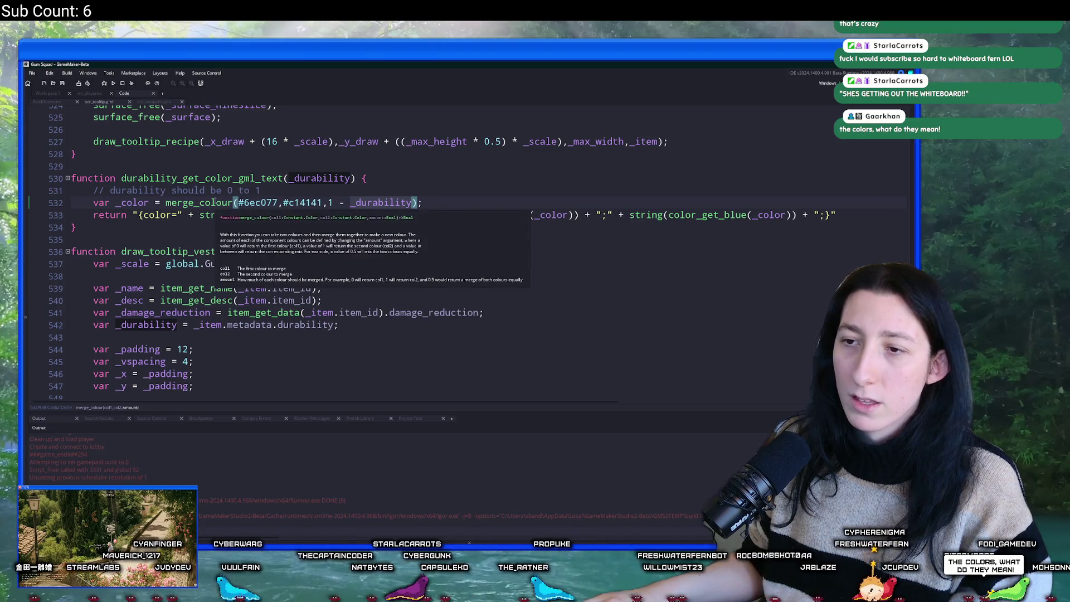
{"action": "left_click", "coordinate": [215, 202]}
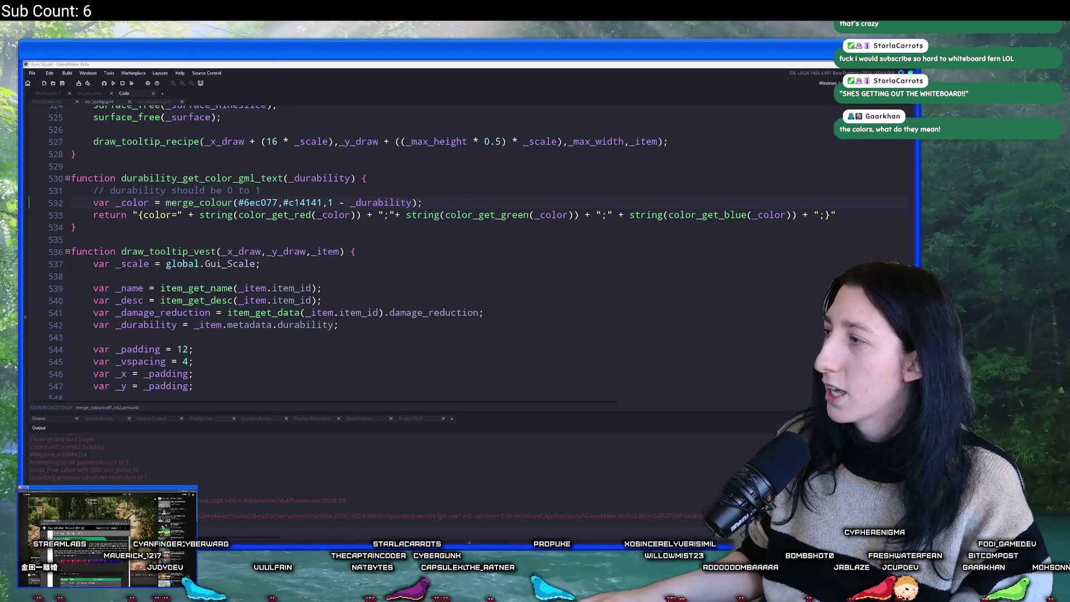
Read the manual's merge_colour entry and the Colour And Alpha page's hex colour notes.
{"action": "key", "text": "F1"}
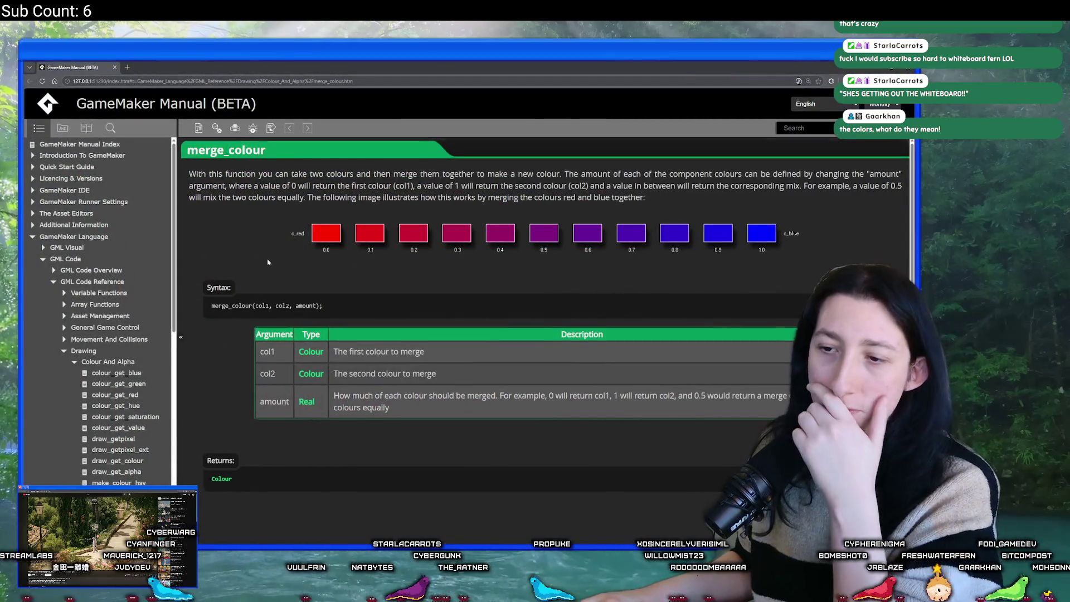
{"action": "scroll", "coordinate": [266, 257], "scroll_direction": "down", "scroll_amount": 3}
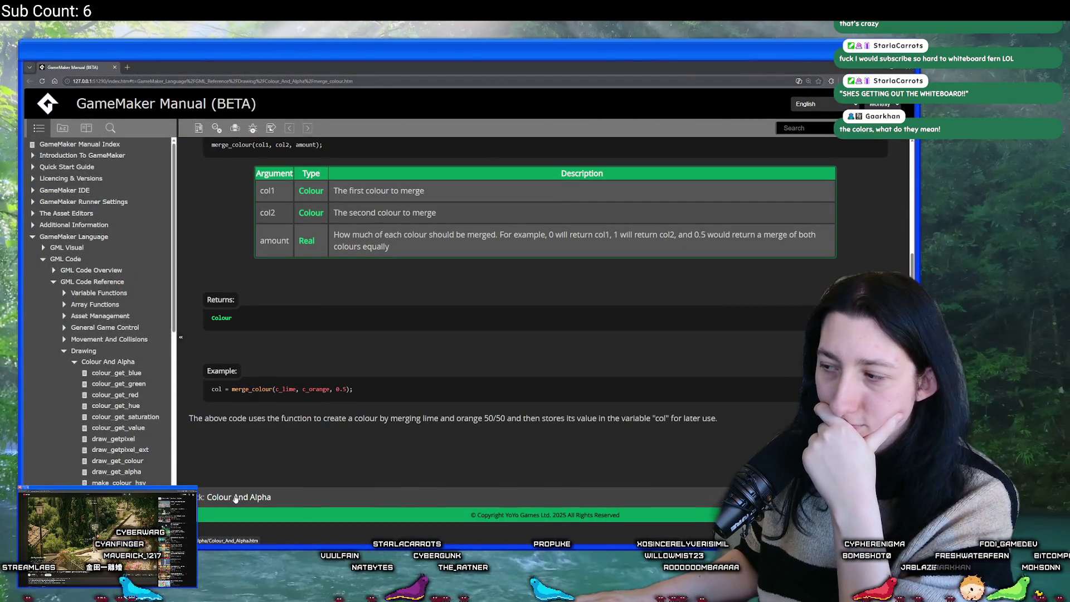
{"action": "left_click", "coordinate": [235, 497]}
{"action": "scroll", "coordinate": [269, 420], "scroll_direction": "down", "scroll_amount": 12}
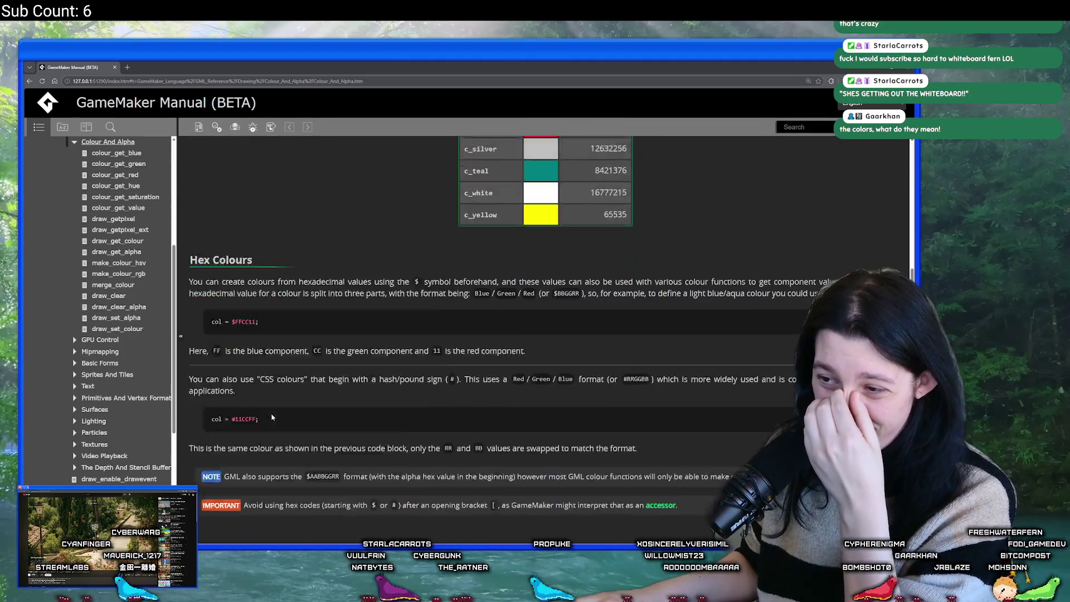
{"action": "scroll", "coordinate": [273, 405], "scroll_direction": "down", "scroll_amount": 8}
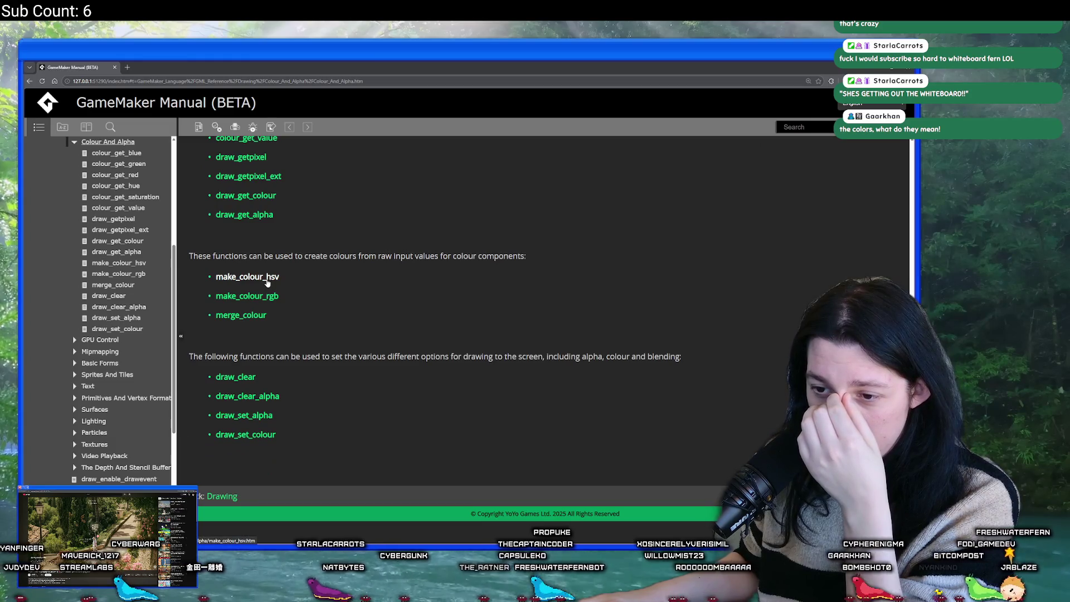
{"action": "scroll", "coordinate": [267, 283], "scroll_direction": "up", "scroll_amount": 4}
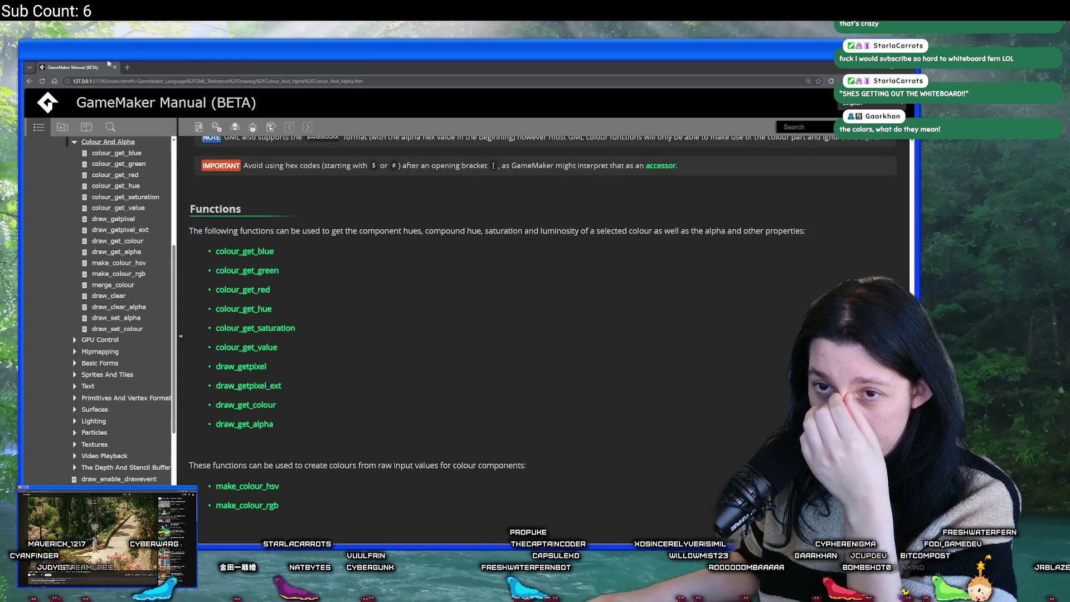
{"action": "key", "text": "alt+Tab"}
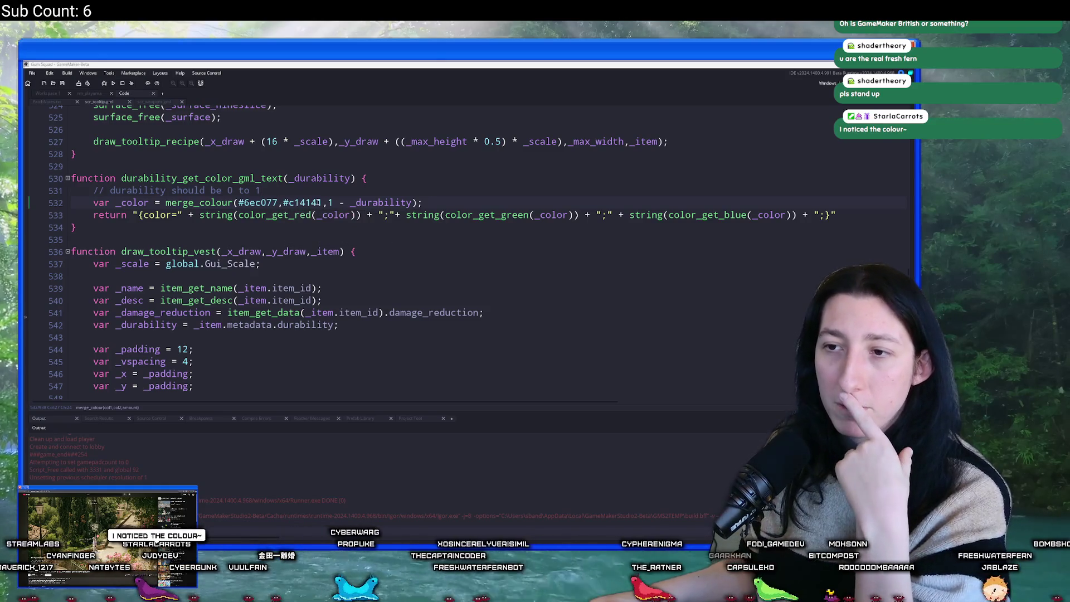
Add a log(1 - _durability) line below the colour blend and test-run the build.
{"action": "left_click", "coordinate": [411, 202]}
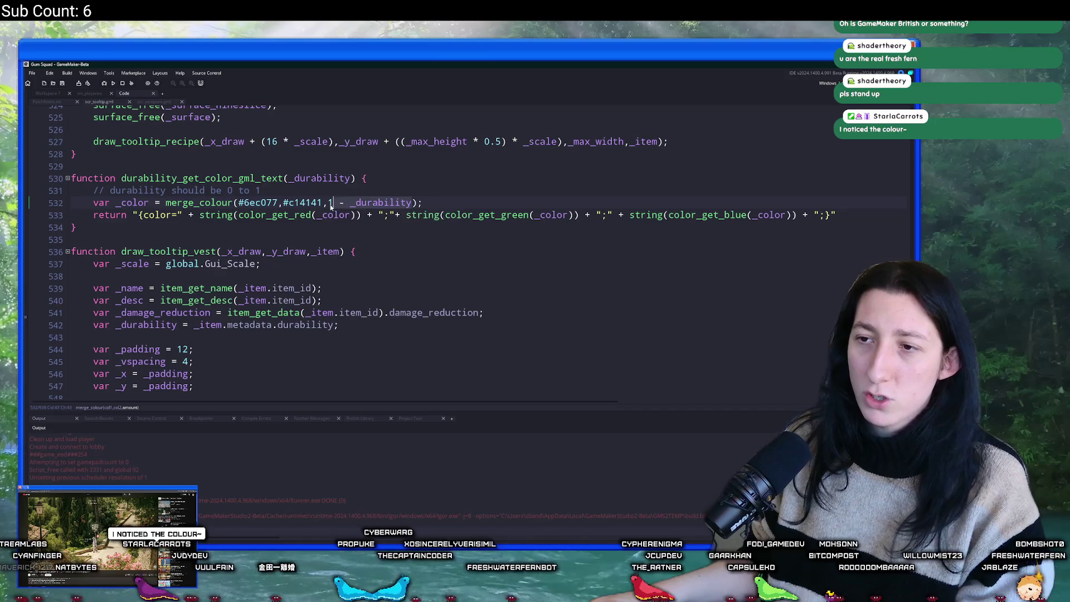
{"action": "key", "text": "Return"}
{"action": "type", "text": "log("}
{"action": "key", "text": "F5"}
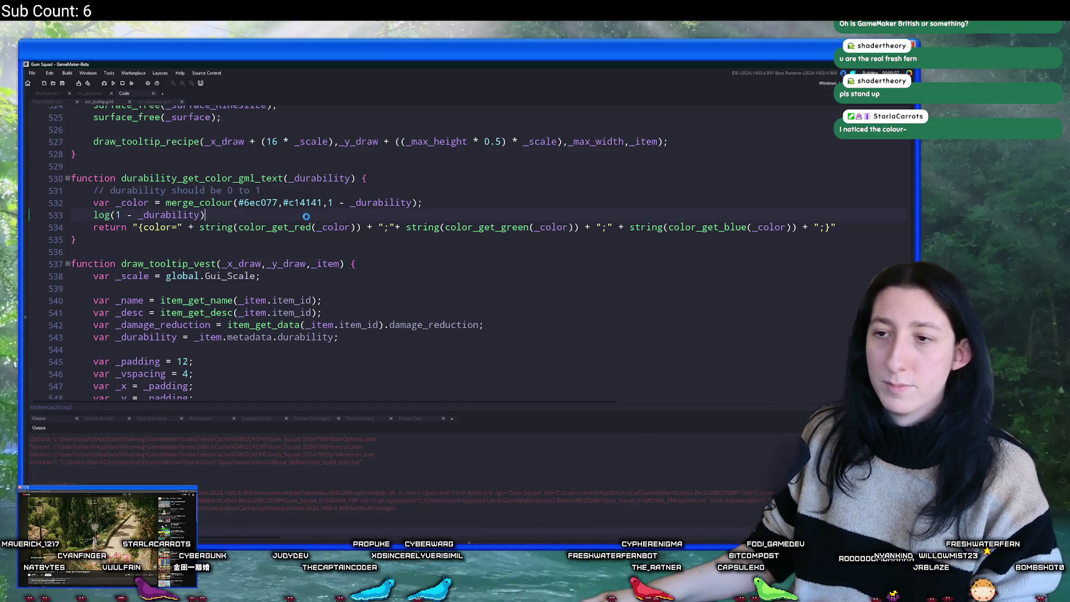
{"action": "mouse_move", "coordinate": [283, 224]}
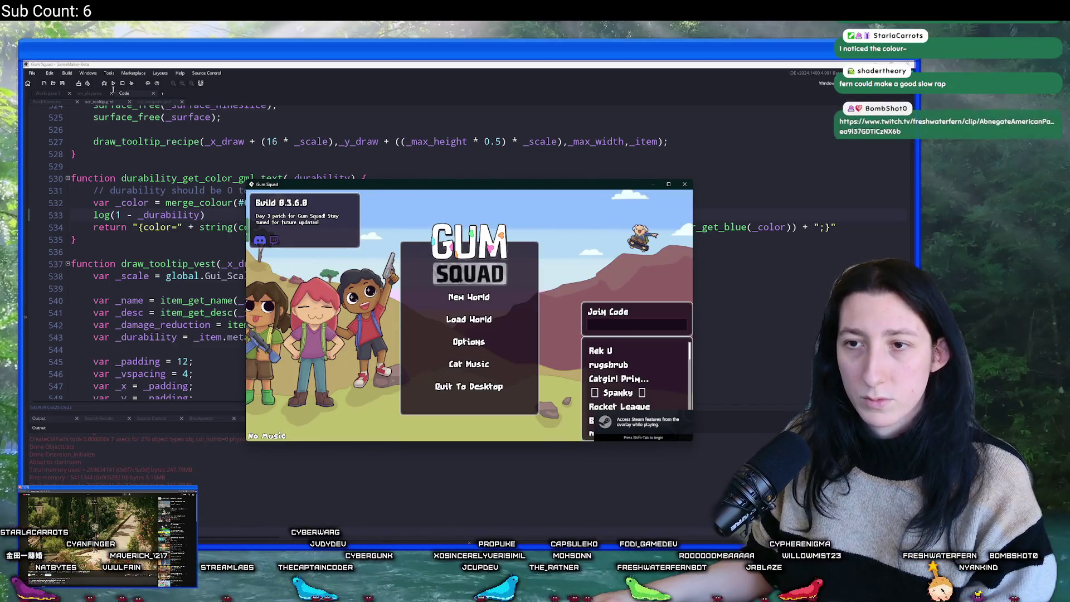
{"action": "key", "text": "Escape"}
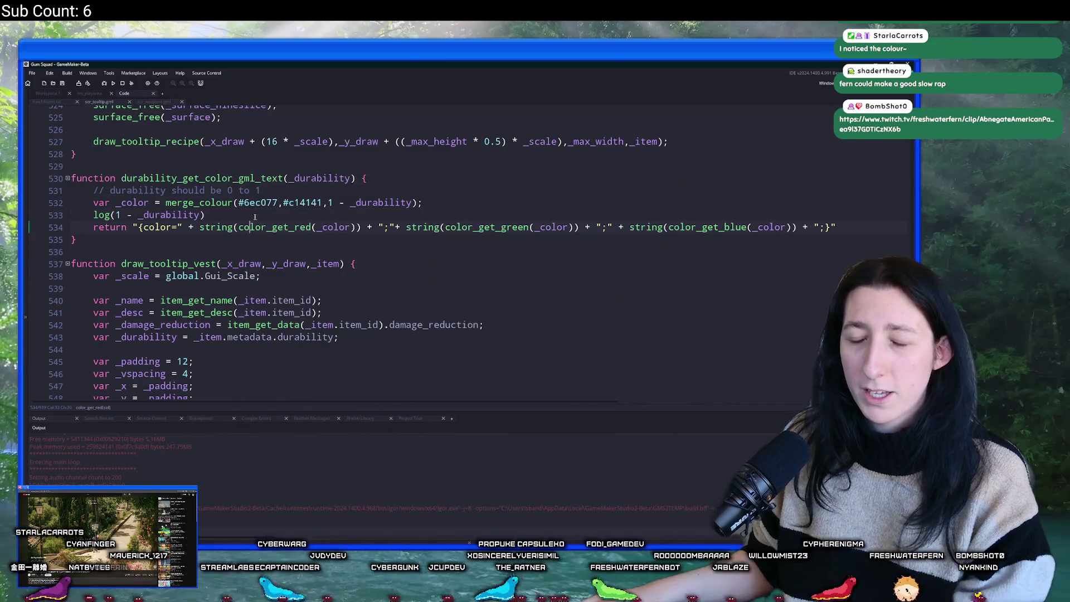
{"action": "left_click", "coordinate": [254, 216]}
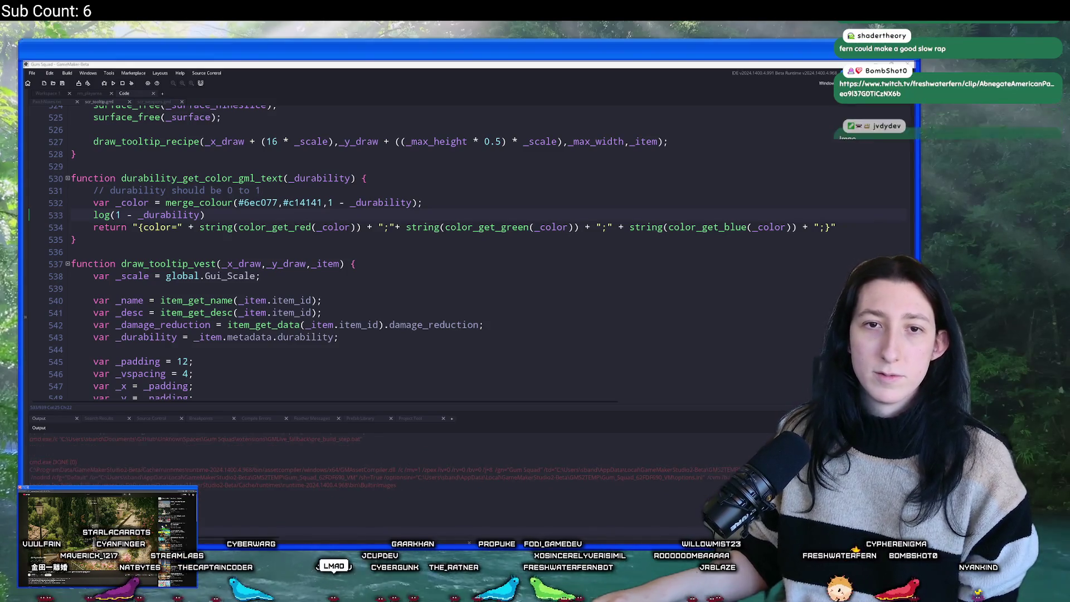
{"action": "scroll", "coordinate": [196, 342], "scroll_direction": "up", "scroll_amount": 4}
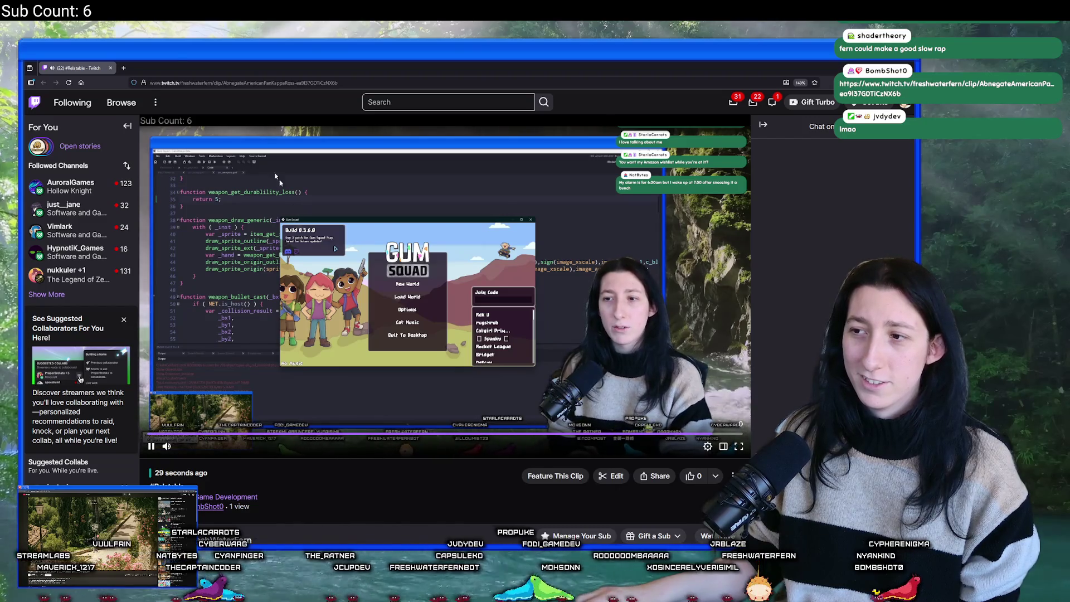
{"action": "key", "text": "alt+Tab"}
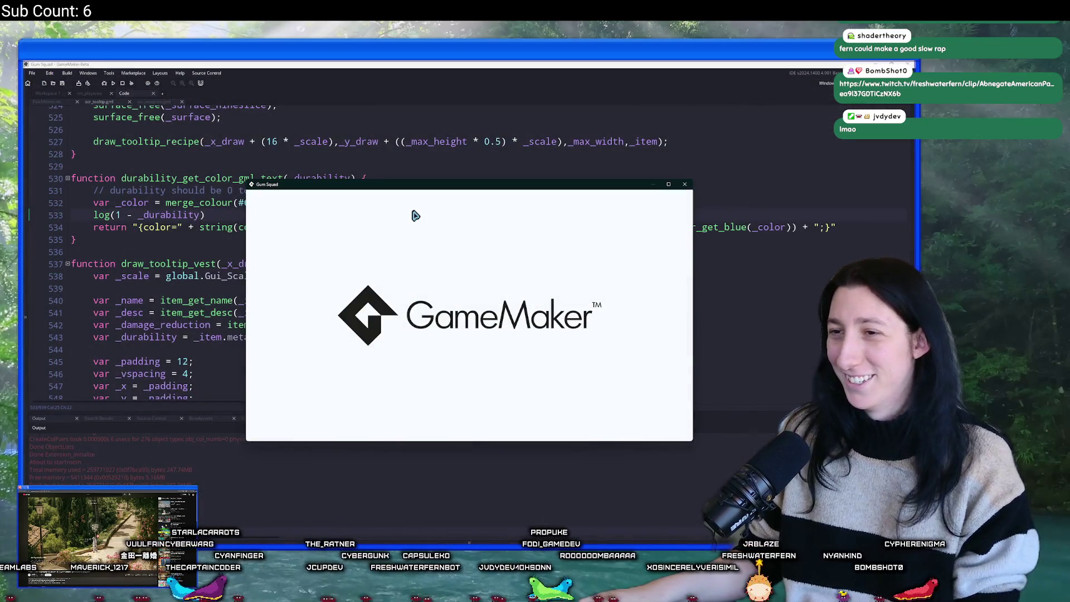
Load the SunnyCake world as a Public lobby and maximize the game window.
{"action": "left_click", "coordinate": [471, 320]}
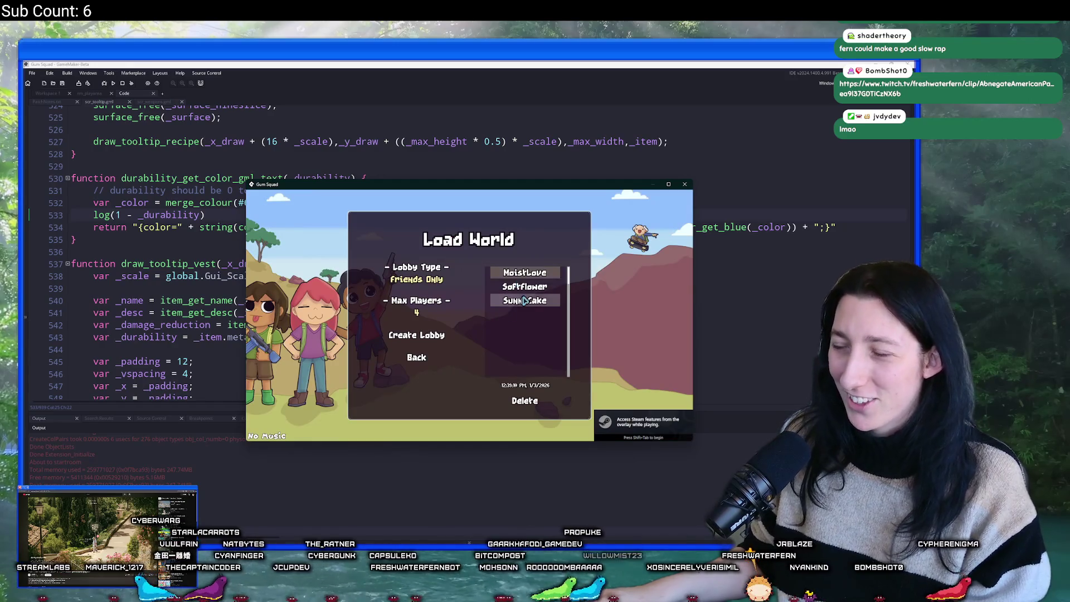
{"action": "left_click", "coordinate": [529, 289]}
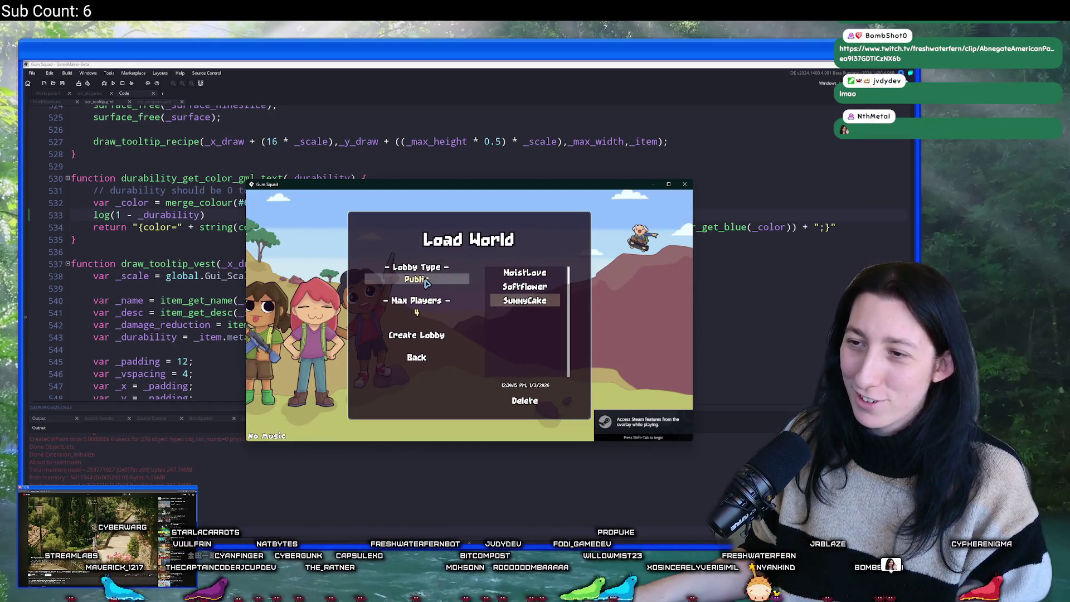
{"action": "left_click", "coordinate": [417, 333]}
{"action": "left_click_drag", "start_coordinate": [468, 187], "coordinate": [460, 68]}
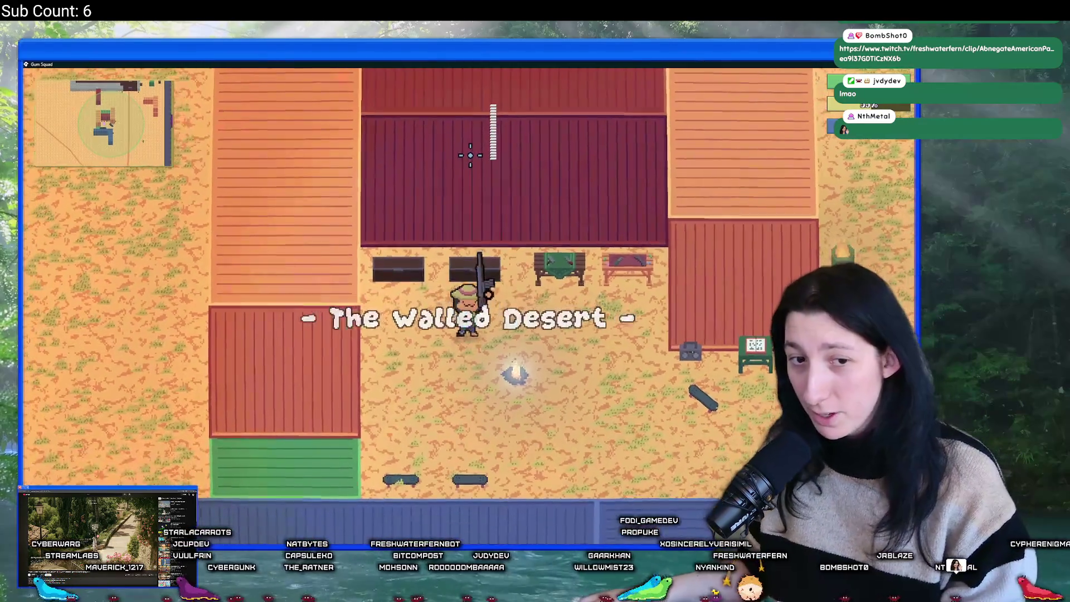
Equip the Pepper Minter rifle, compare its durability tooltip colours, then quit the game.
{"action": "key", "text": "Tab"}
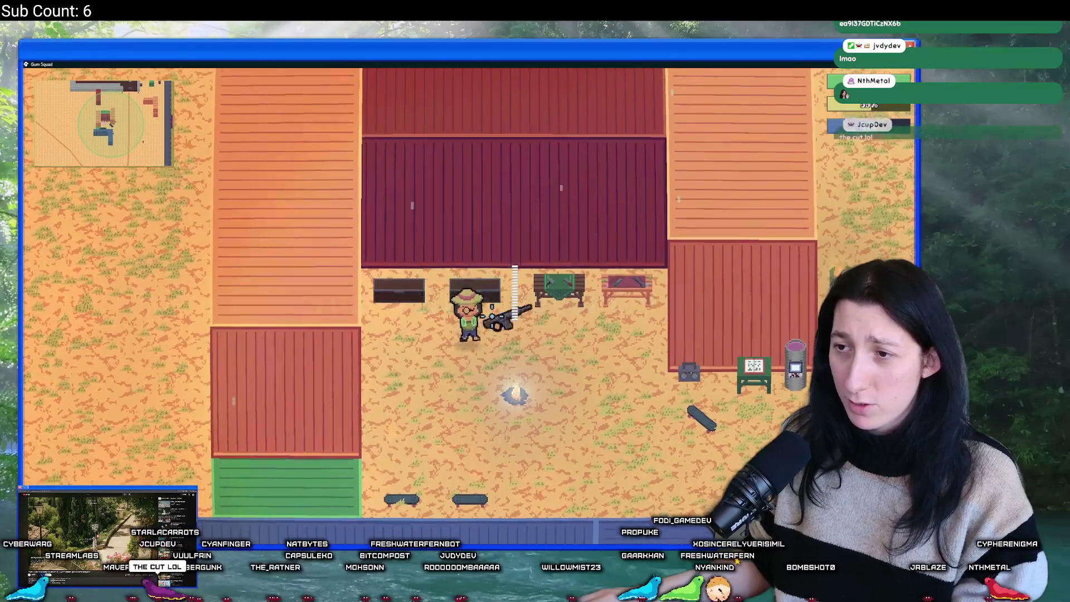
{"action": "key", "text": "Tab"}
{"action": "left_click", "coordinate": [497, 228]}
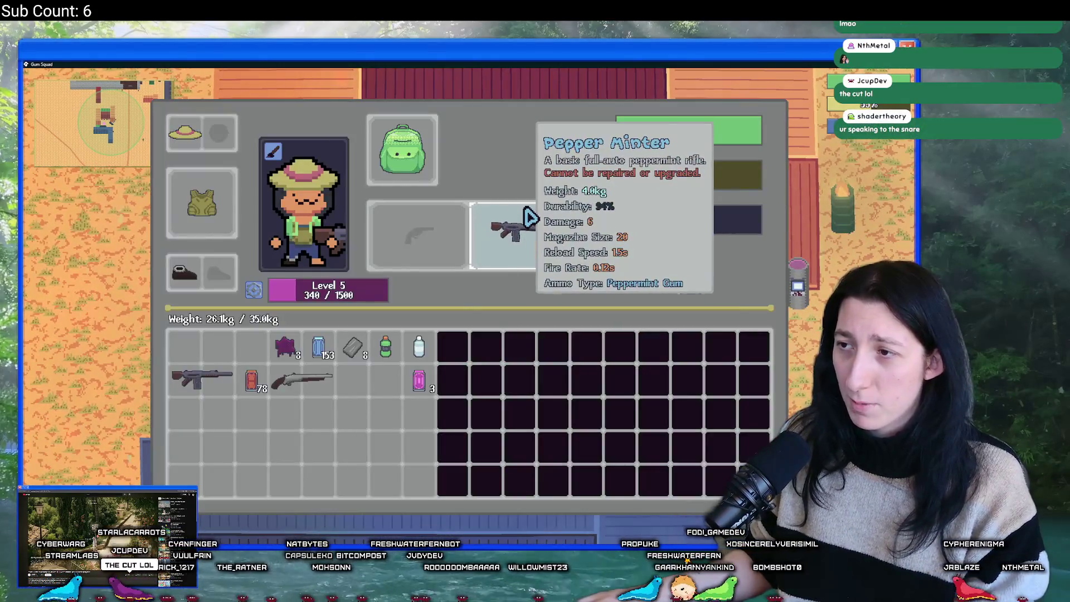
{"action": "key", "text": "Tab"}
{"action": "key", "text": "Tab"}
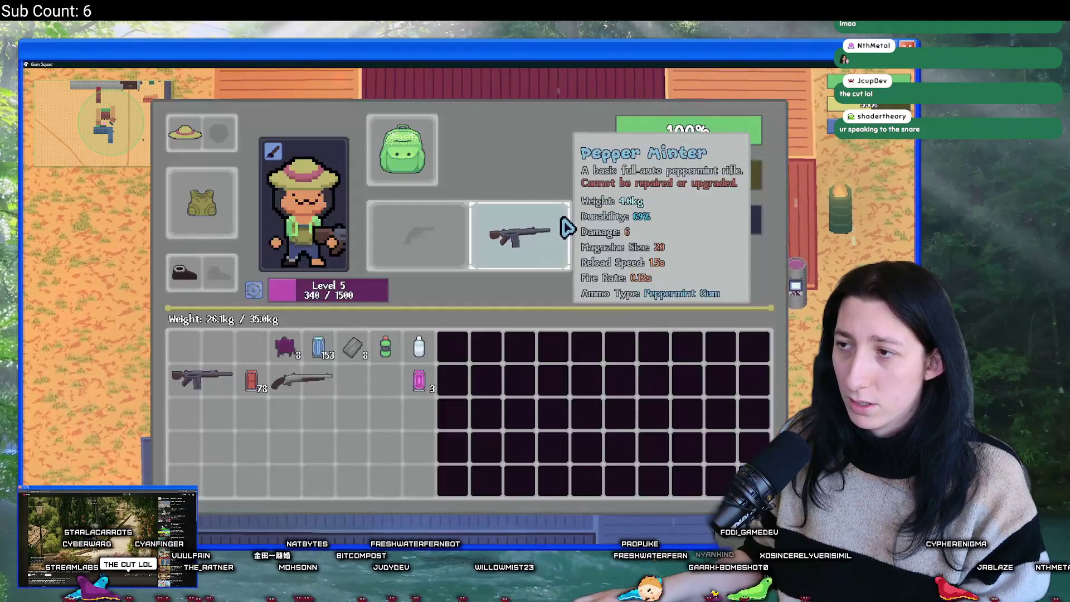
{"action": "key", "text": "Tab"}
{"action": "key", "text": "Tab"}
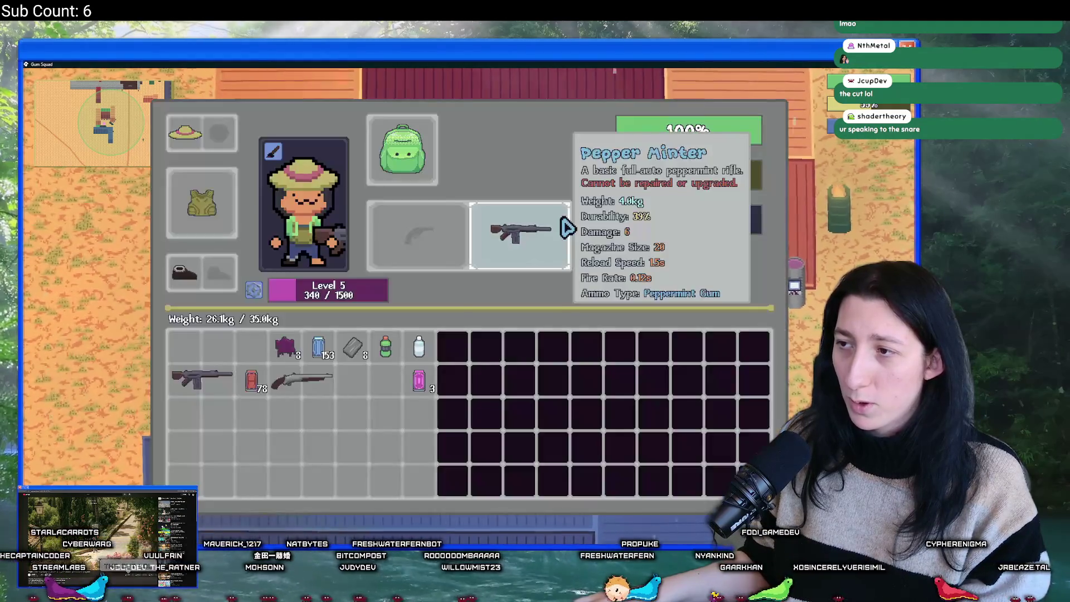
{"action": "key", "text": "Tab"}
{"action": "key", "text": "Tab"}
{"action": "key", "text": "super+Down"}
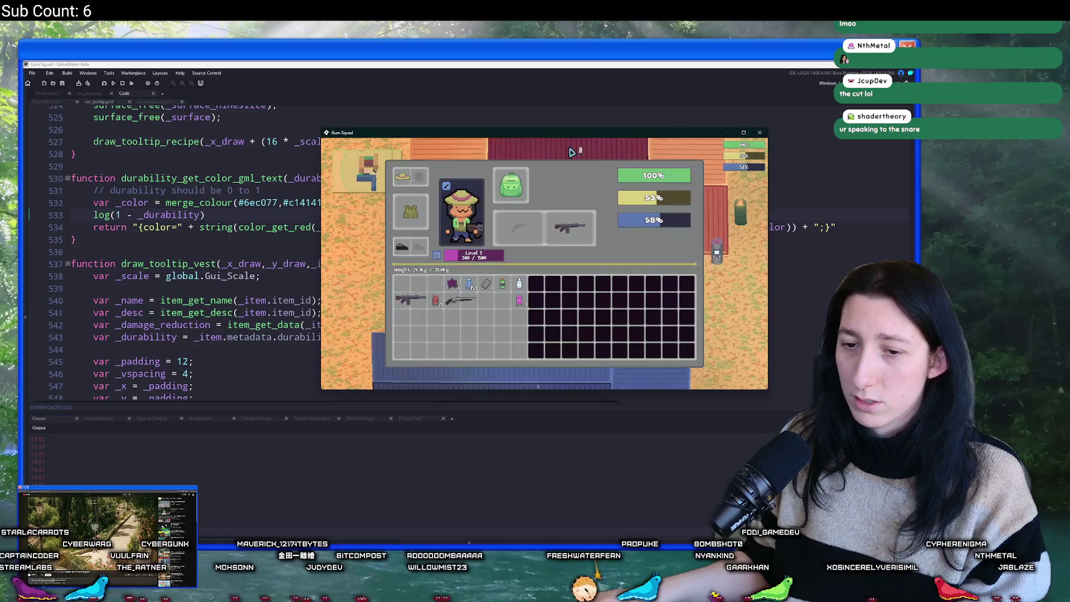
{"action": "key", "text": "Tab"}
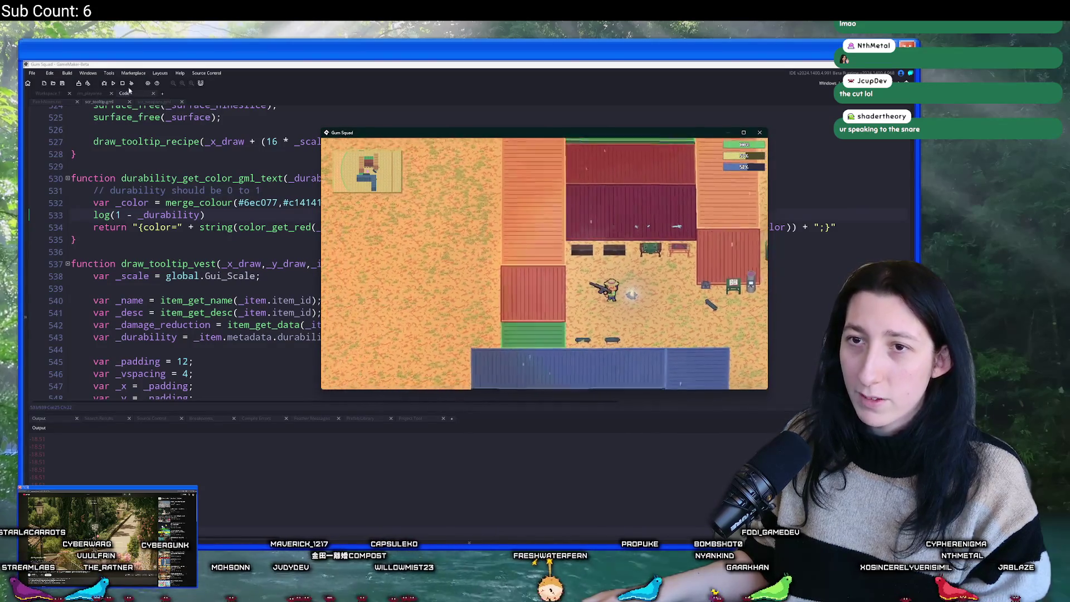
{"action": "key", "text": "Escape"}
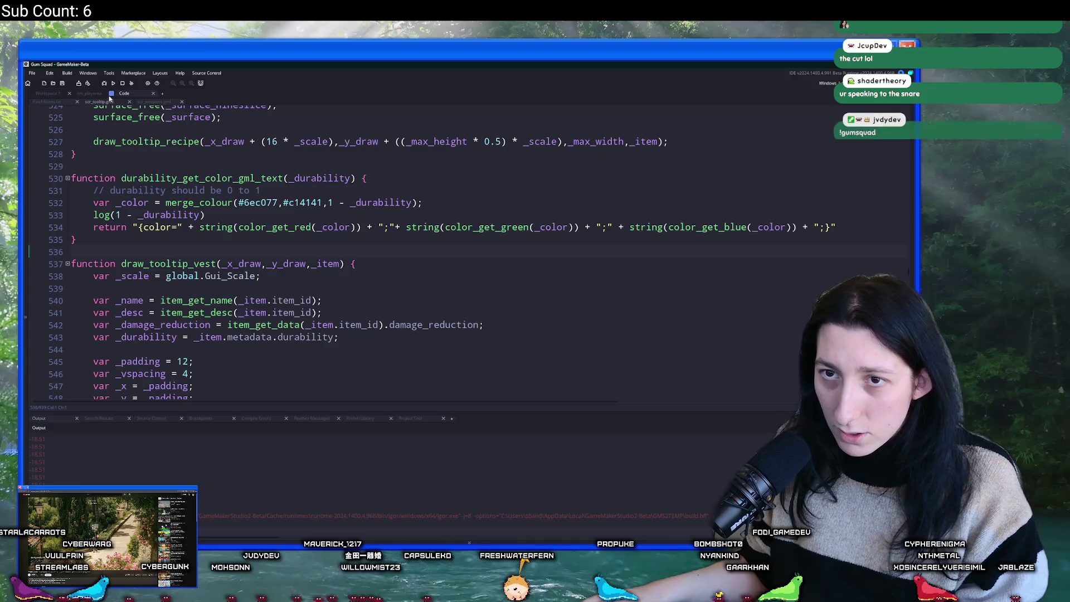
Inspect durability_get_color_gml_text and the durability value and damage scaling passed to it.
{"action": "scroll", "coordinate": [275, 225], "scroll_direction": "up", "scroll_amount": 2}
{"action": "double_click", "coordinate": [230, 247]}
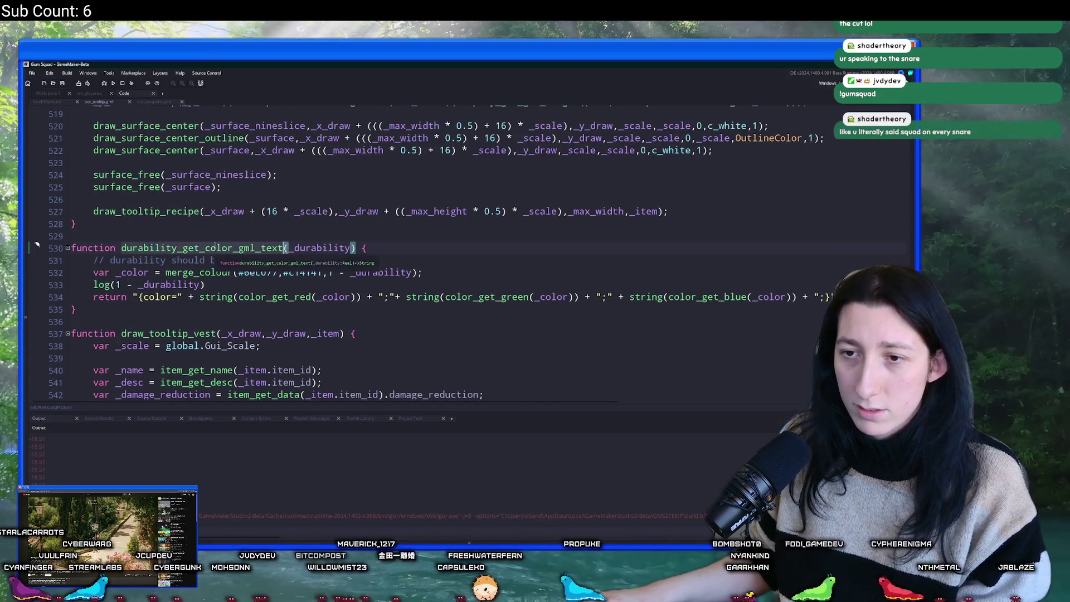
{"action": "scroll", "coordinate": [532, 274], "scroll_direction": "down", "scroll_amount": 8}
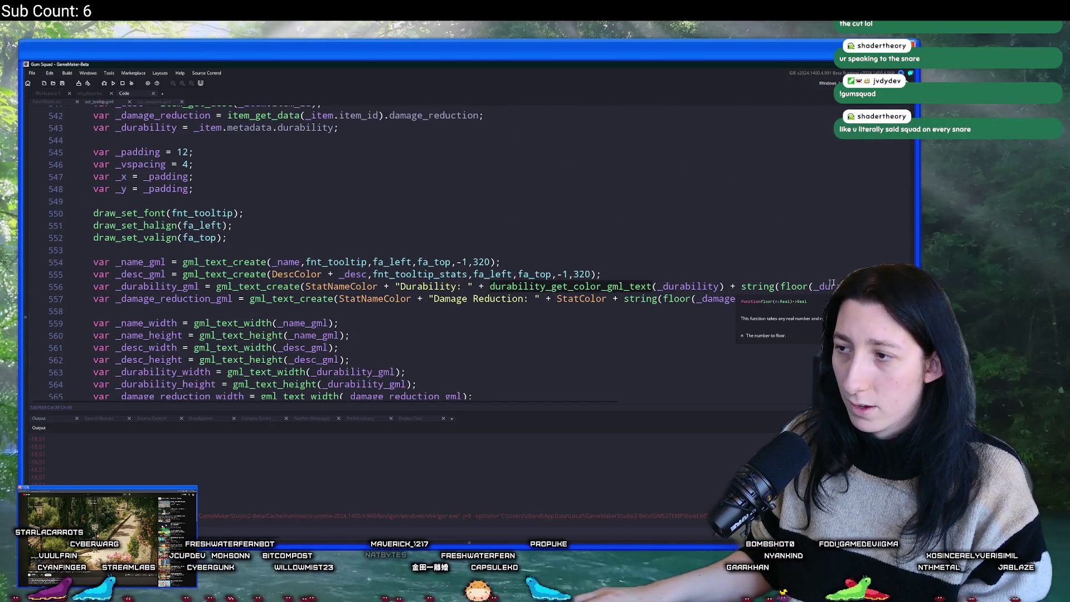
{"action": "double_click", "coordinate": [742, 301]}
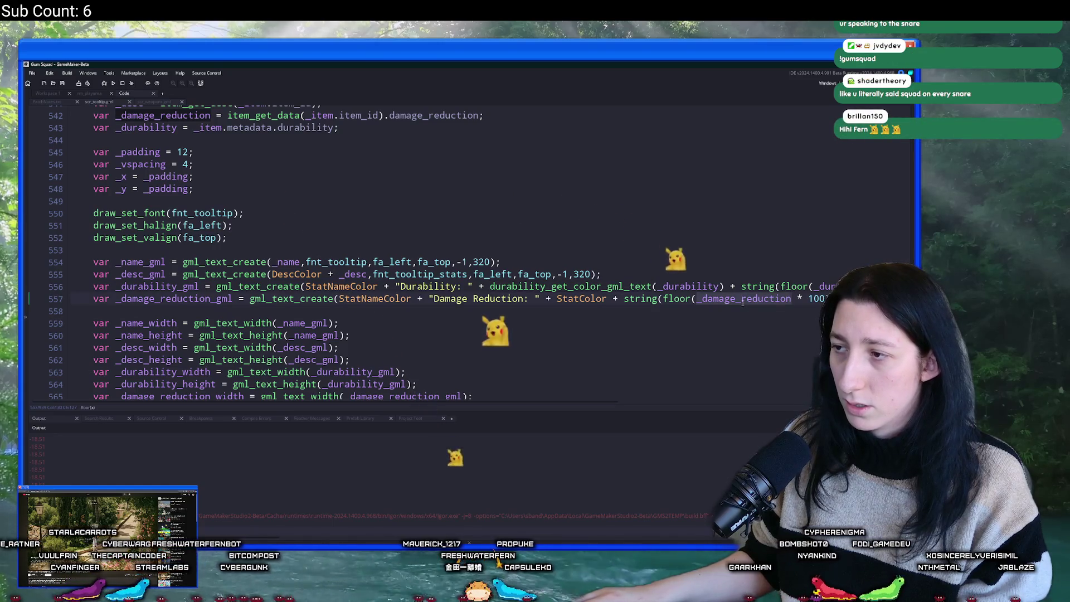
{"action": "left_click", "coordinate": [719, 286]}
Return to the durability colour function and delete its log line.
{"action": "scroll", "coordinate": [627, 214], "scroll_direction": "up", "scroll_amount": 2}
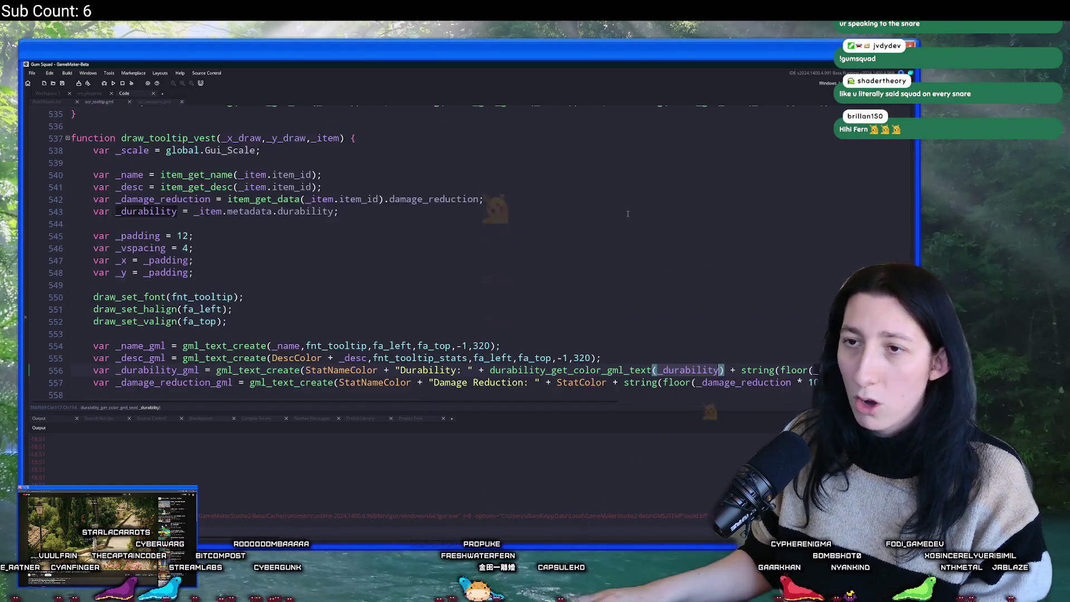
{"action": "scroll", "coordinate": [627, 213], "scroll_direction": "up", "scroll_amount": 4}
{"action": "left_click", "coordinate": [357, 254]}
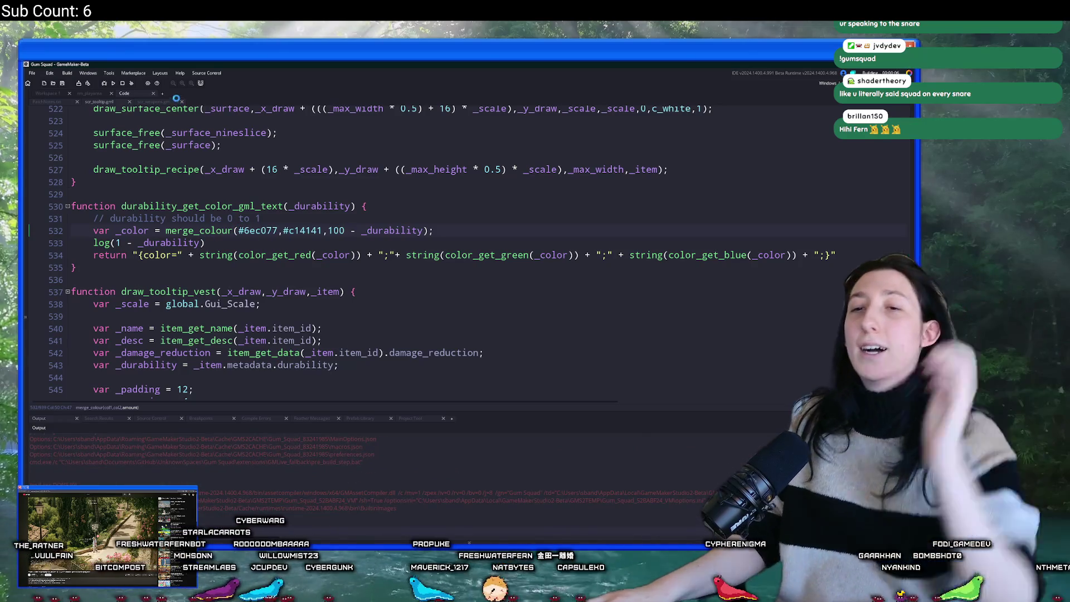
{"action": "left_click_drag", "start_coordinate": [209, 242], "coordinate": [51, 248]}
{"action": "key", "text": "BackSpace"}
{"action": "key", "text": "BackSpace"}
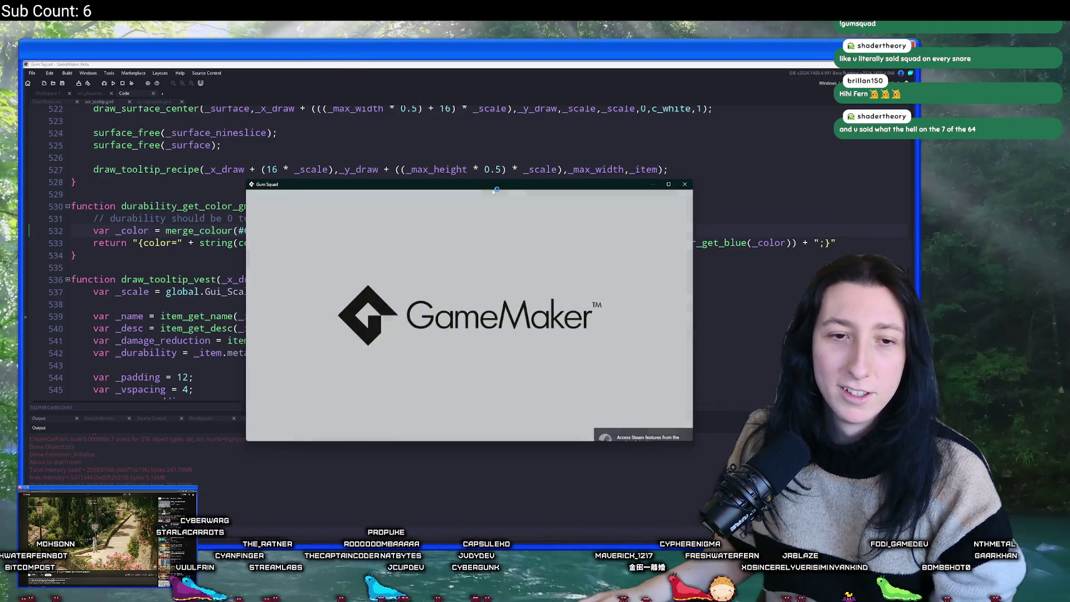
Create the SunnyCake lobby, maximize, walk with D, view the rifle tooltip, then Alt+Tab back.
{"action": "left_click", "coordinate": [469, 320]}
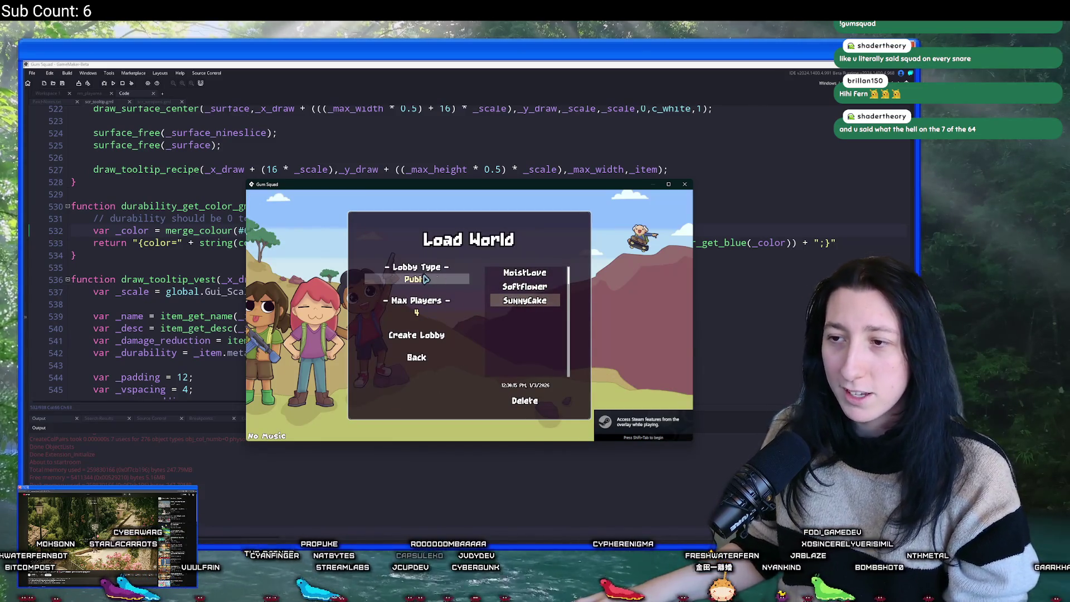
{"action": "left_click", "coordinate": [422, 334]}
{"action": "double_click", "coordinate": [476, 186]}
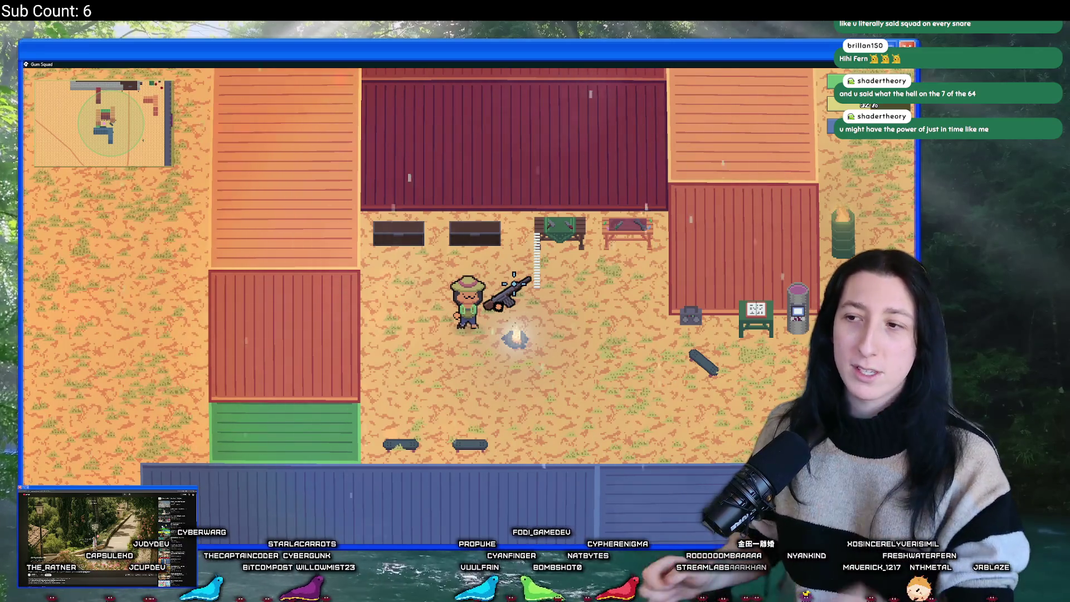
{"action": "key", "text": "d"}
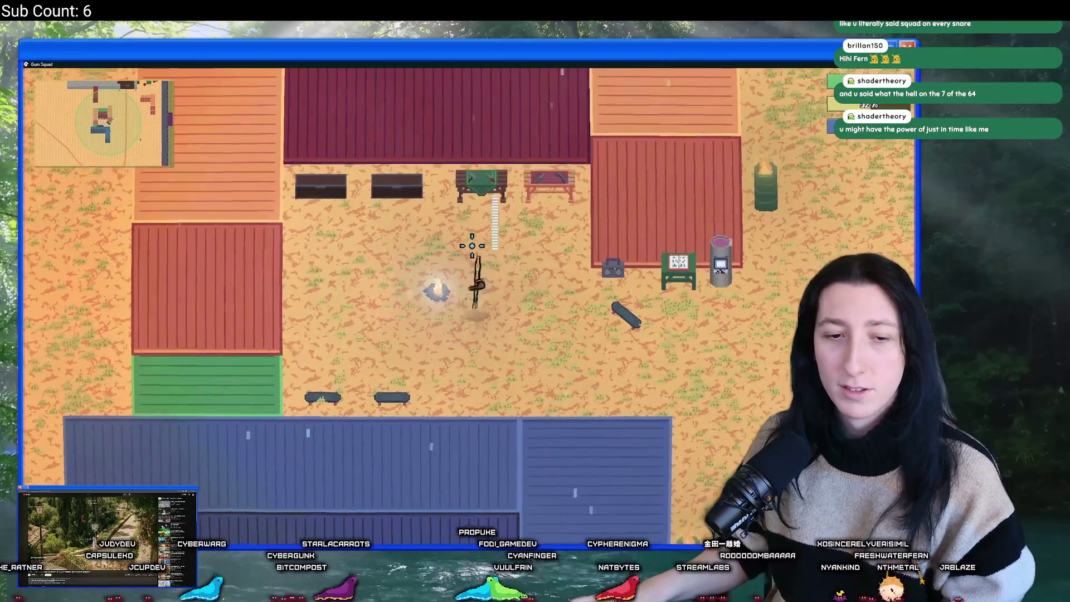
{"action": "key", "text": "Tab"}
{"action": "key", "text": "Tab"}
{"action": "key", "text": "Tab"}
{"action": "key", "text": "Tab"}
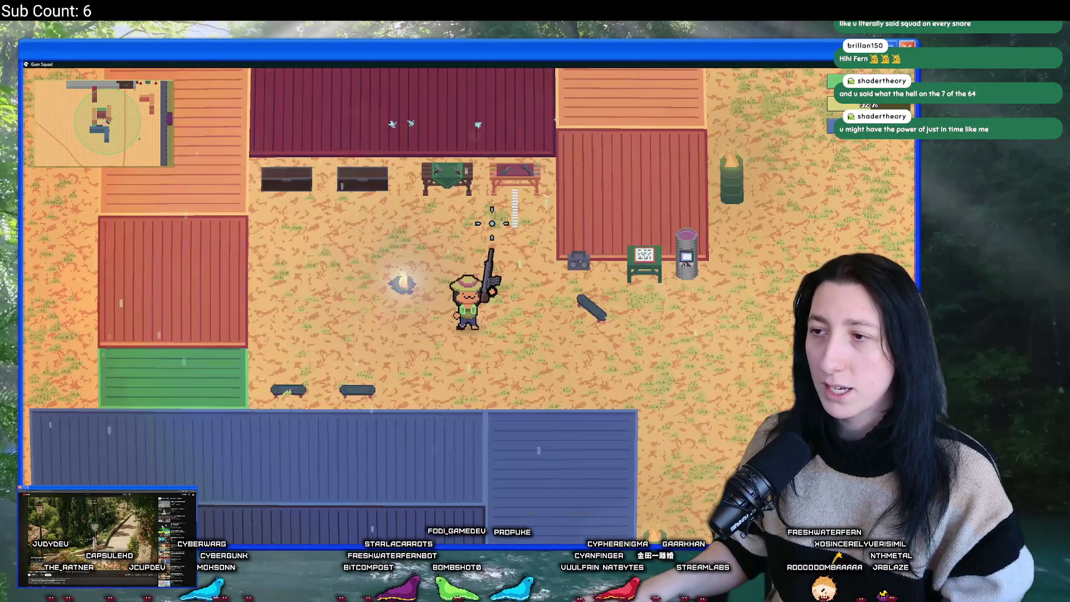
{"action": "key", "text": "alt+Tab"}
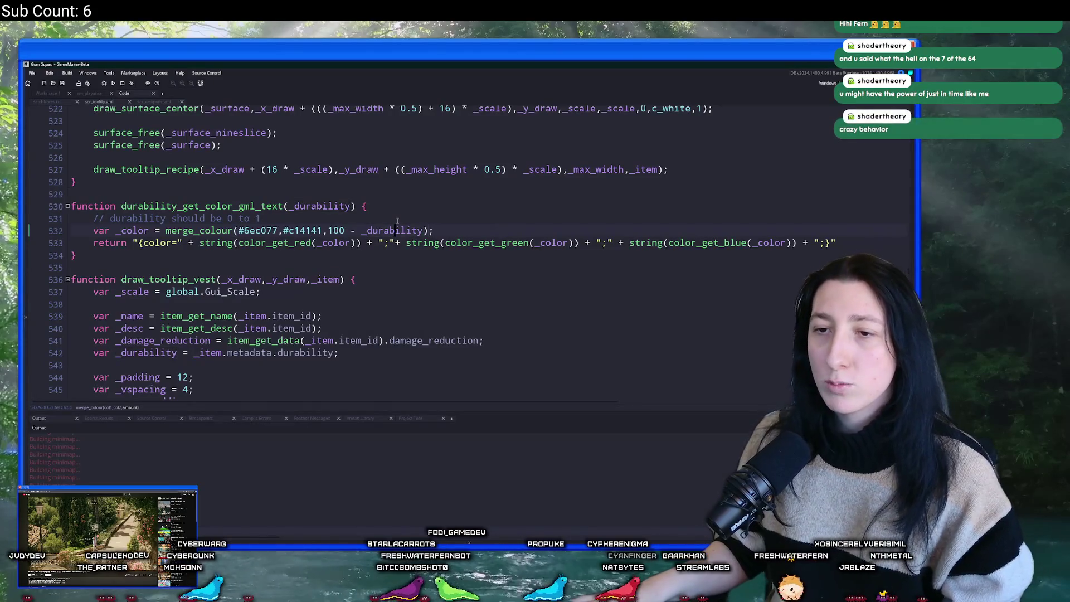
Add a log(_durability) line after the comment and build with F5.
{"action": "left_click", "coordinate": [399, 219]}
{"action": "key", "text": "Return"}
{"action": "type", "text": "log(_durability)"}
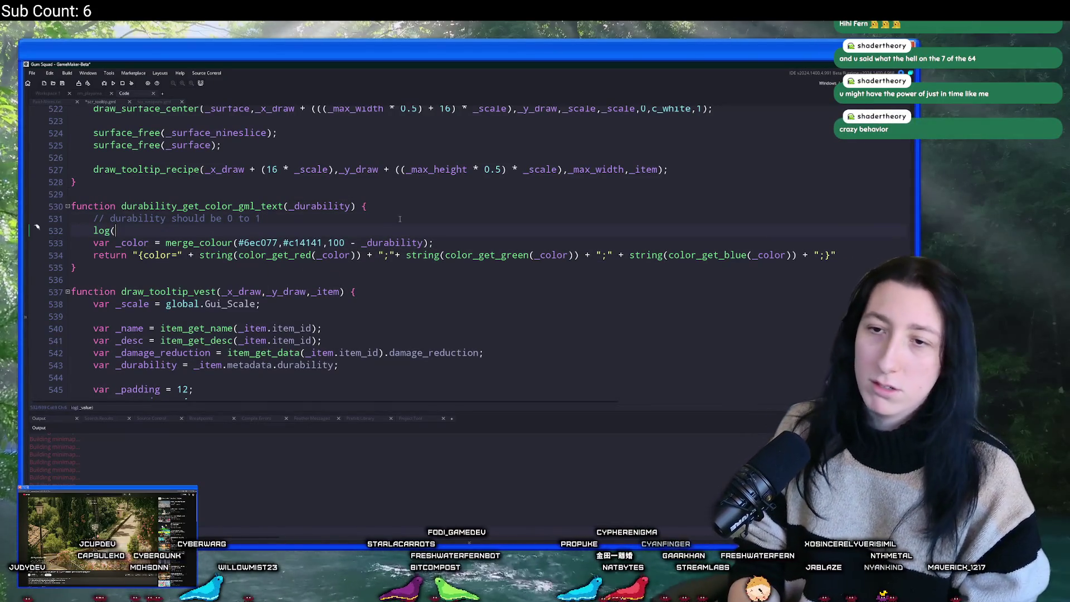
{"action": "key", "text": "F5"}
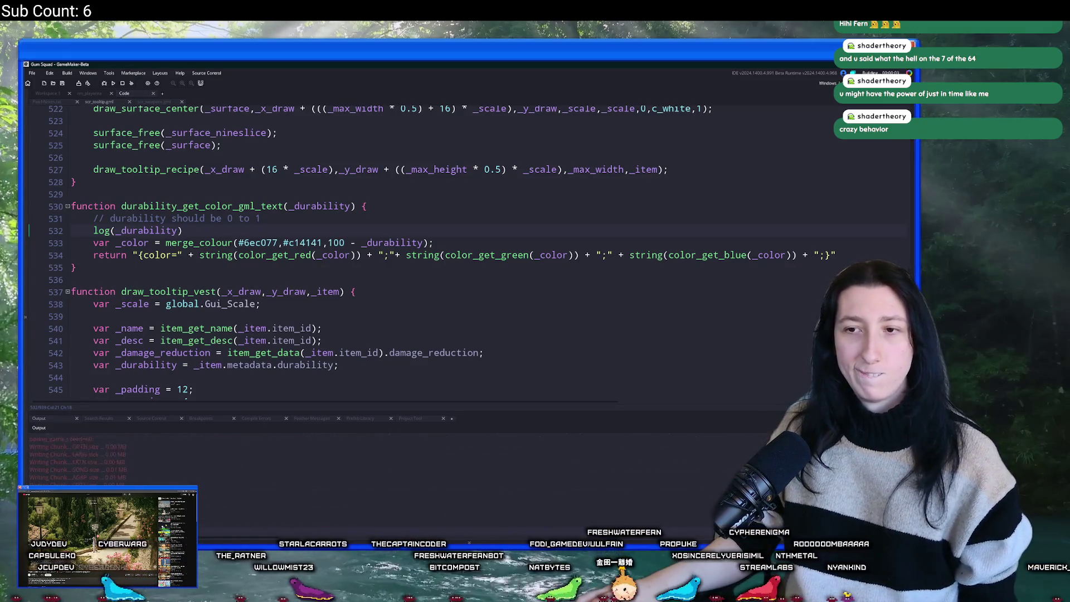
Change the blend to (100 - _durability) / 100 and delete the log(_durability) line.
{"action": "left_click", "coordinate": [328, 242]}
{"action": "type", "text": "("}
{"action": "left_click", "coordinate": [427, 242]}
{"action": "type", "text": ")"}
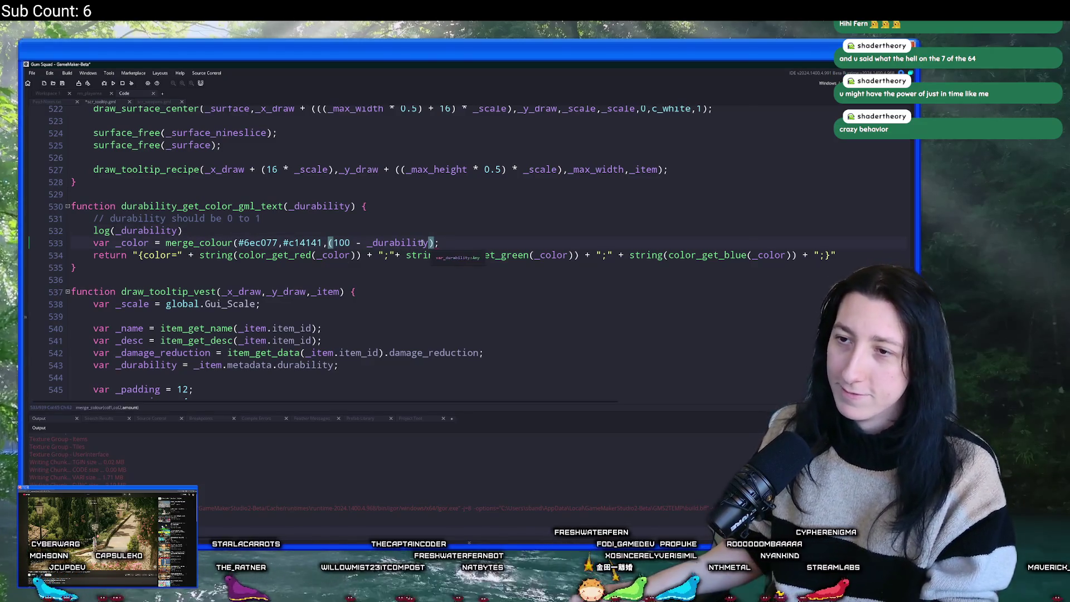
{"action": "type", "text": ") / 100"}
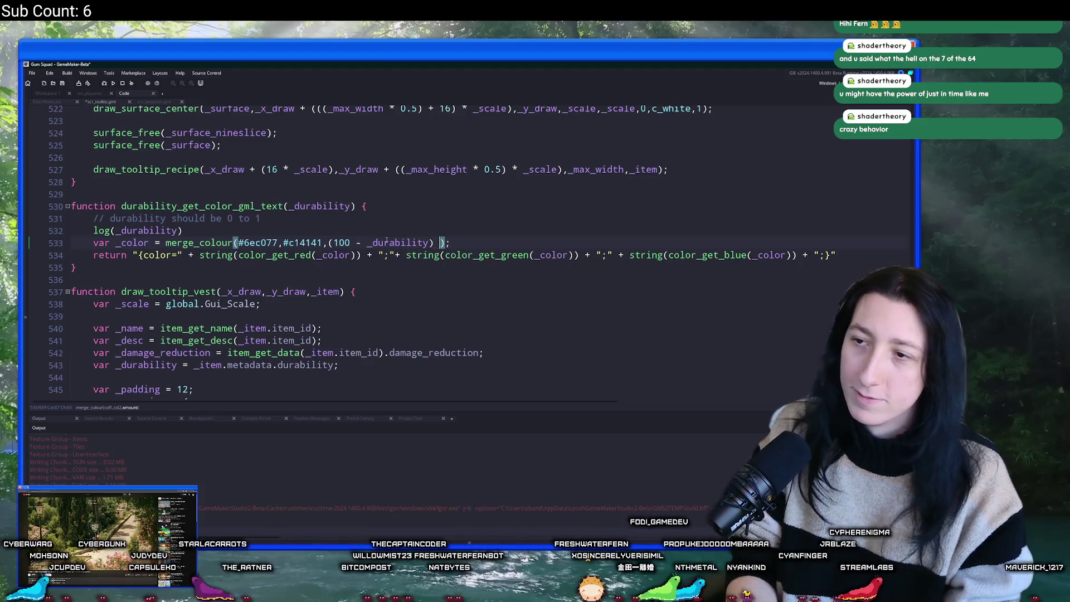
{"action": "key", "text": "Up"}
{"action": "key", "text": "End"}
{"action": "key", "text": "shift+Home"}
{"action": "key", "text": "BackSpace"}
{"action": "key", "text": "BackSpace"}
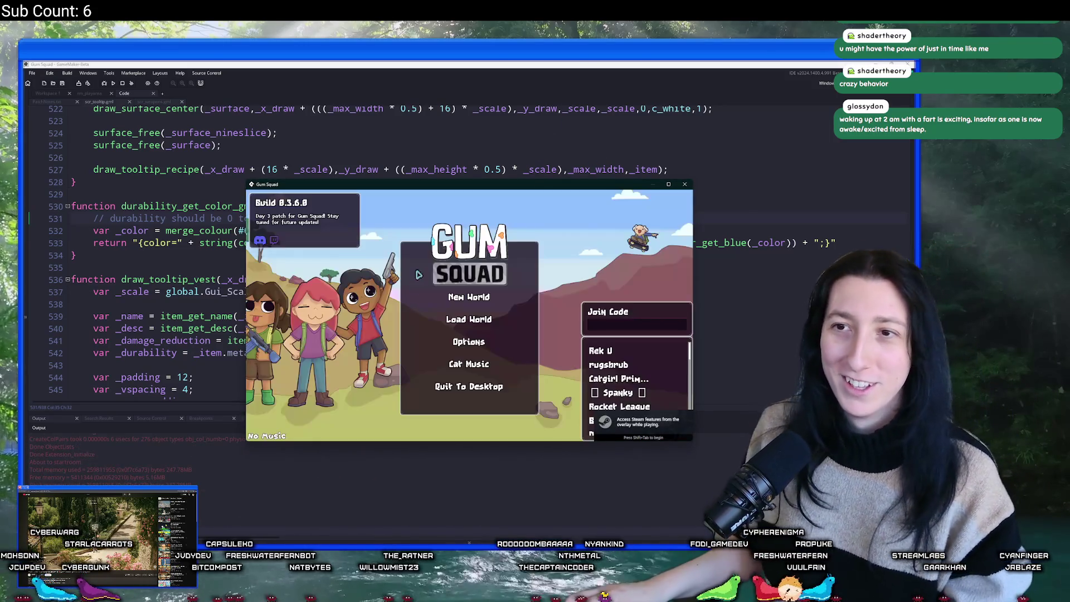
Maximize the game and load the SunnyCake world as an Offline lobby.
{"action": "left_click", "coordinate": [465, 316]}
{"action": "double_click", "coordinate": [550, 186]}
{"action": "left_click", "coordinate": [621, 279]}
{"action": "left_click", "coordinate": [619, 254]}
{"action": "left_click", "coordinate": [533, 276]}
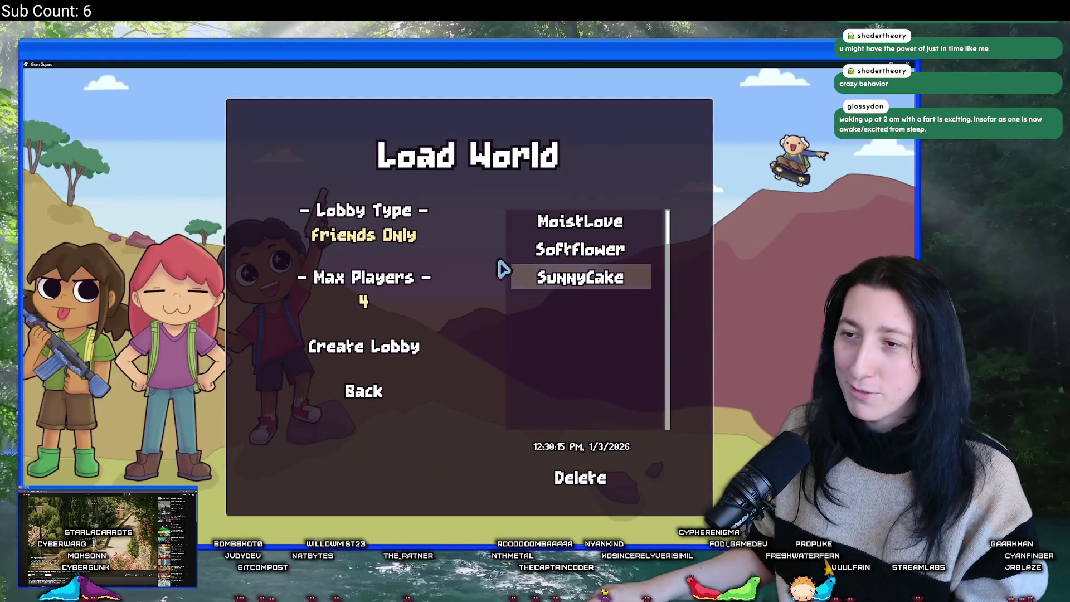
{"action": "left_click", "coordinate": [368, 234]}
{"action": "left_click", "coordinate": [377, 347]}
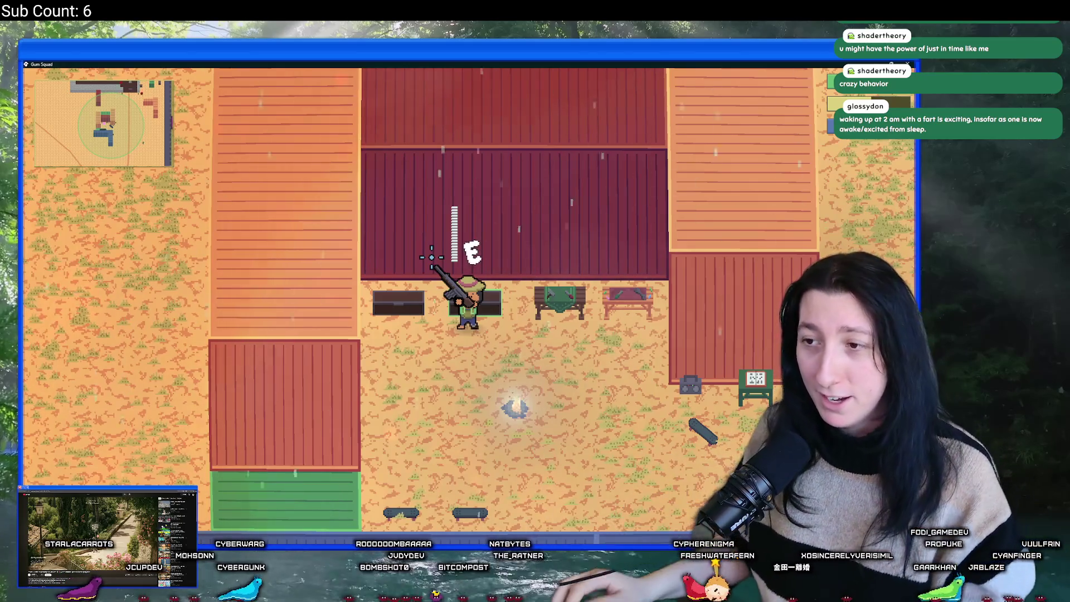
Check the Pepper Minter tooltip in the inventory, then walk up and fire the rifle.
{"action": "key", "text": "Tab"}
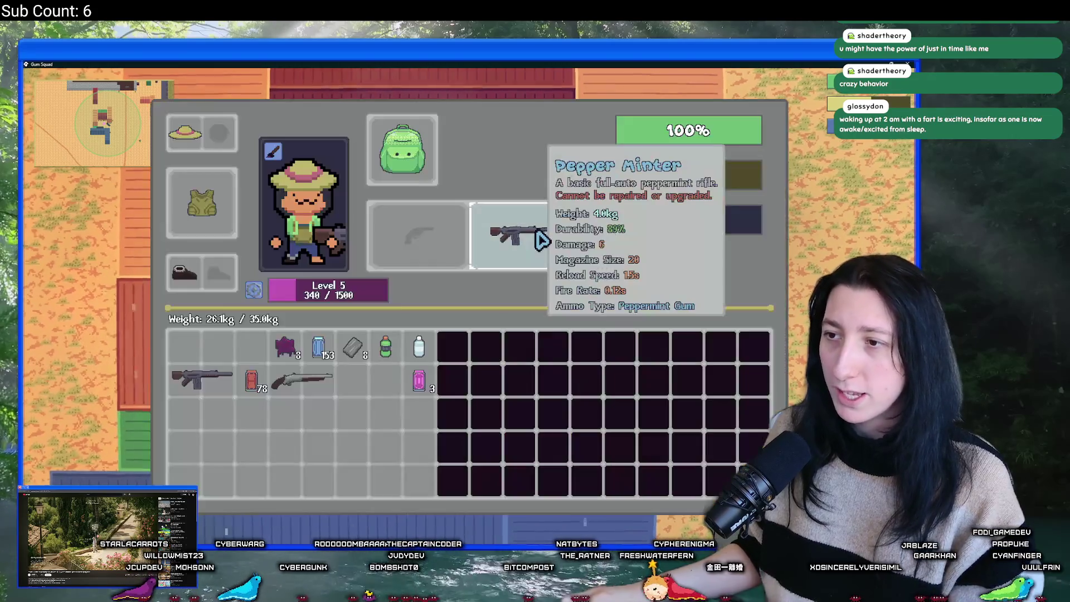
{"action": "key", "text": "Tab"}
{"action": "key", "text": "Tab"}
{"action": "key", "text": "Tab"}
{"action": "key", "text": "Tab"}
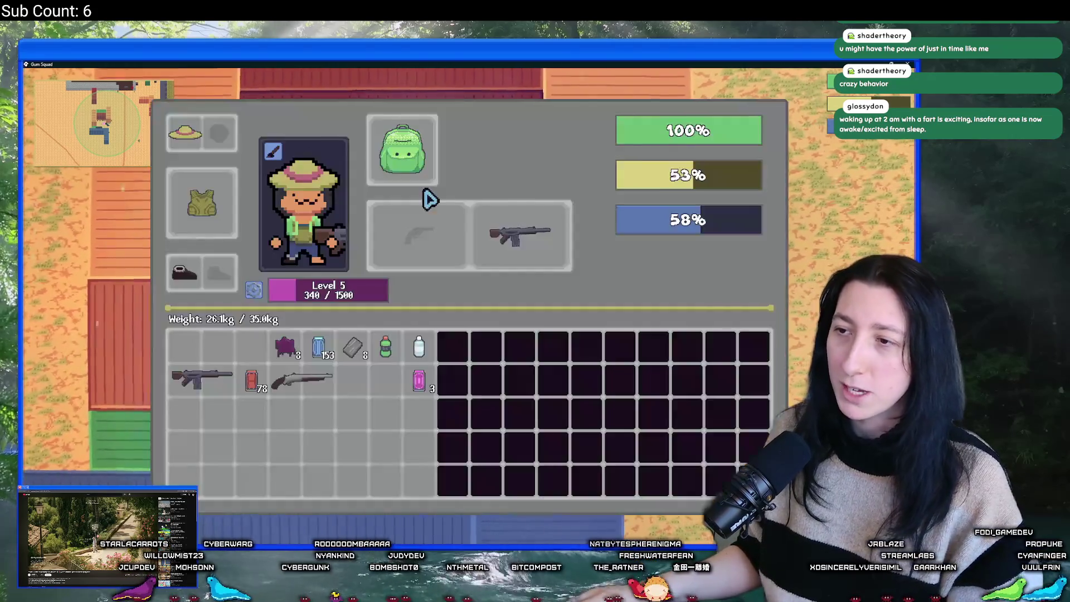
{"action": "key", "text": "Tab"}
{"action": "key", "text": "Tab"}
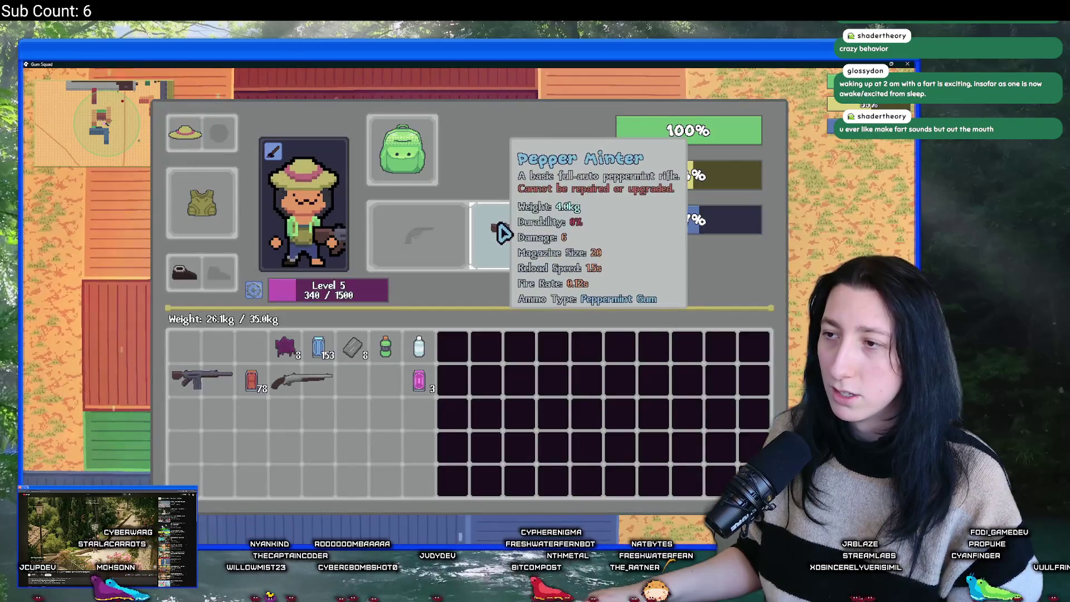
{"action": "key", "text": "Tab"}
{"action": "key", "text": "w"}
{"action": "left_click", "coordinate": [442, 199]}
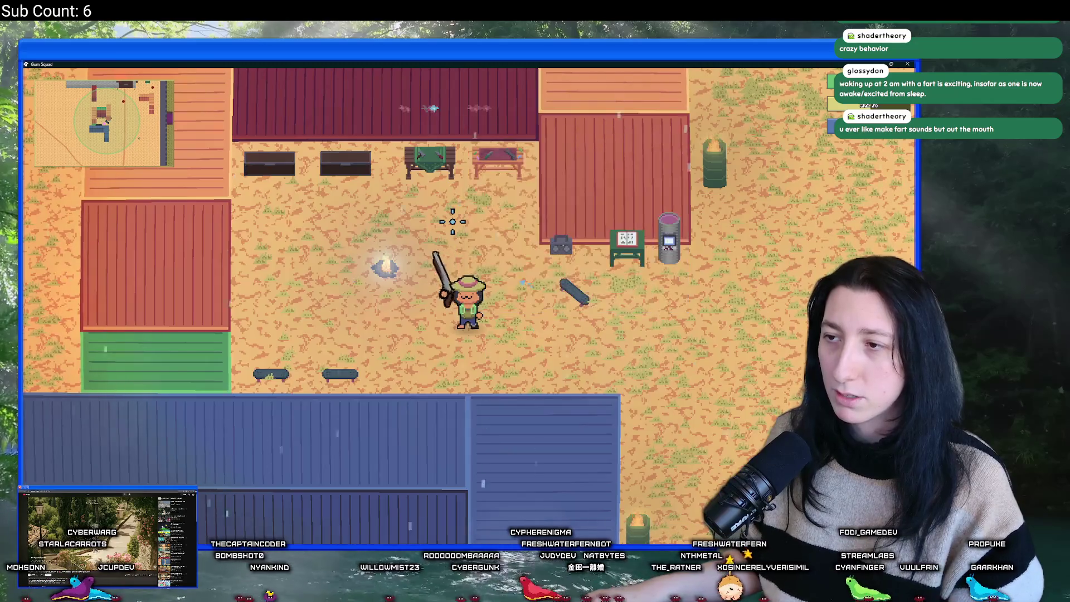
Open the inventory and view the Cinnamon Blaster's durability tooltip during play.
{"action": "key", "text": "Tab"}
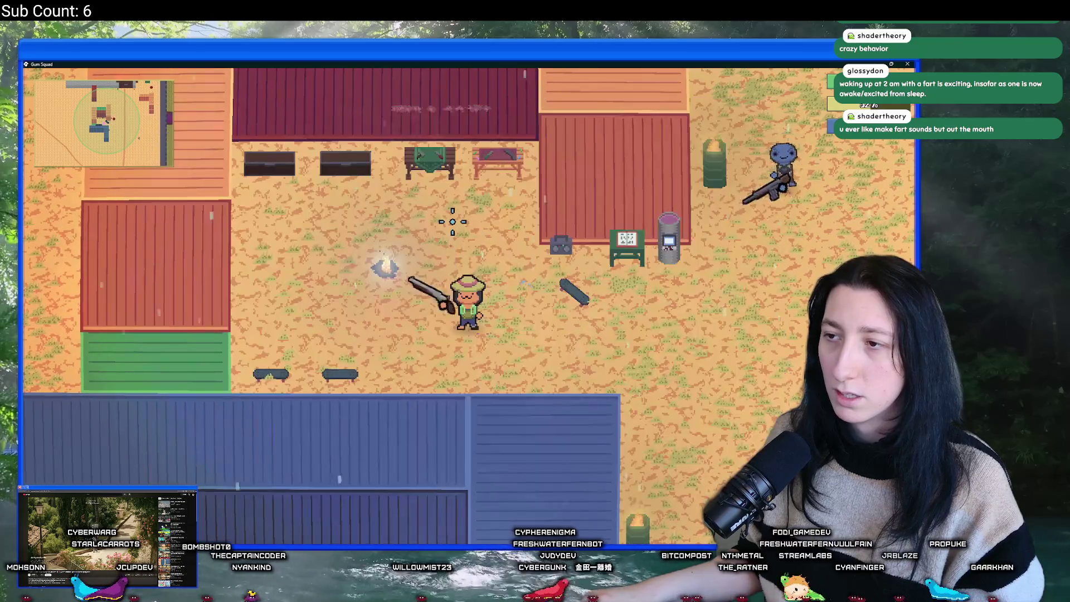
{"action": "key", "text": "Tab"}
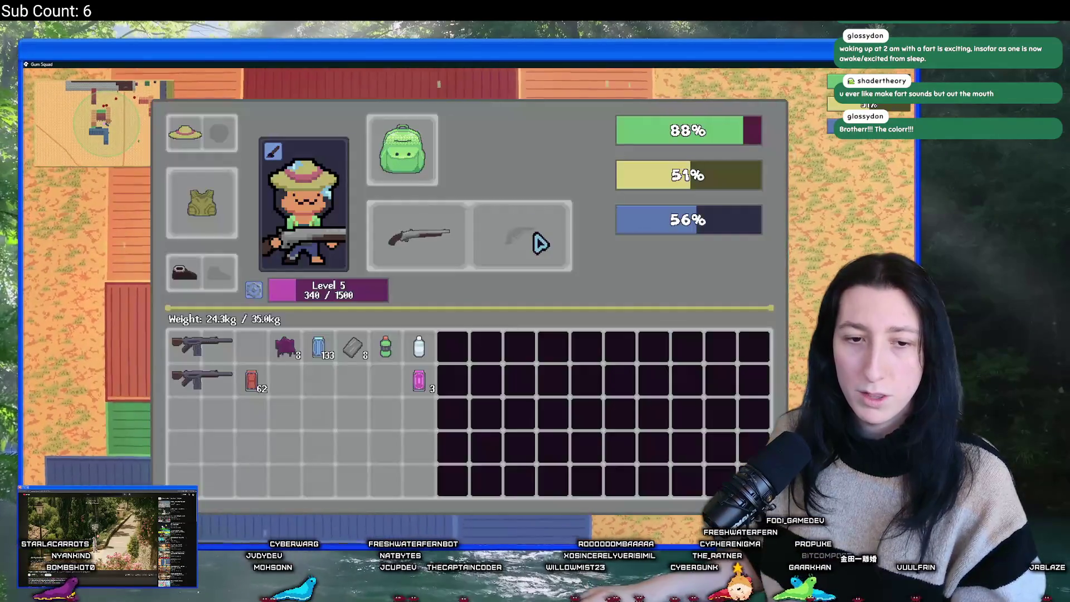
{"action": "mouse_move", "coordinate": [416, 236]}
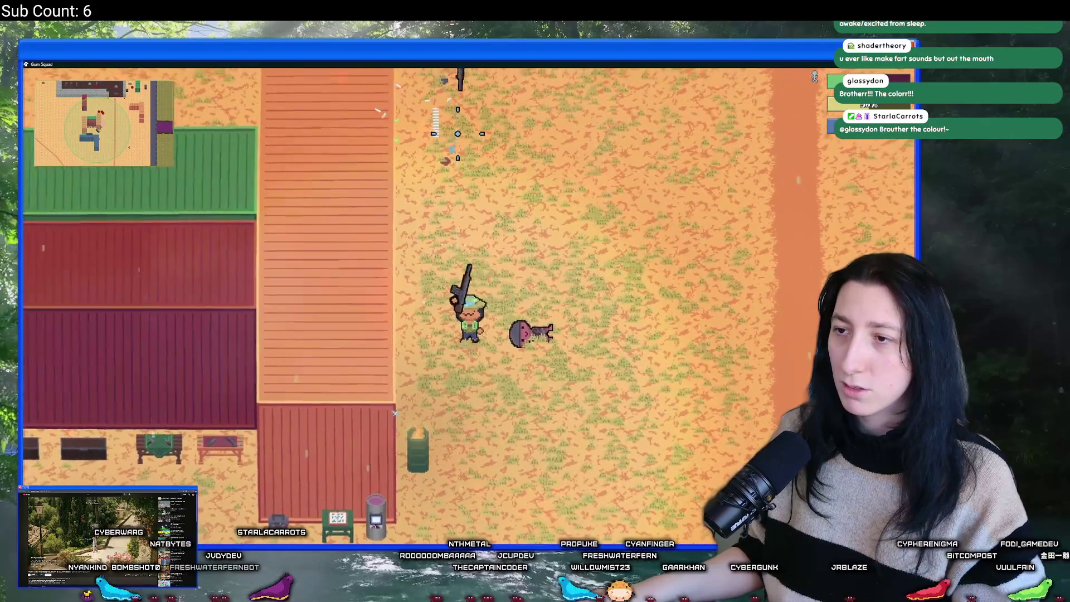
{"action": "key", "text": "Tab"}
{"action": "key", "text": "Tab"}
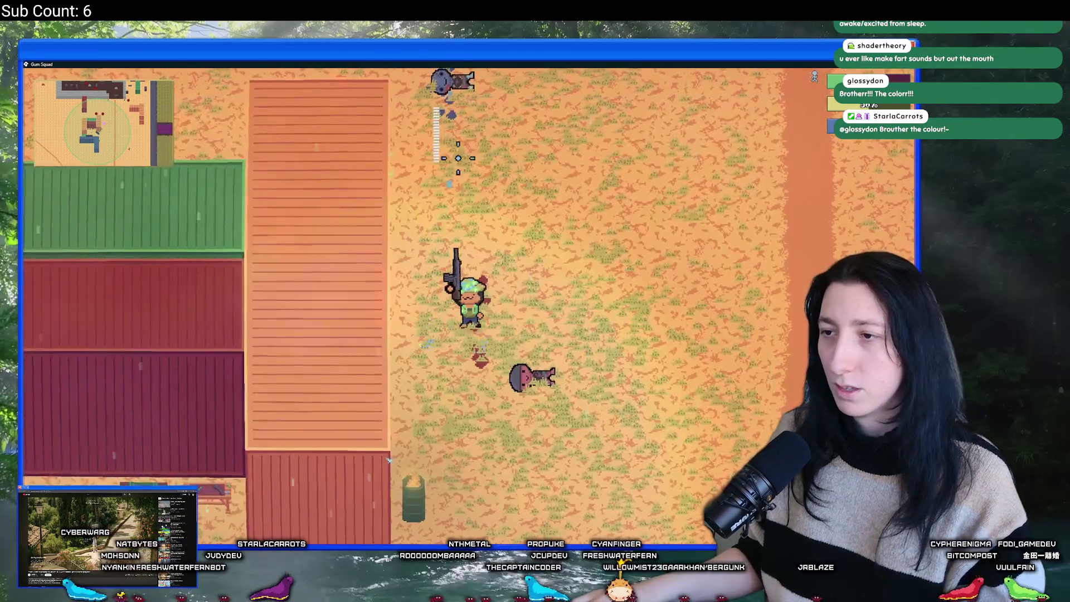
Walk left, close the game, and open search in the GameMaker editor.
{"action": "key", "text": "a"}
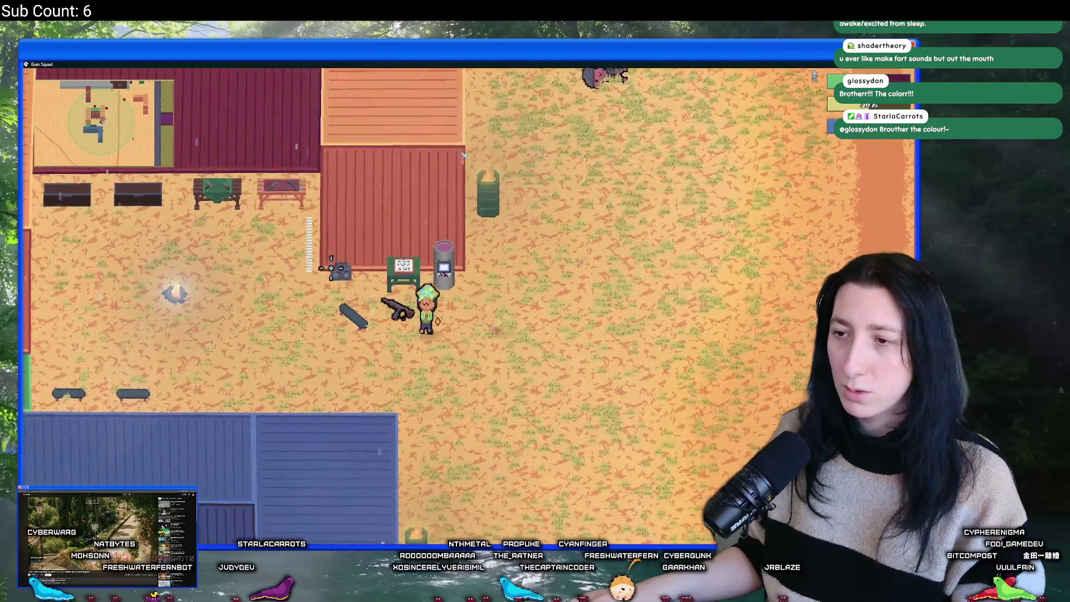
{"action": "key", "text": "Escape"}
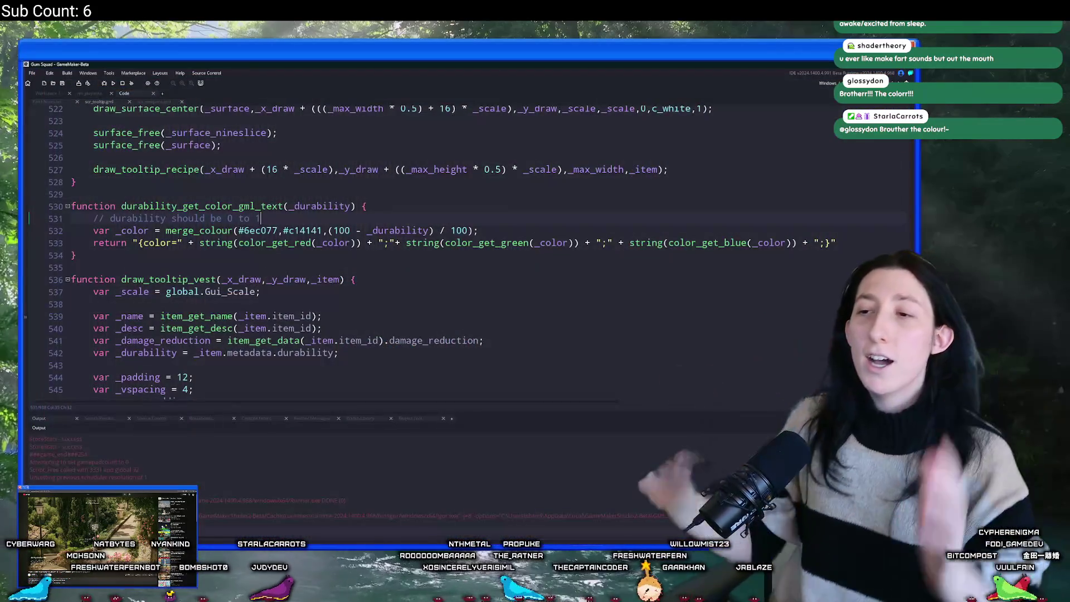
{"action": "left_click", "coordinate": [507, 195]}
{"action": "key", "text": "ctrl+f"}
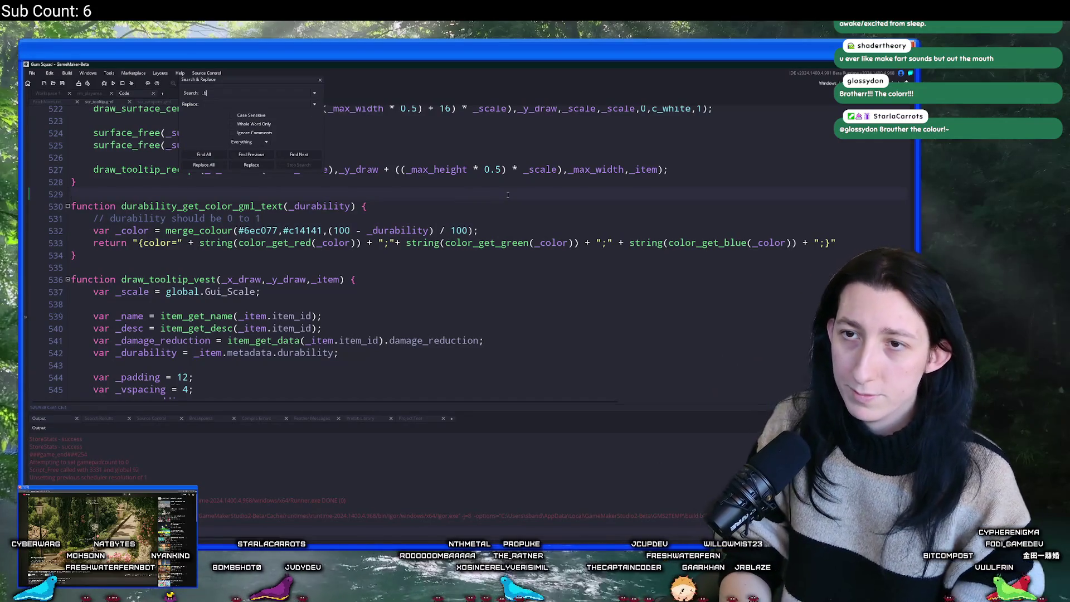
Search all scripts for _broken and open the peashooter script's broken-effect match.
{"action": "type", "text": "roken"}
{"action": "key", "text": "Return"}
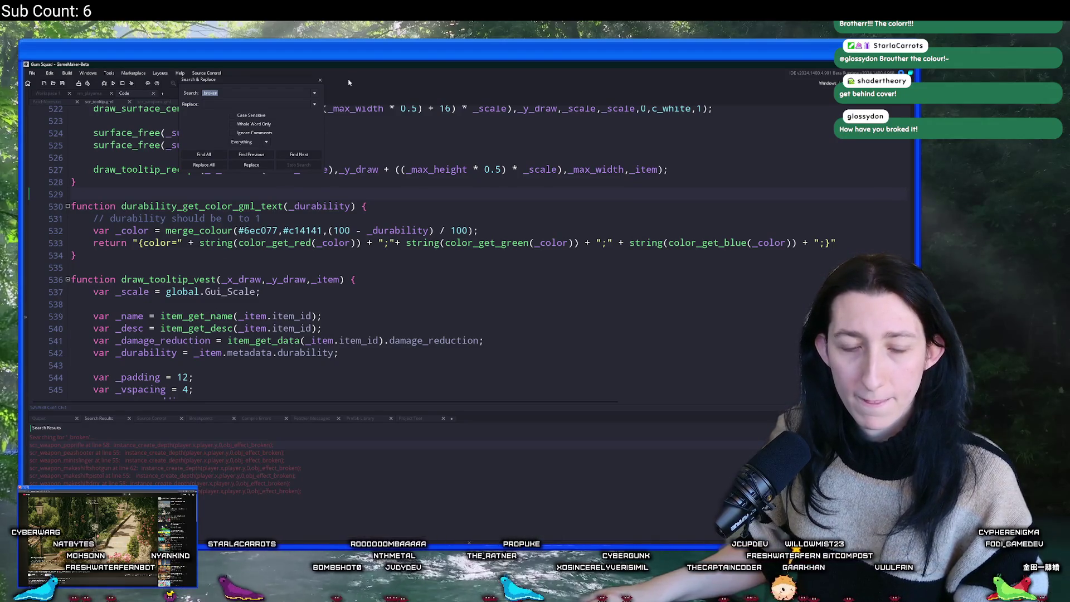
{"action": "left_click", "coordinate": [238, 230]}
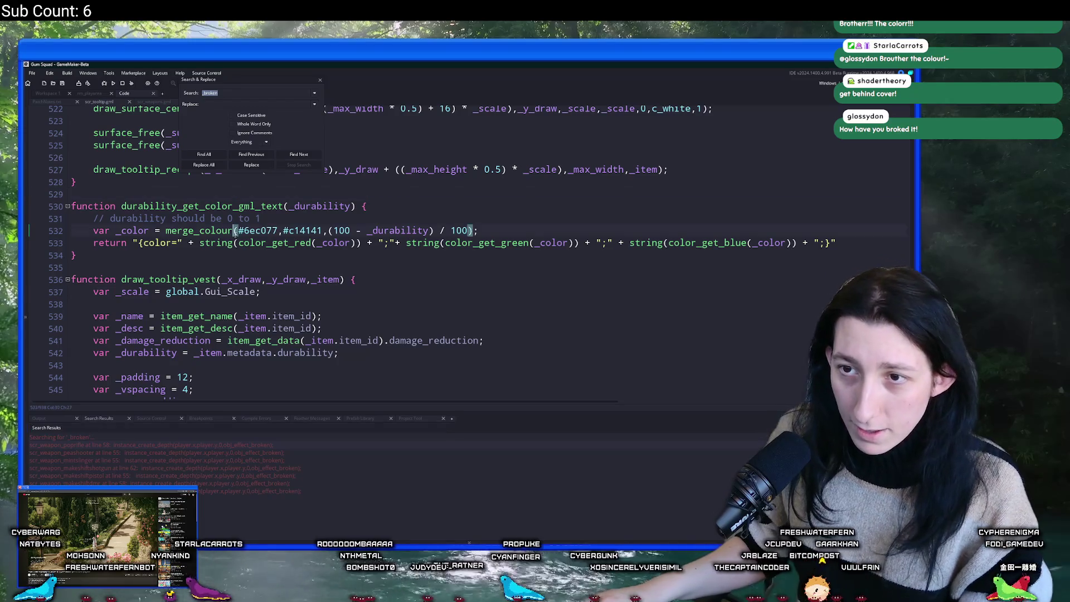
{"action": "scroll", "coordinate": [244, 283], "scroll_direction": "up", "scroll_amount": 3}
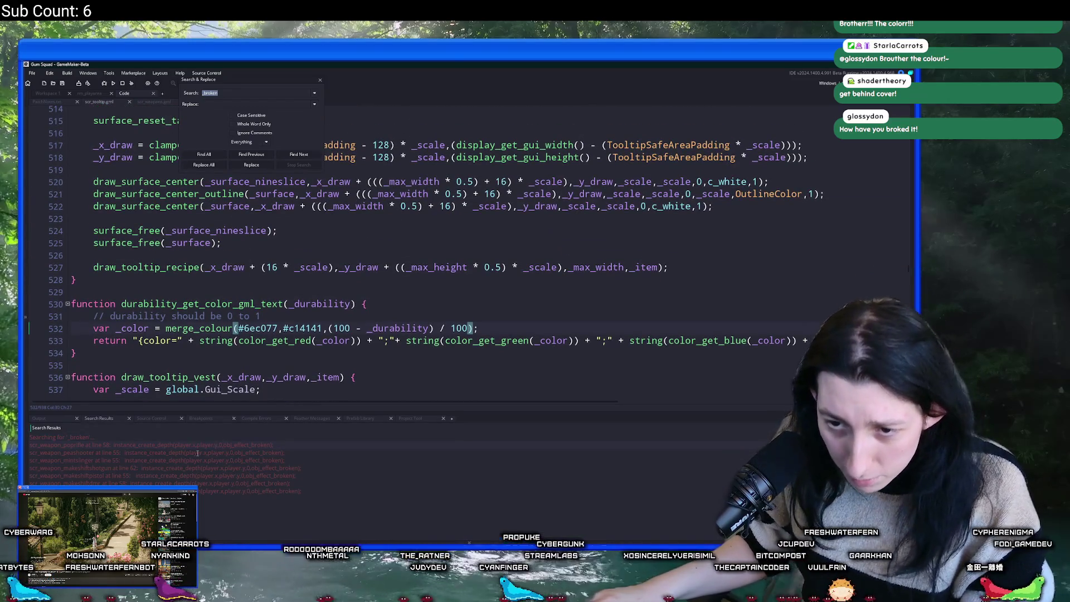
{"action": "double_click", "coordinate": [151, 454]}
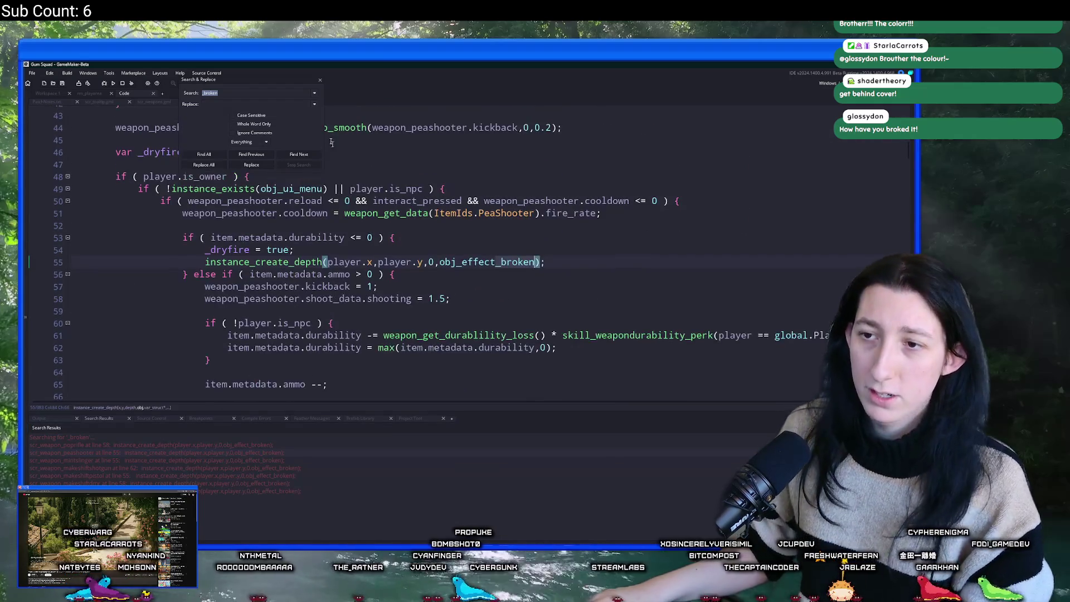
{"action": "key", "text": "Escape"}
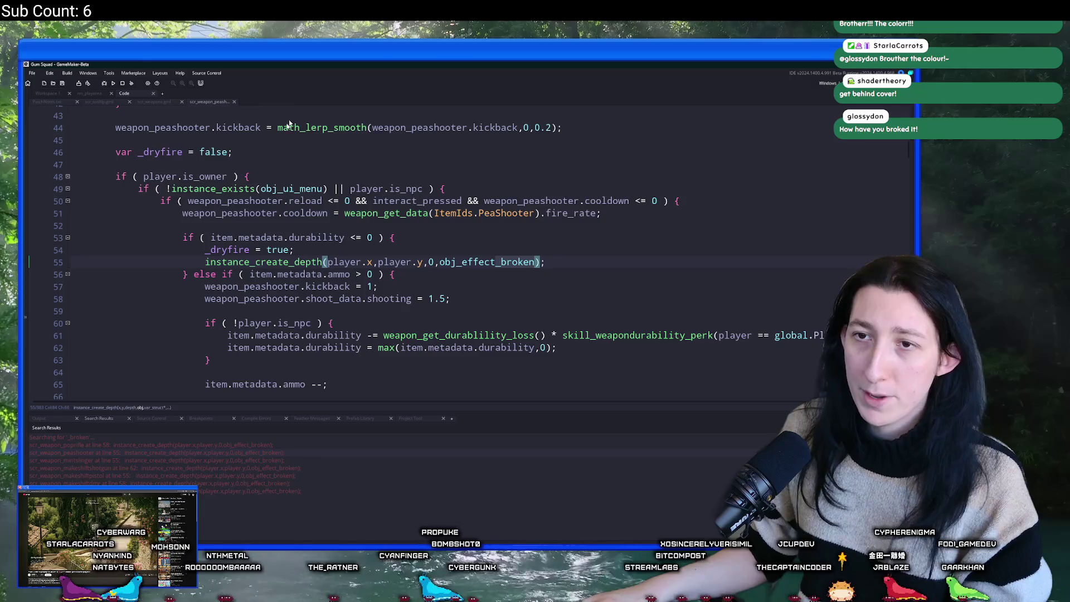
Search the project for the durability check on line 53.
{"action": "left_click", "coordinate": [404, 236]}
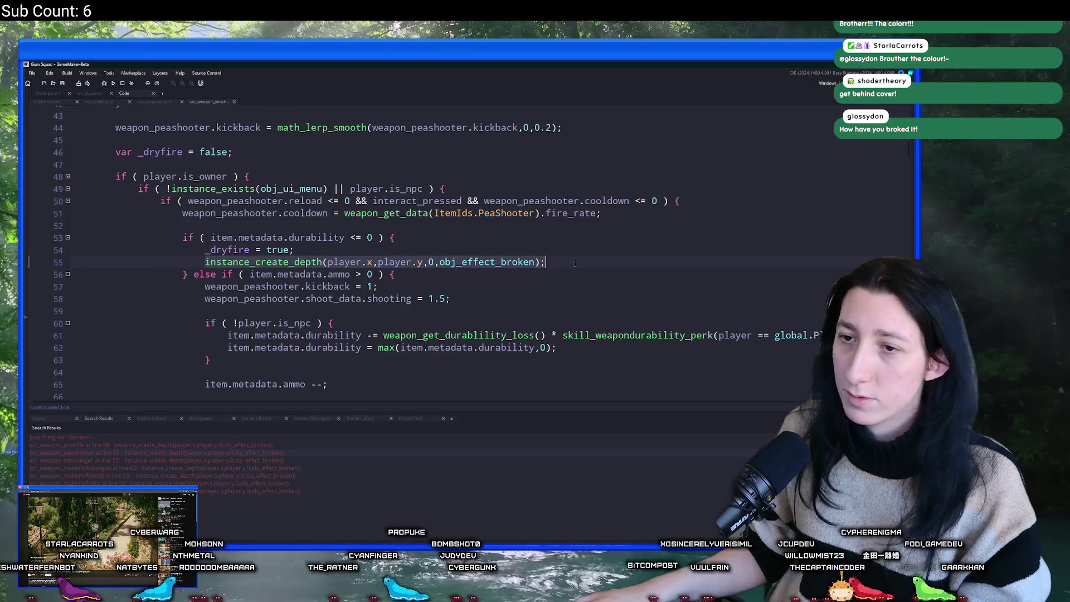
{"action": "key", "text": "shift+Home"}
{"action": "key", "text": "ctrl+shift+f"}
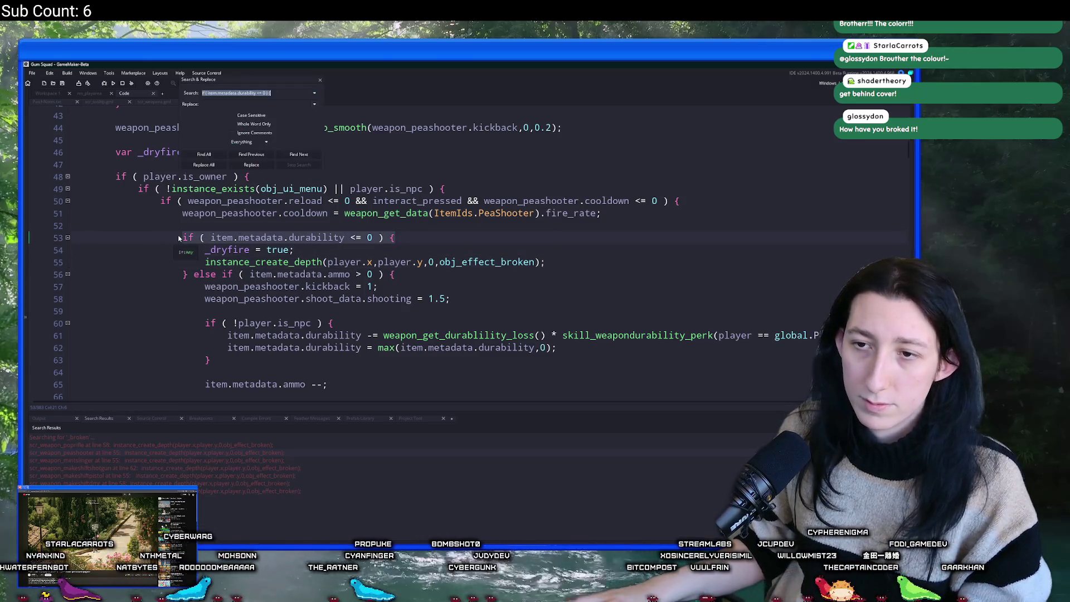
{"action": "key", "text": "Return"}
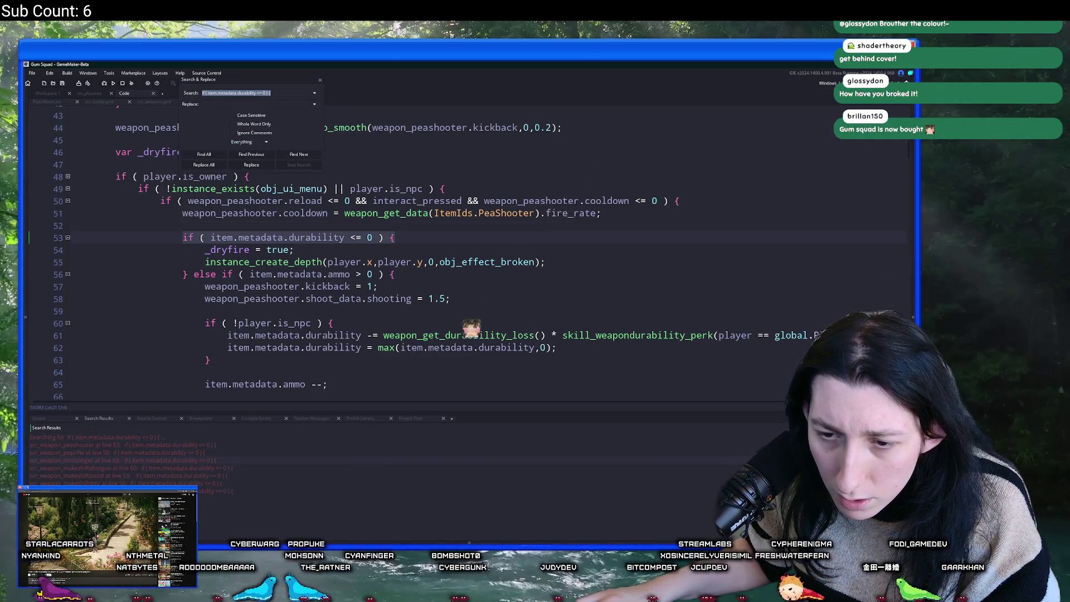
Search the project for the 'var _dryfire = false;' declaration.
{"action": "scroll", "coordinate": [454, 278], "scroll_direction": "up", "scroll_amount": 3}
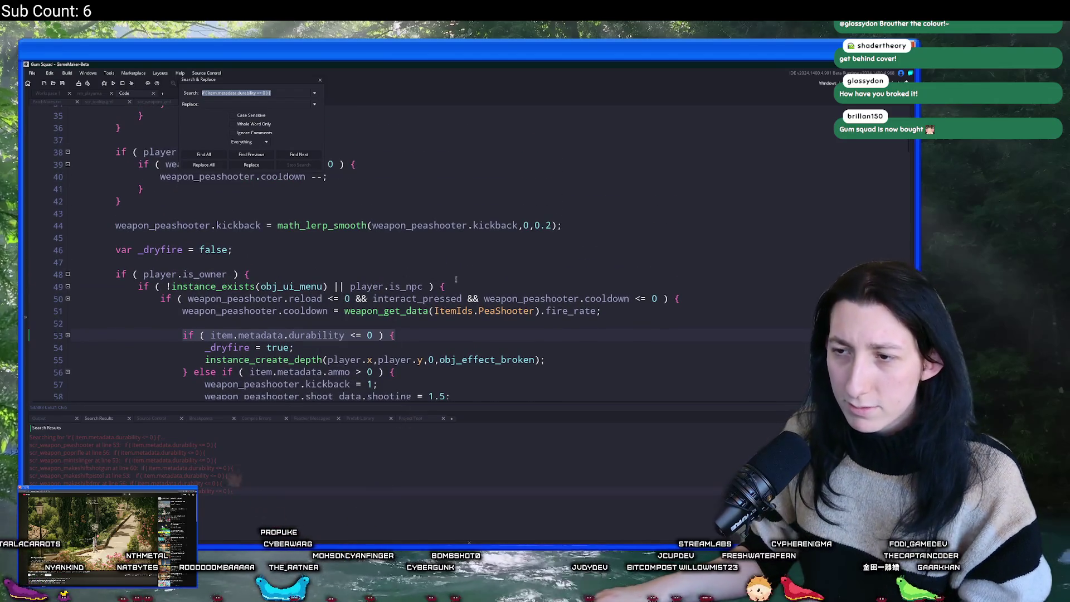
{"action": "left_click", "coordinate": [454, 278]}
{"action": "left_click_drag", "start_coordinate": [243, 249], "coordinate": [115, 249]}
{"action": "key", "text": "ctrl+shift+f"}
{"action": "key", "text": "Return"}
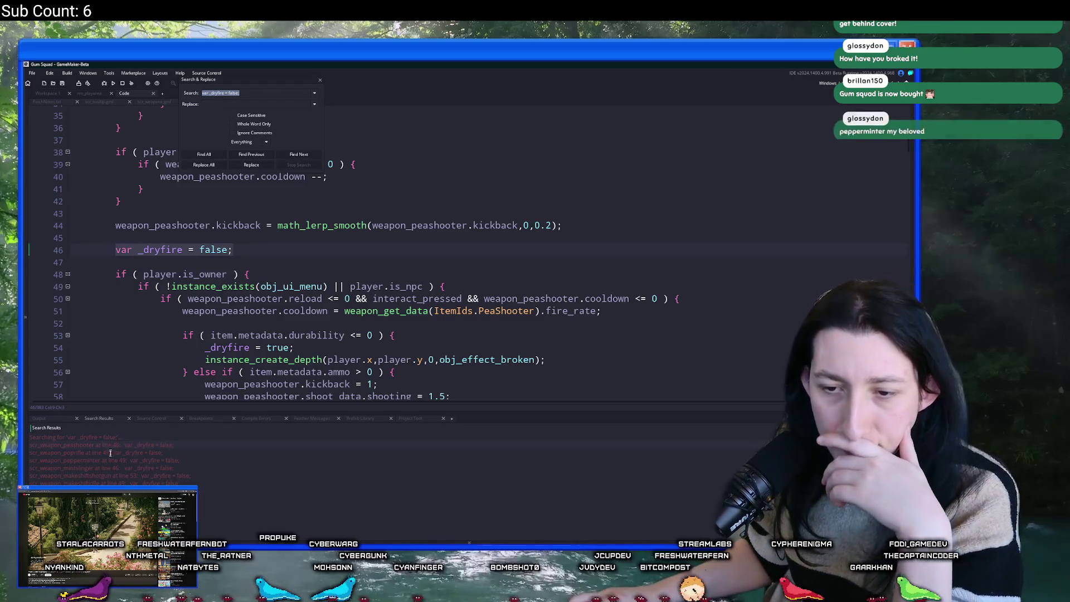
Open the Pepper Minter script's _dryfire match and close the search panel.
{"action": "double_click", "coordinate": [106, 461]}
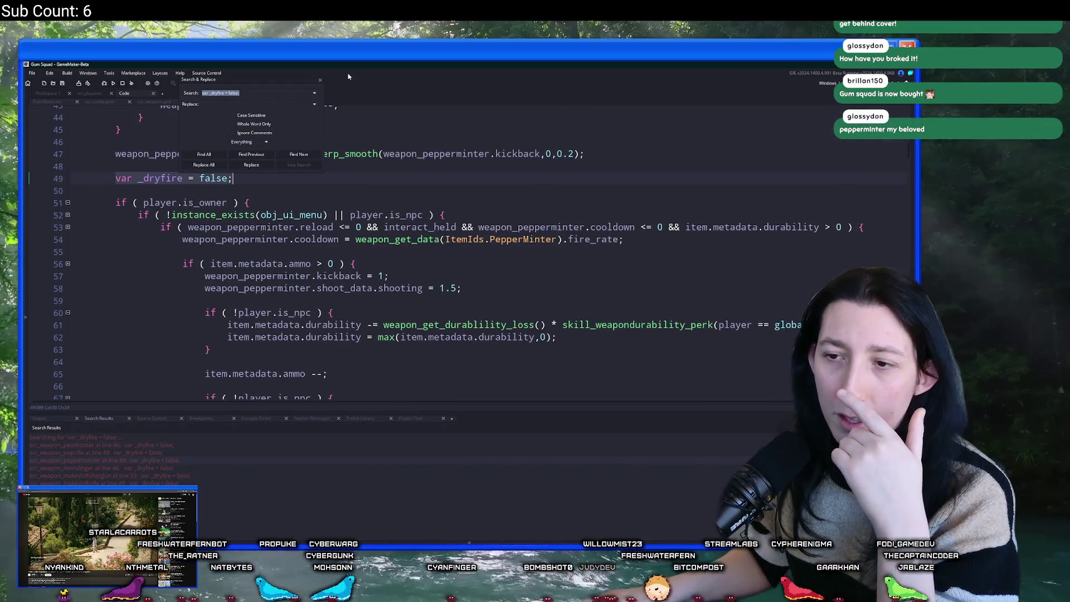
{"action": "scroll", "coordinate": [368, 237], "scroll_direction": "down", "scroll_amount": 5}
{"action": "scroll", "coordinate": [345, 167], "scroll_direction": "up", "scroll_amount": 3}
{"action": "left_click", "coordinate": [320, 80]}
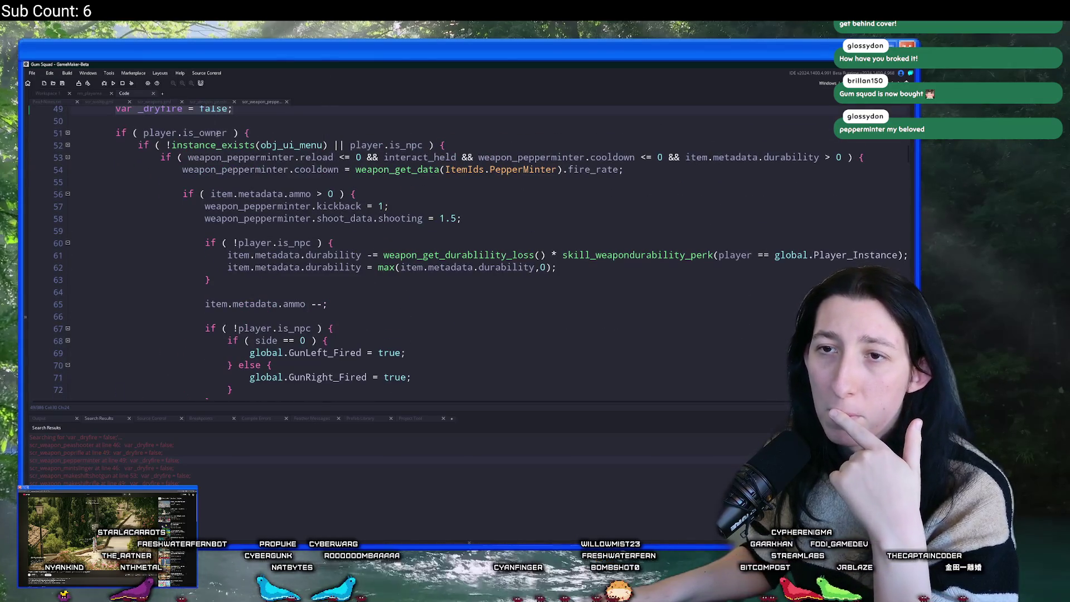
Select the firing and durability block in scr_weapon_peashooter.
{"action": "left_click", "coordinate": [204, 104]}
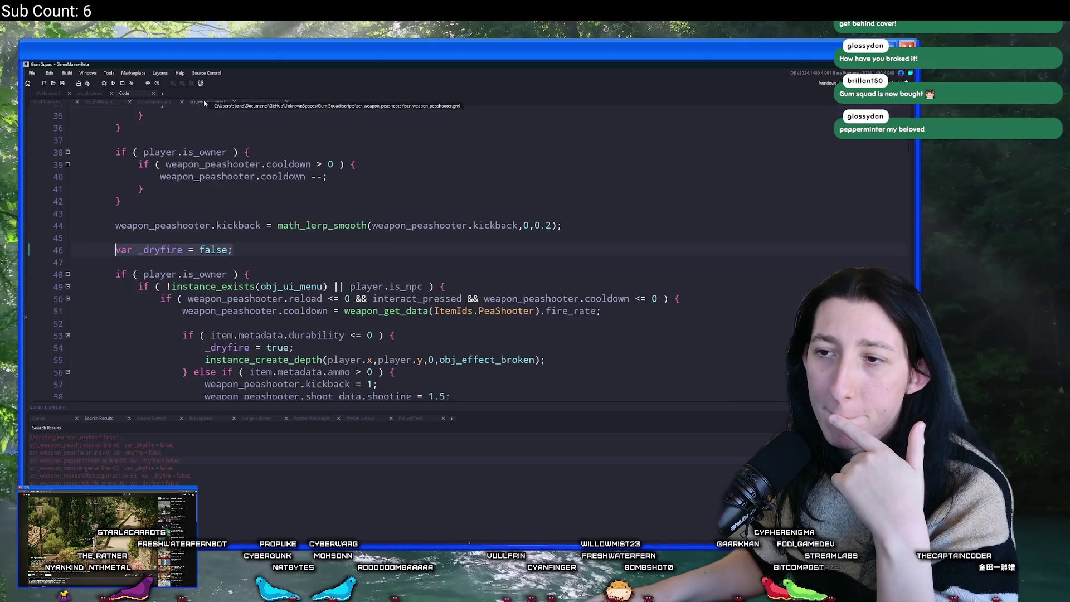
{"action": "scroll", "coordinate": [384, 290], "scroll_direction": "down", "scroll_amount": 3}
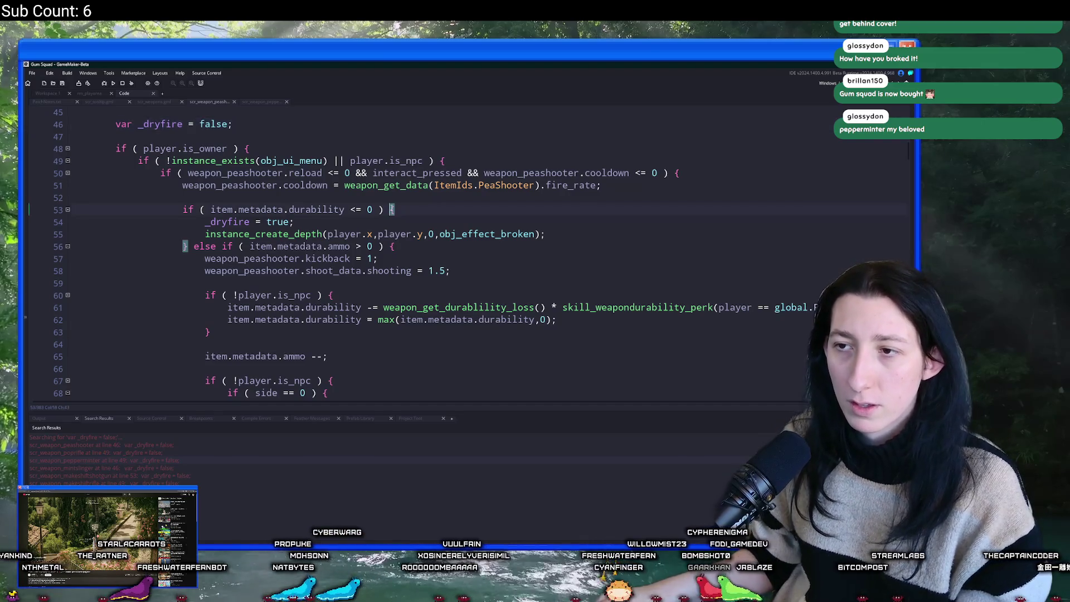
{"action": "scroll", "coordinate": [266, 310], "scroll_direction": "down", "scroll_amount": 4}
{"action": "scroll", "coordinate": [266, 311], "scroll_direction": "down", "scroll_amount": 1}
{"action": "mouse_move", "coordinate": [194, 349]}
{"action": "left_mouse_down"}
{"action": "mouse_move", "coordinate": [218, 128]}
{"action": "mouse_move", "coordinate": [218, 246]}
{"action": "left_mouse_up"}
{"action": "left_click", "coordinate": [161, 368], "text": "shift"}
{"action": "scroll", "coordinate": [223, 278], "scroll_direction": "down", "scroll_amount": 5}
{"action": "scroll", "coordinate": [162, 241], "scroll_direction": "up", "scroll_amount": 3}
{"action": "scroll", "coordinate": [161, 241], "scroll_direction": "up", "scroll_amount": 3}
{"action": "left_click", "coordinate": [138, 202], "text": "shift"}
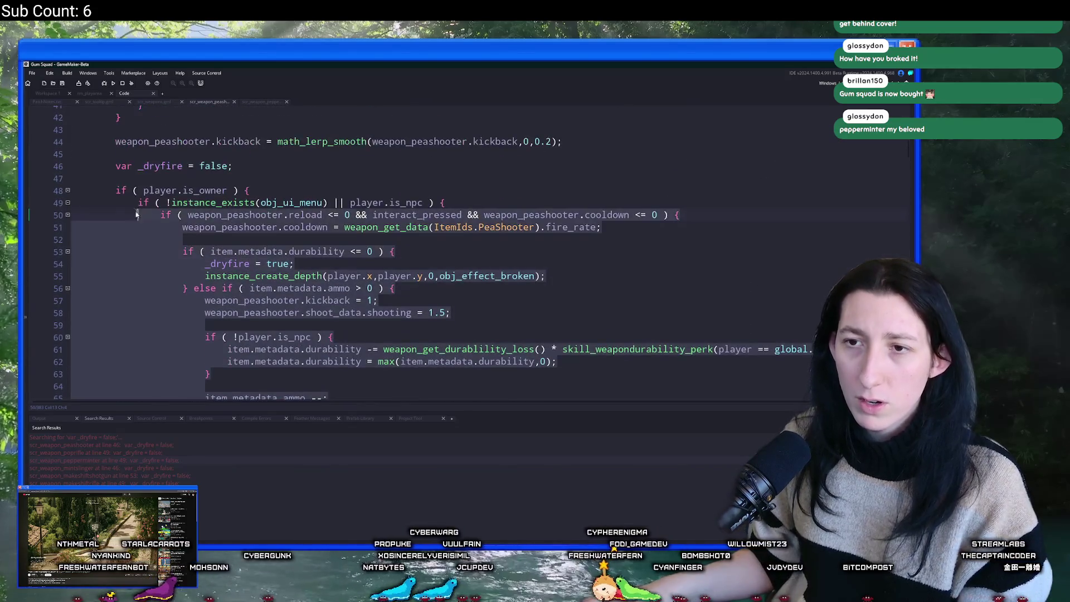
{"action": "left_click", "coordinate": [115, 190], "text": "shift"}
Paste the peashooter block over the firing code in scr_weapon_peppermint.
{"action": "left_click", "coordinate": [260, 101]}
{"action": "scroll", "coordinate": [150, 346], "scroll_direction": "down", "scroll_amount": 5}
{"action": "mouse_move", "coordinate": [153, 340]}
{"action": "left_mouse_down"}
{"action": "mouse_move", "coordinate": [167, 195]}
{"action": "mouse_move", "coordinate": [112, 111]}
{"action": "mouse_move", "coordinate": [105, 230]}
{"action": "left_mouse_up"}
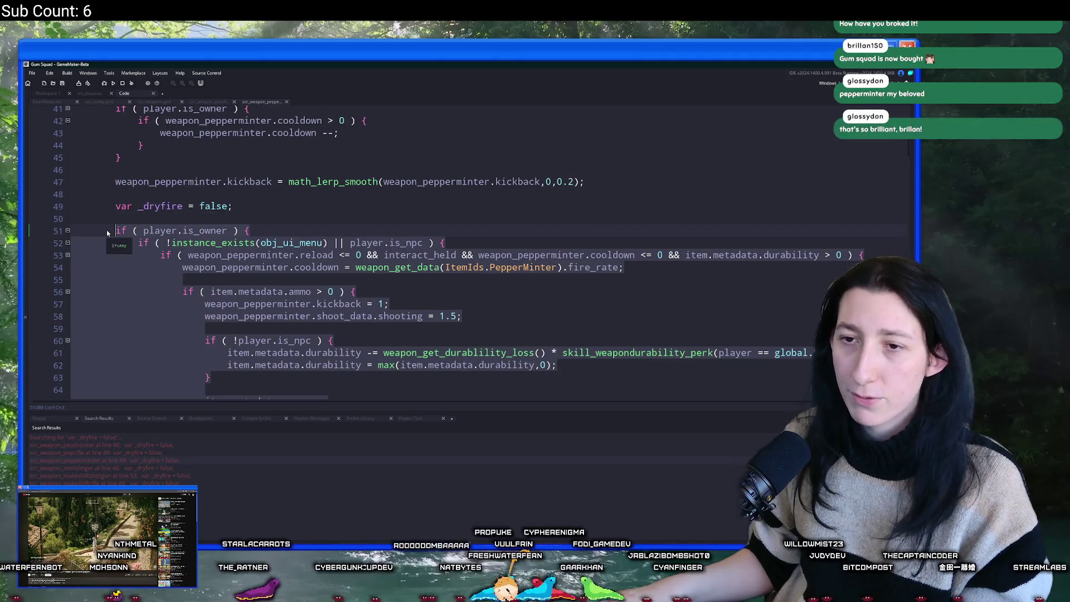
{"action": "key", "text": "ctrl+v"}
Rename the peashooter references on lines 53-54 to pepperminter and change pressed to held.
{"action": "scroll", "coordinate": [156, 290], "scroll_direction": "up", "scroll_amount": 3}
{"action": "scroll", "coordinate": [157, 291], "scroll_direction": "up", "scroll_amount": 2}
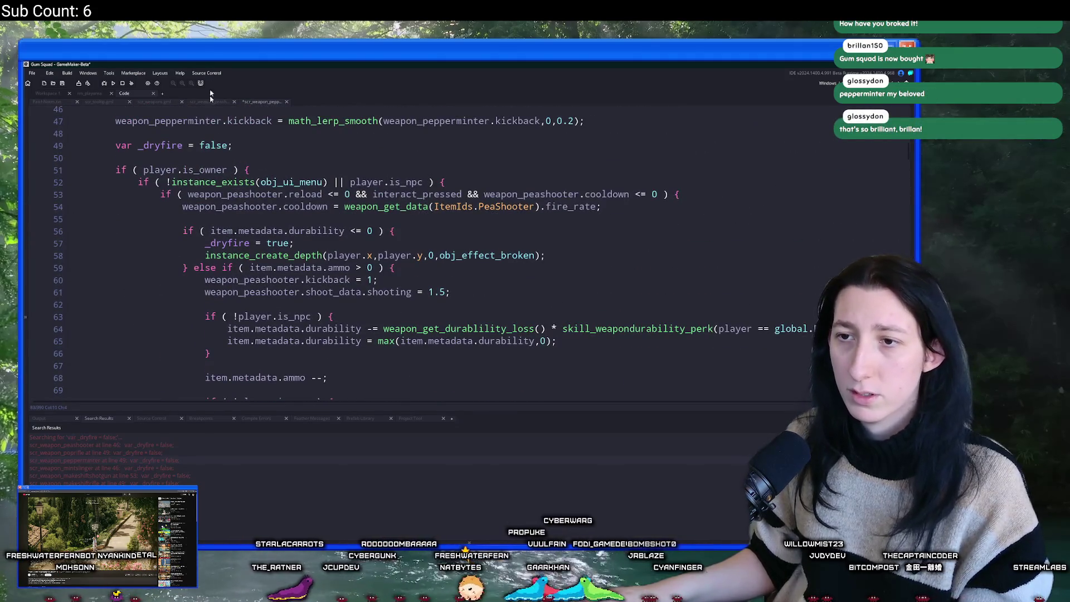
{"action": "scroll", "coordinate": [243, 199], "scroll_direction": "up", "scroll_amount": 2}
{"action": "double_click", "coordinate": [167, 176]}
{"action": "key", "text": "ctrl+c"}
{"action": "double_click", "coordinate": [234, 250]}
{"action": "key", "text": "ctrl+v"}
{"action": "left_click", "coordinate": [239, 262]}
{"action": "double_click", "coordinate": [234, 261]}
{"action": "key", "text": "ctrl+v"}
{"action": "double_click", "coordinate": [535, 249]}
{"action": "key", "text": "ctrl+v"}
{"action": "left_click_drag", "start_coordinate": [473, 250], "coordinate": [434, 252]}
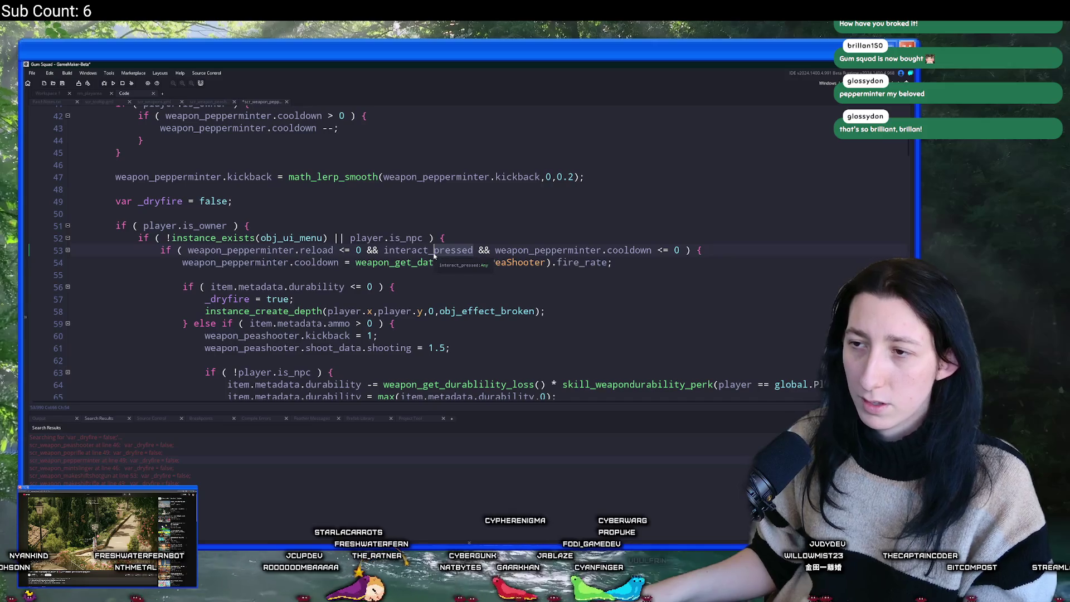
{"action": "type", "text": "held"}
Undo the edits and paste the peashooter durability code again.
{"action": "scroll", "coordinate": [368, 258], "scroll_direction": "down", "scroll_amount": 1}
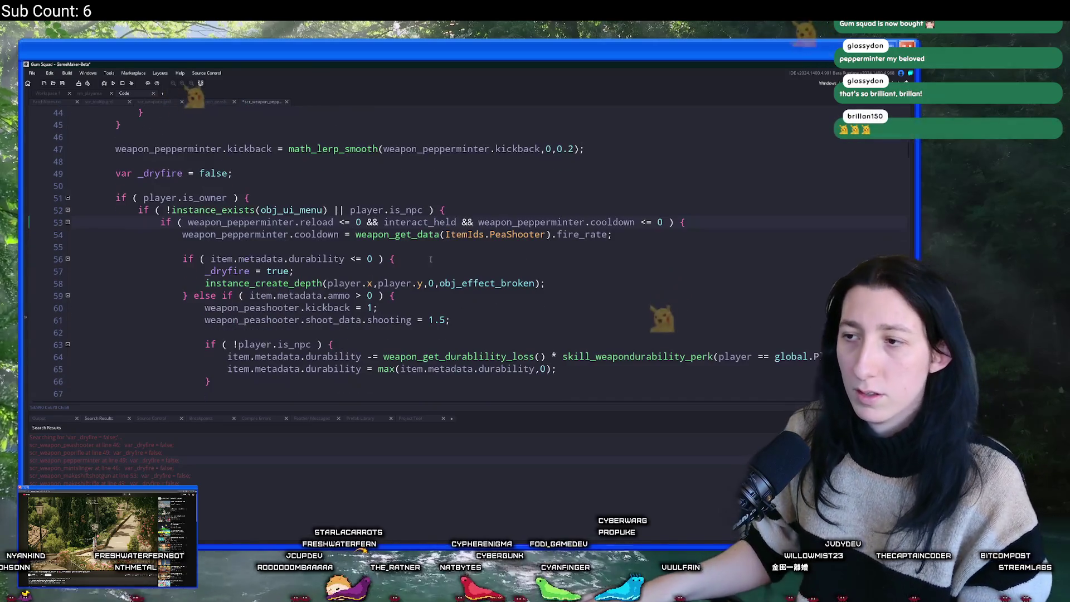
{"action": "scroll", "coordinate": [369, 259], "scroll_direction": "down", "scroll_amount": 1}
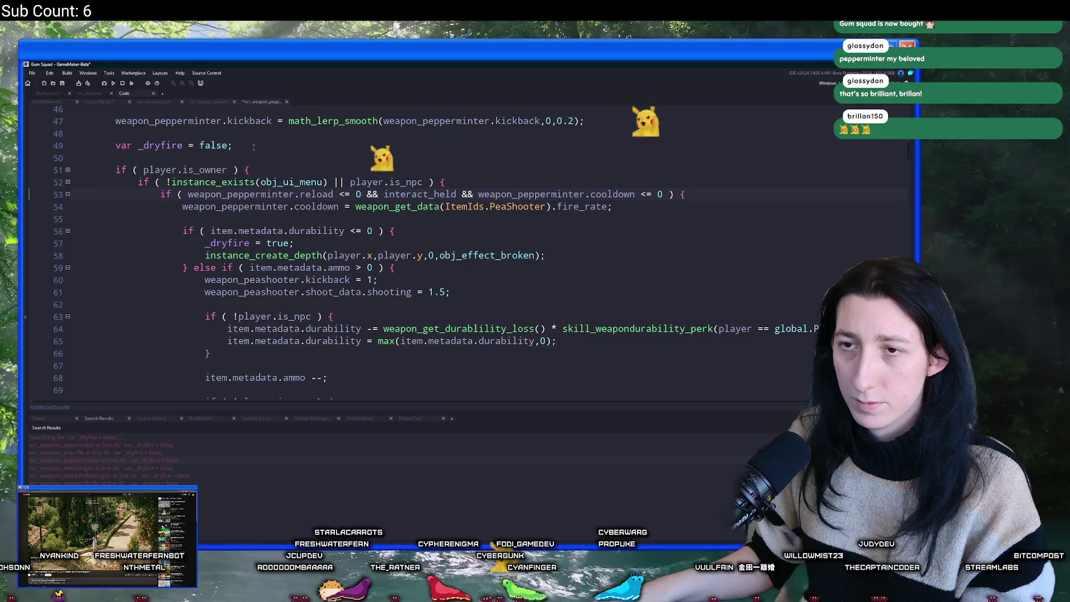
{"action": "key", "text": "ctrl+z"}
{"action": "key", "text": "ctrl+z"}
{"action": "key", "text": "ctrl+z"}
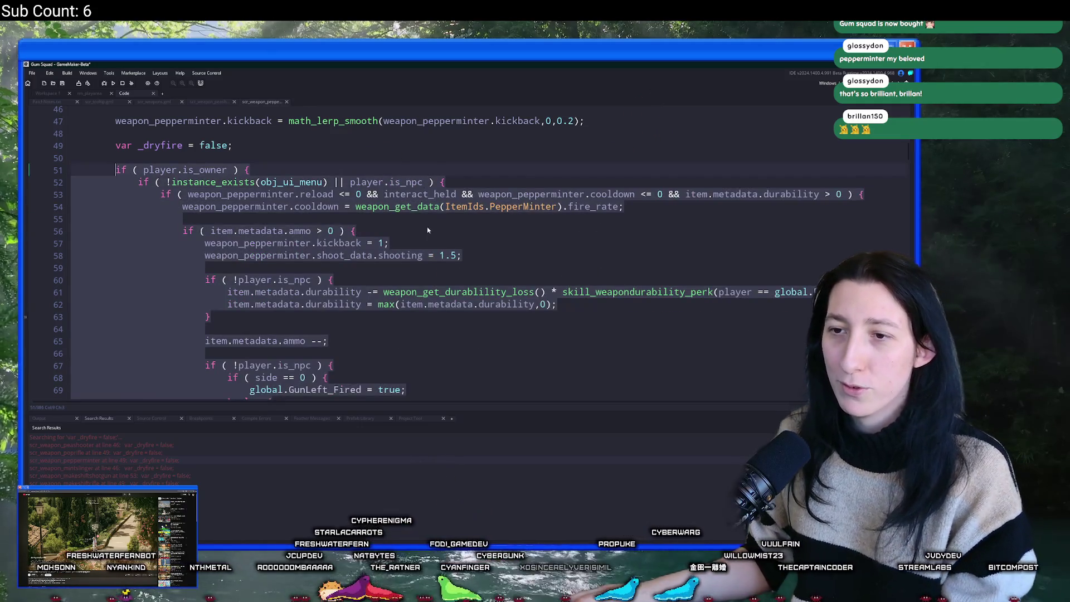
{"action": "scroll", "coordinate": [428, 230], "scroll_direction": "down", "scroll_amount": 1}
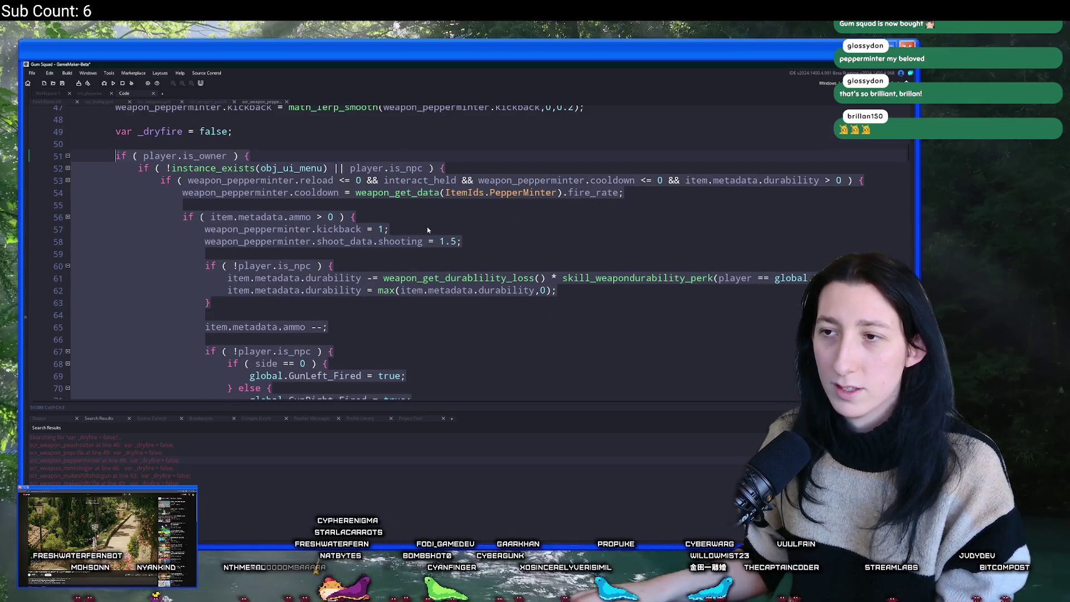
{"action": "key", "text": "ctrl+v"}
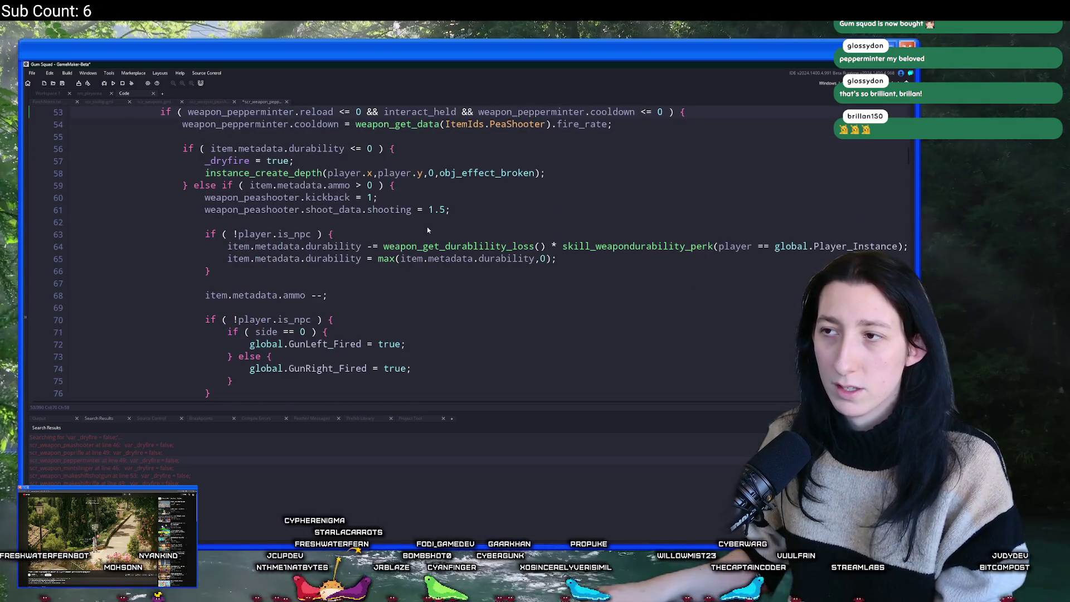
Change the PeaShooter item id to PepperMinter and rename peashooter references on lines 60-61.
{"action": "scroll", "coordinate": [428, 230], "scroll_direction": "up", "scroll_amount": 3}
{"action": "double_click", "coordinate": [517, 166]}
{"action": "type", "text": "Pepp"}
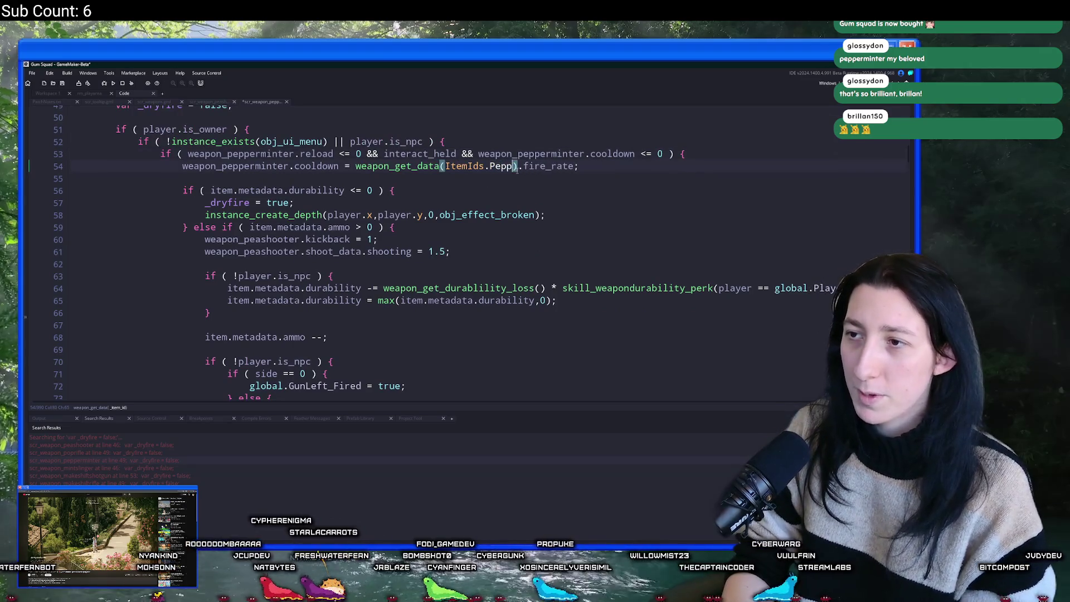
{"action": "key", "text": "Down"}
{"action": "key", "text": "Return"}
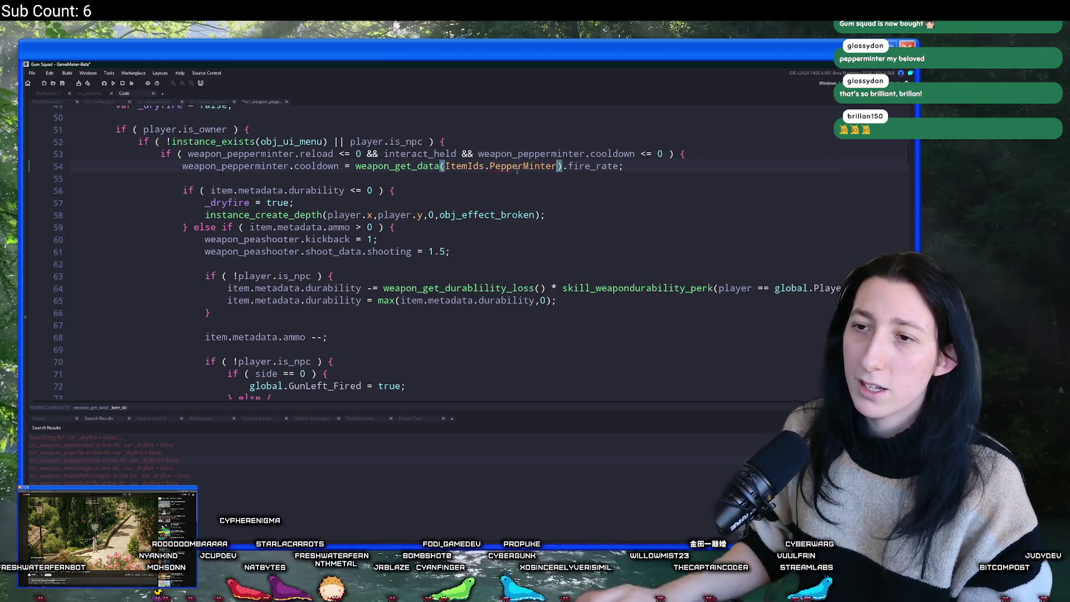
{"action": "double_click", "coordinate": [269, 250]}
{"action": "key", "text": "ctrl+v"}
{"action": "double_click", "coordinate": [270, 239]}
{"action": "key", "text": "ctrl+v"}
Review the adapted code and run a test build with F5.
{"action": "scroll", "coordinate": [606, 276], "scroll_direction": "down", "scroll_amount": 1}
{"action": "scroll", "coordinate": [606, 275], "scroll_direction": "down", "scroll_amount": 4}
{"action": "scroll", "coordinate": [477, 290], "scroll_direction": "up", "scroll_amount": 4}
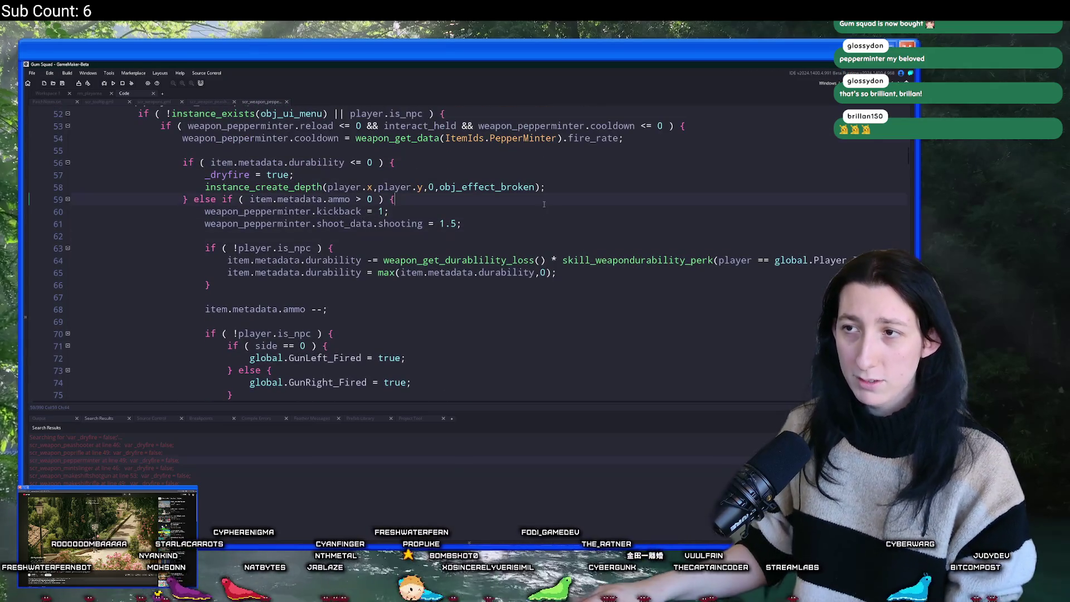
{"action": "key", "text": "F5"}
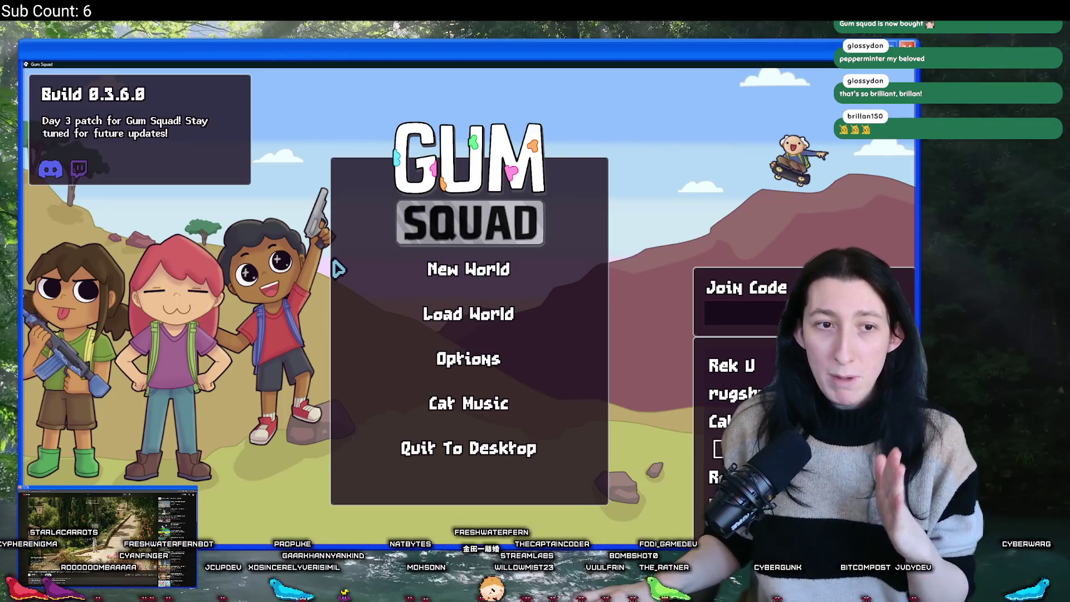
Start an offline new world, then save and quit to the saved worlds list.
{"action": "left_click", "coordinate": [418, 269]}
{"action": "left_click", "coordinate": [440, 304]}
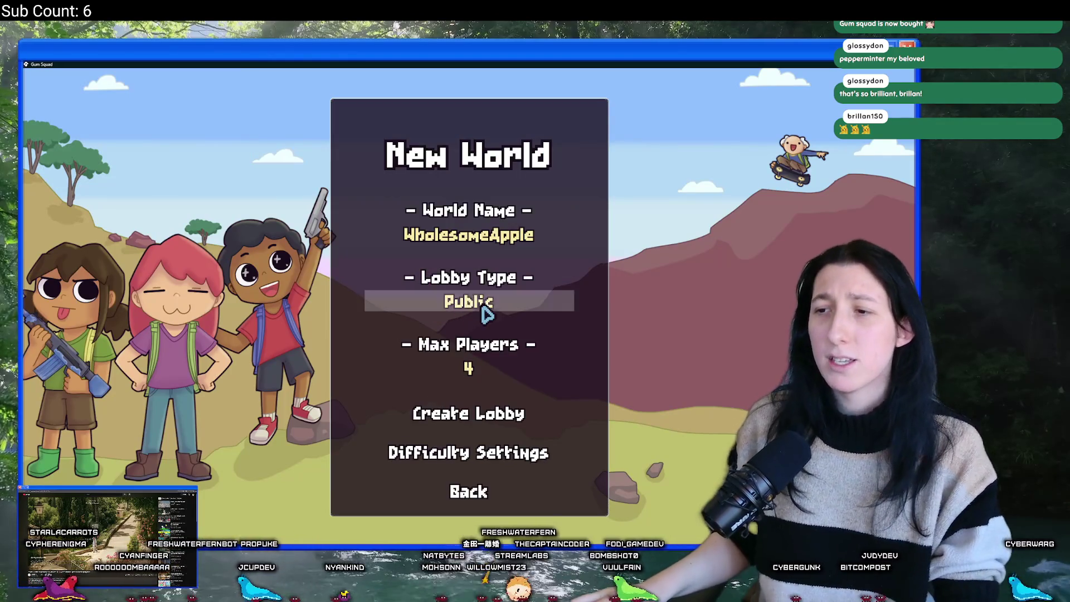
{"action": "left_click", "coordinate": [485, 310]}
{"action": "left_click", "coordinate": [496, 424]}
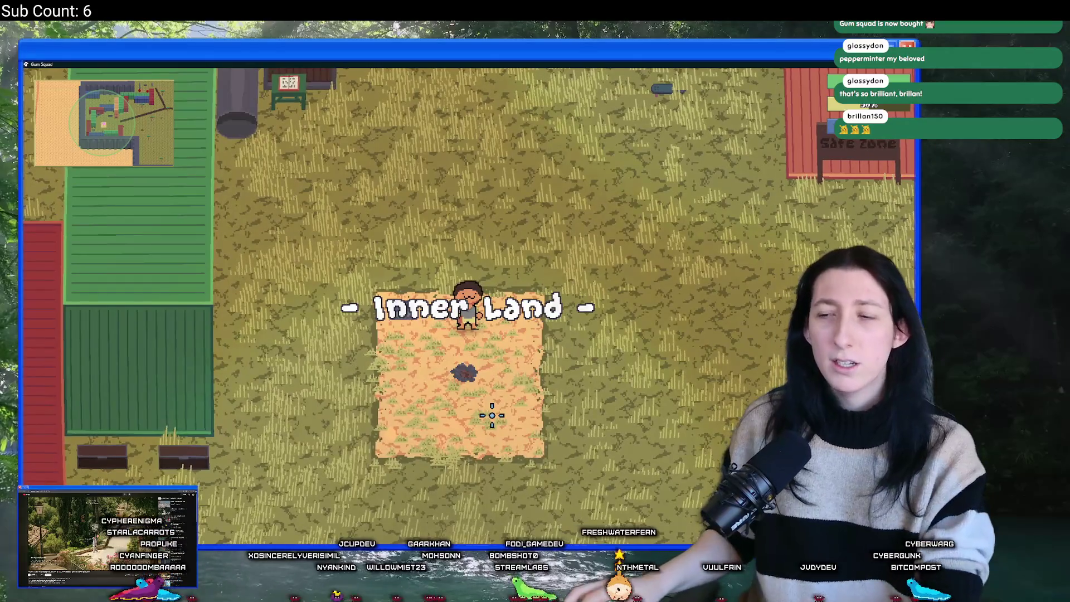
{"action": "key", "text": "Escape"}
{"action": "left_click", "coordinate": [467, 447]}
{"action": "left_click", "coordinate": [485, 318]}
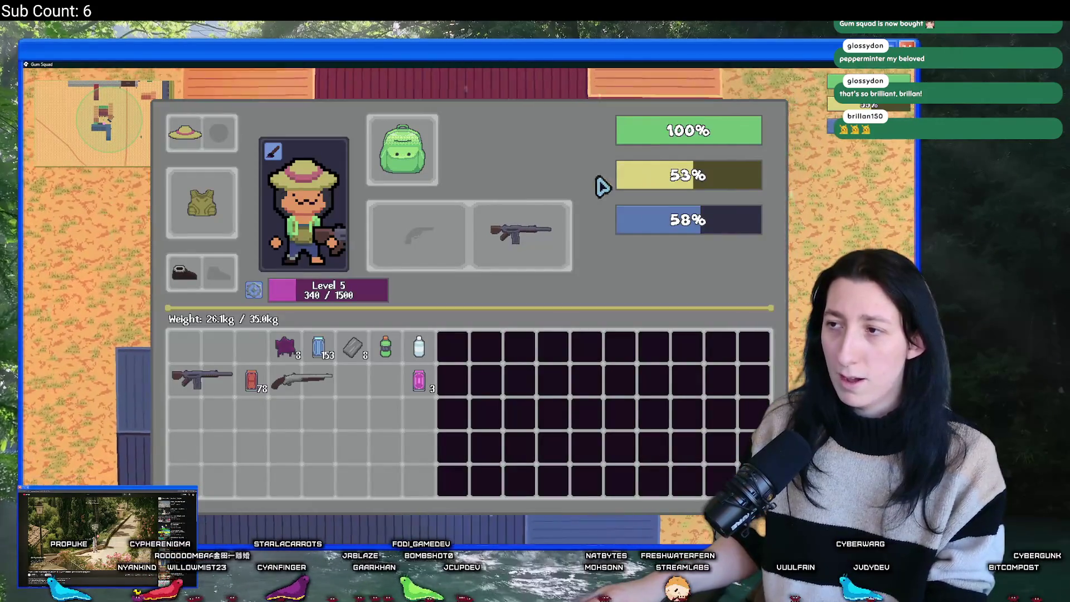
Check the worn Pepper Minter's durability tooltip and fire it to confirm the Broken pop-ups.
{"action": "key", "text": "Tab"}
{"action": "key", "text": "Tab"}
{"action": "key", "text": "Tab"}
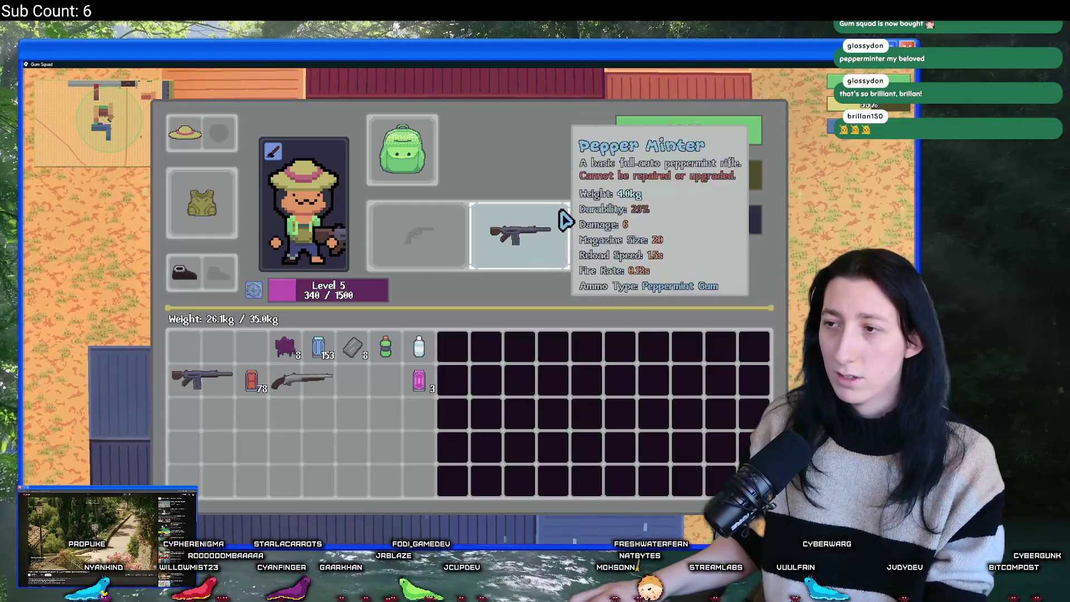
{"action": "key", "text": "Tab"}
{"action": "key", "text": "Tab"}
{"action": "key", "text": "Tab"}
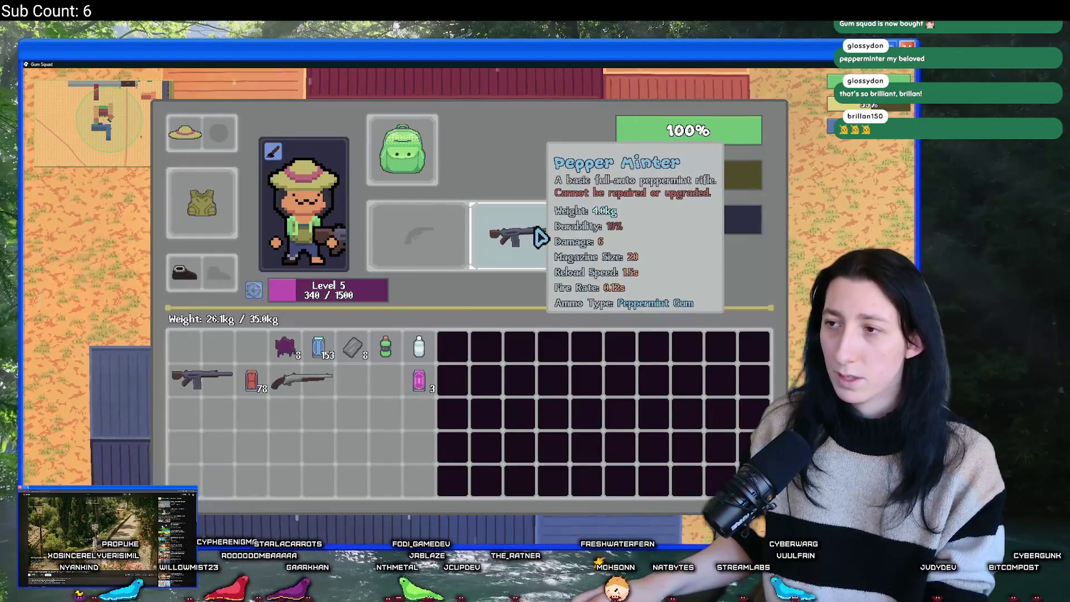
{"action": "key", "text": "Tab"}
{"action": "key", "text": "Tab"}
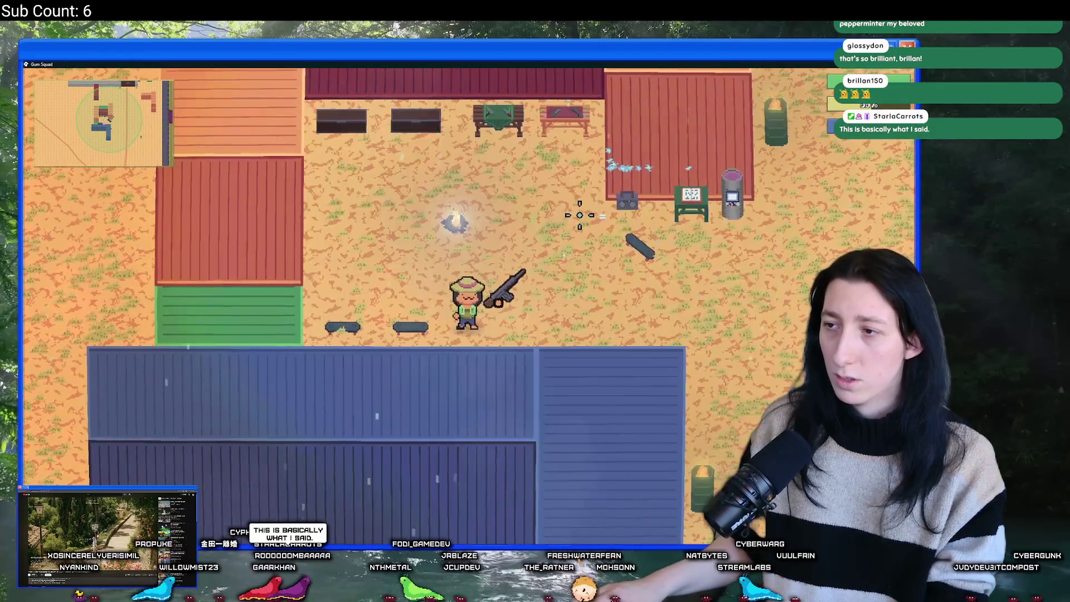
{"action": "key", "text": "Tab"}
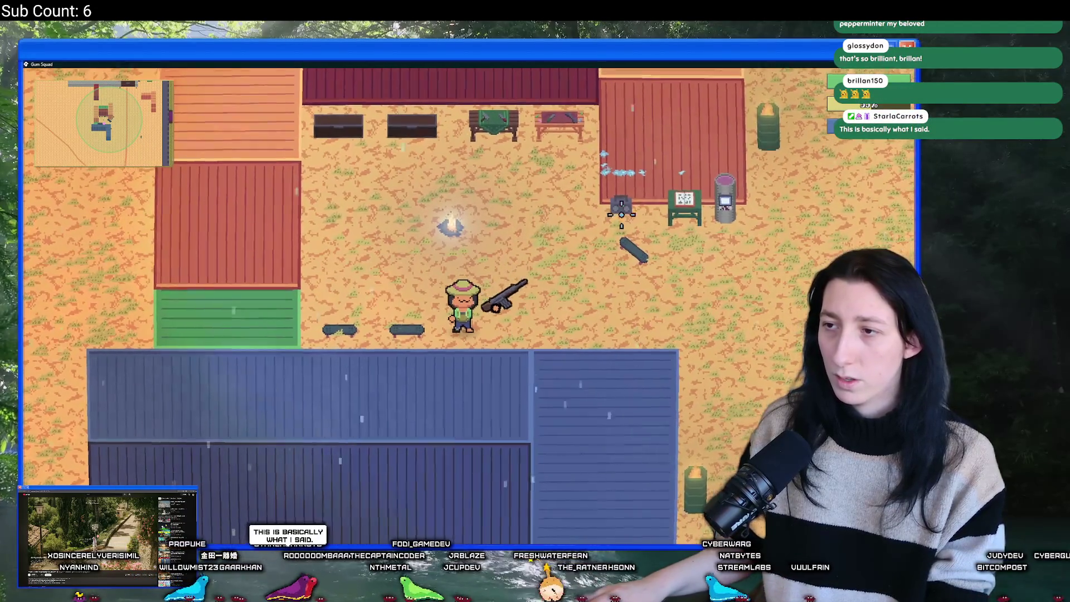
{"action": "left_click", "coordinate": [468, 192]}
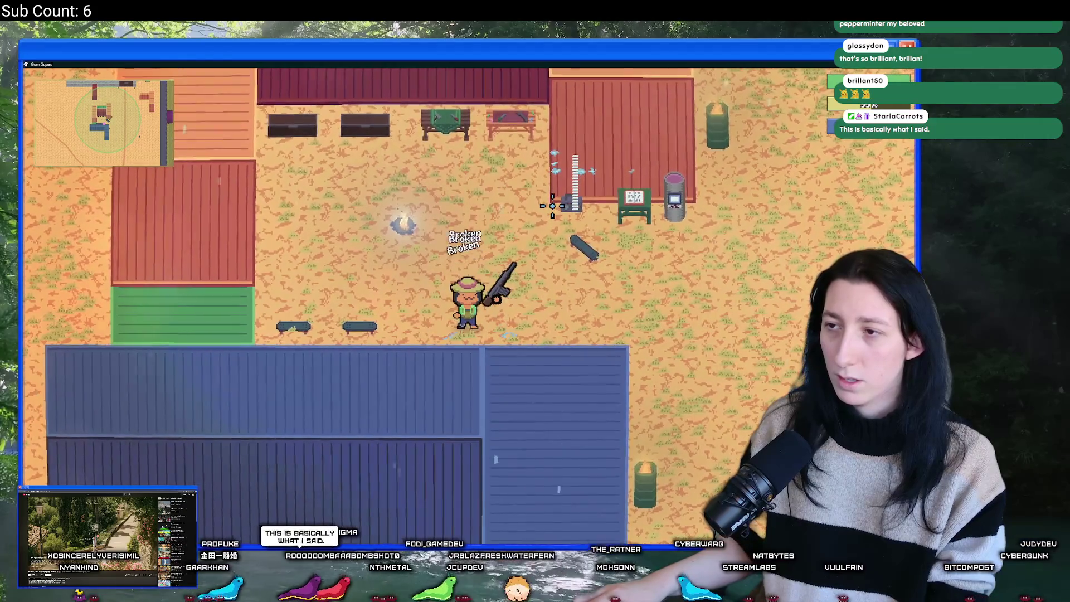
{"action": "key", "text": "Tab"}
{"action": "key", "text": "Tab"}
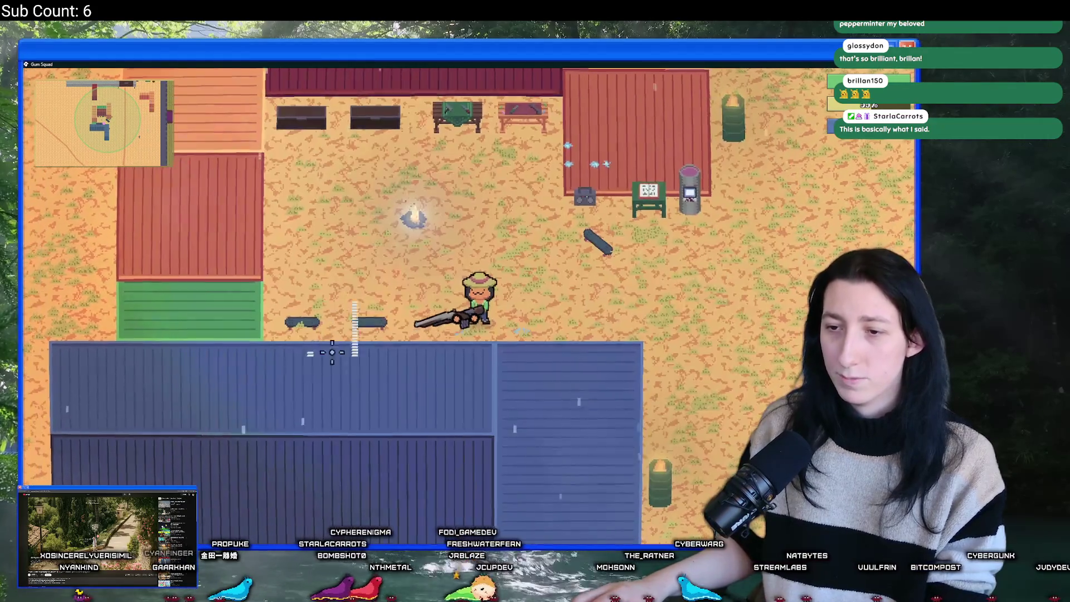
{"action": "left_click", "coordinate": [454, 238]}
{"action": "key", "text": "w"}
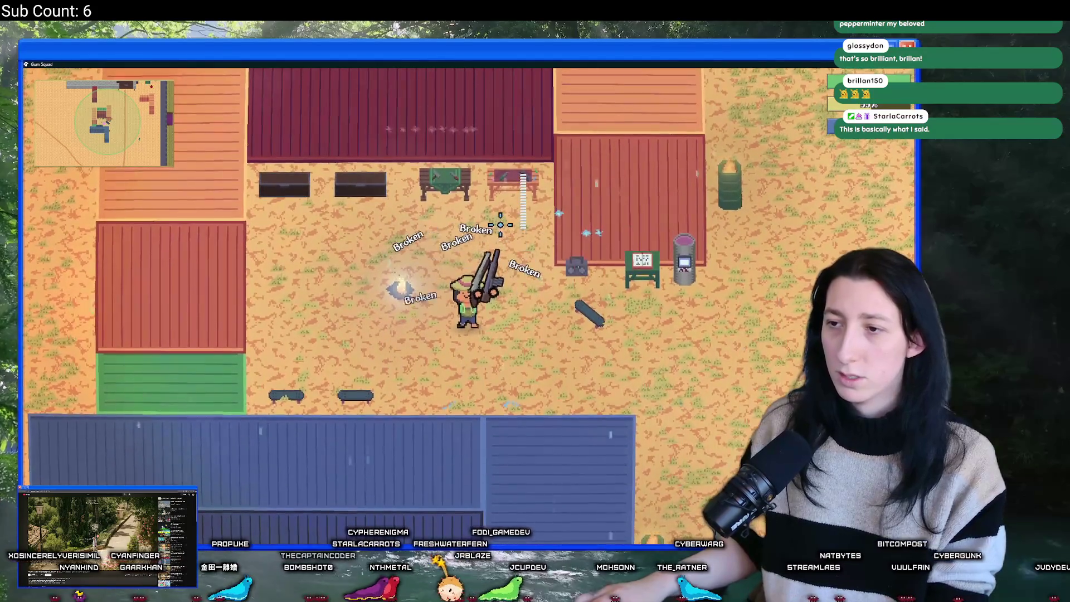
{"action": "key", "text": "Tab"}
{"action": "key", "text": "alt+Tab"}
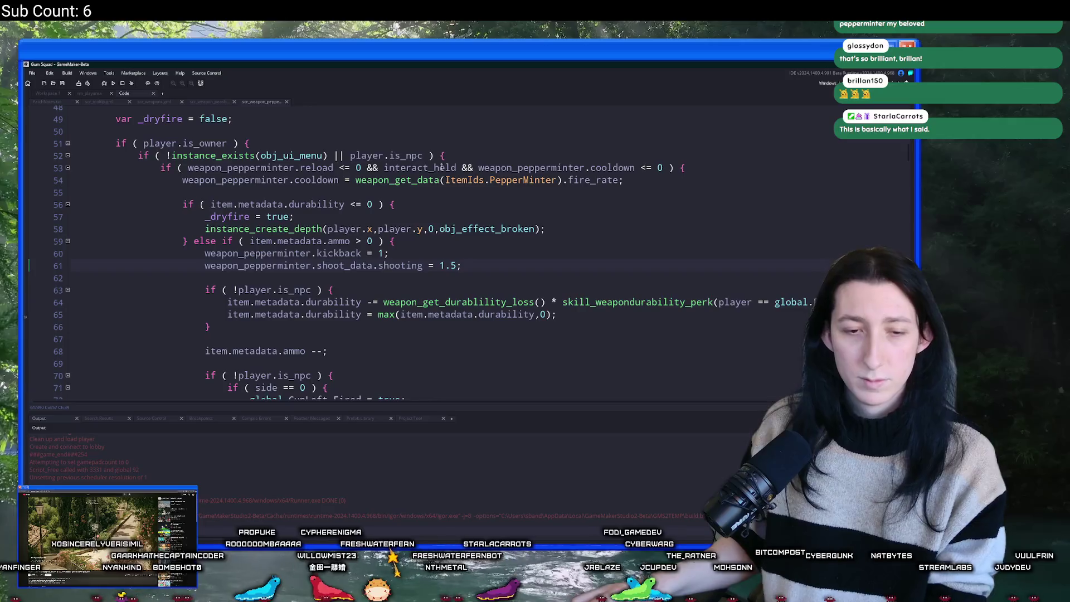
Review the pending hand_draw step changes in GitHub Desktop and begin the commit summary.
{"action": "scroll", "coordinate": [436, 260], "scroll_direction": "down", "scroll_amount": 2}
{"action": "scroll", "coordinate": [435, 259], "scroll_direction": "up", "scroll_amount": 2}
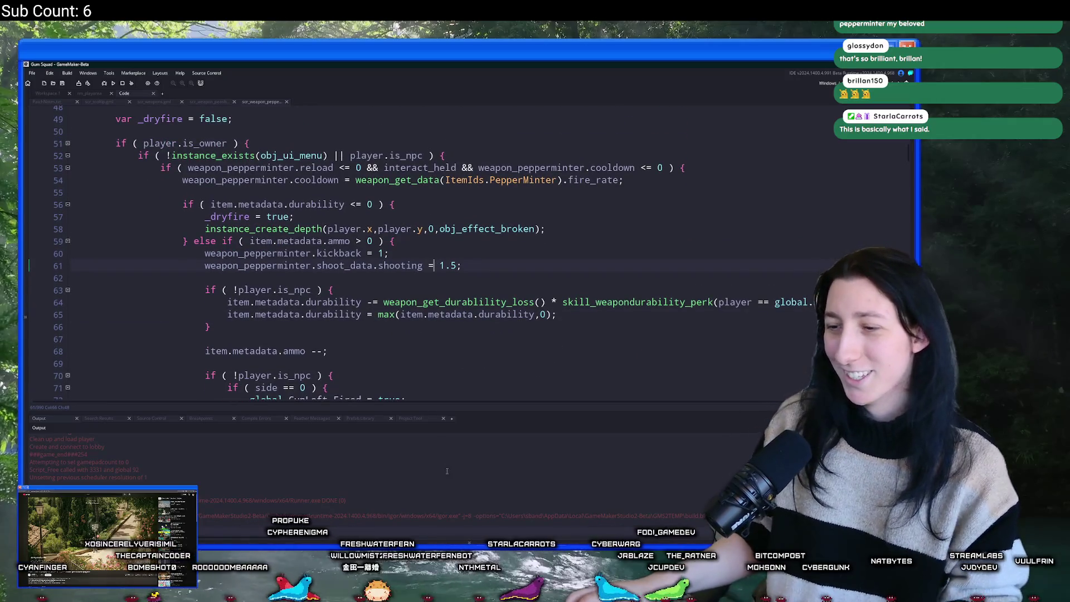
{"action": "key", "text": "alt+Tab"}
{"action": "left_click", "coordinate": [253, 288]}
{"action": "left_click", "coordinate": [253, 328]}
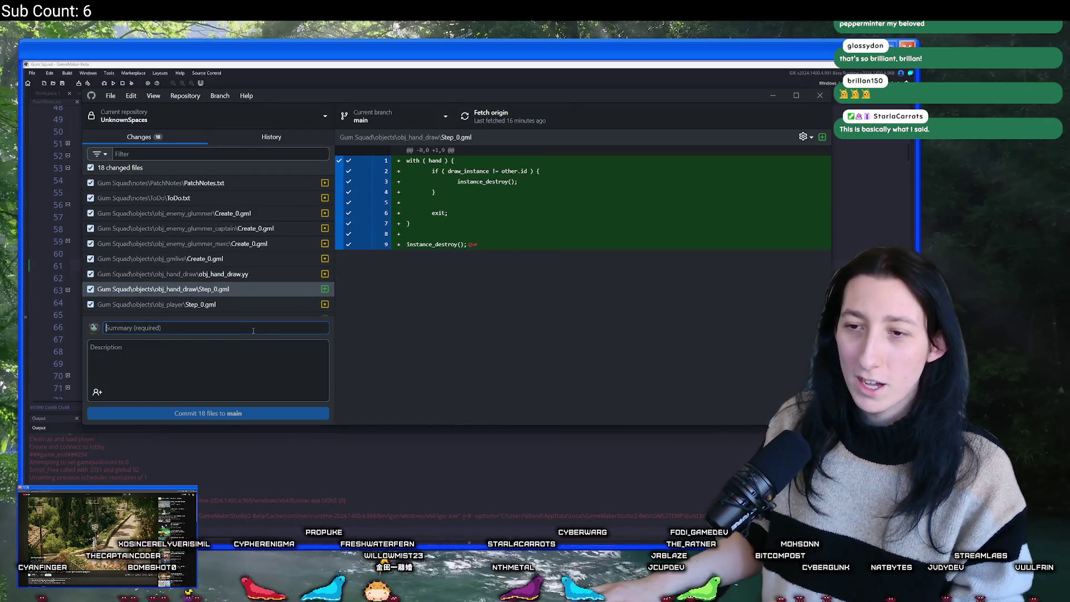
{"action": "type", "text": "kdiedk"}
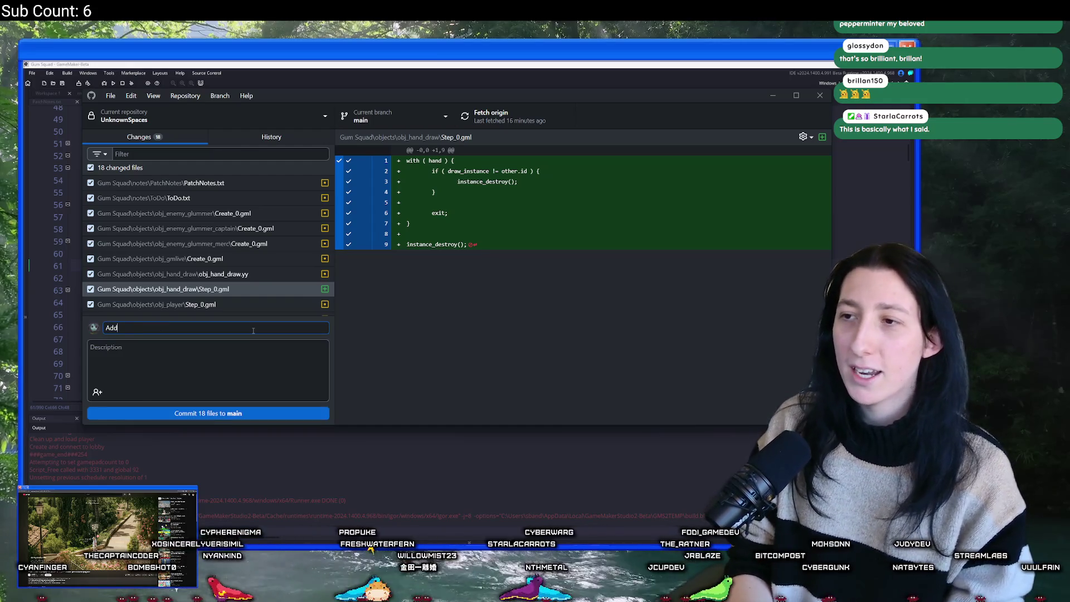
{"action": "type", "text": "ed colored durability"}
{"action": "scroll", "coordinate": [222, 251], "scroll_direction": "down", "scroll_amount": 5}
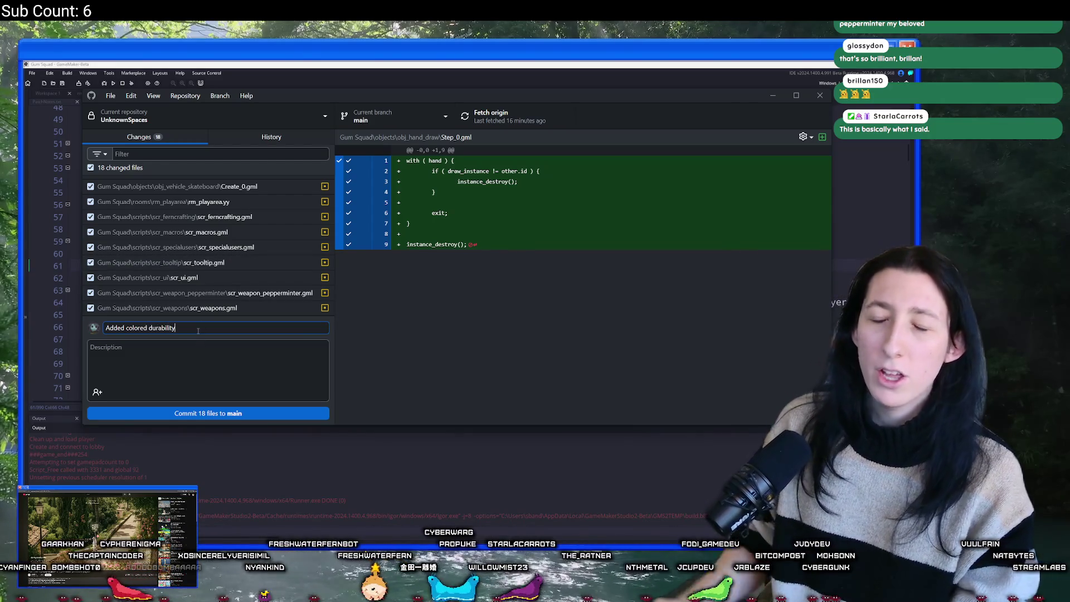
Return to GameMaker's weapon code and open the scr_tooltip.gml script.
{"action": "left_click", "coordinate": [276, 63]}
{"action": "scroll", "coordinate": [313, 215], "scroll_direction": "up", "scroll_amount": 10}
{"action": "left_click", "coordinate": [357, 304]}
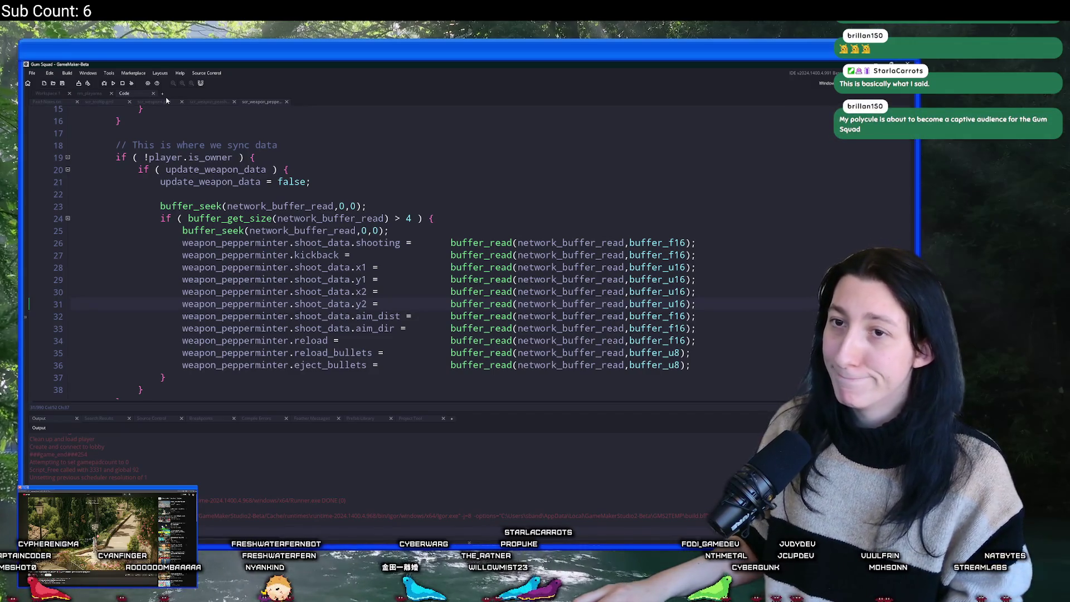
{"action": "left_click", "coordinate": [123, 103]}
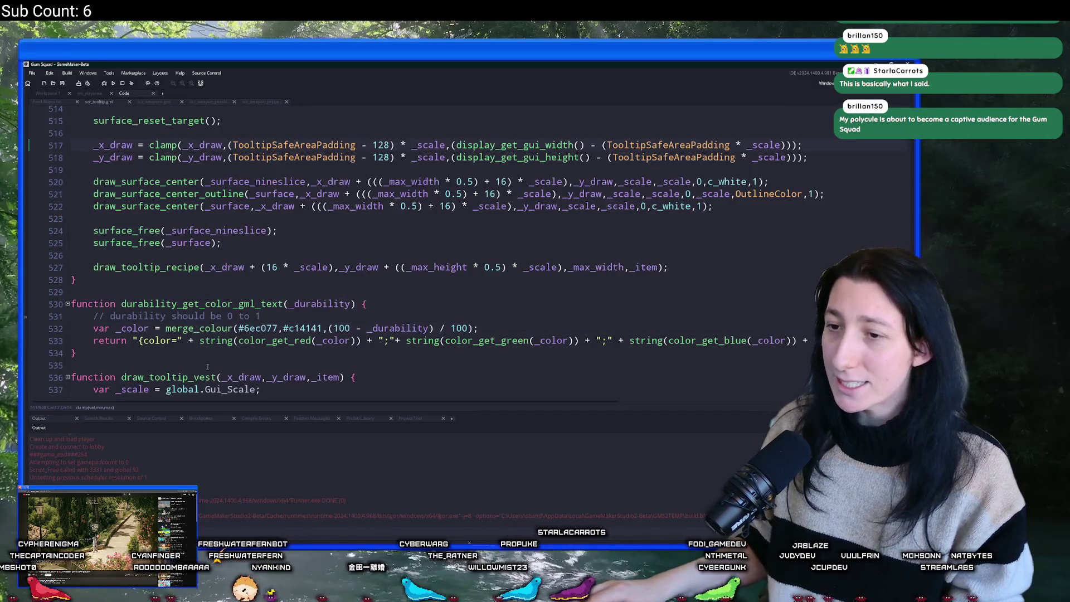
Preview the full-durability green #6ec077 in scr_tooltip's colour function before switching to Aseprite.
{"action": "scroll", "coordinate": [207, 367], "scroll_direction": "down", "scroll_amount": 2}
{"action": "mouse_move", "coordinate": [270, 258]}
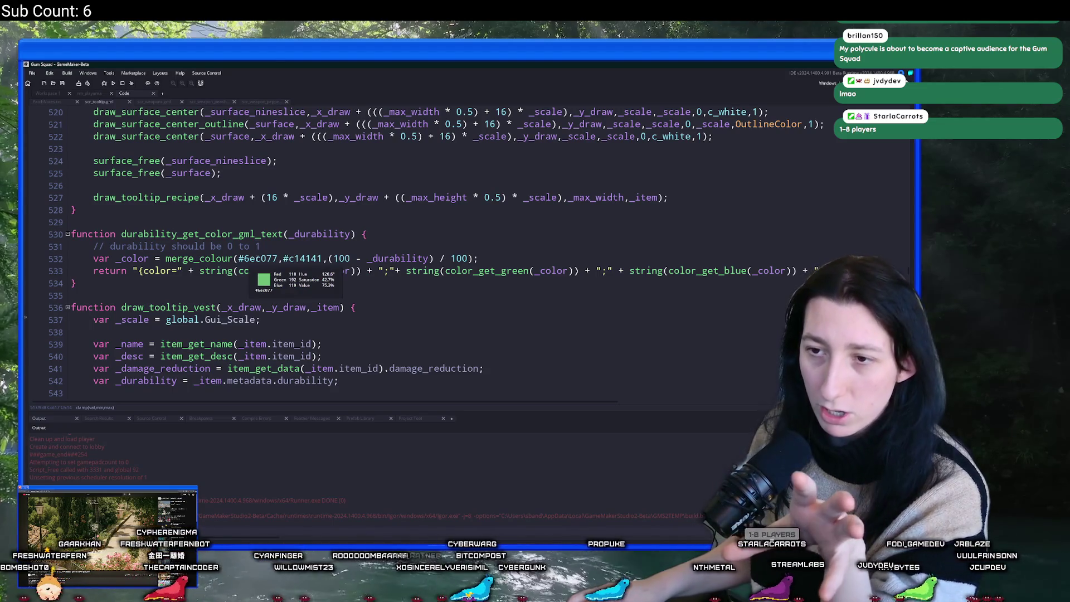
{"action": "key", "text": "alt+Tab"}
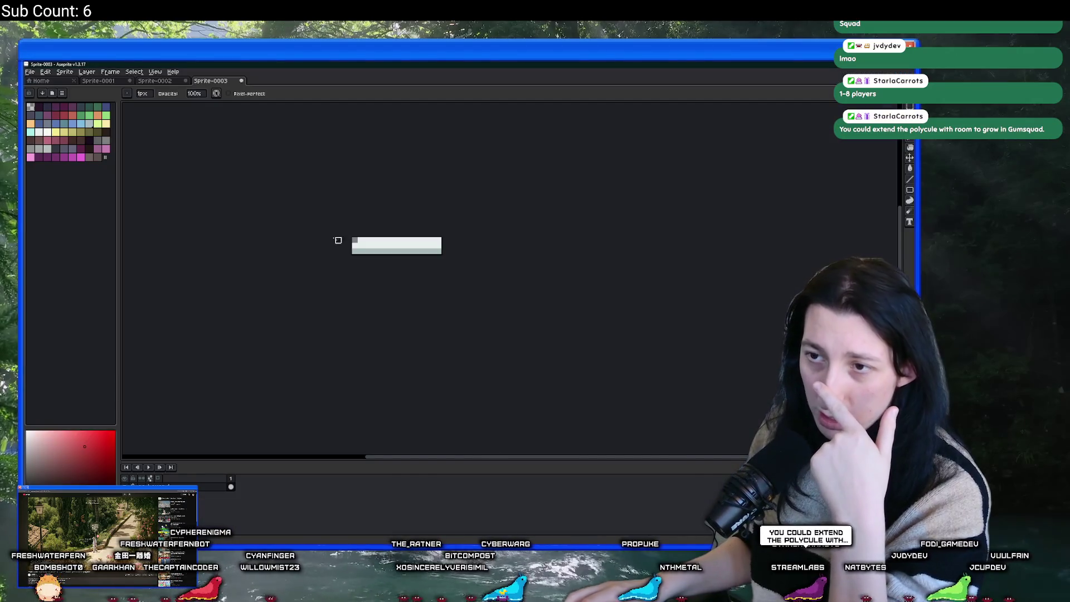
Load #c14141 into Aseprite and lighten it with the RGB sliders to #c16c69.
{"action": "key", "text": "alt+Tab"}
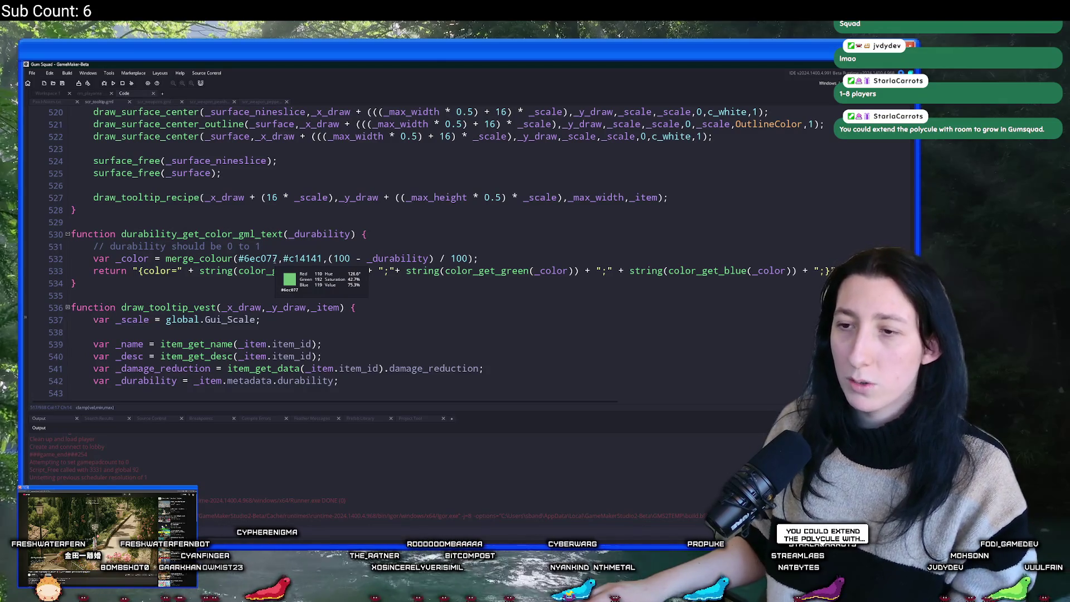
{"action": "left_click", "coordinate": [296, 258]}
{"action": "mouse_move", "coordinate": [297, 259]}
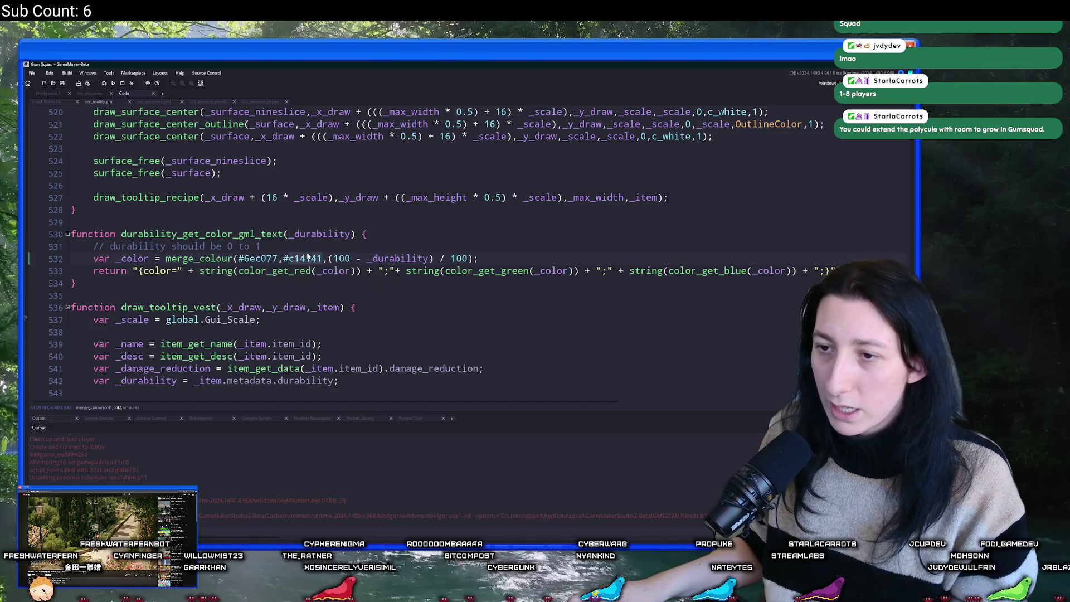
{"action": "key", "text": "alt+Tab"}
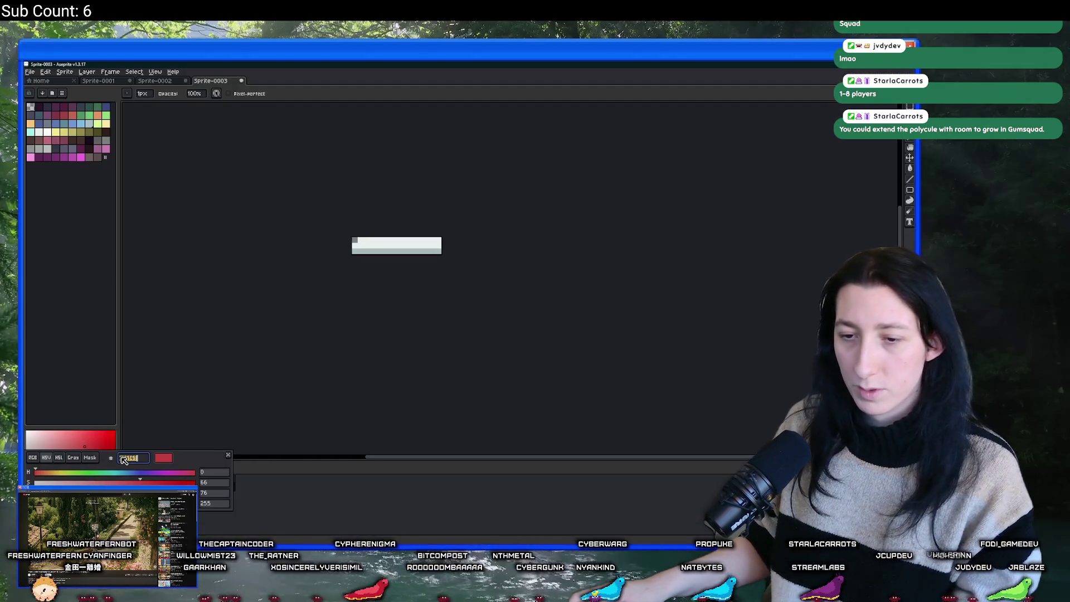
{"action": "key", "text": "Return"}
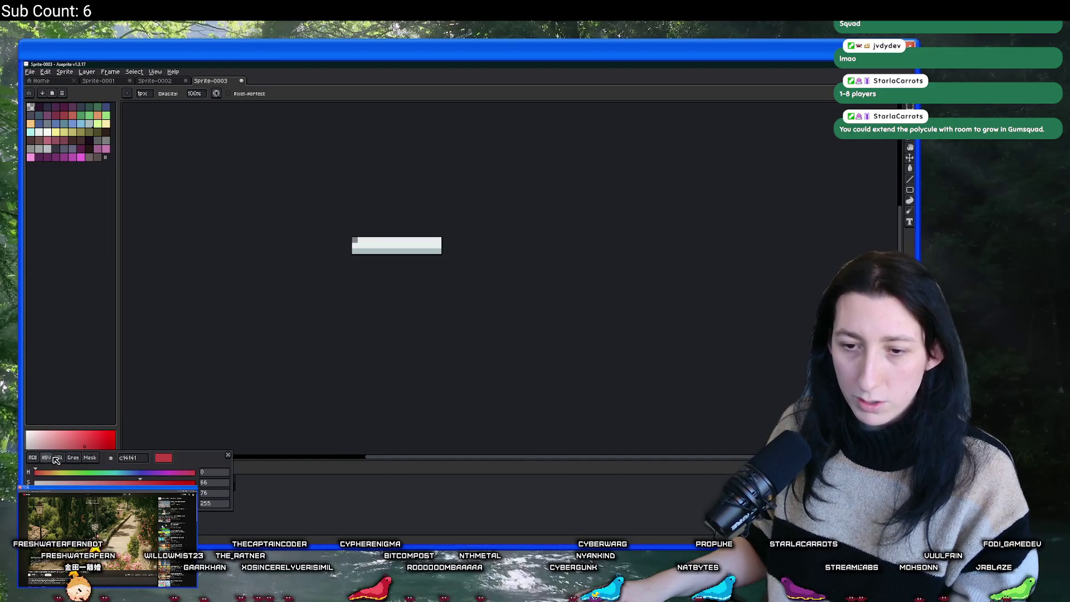
{"action": "left_click", "coordinate": [37, 457]}
{"action": "left_click_drag", "start_coordinate": [84, 446], "coordinate": [70, 446]}
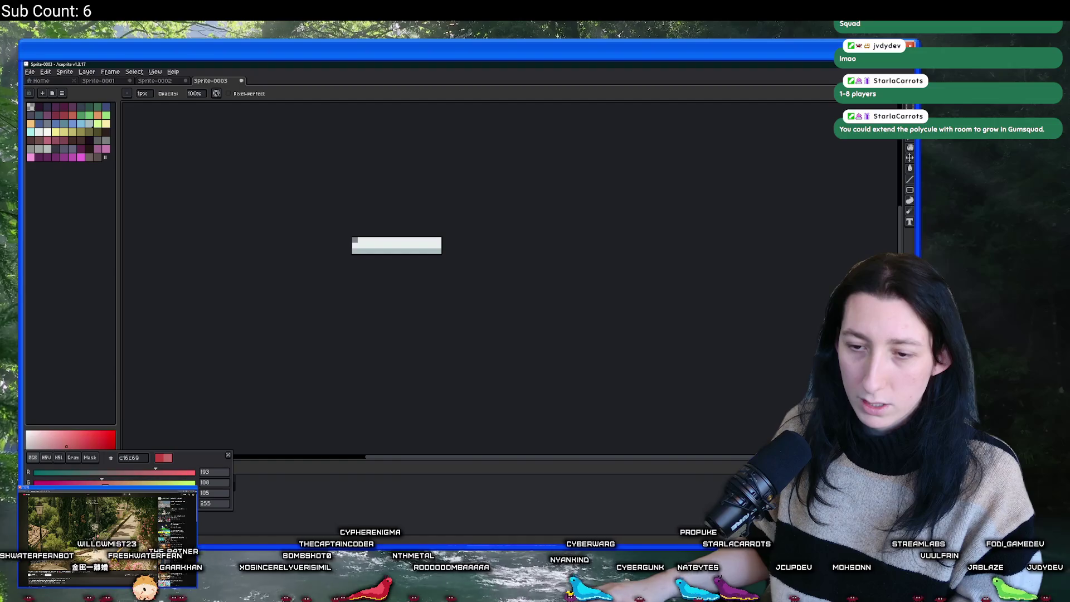
{"action": "key", "text": "Escape"}
{"action": "left_click", "coordinate": [70, 492]}
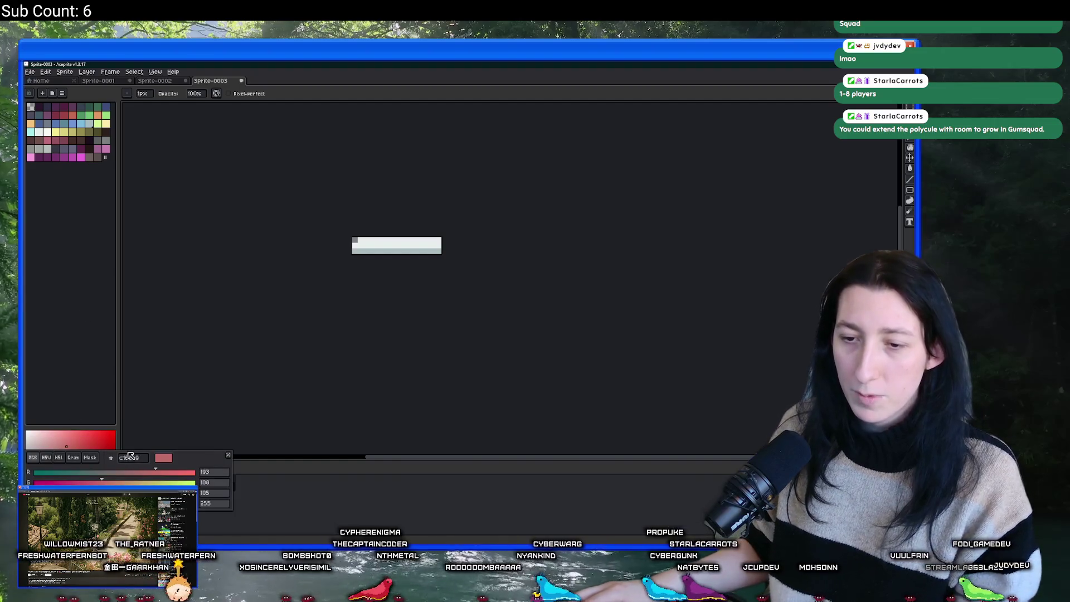
Replace #c14141 on line 532 with #c16c69, then save and run the build.
{"action": "key", "text": "alt+Tab"}
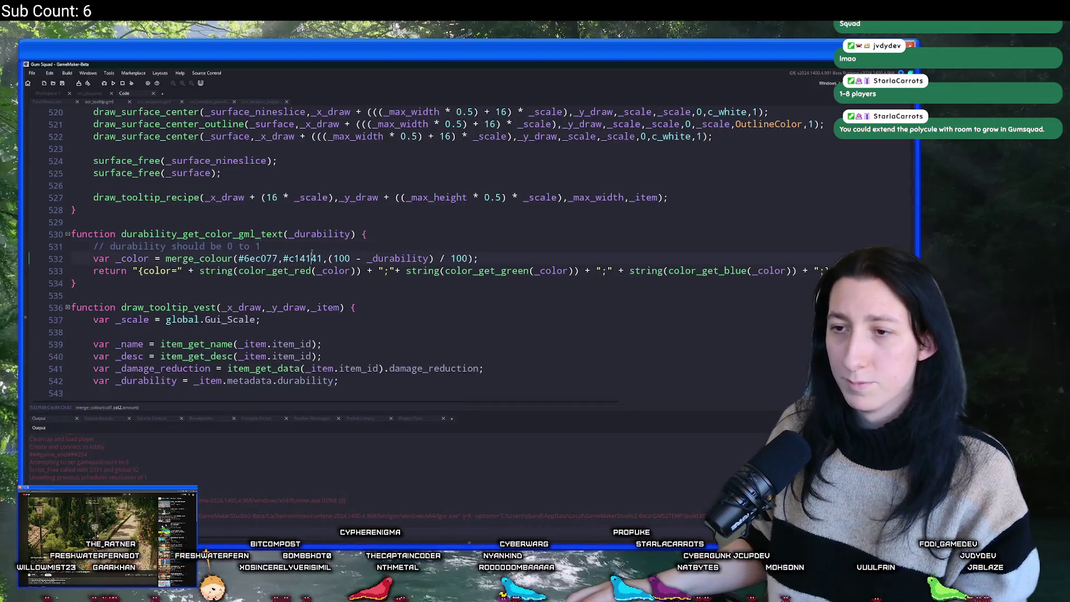
{"action": "key", "text": "ctrl+s"}
{"action": "double_click", "coordinate": [310, 260]}
{"action": "key", "text": "ctrl+v"}
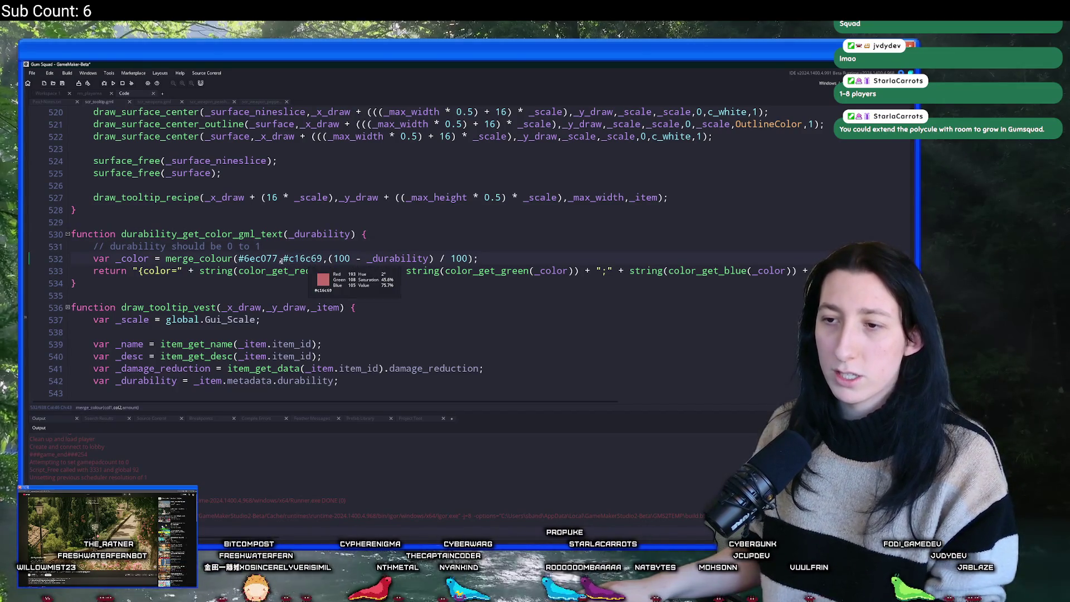
{"action": "left_click", "coordinate": [328, 245]}
{"action": "key", "text": "F5"}
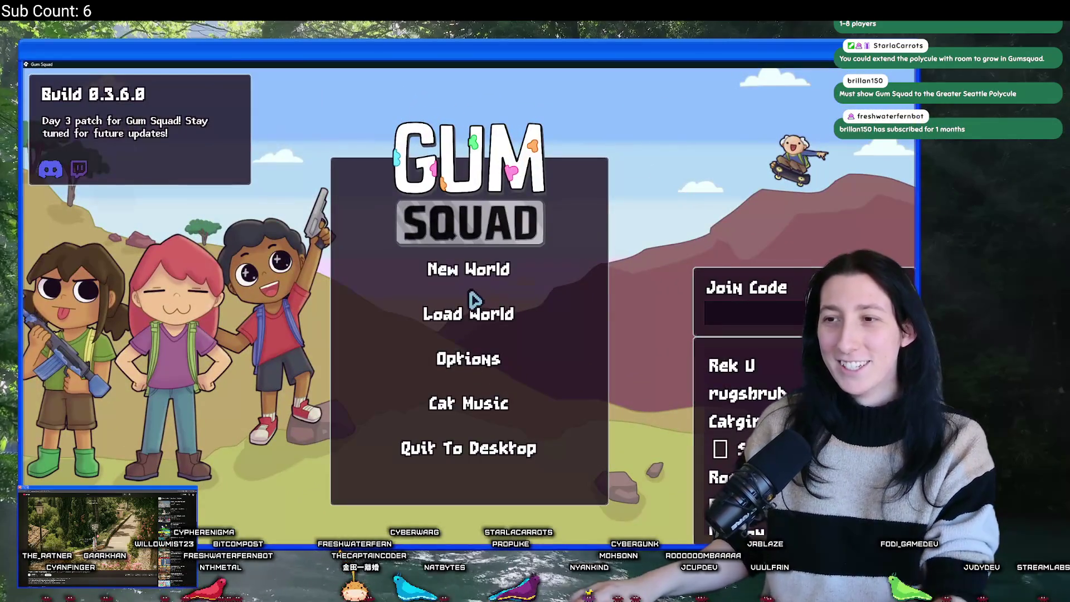
Enter the Softflower world as an offline lobby, walk around, then save, quit and reselect Softflower.
{"action": "left_click", "coordinate": [383, 318]}
{"action": "left_click", "coordinate": [575, 251]}
{"action": "left_click", "coordinate": [385, 240]}
{"action": "left_click", "coordinate": [411, 345]}
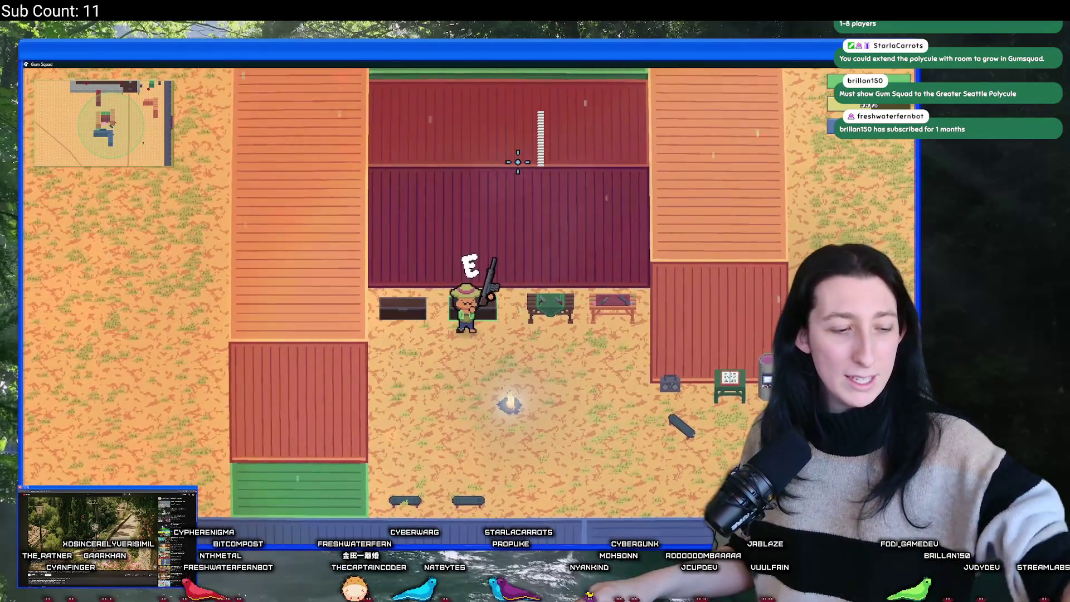
{"action": "key", "text": "s"}
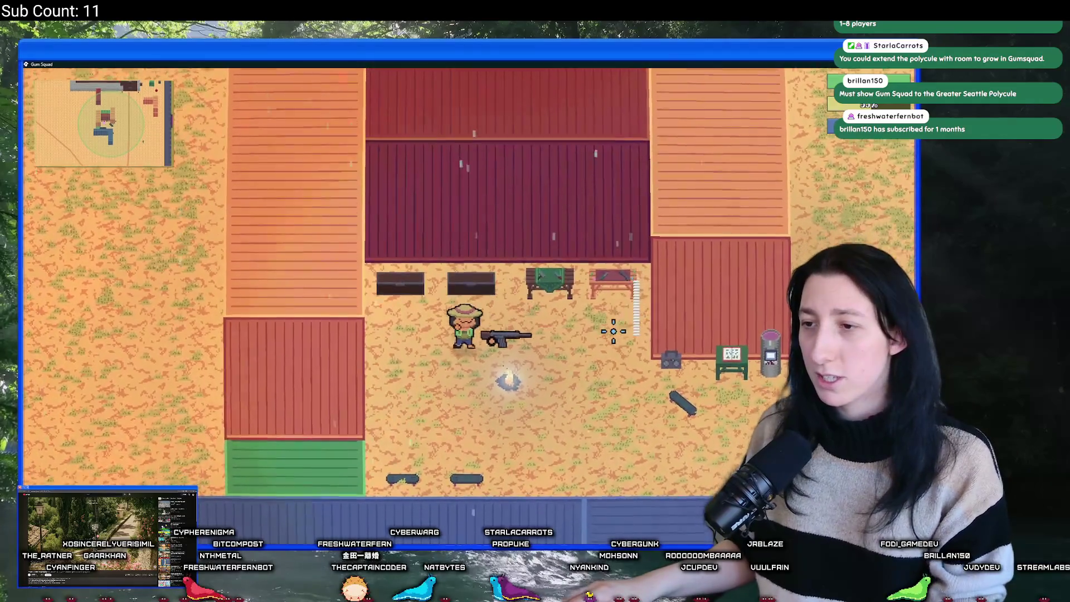
{"action": "key", "text": "s"}
{"action": "key", "text": "d"}
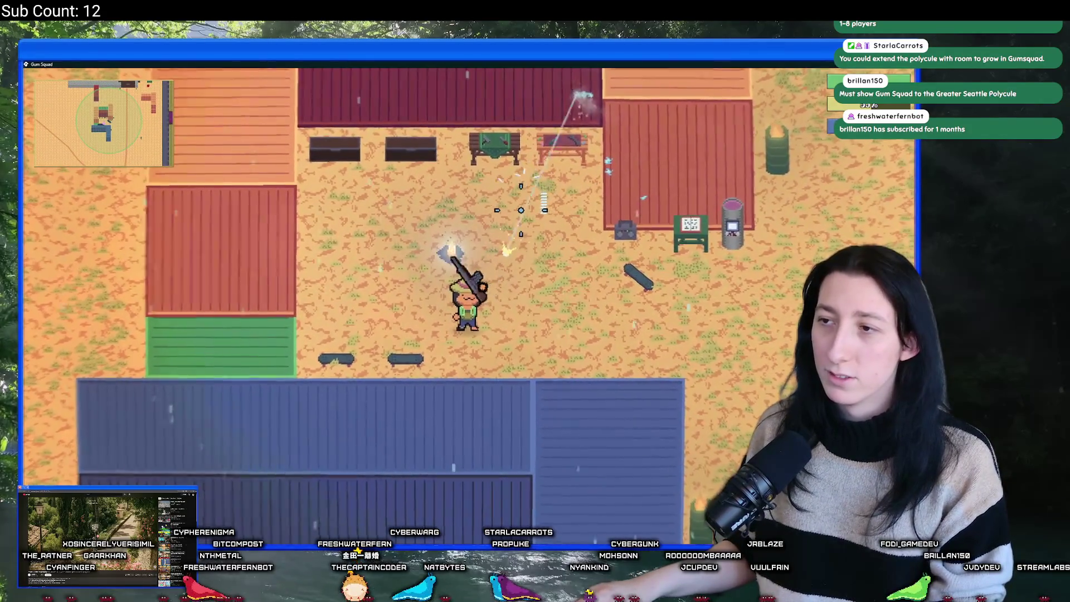
{"action": "key", "text": "Tab"}
{"action": "key", "text": "Tab"}
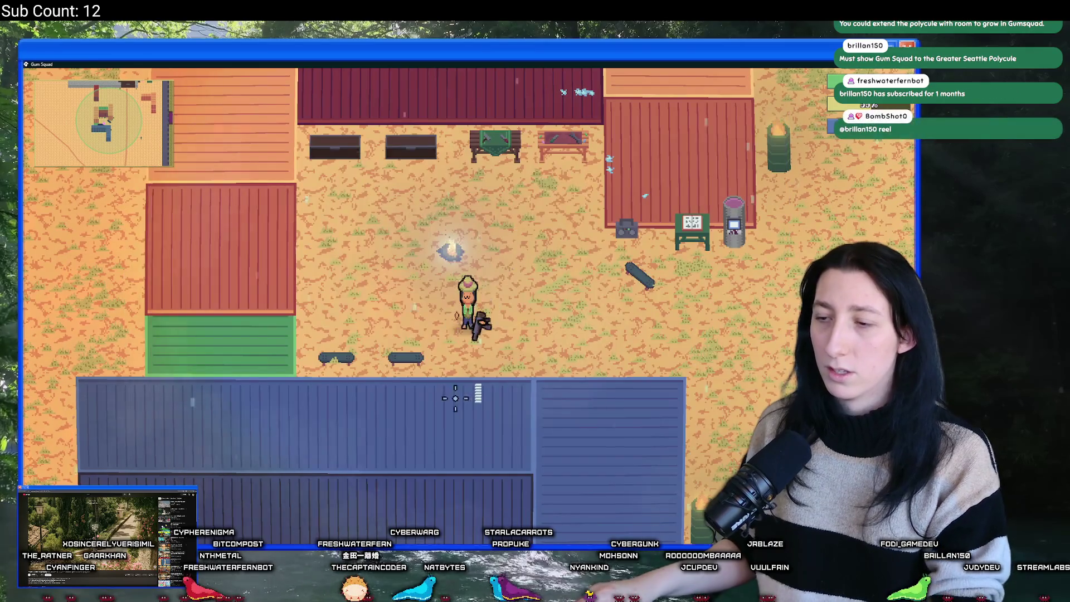
{"action": "left_click", "coordinate": [454, 449]}
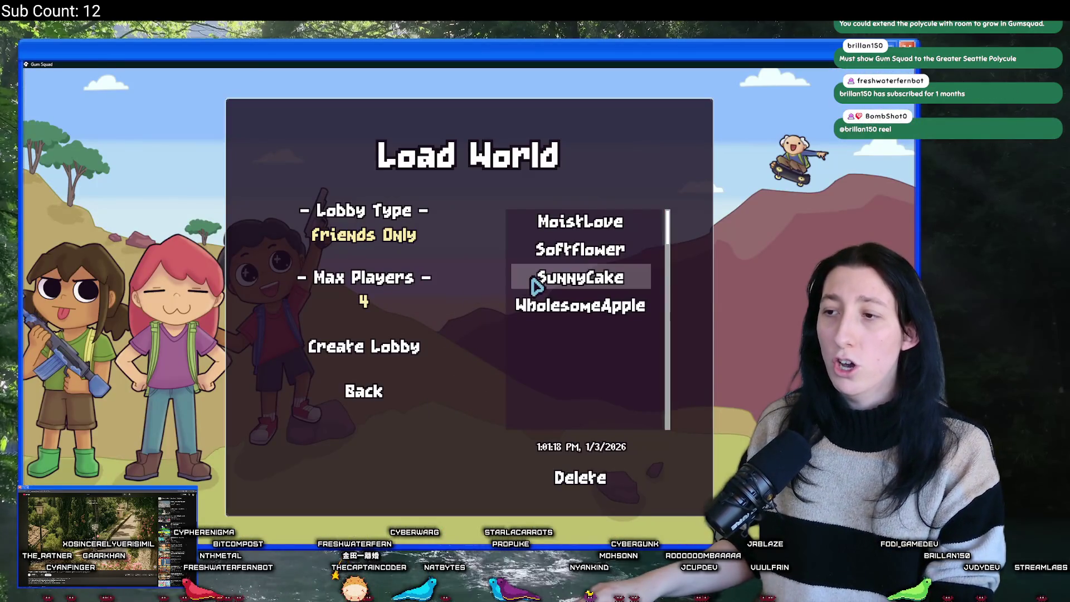
{"action": "left_click", "coordinate": [579, 249]}
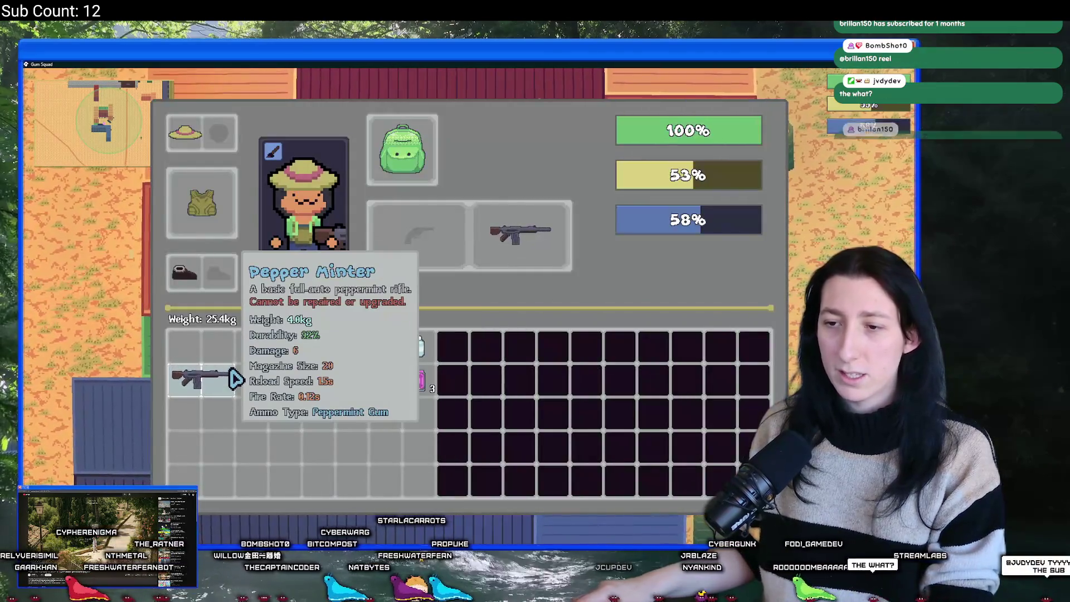
Fire the Pepper Minter repeatedly, checking its inventory tooltip, until durability drops to 2%.
{"action": "left_click", "coordinate": [532, 245]}
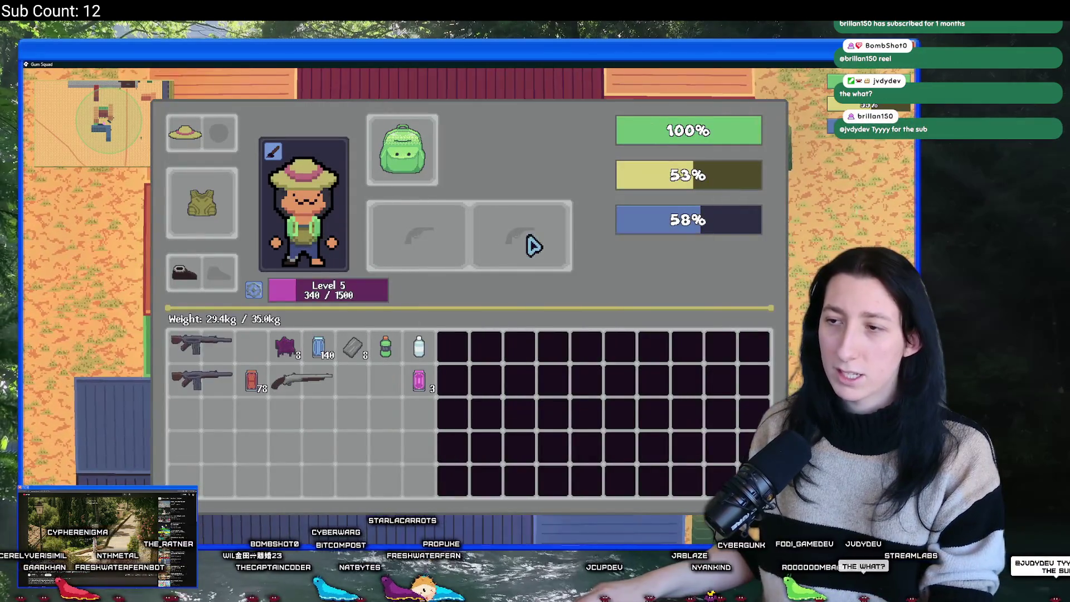
{"action": "key", "text": "Tab"}
{"action": "key", "text": "d"}
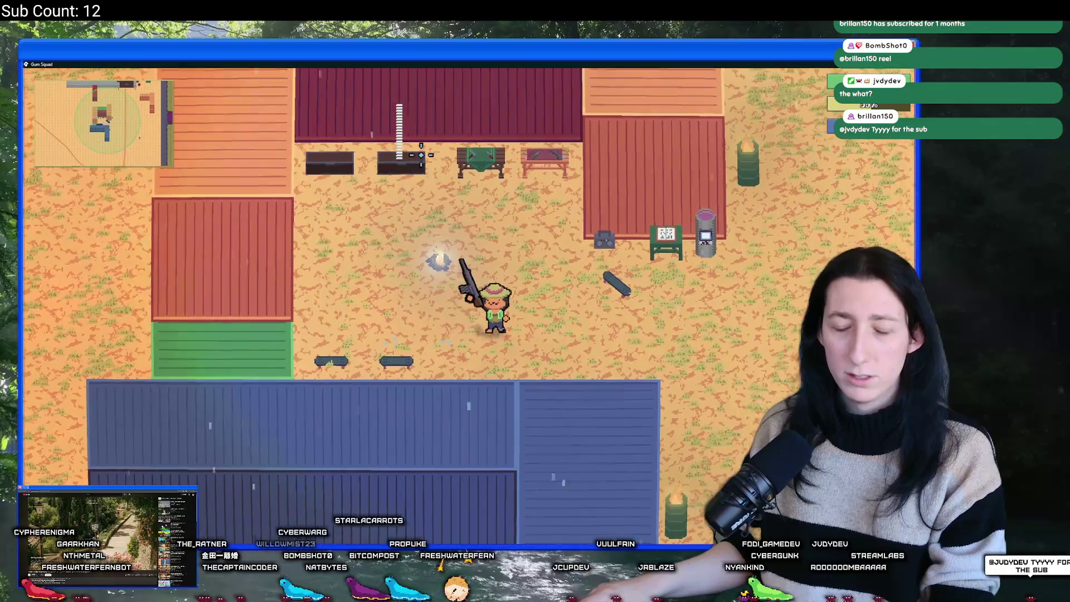
{"action": "key", "text": "Tab"}
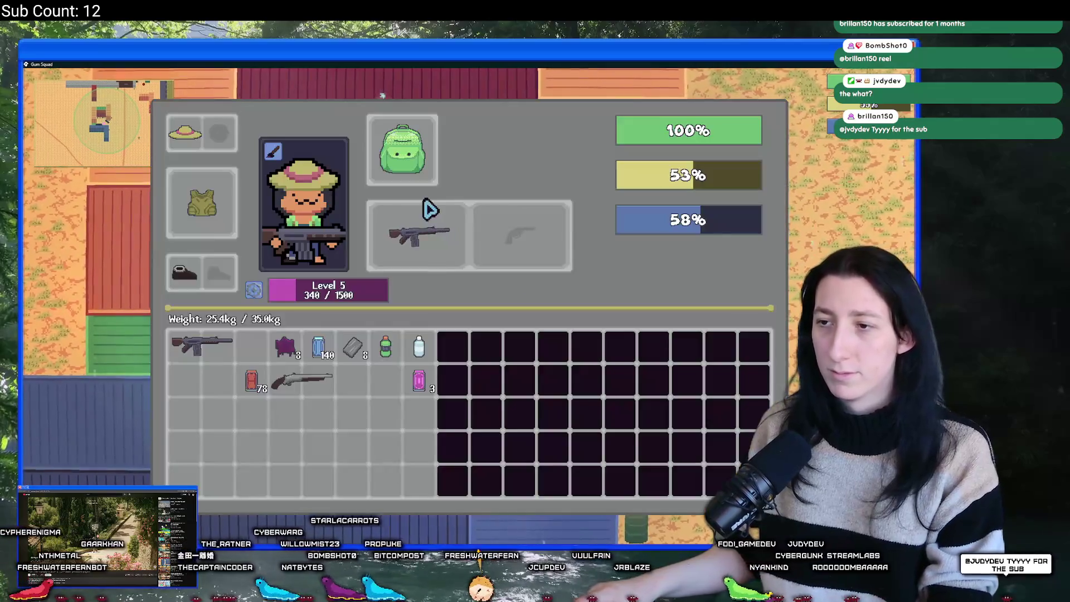
{"action": "key", "text": "Tab"}
{"action": "left_click", "coordinate": [433, 91]}
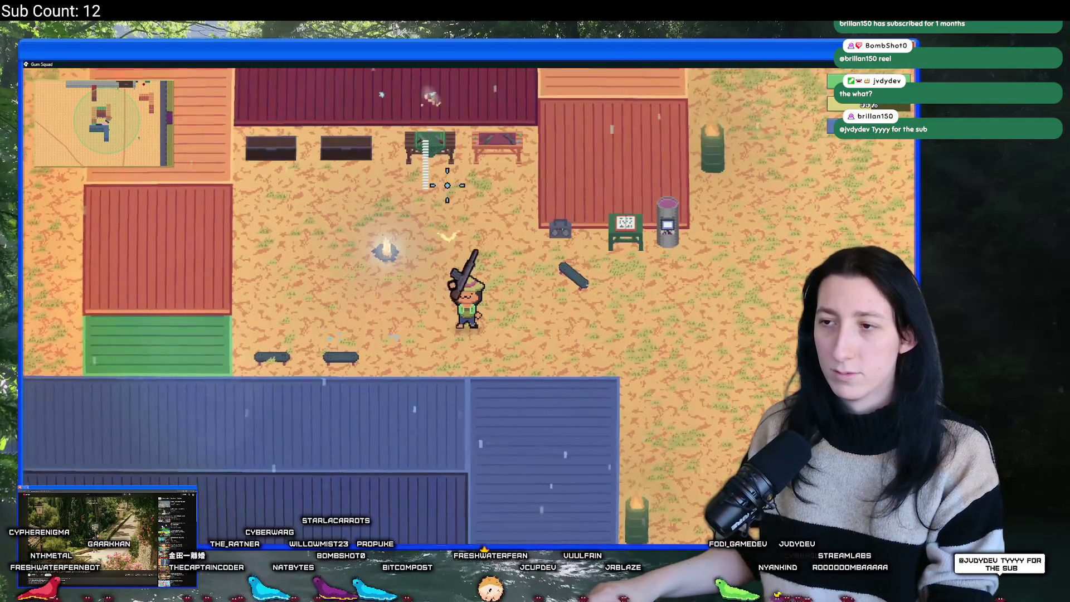
{"action": "key", "text": "Tab"}
{"action": "key", "text": "Tab"}
{"action": "left_click", "coordinate": [476, 214]}
{"action": "key", "text": "Tab"}
{"action": "key", "text": "Tab"}
{"action": "left_click", "coordinate": [444, 234]}
{"action": "key", "text": "Tab"}
{"action": "key", "text": "Tab"}
{"action": "key", "text": "Tab"}
{"action": "key", "text": "Tab"}
{"action": "key", "text": "Tab"}
{"action": "key", "text": "Tab"}
{"action": "left_click", "coordinate": [460, 190]}
{"action": "key", "text": "Tab"}
{"action": "key", "text": "Tab"}
{"action": "key", "text": "Tab"}
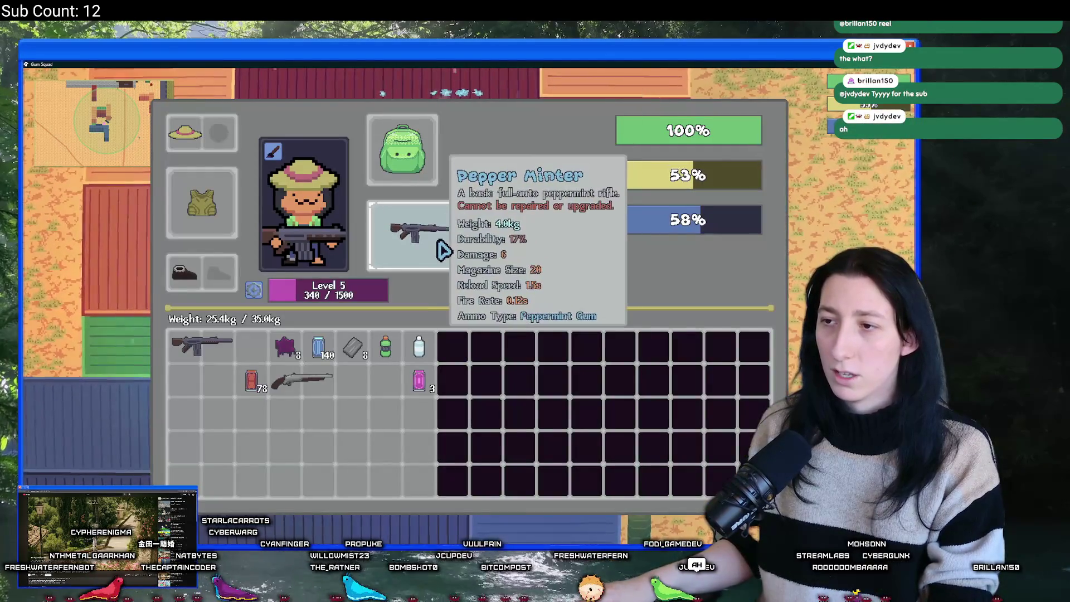
{"action": "key", "text": "Tab"}
{"action": "key", "text": "Tab"}
{"action": "key", "text": "Tab"}
{"action": "left_click", "coordinate": [430, 245]}
{"action": "key", "text": "Tab"}
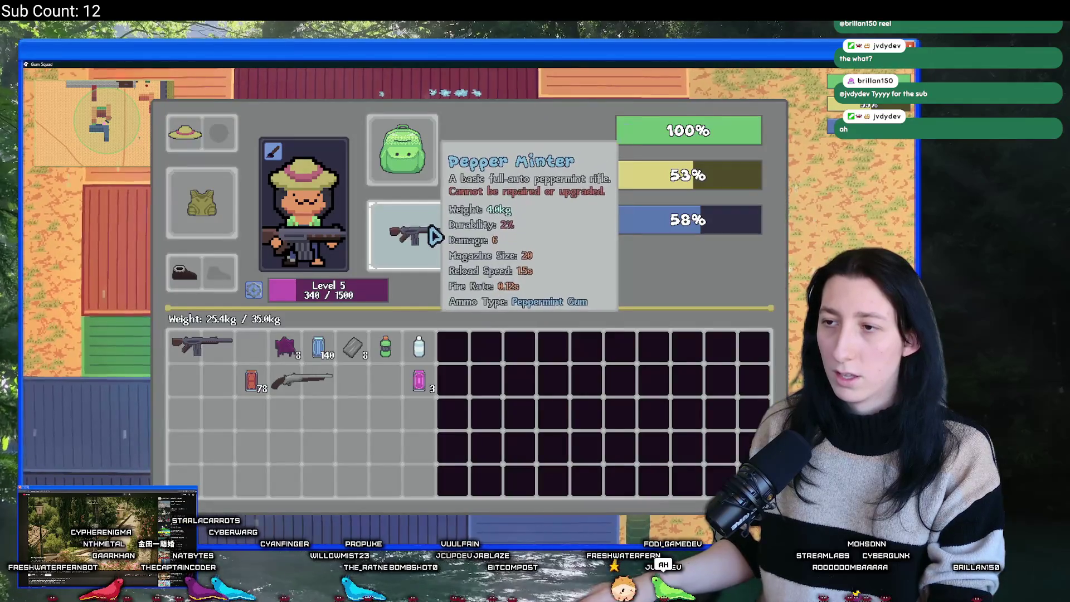
{"action": "key", "text": "Tab"}
{"action": "key", "text": "Tab"}
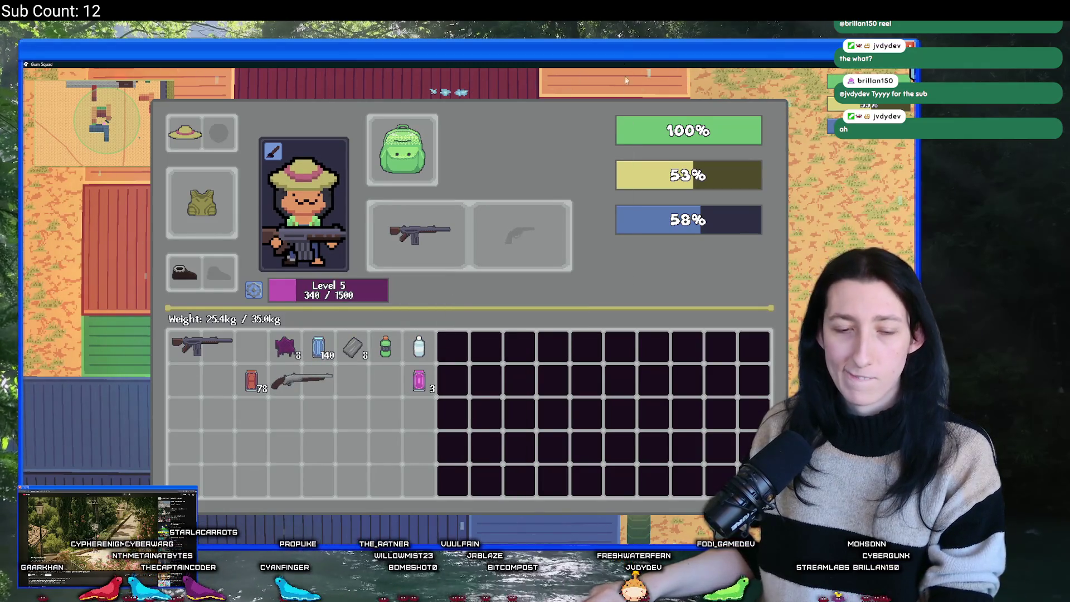
{"action": "key", "text": "alt+Tab"}
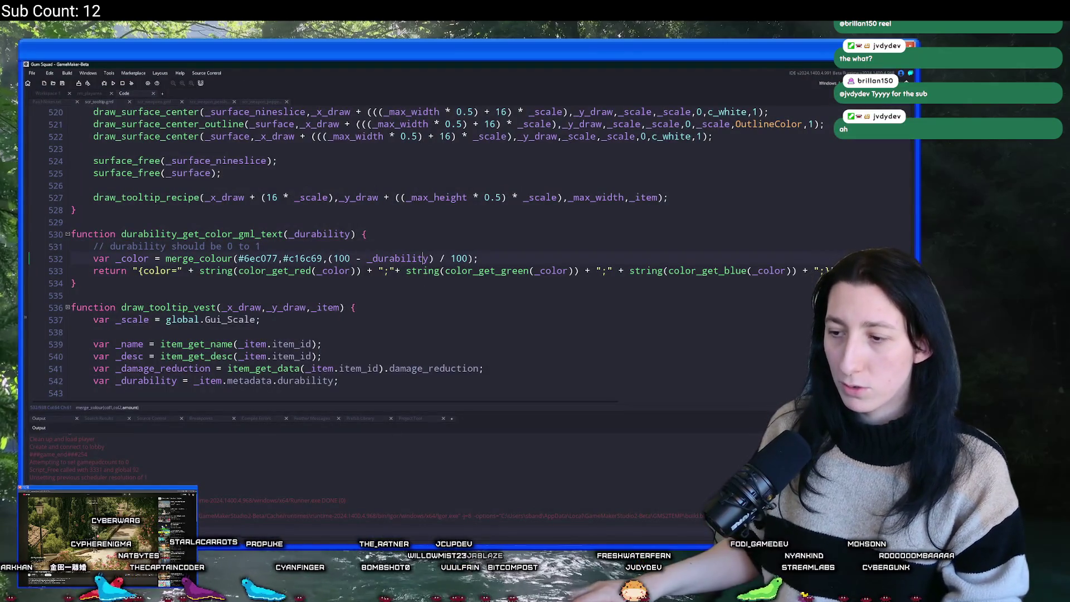
Finish the summary as 'Added colored durability text' and commit the 18 files to main.
{"action": "key", "text": "alt+Tab"}
{"action": "key", "text": "alt+Tab"}
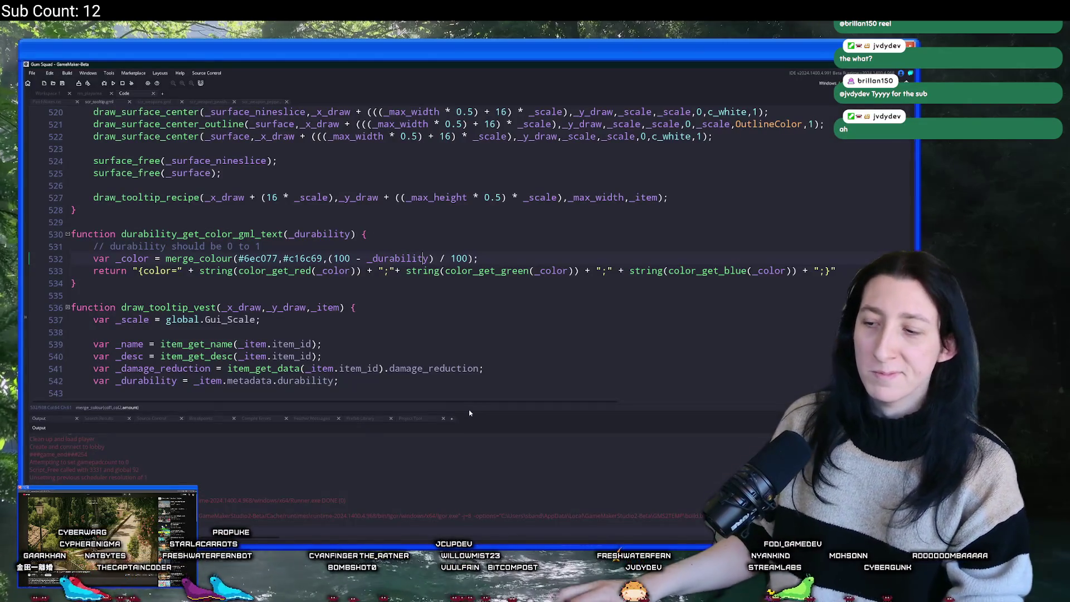
{"action": "key", "text": "alt+Tab"}
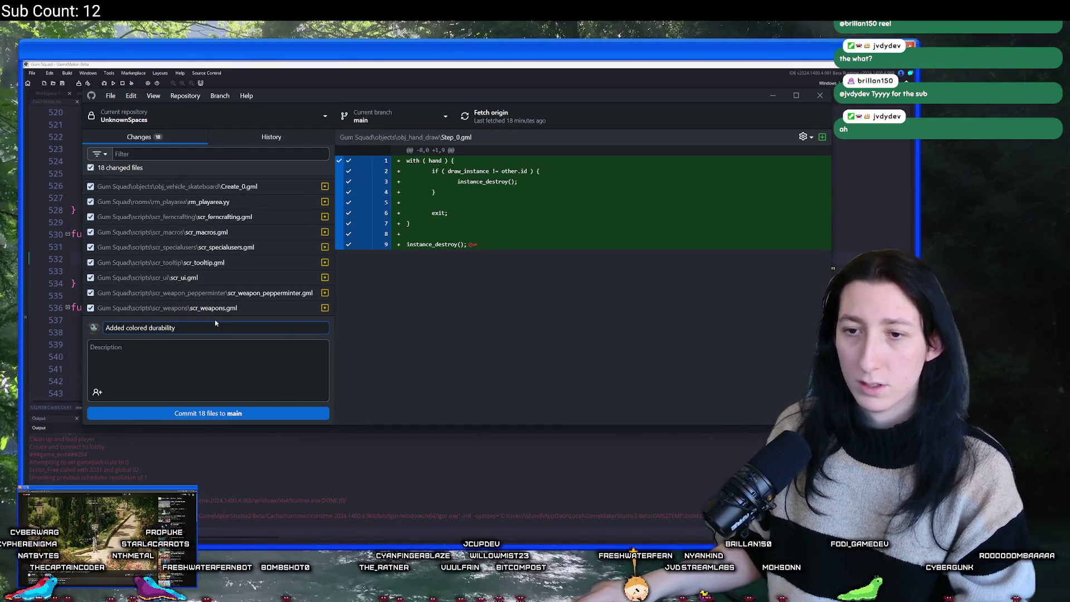
{"action": "type", "text": " text"}
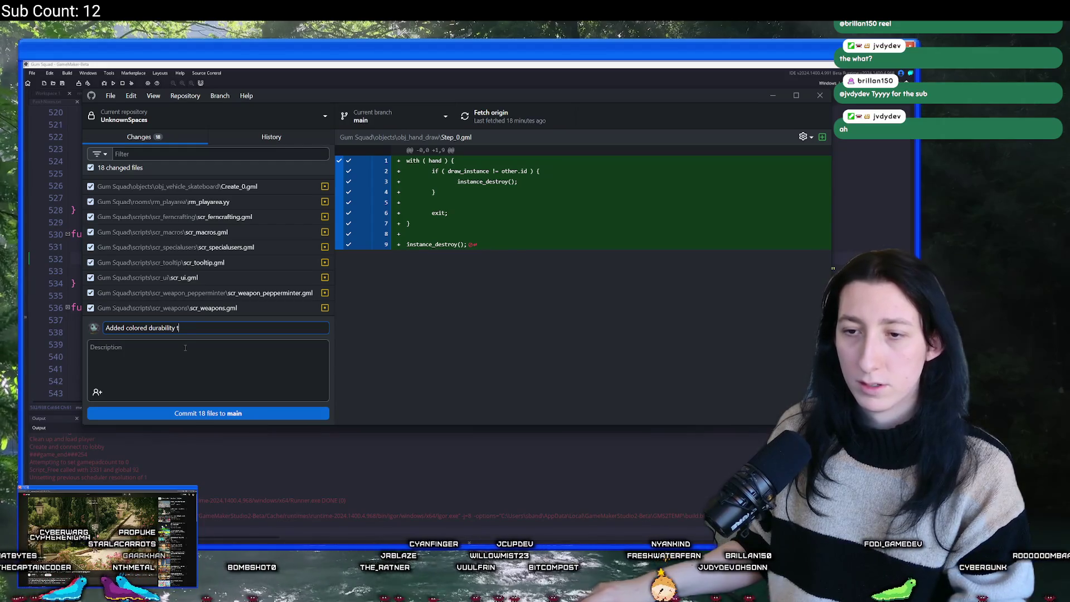
{"action": "left_click", "coordinate": [205, 414]}
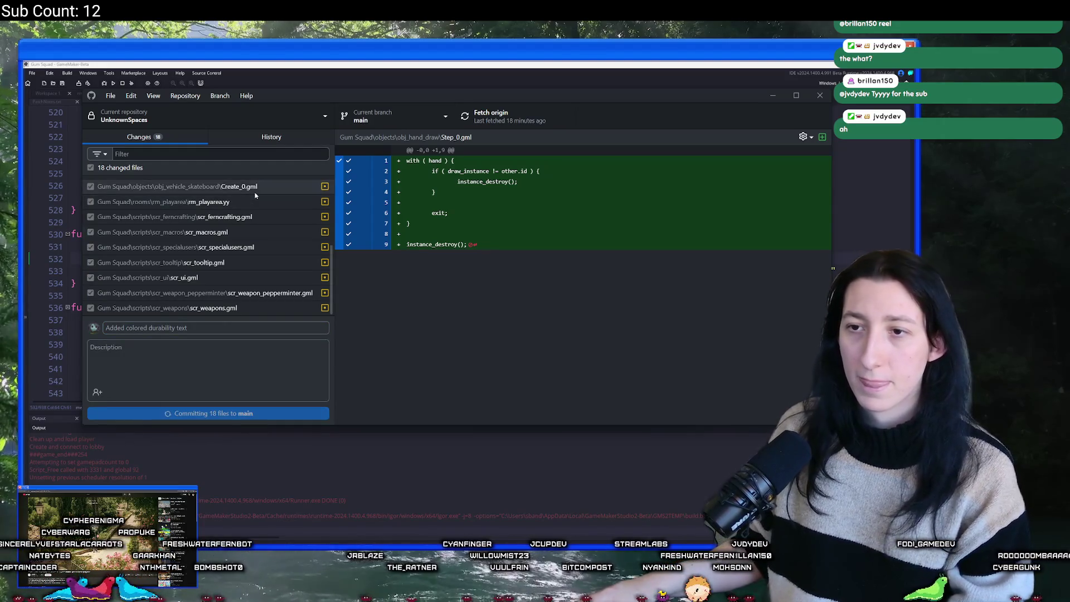
Review the new commit's changed files in History, including scr_ferncrafting.gml.
{"action": "left_click", "coordinate": [490, 116]}
{"action": "left_click", "coordinate": [272, 137]}
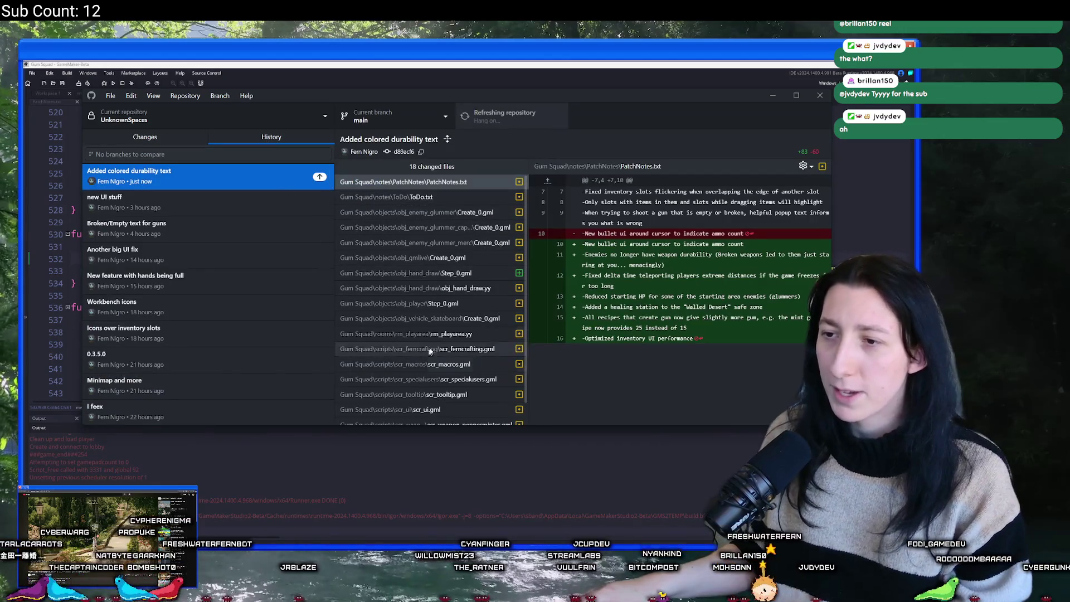
{"action": "left_click", "coordinate": [390, 318]}
{"action": "scroll", "coordinate": [432, 279], "scroll_direction": "down", "scroll_amount": 1}
{"action": "left_click", "coordinate": [423, 326]}
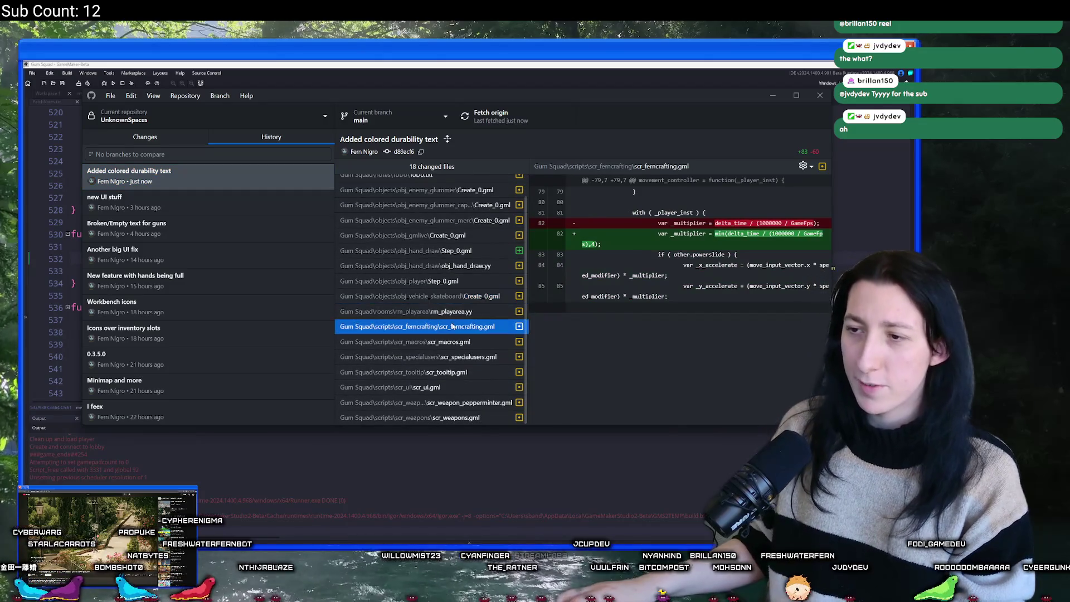
{"action": "left_click", "coordinate": [437, 358]}
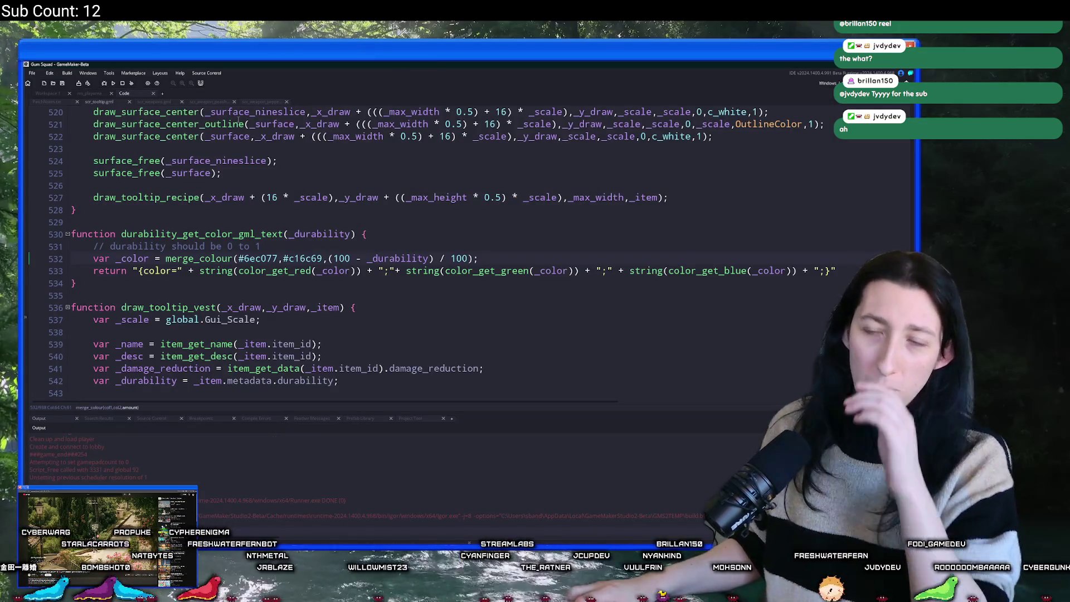
Open PatchNotes.txt and add line 17: '-Durability text for weapons/armor/face masks is now colored relative to durability remaining'.
{"action": "left_click", "coordinate": [218, 149]}
{"action": "key", "text": "ctrl+t"}
{"action": "type", "text": "patch"}
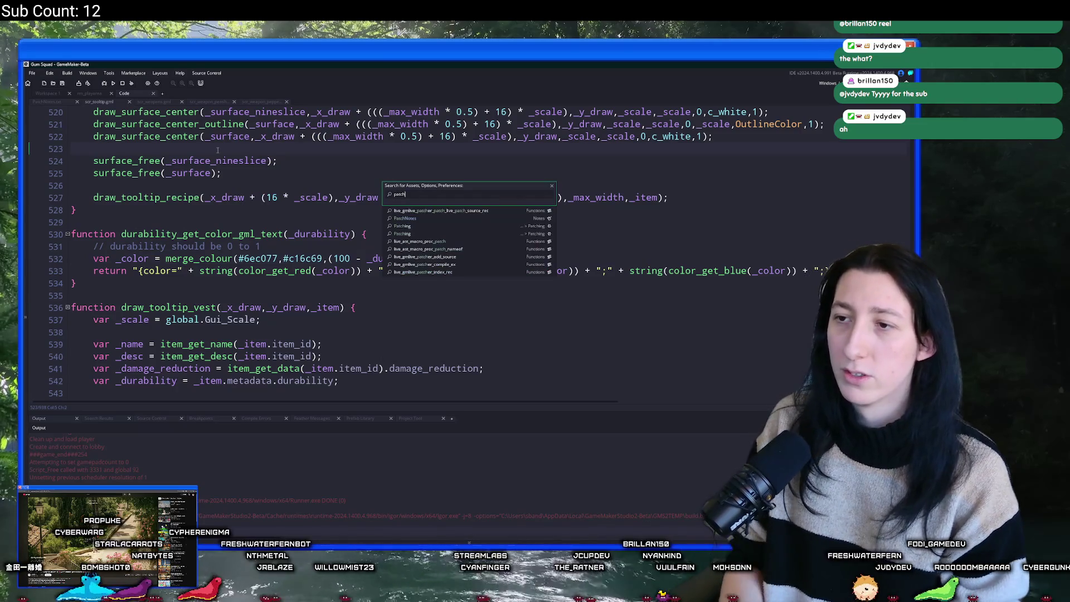
{"action": "key", "text": "Return"}
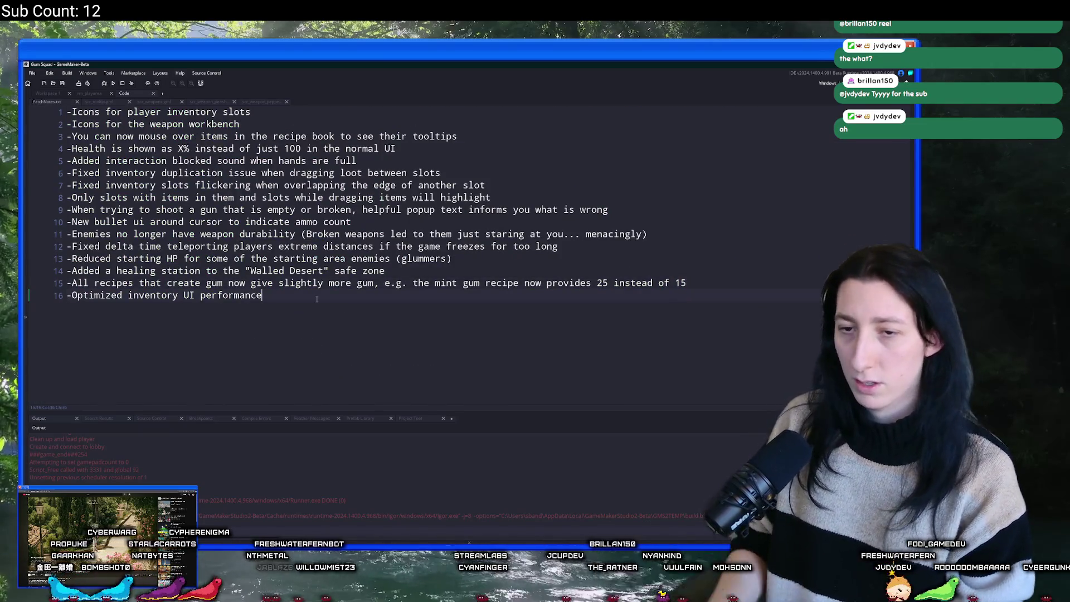
{"action": "left_click", "coordinate": [317, 299]}
{"action": "key", "text": "Return"}
{"action": "type", "text": "-Dura"}
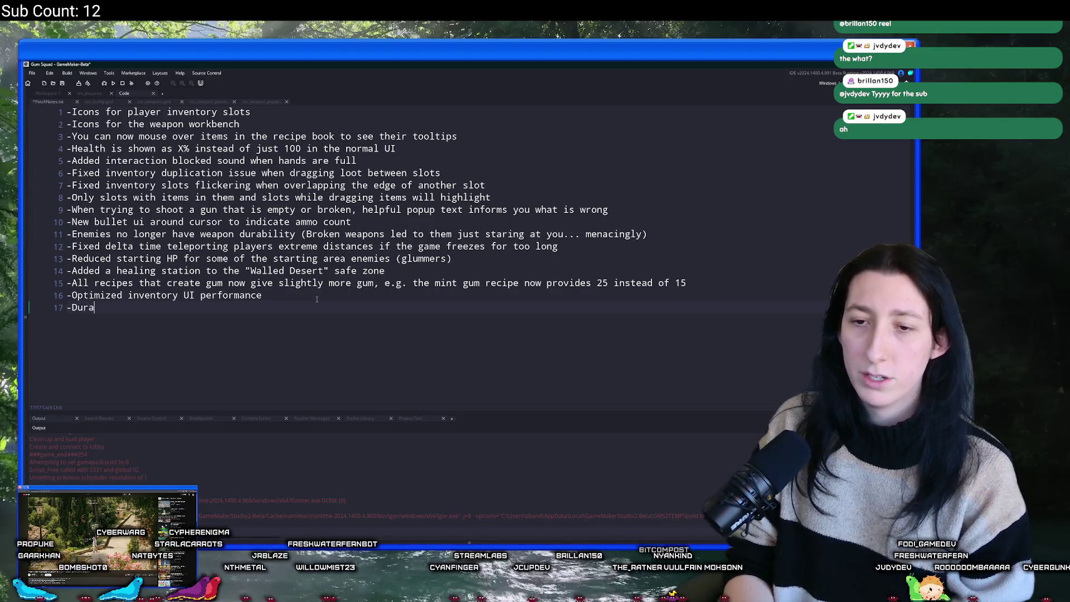
{"action": "type", "text": "bility text for "}
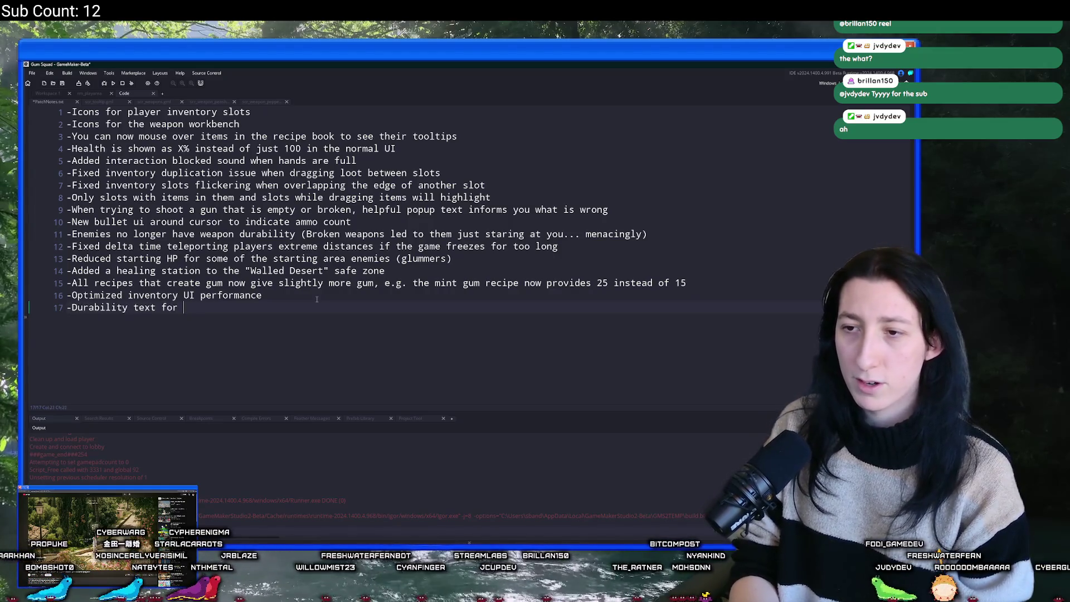
{"action": "type", "text": "weapons/armor/"}
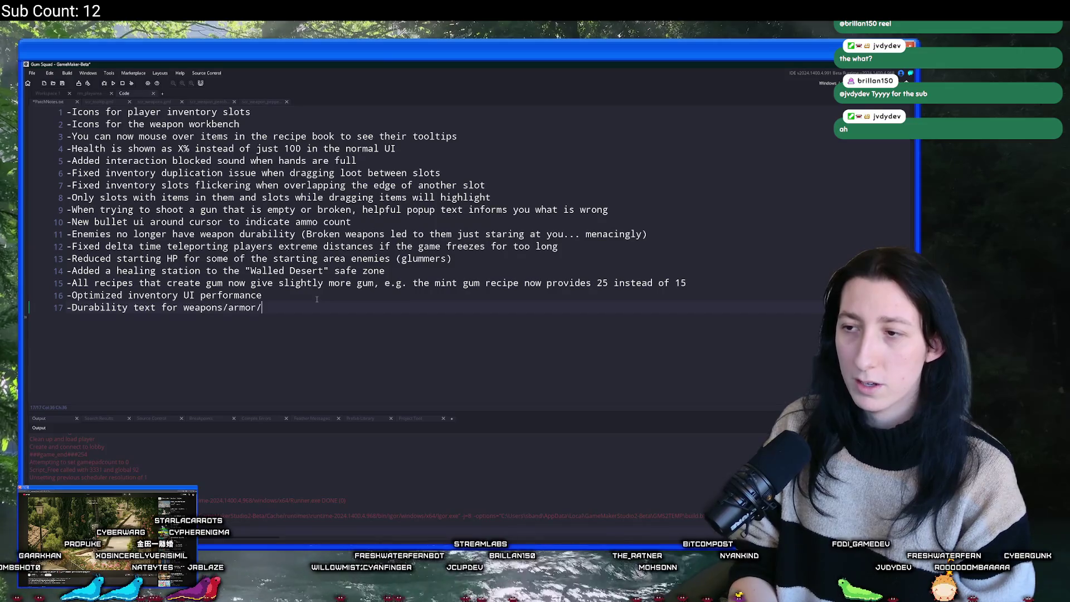
{"action": "type", "text": "face masks "}
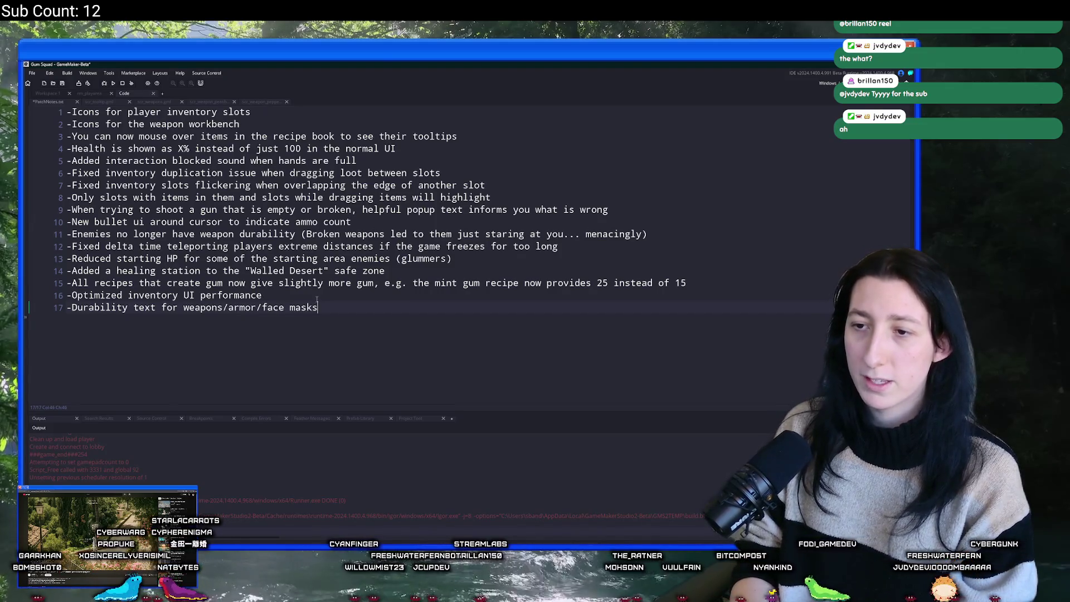
{"action": "type", "text": "is now co"}
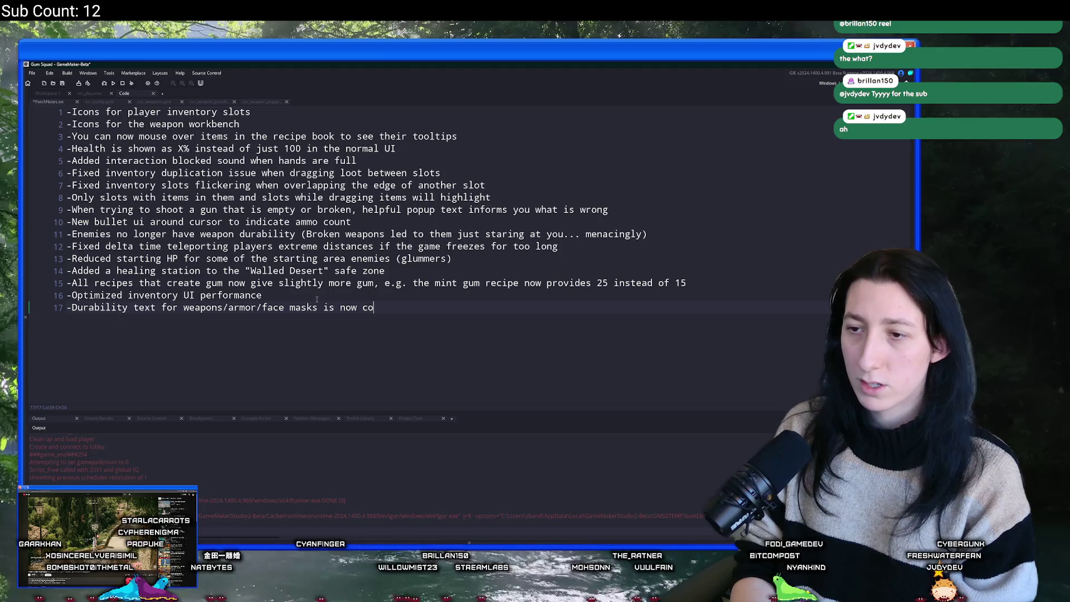
{"action": "type", "text": "lored rel"}
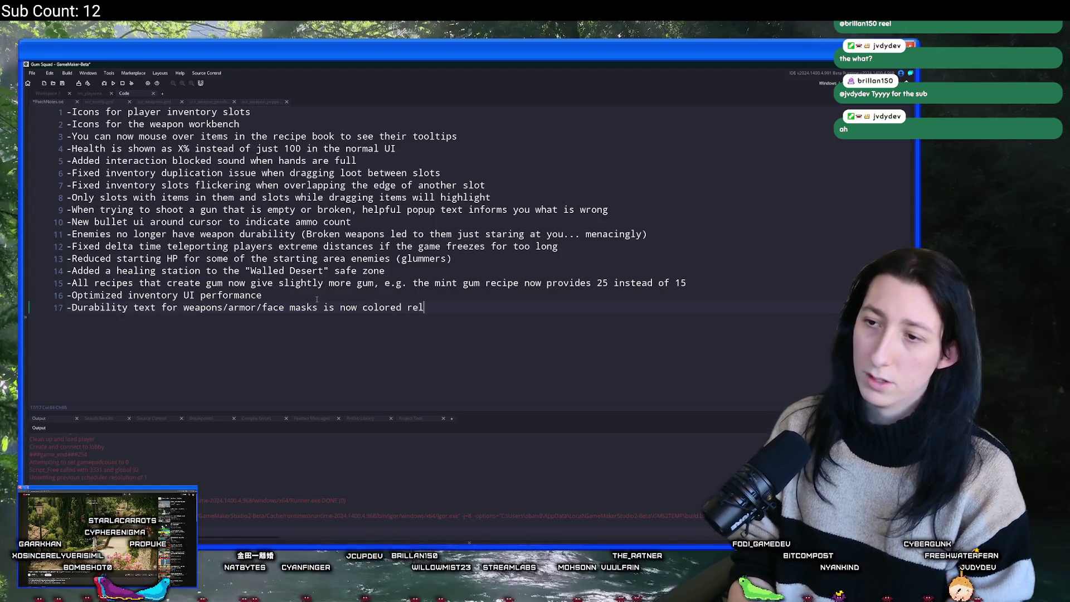
{"action": "type", "text": "ative to the dma"}
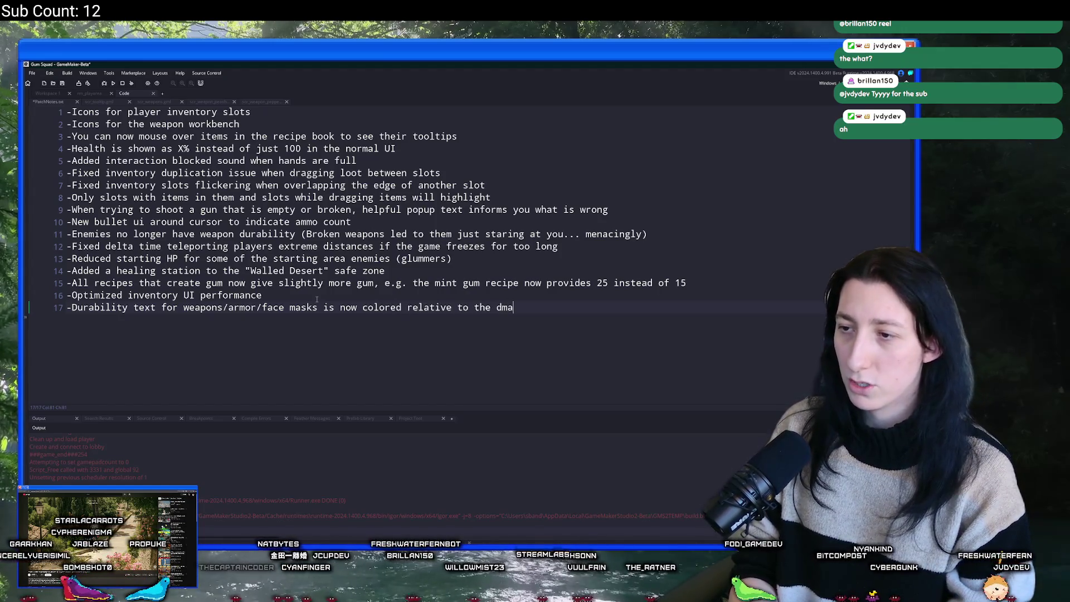
{"action": "type", "text": "drurability"}
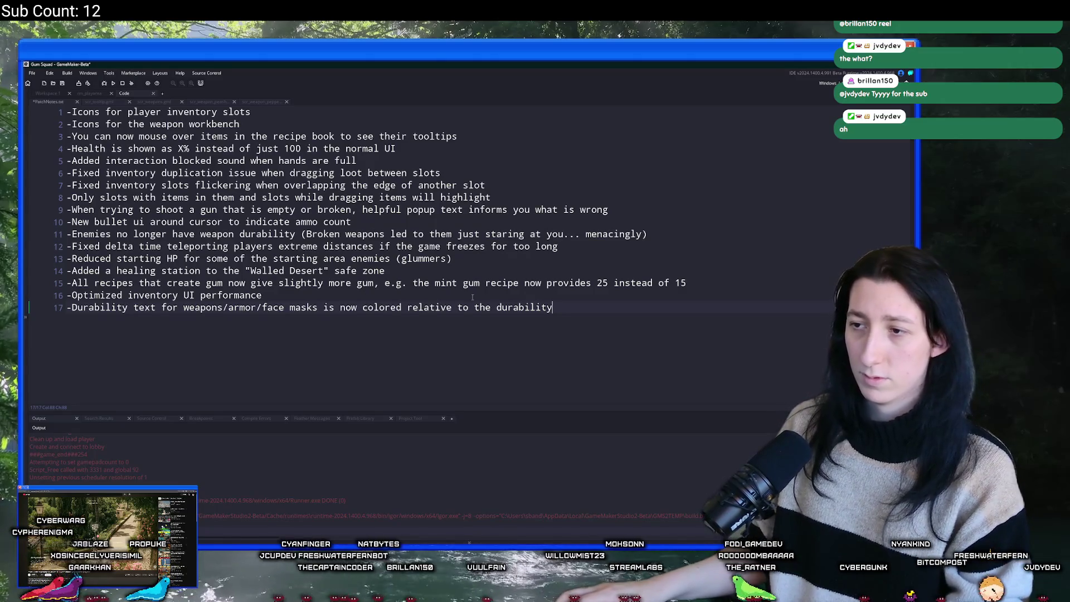
{"action": "type", "text": " remaining"}
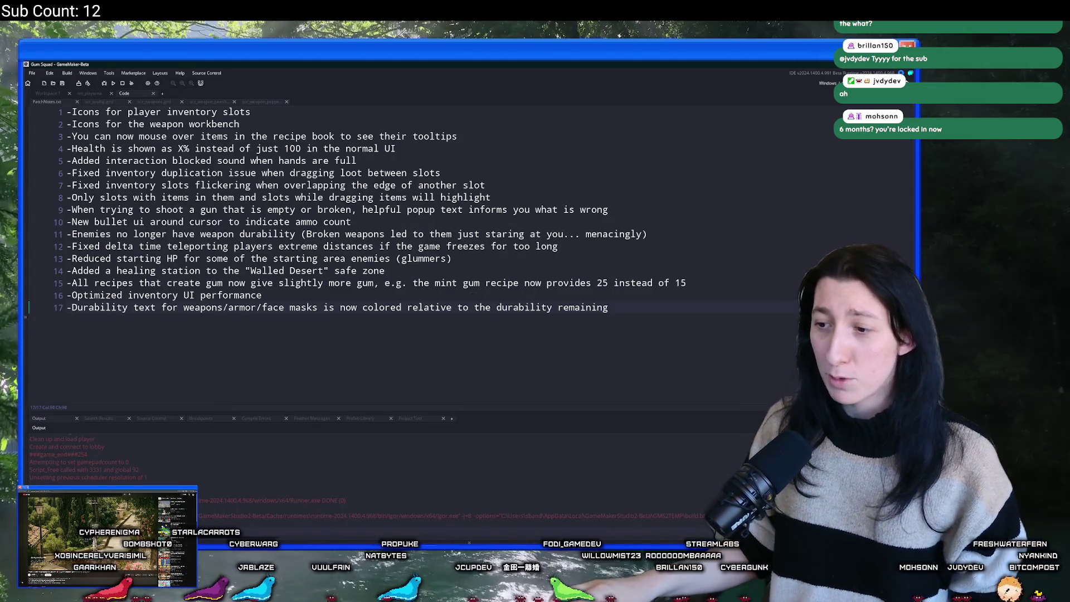
{"action": "left_click", "coordinate": [602, 536]}
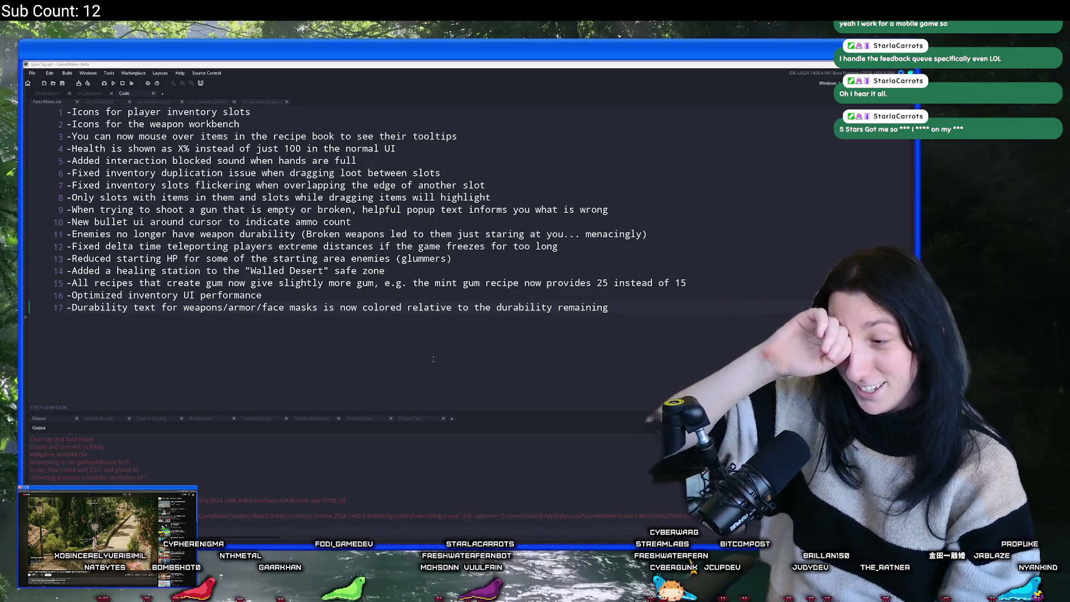
Launch the Steam client by searching 'steam' from the Windows search.
{"action": "left_click", "coordinate": [670, 260]}
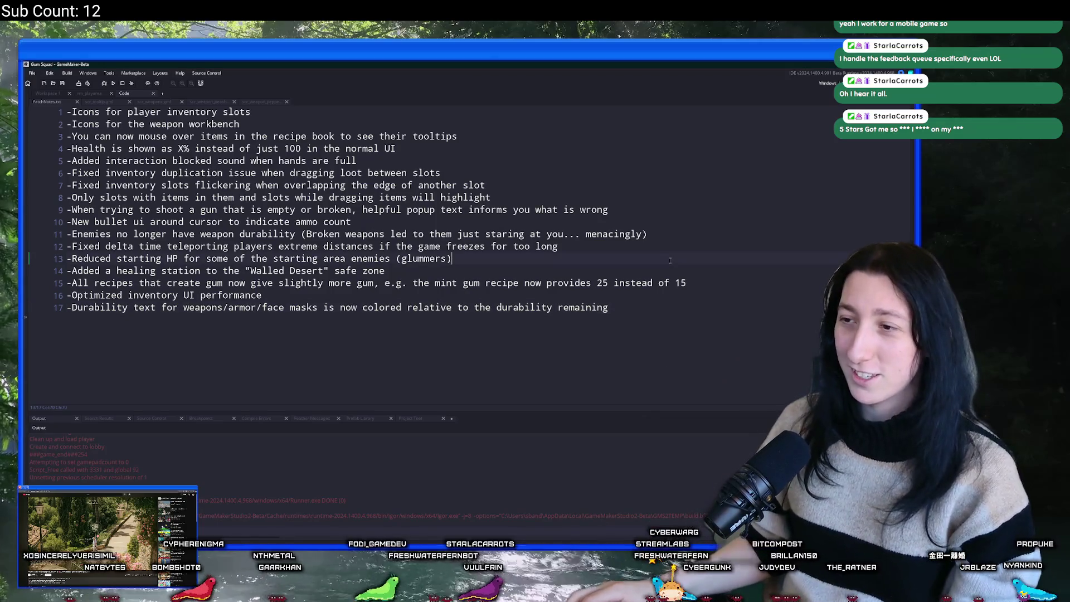
{"action": "left_click", "coordinate": [111, 316]}
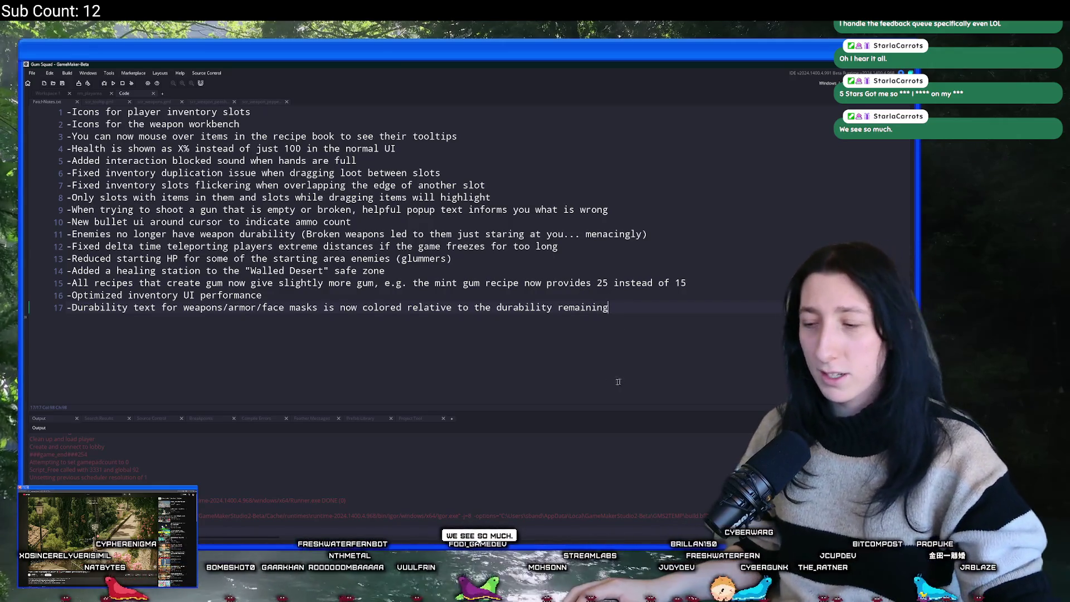
{"action": "key", "text": "super"}
{"action": "type", "text": "steam"}
{"action": "key", "text": "Return"}
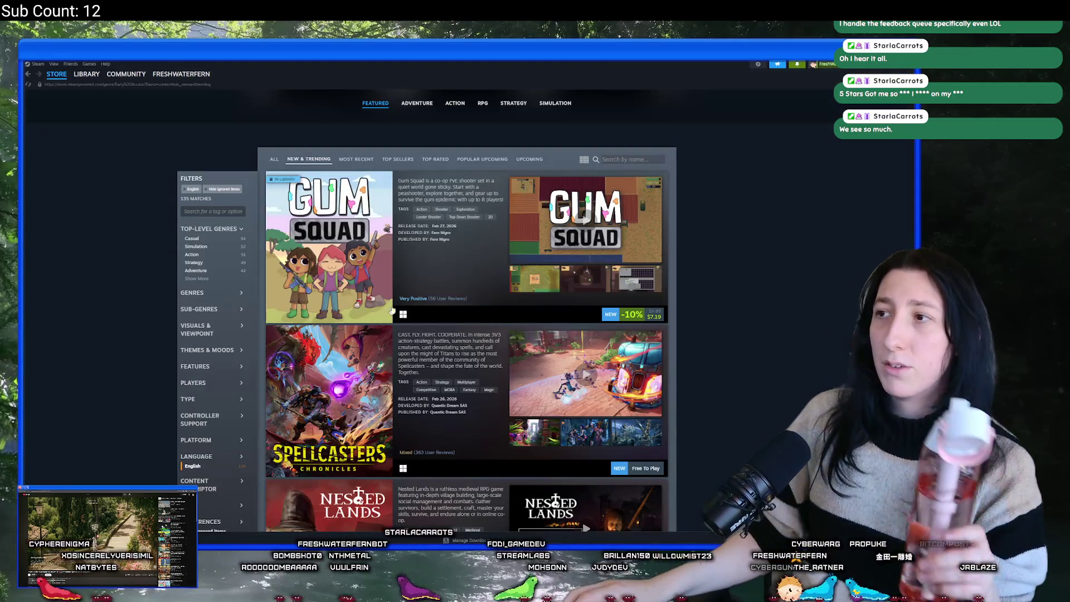
Open the 'Das a man tho' discussion from notifications, select its text and open the post's options.
{"action": "left_click", "coordinate": [797, 66]}
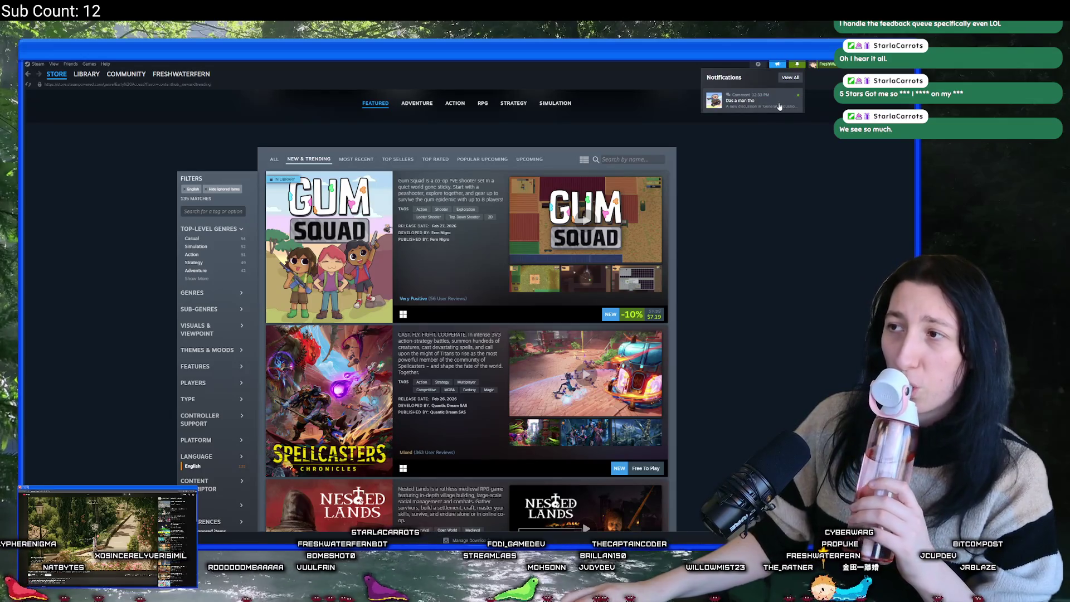
{"action": "left_click", "coordinate": [779, 106]}
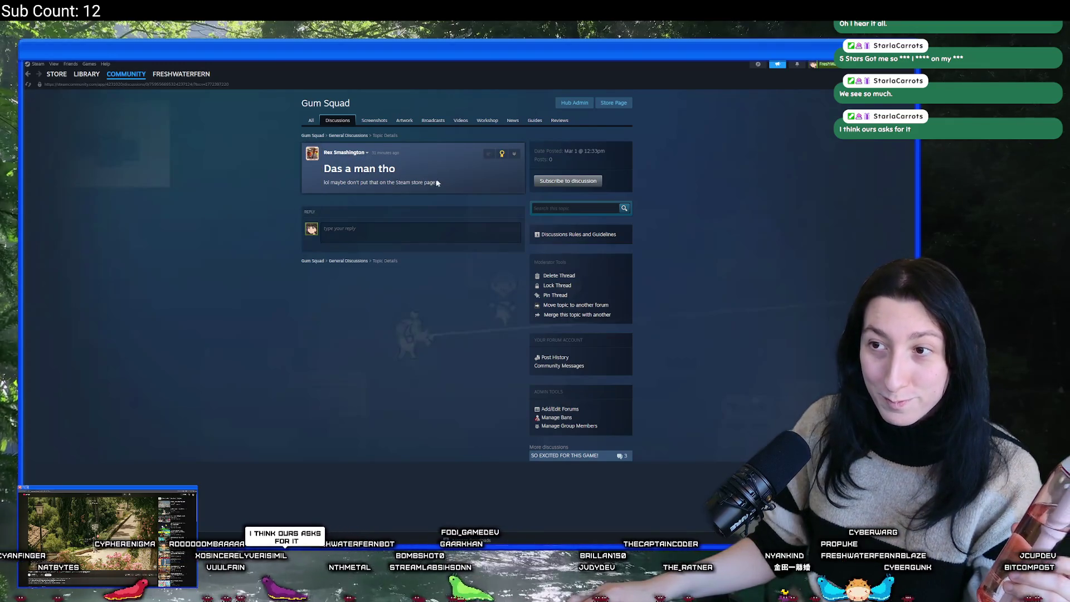
{"action": "left_click_drag", "start_coordinate": [440, 182], "coordinate": [323, 184]}
{"action": "left_click", "coordinate": [463, 195]}
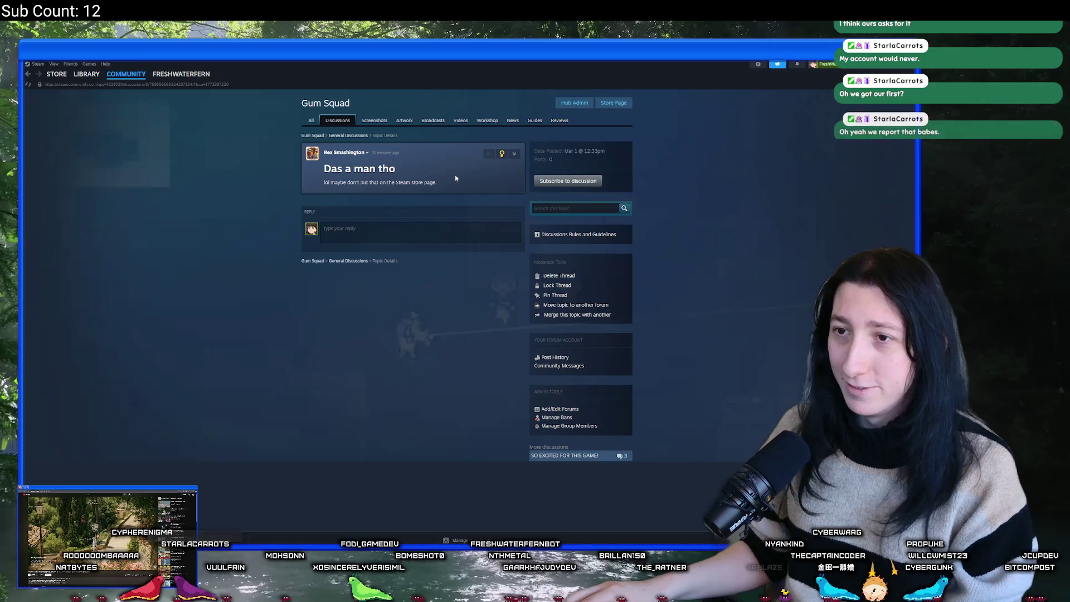
{"action": "mouse_move", "coordinate": [339, 153]}
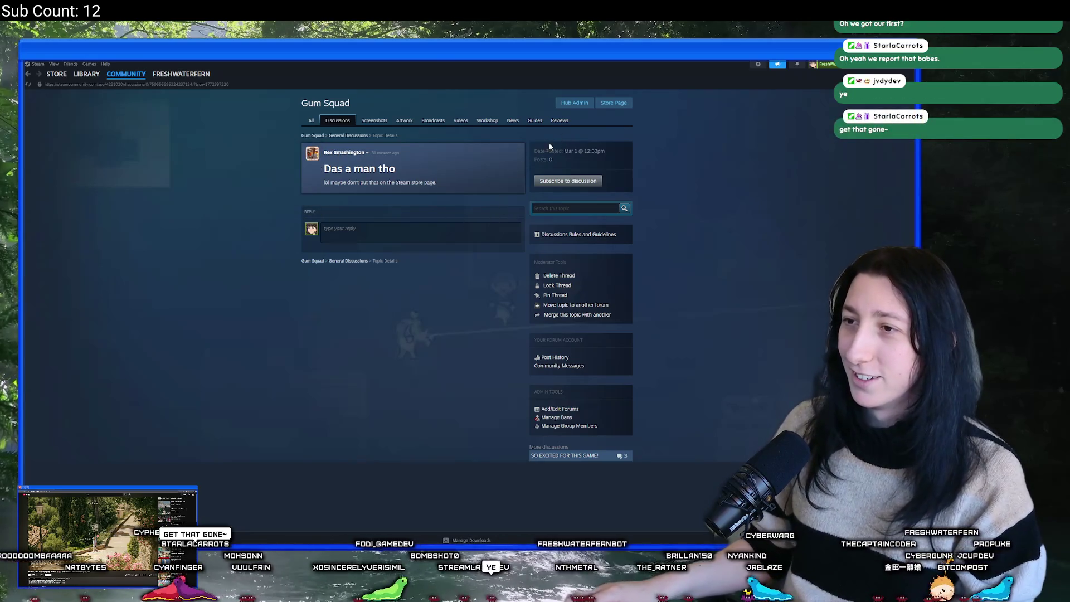
{"action": "left_click", "coordinate": [515, 152]}
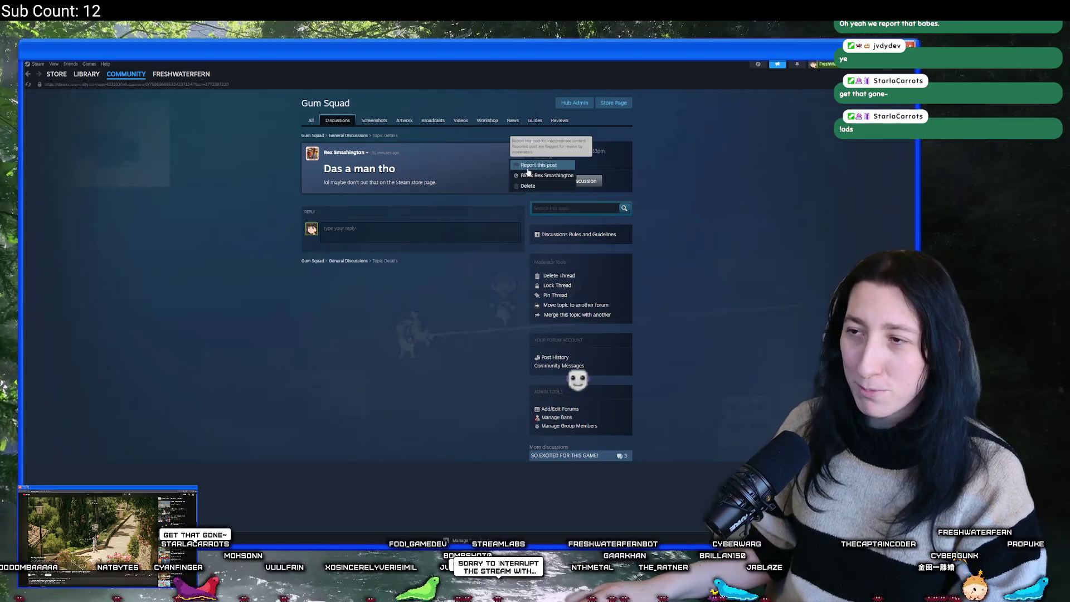
Report the 'Das a man tho' post as harassment, with 'Tranphphobia' as additional information.
{"action": "left_click", "coordinate": [529, 165]}
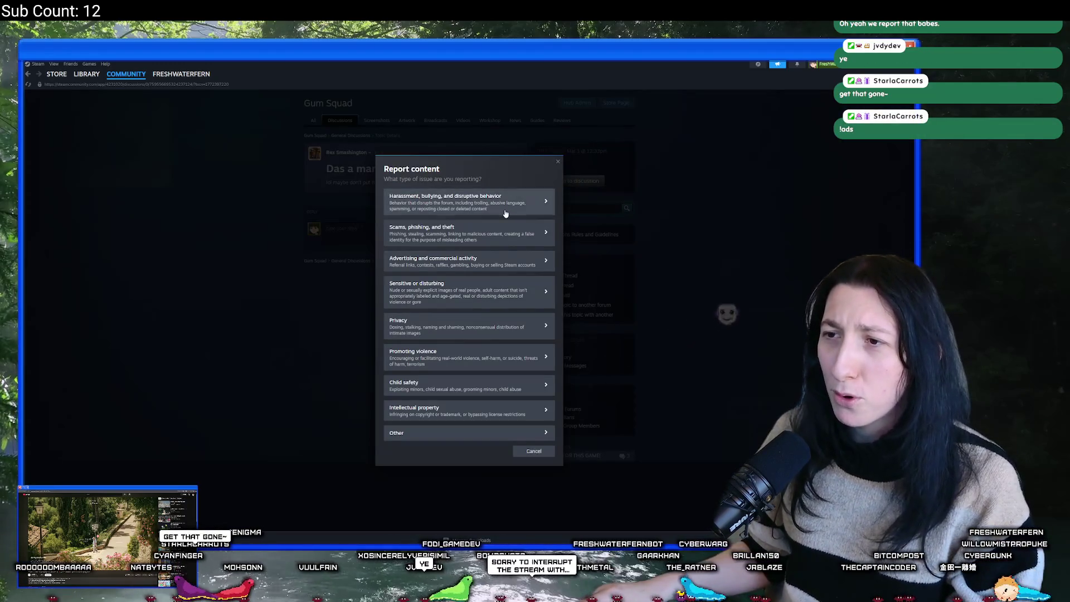
{"action": "left_click", "coordinate": [505, 214]}
{"action": "left_click", "coordinate": [461, 318]}
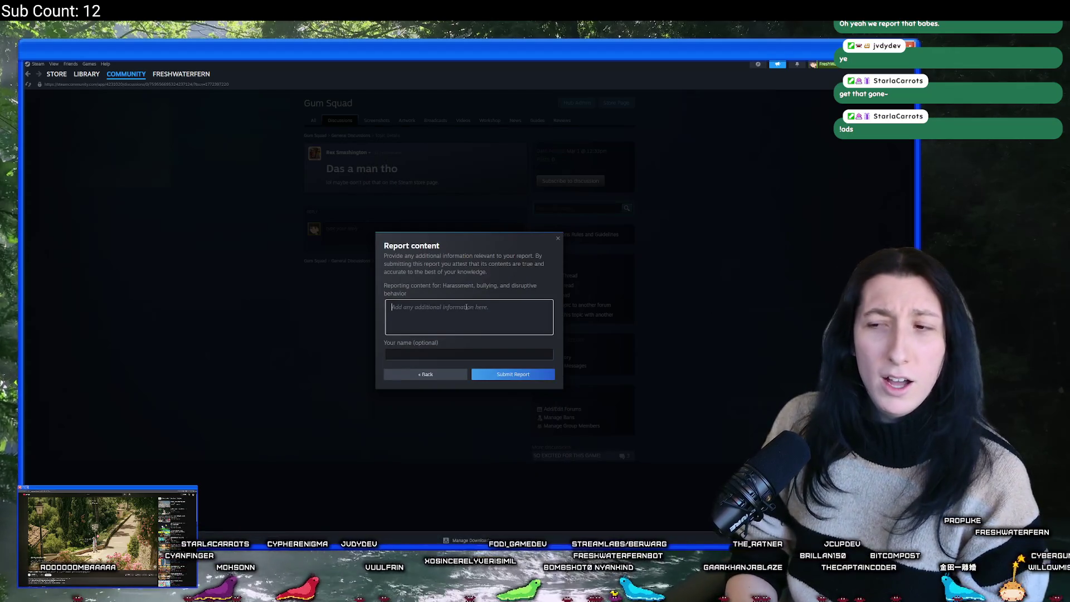
{"action": "type", "text": "Tra"}
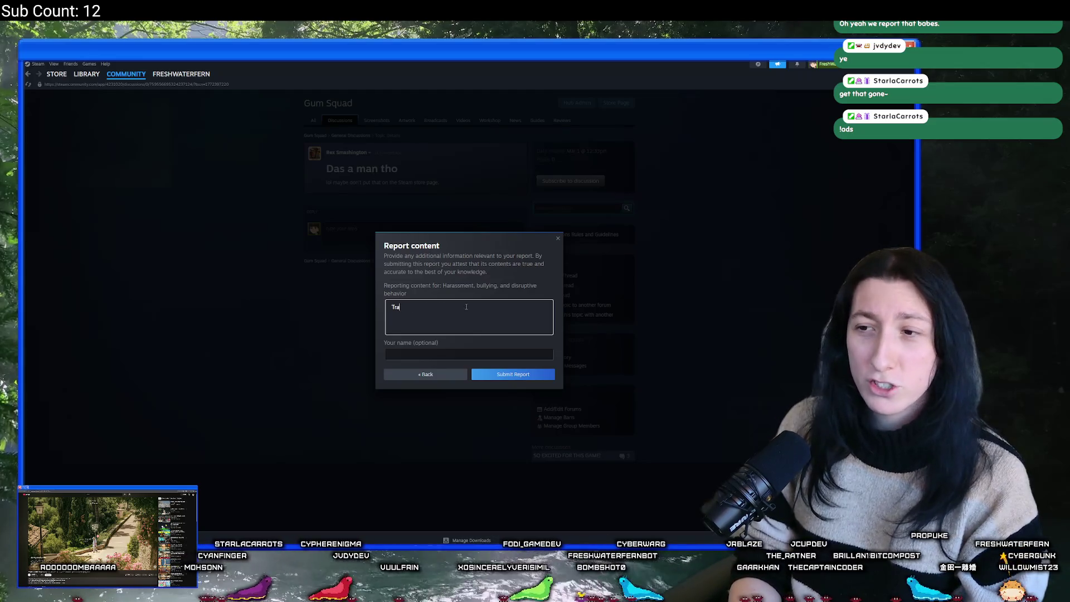
{"action": "type", "text": "nphphobia"}
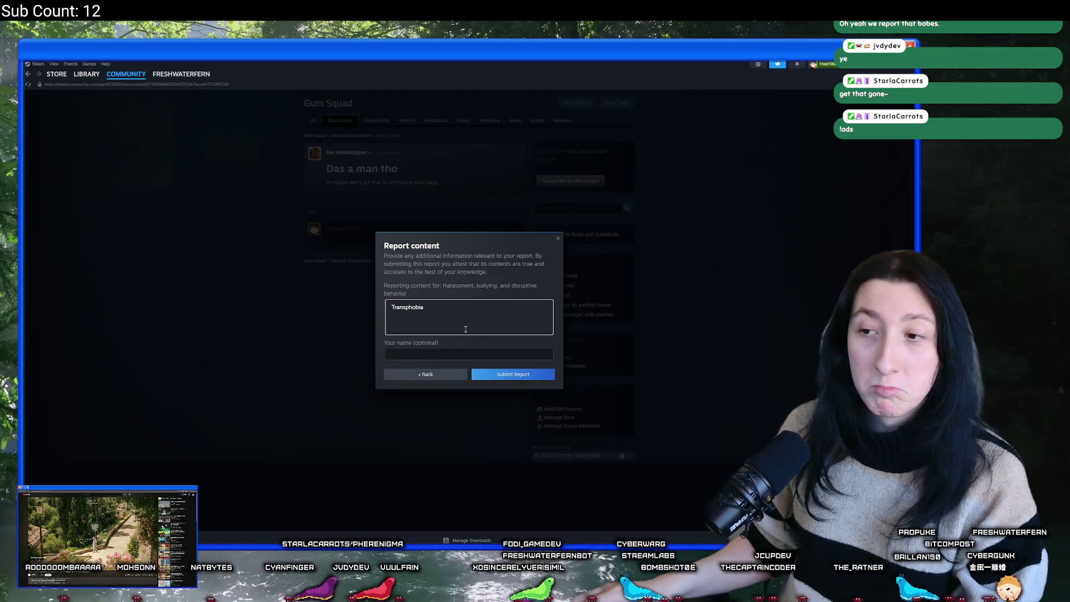
Fill in a reporter name, submit the report, and dismiss the confirmation.
{"action": "left_click", "coordinate": [450, 352]}
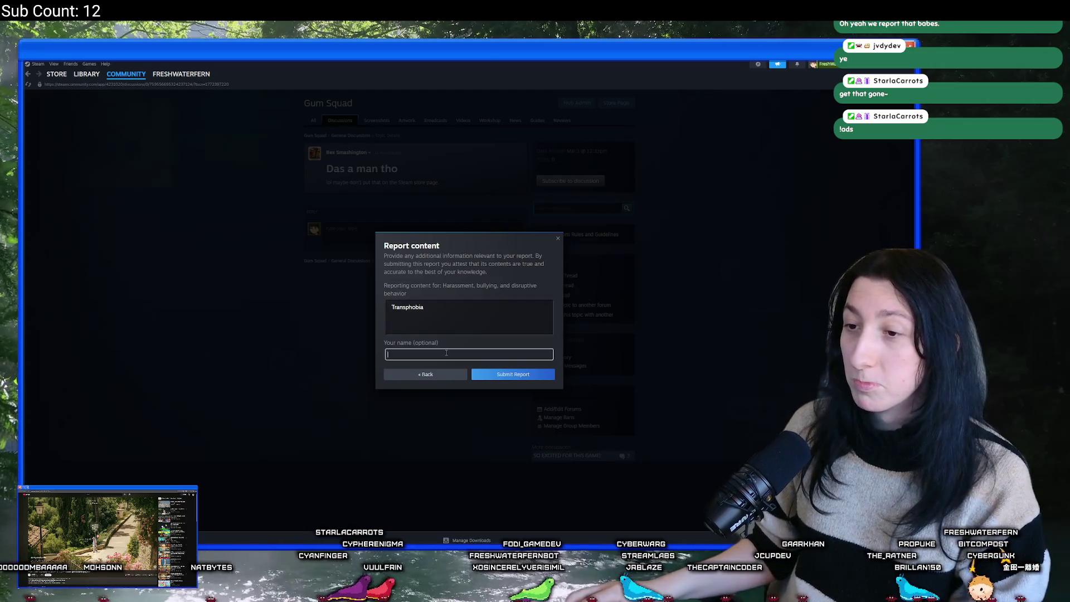
{"action": "type", "text": "Fern"}
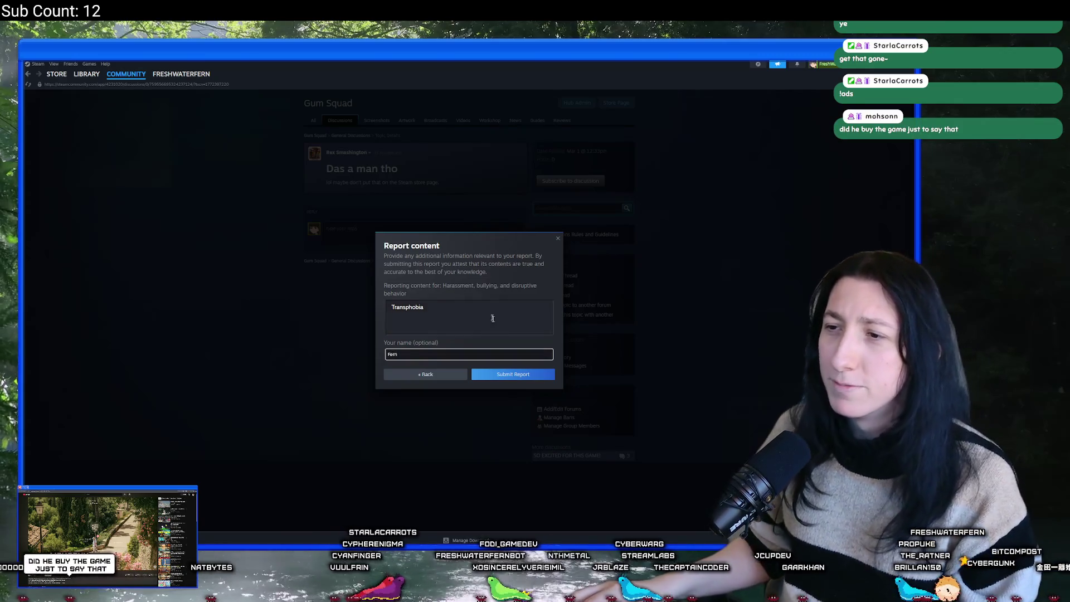
{"action": "left_click", "coordinate": [502, 373]}
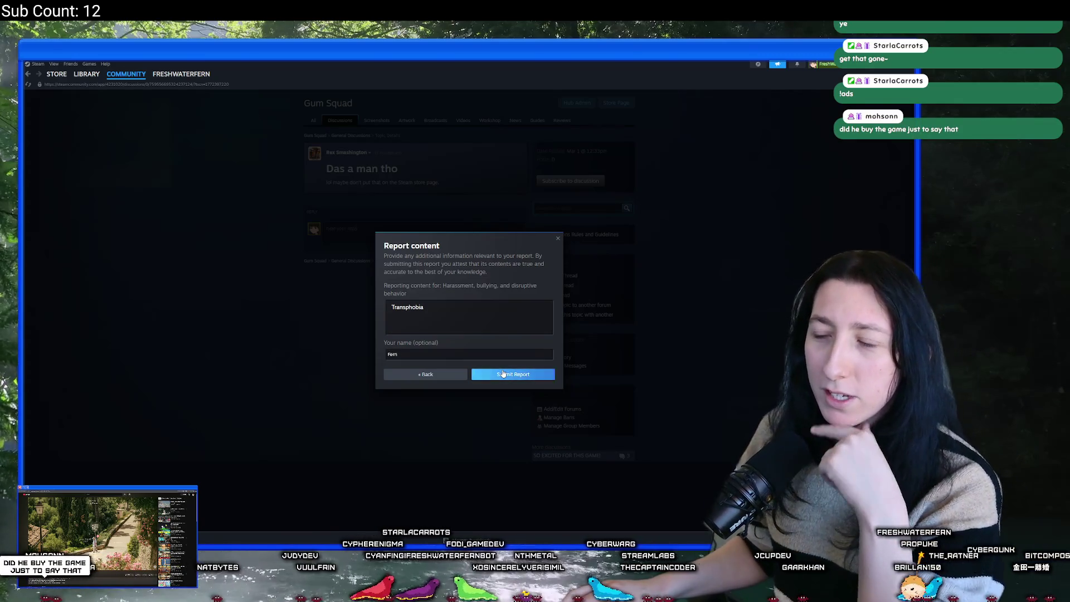
{"action": "left_click", "coordinate": [556, 293]}
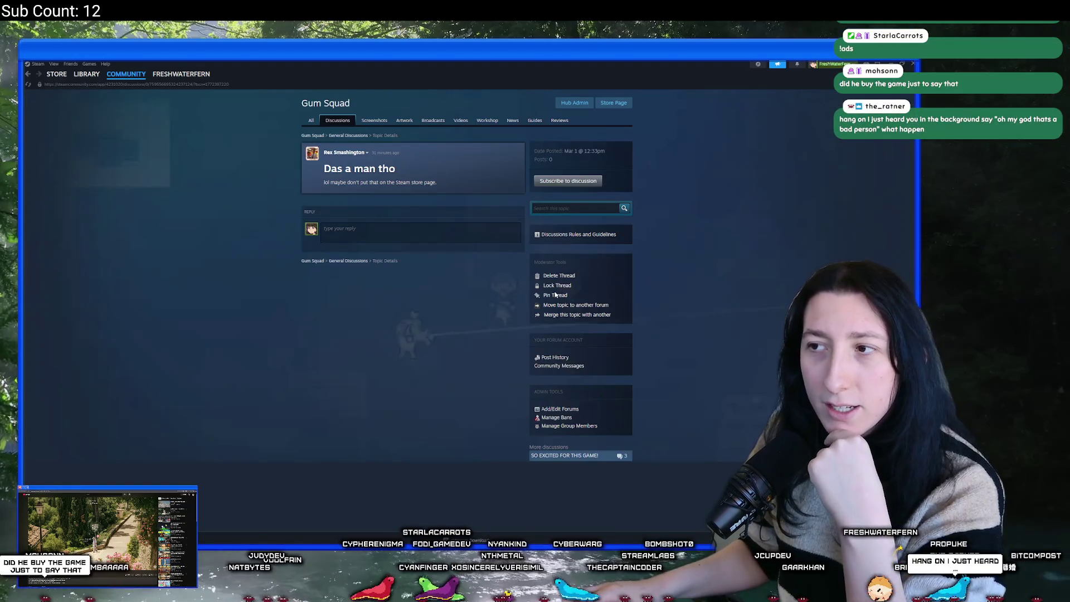
Reload the thread and mark its reported posts as resolved.
{"action": "right_click", "coordinate": [459, 289]}
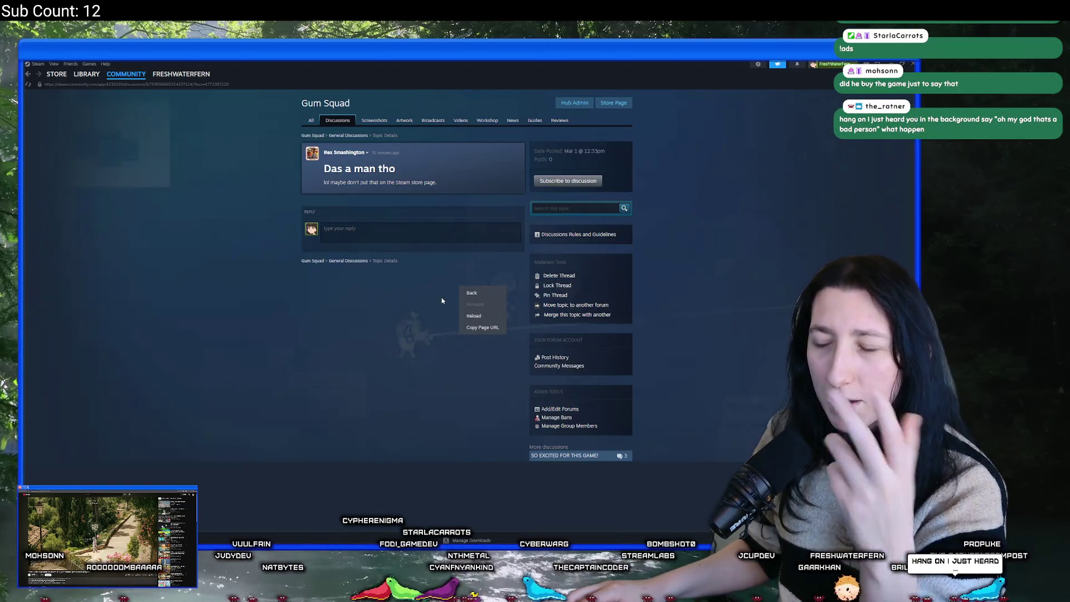
{"action": "left_click", "coordinate": [475, 315]}
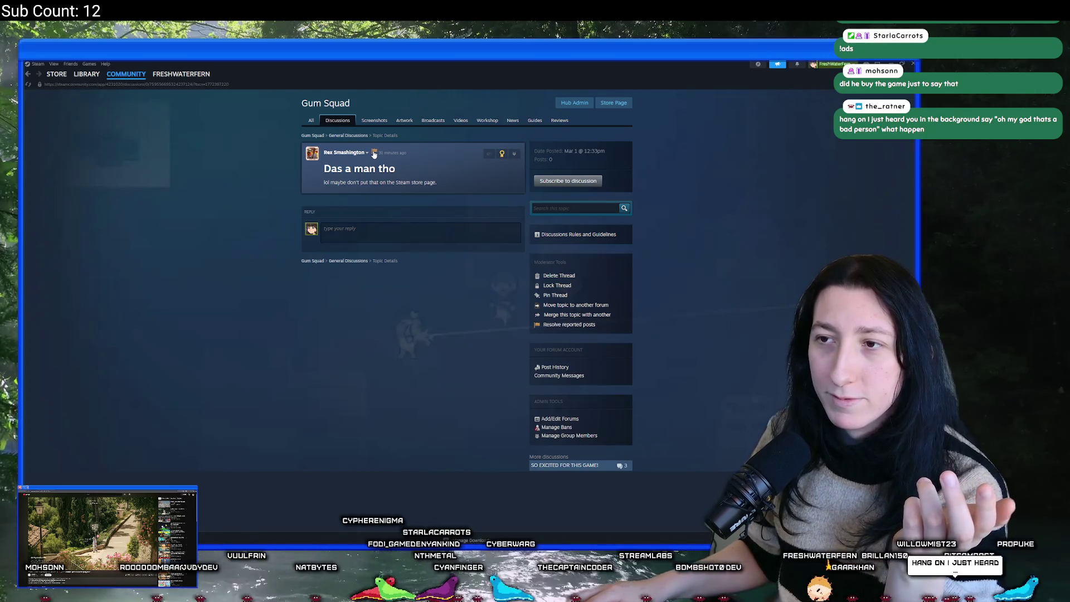
{"action": "left_click", "coordinate": [557, 324]}
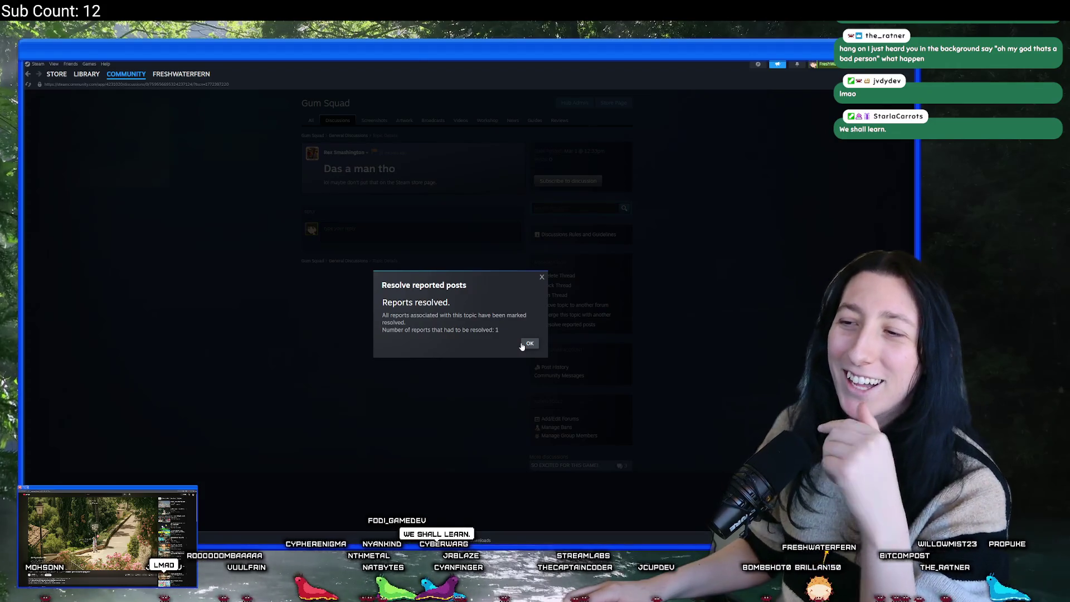
{"action": "left_click", "coordinate": [522, 344]}
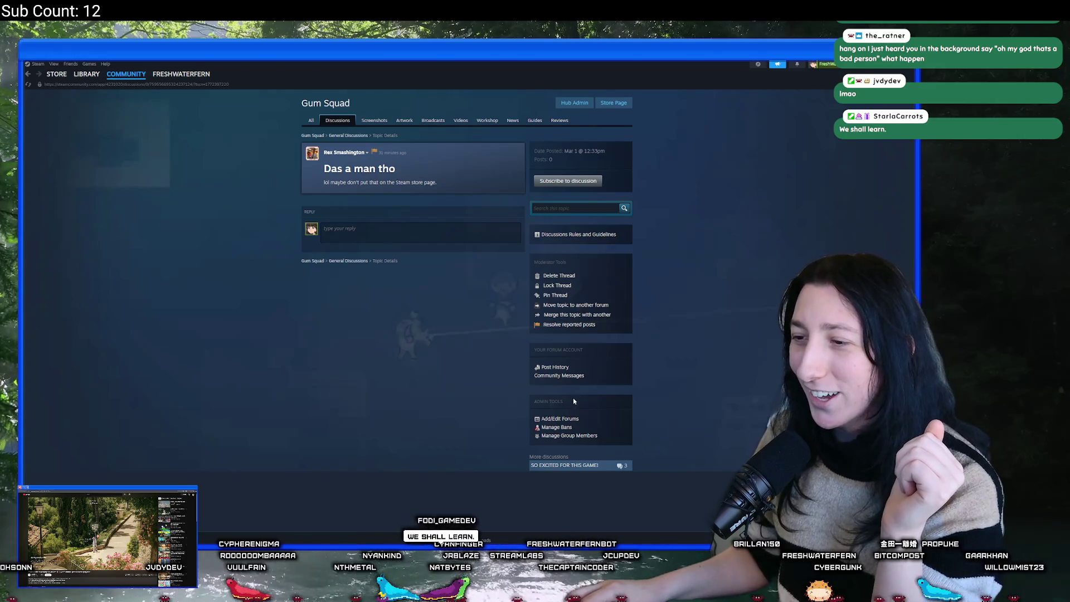
View the 'Das a man tho' report in the Reported Posts subforum, then return to General Discussions.
{"action": "left_click", "coordinate": [339, 121]}
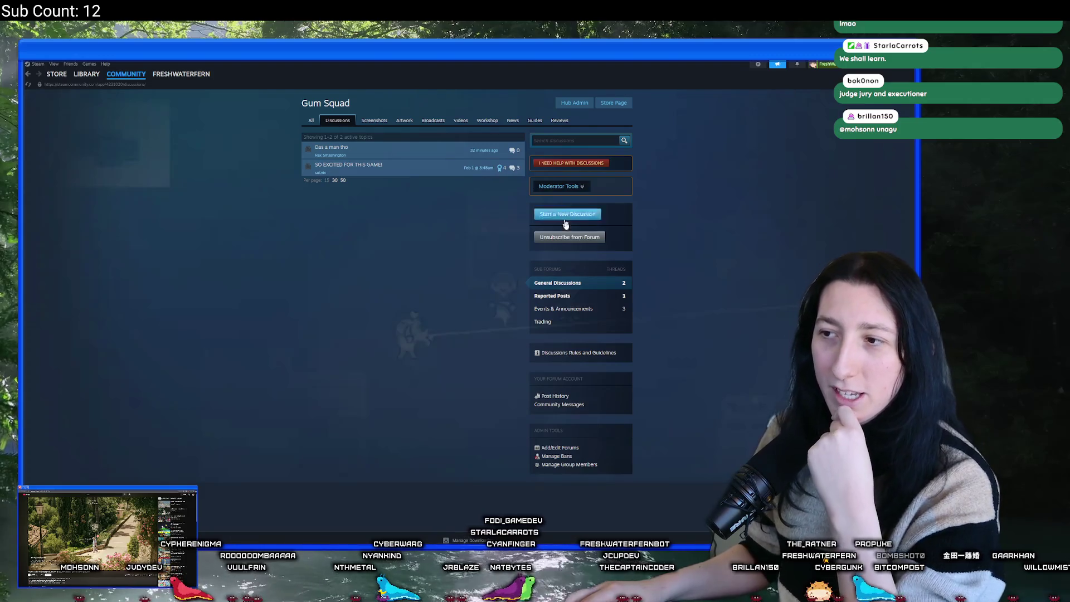
{"action": "left_click", "coordinate": [568, 296]}
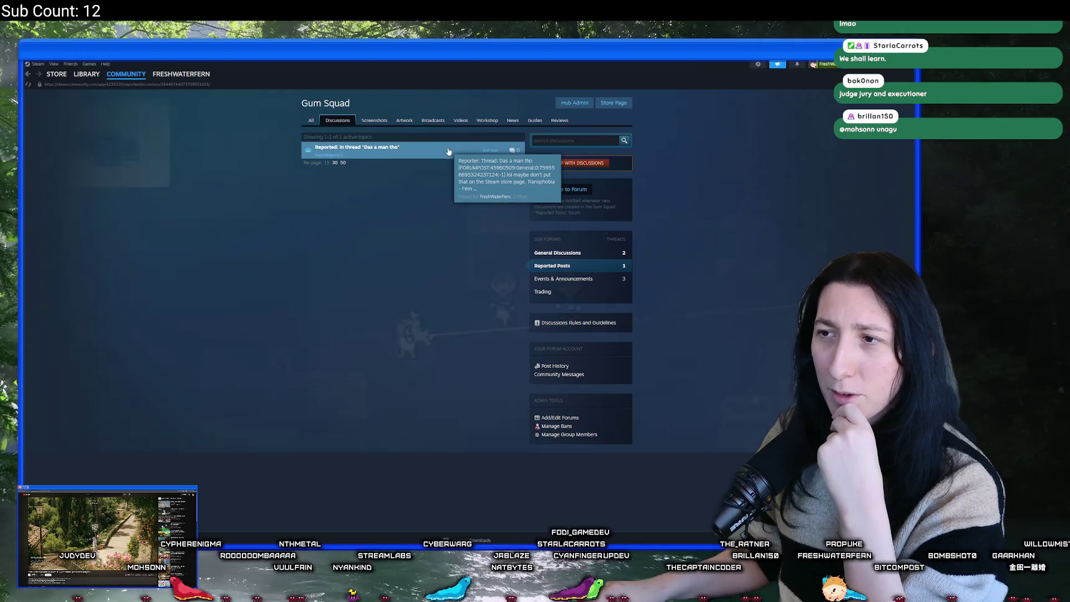
{"action": "left_click", "coordinate": [446, 150]}
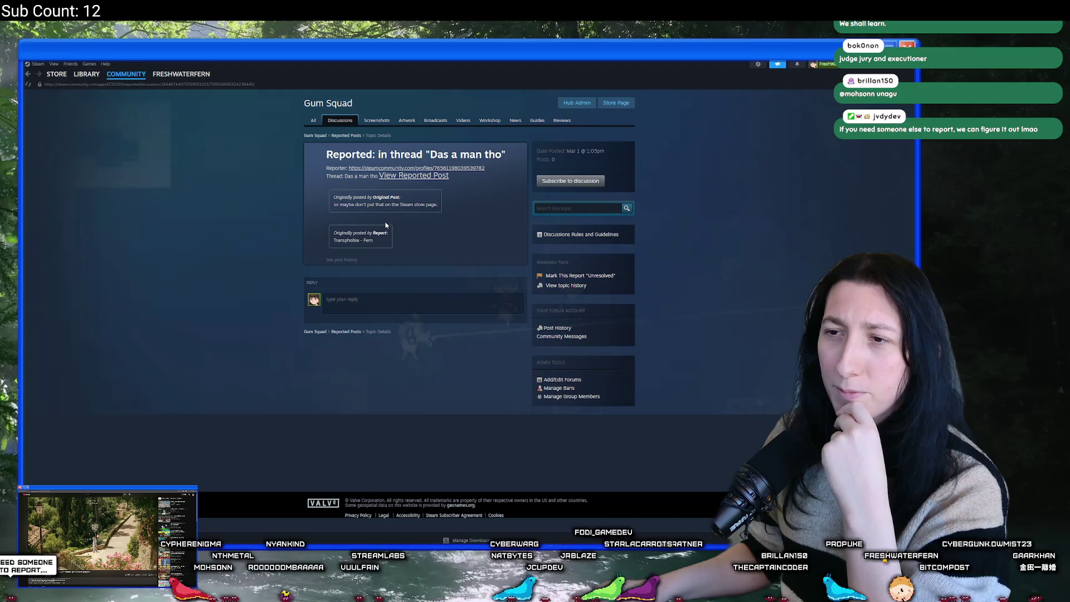
{"action": "left_click_drag", "start_coordinate": [374, 241], "coordinate": [327, 241]}
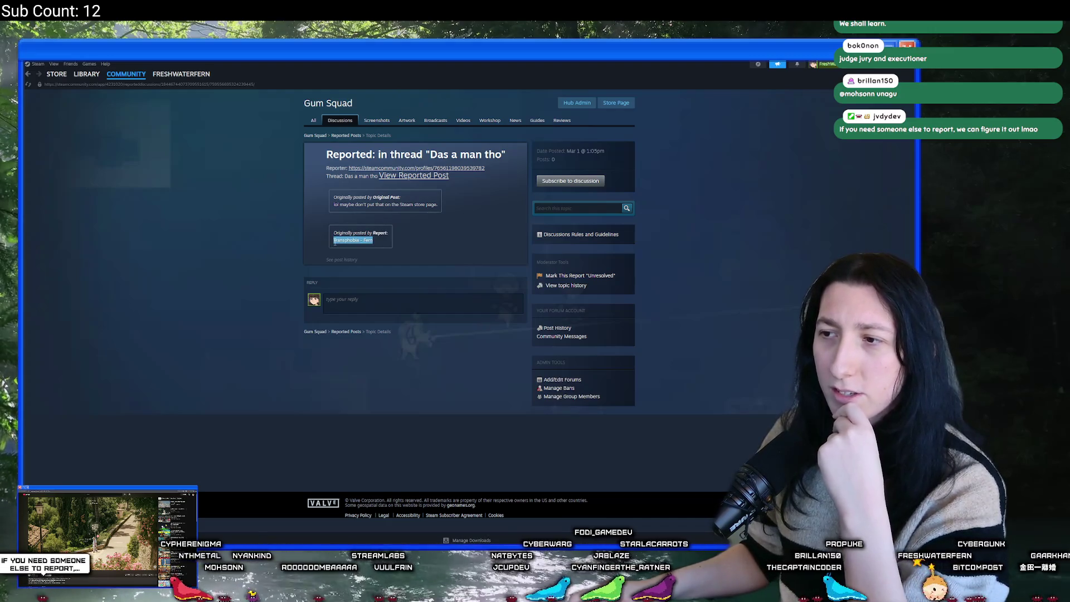
{"action": "left_click", "coordinate": [398, 235]}
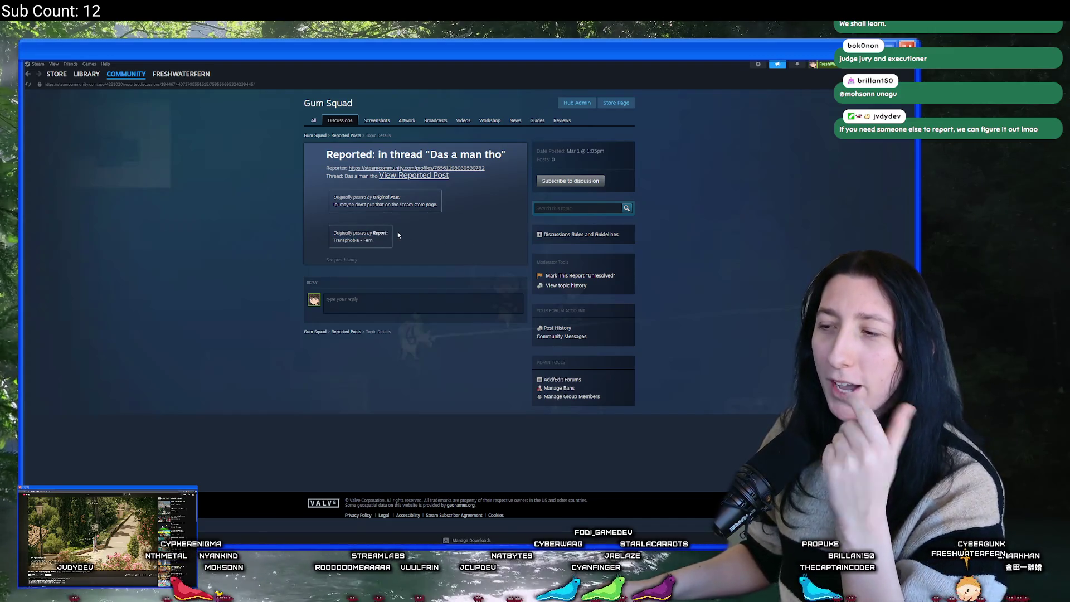
{"action": "left_click", "coordinate": [27, 74]}
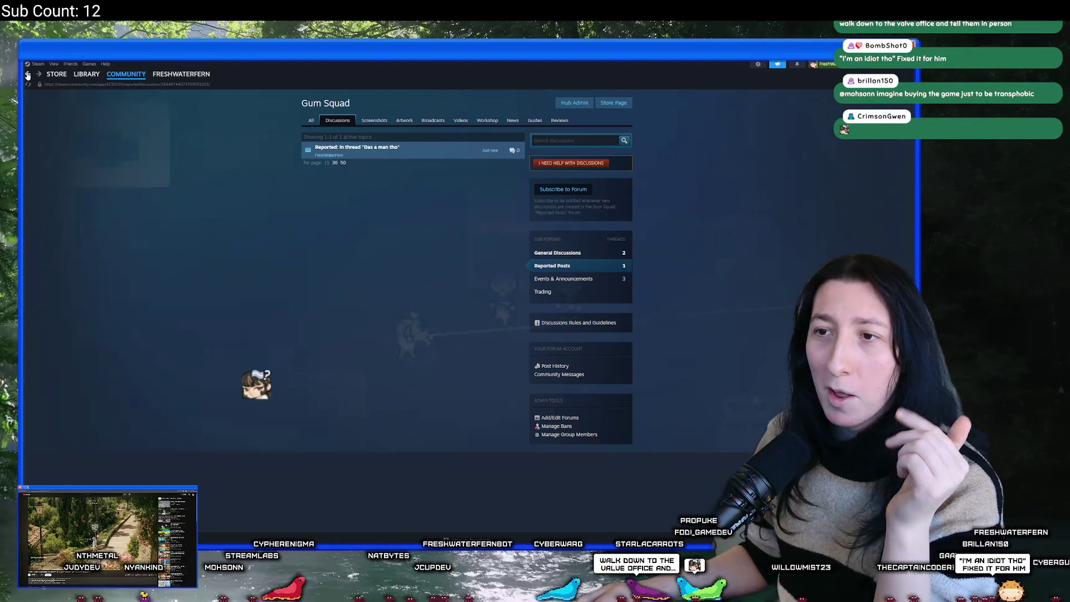
{"action": "left_click", "coordinate": [557, 253]}
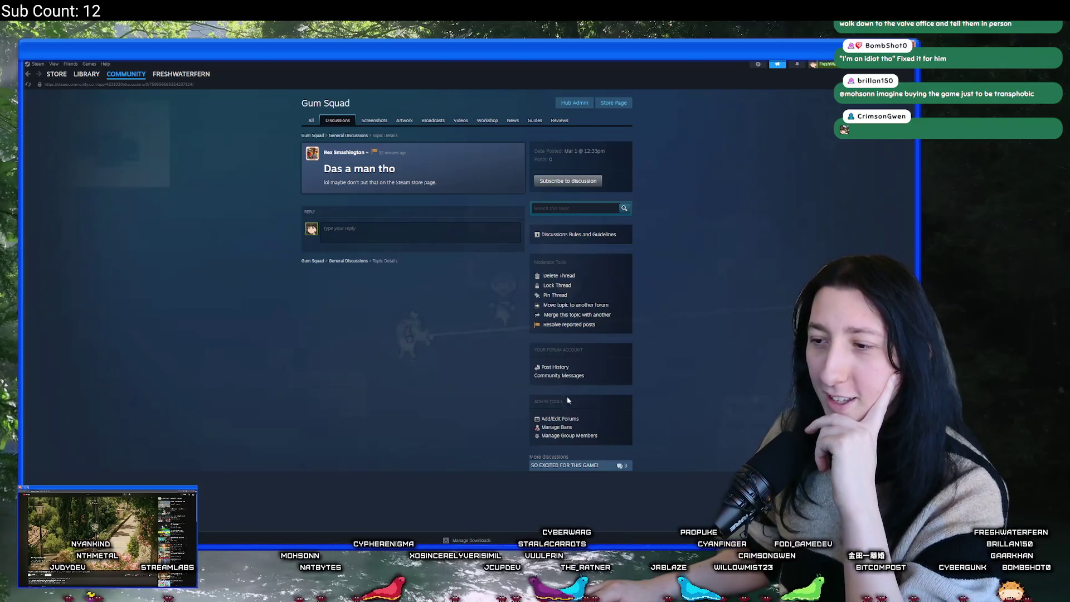
{"action": "left_click", "coordinate": [365, 153]}
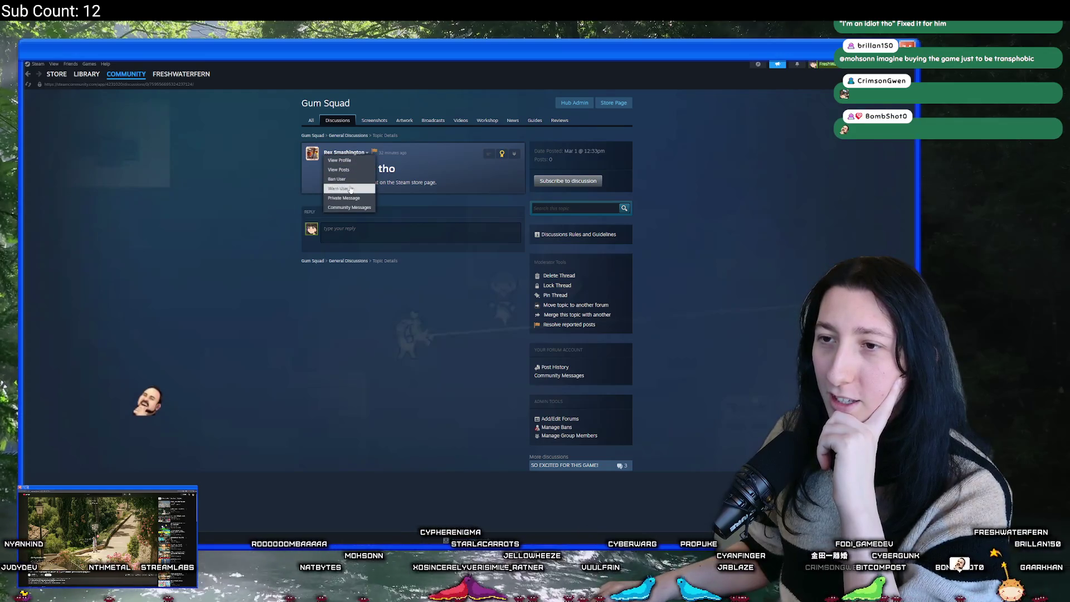
{"action": "left_click", "coordinate": [351, 180]}
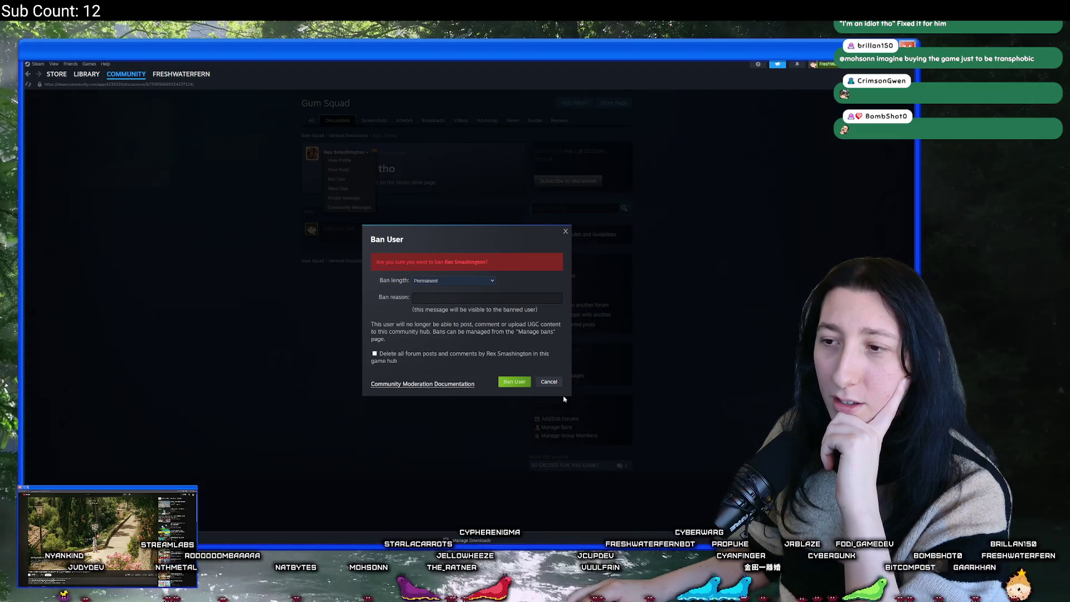
{"action": "left_click", "coordinate": [548, 383]}
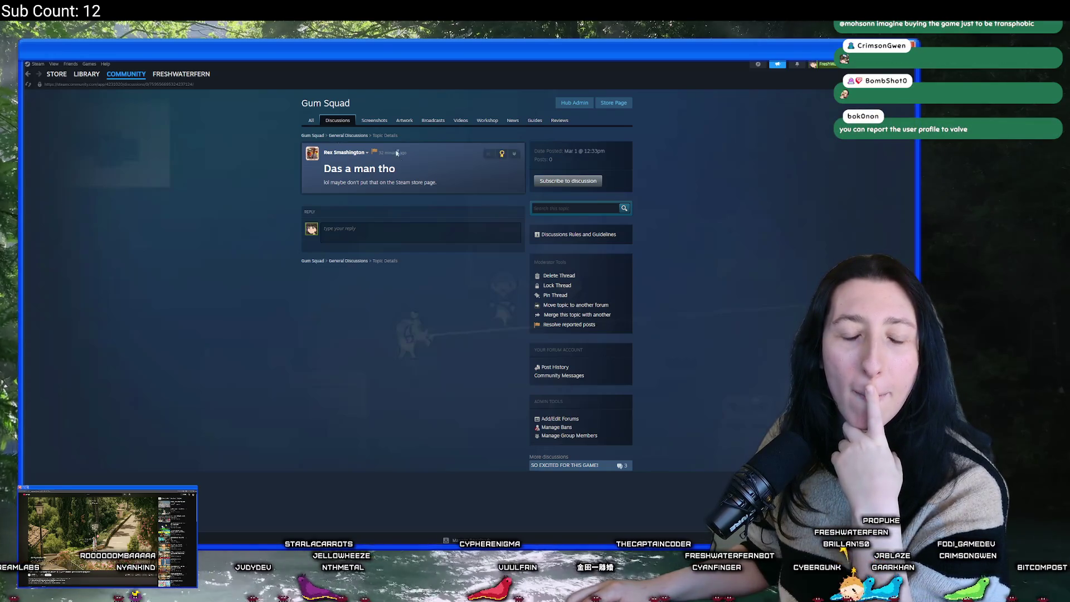
{"action": "left_click", "coordinate": [350, 152]}
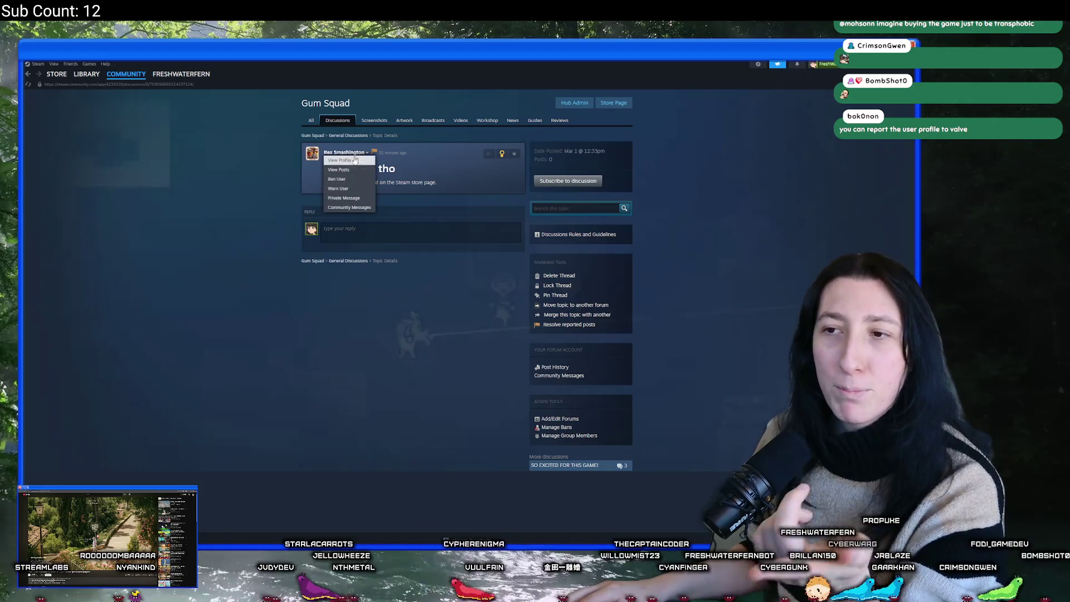
{"action": "left_click", "coordinate": [347, 161]}
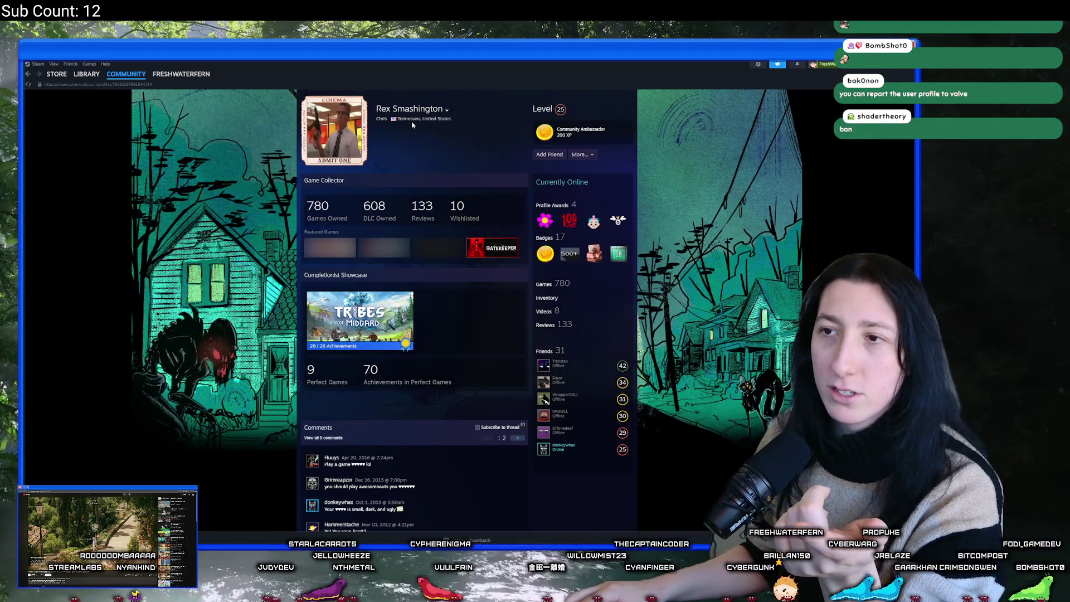
{"action": "left_click_drag", "start_coordinate": [422, 118], "coordinate": [396, 125]}
{"action": "left_click", "coordinate": [443, 134]}
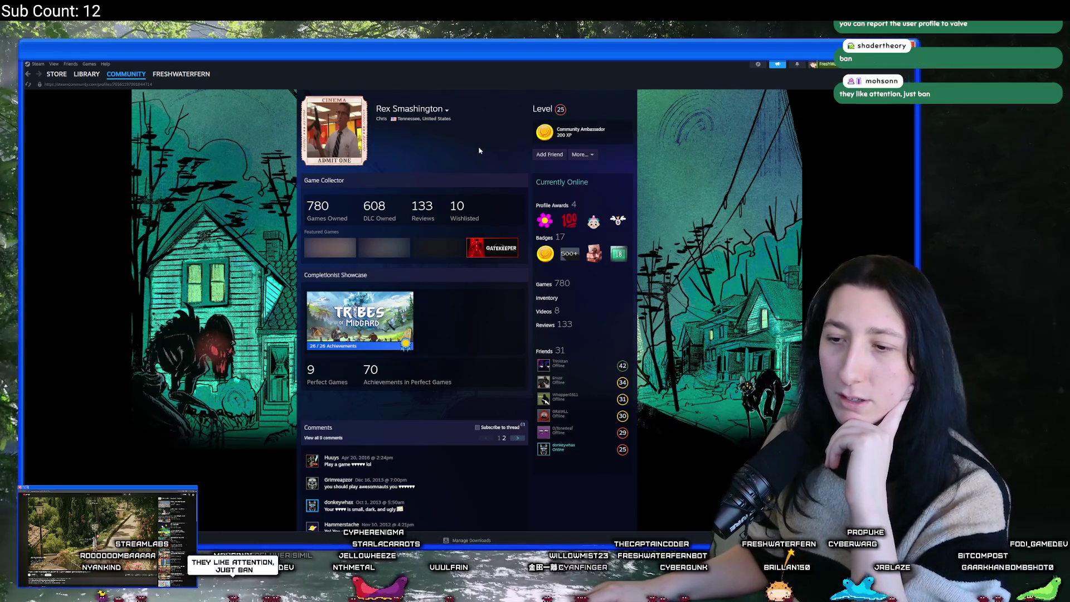
{"action": "left_click", "coordinate": [447, 110]}
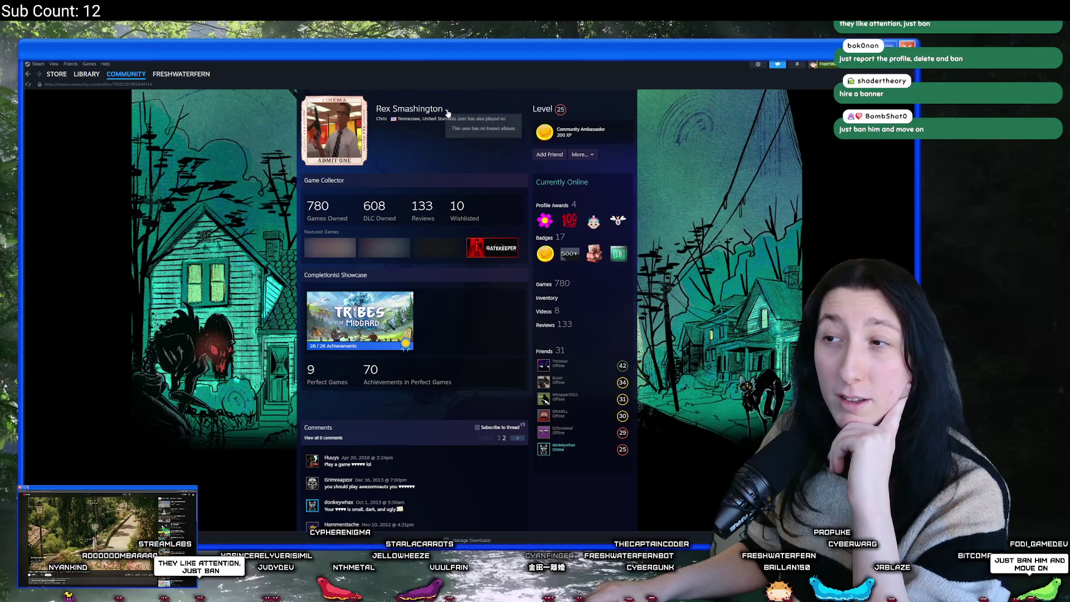
{"action": "left_click", "coordinate": [581, 154]}
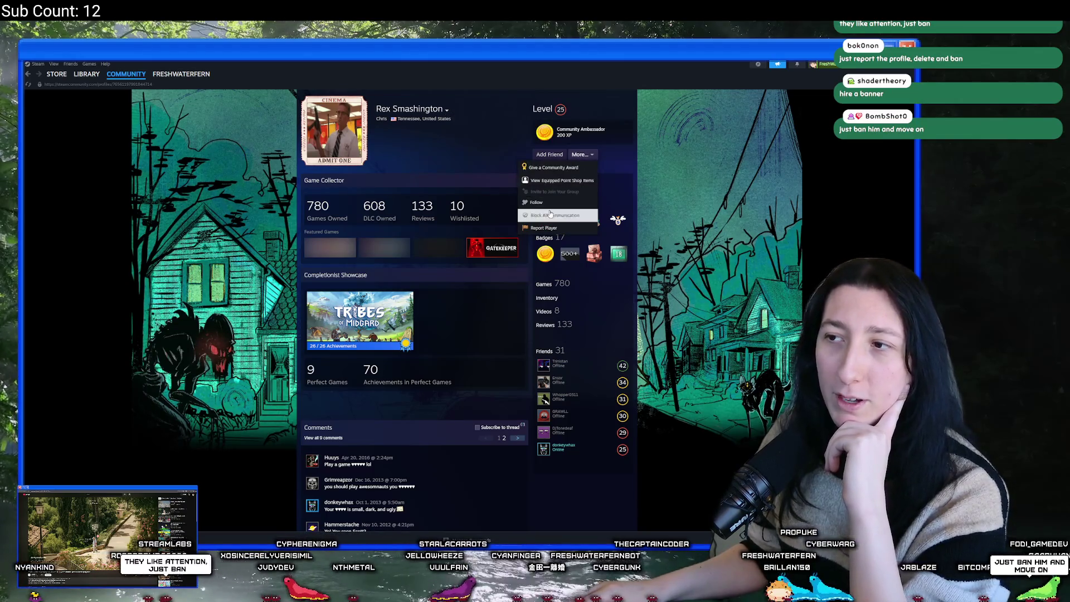
{"action": "left_click", "coordinate": [541, 227]}
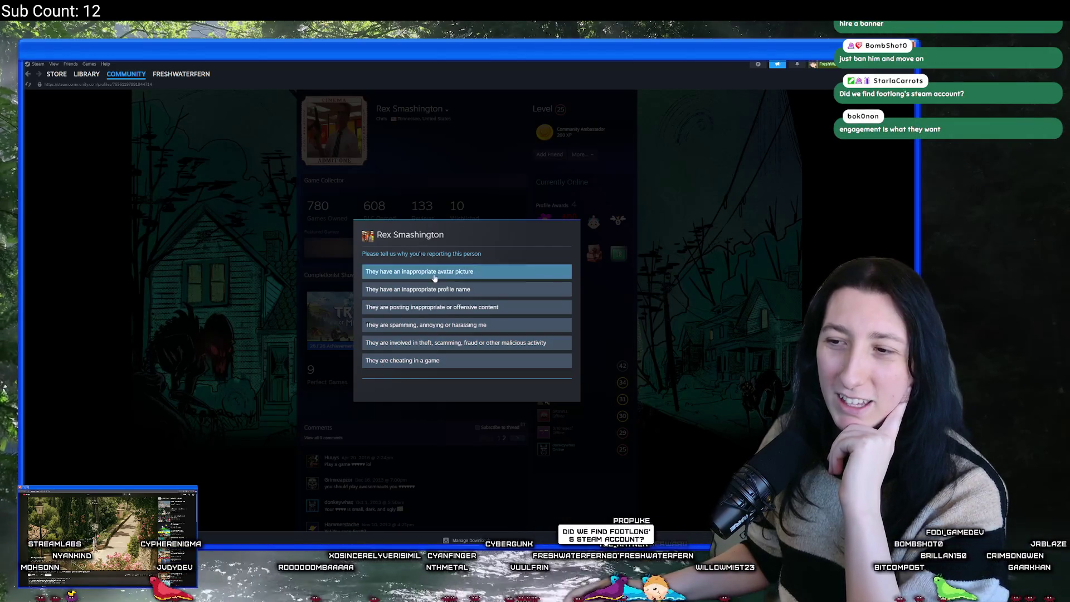
{"action": "key", "text": "Escape"}
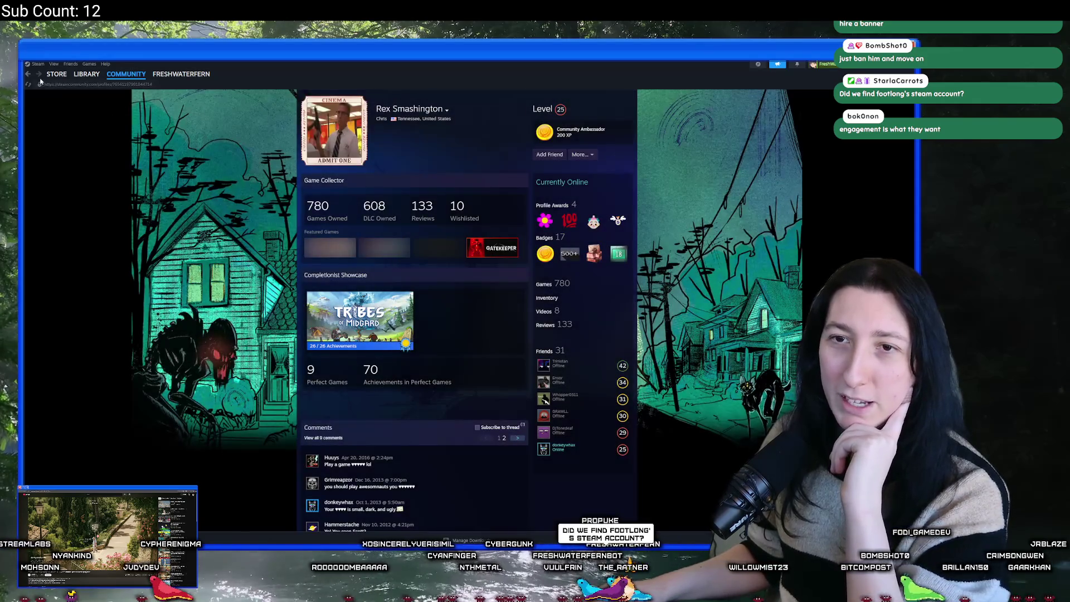
{"action": "left_click", "coordinate": [29, 76]}
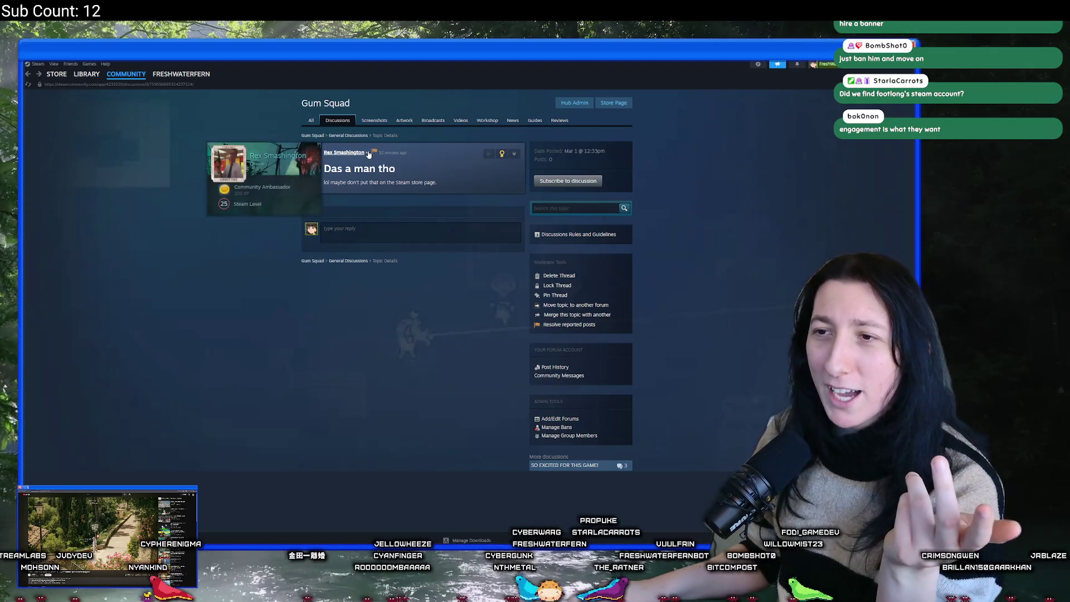
{"action": "left_click", "coordinate": [349, 135]}
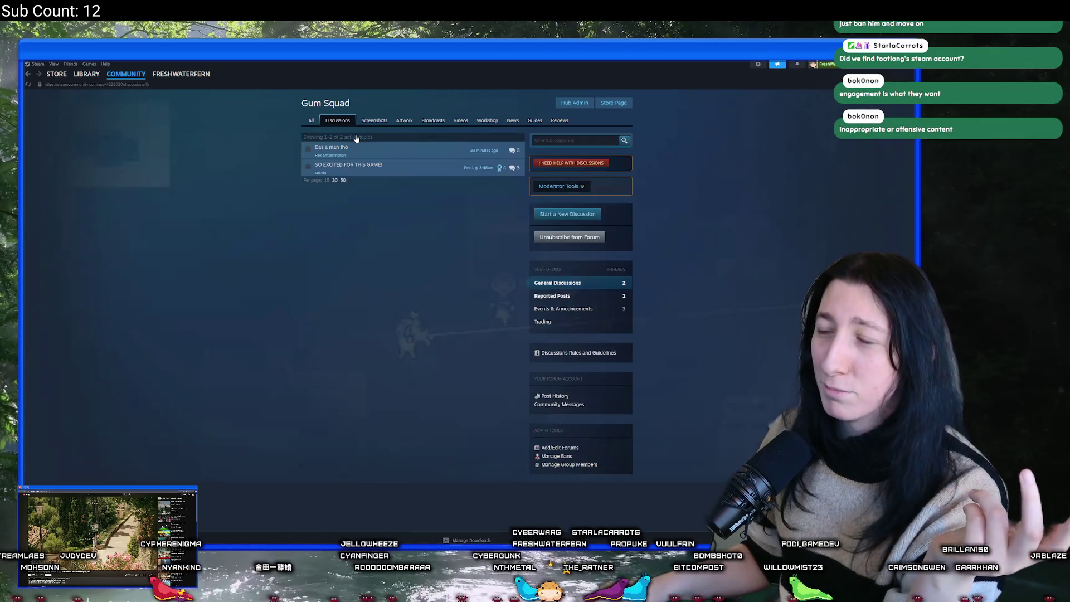
{"action": "left_click", "coordinate": [360, 146]}
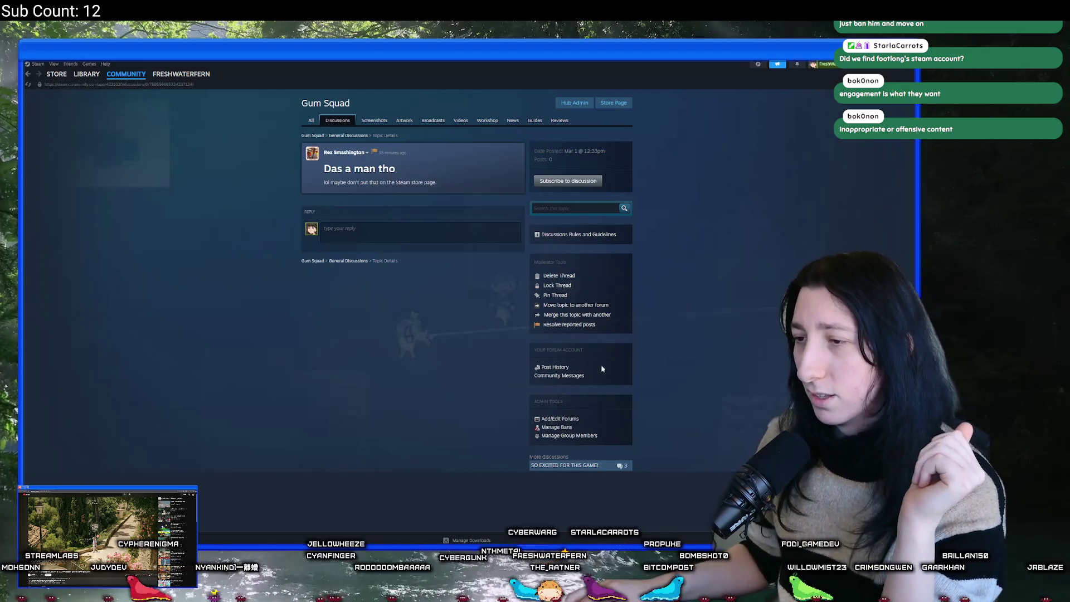
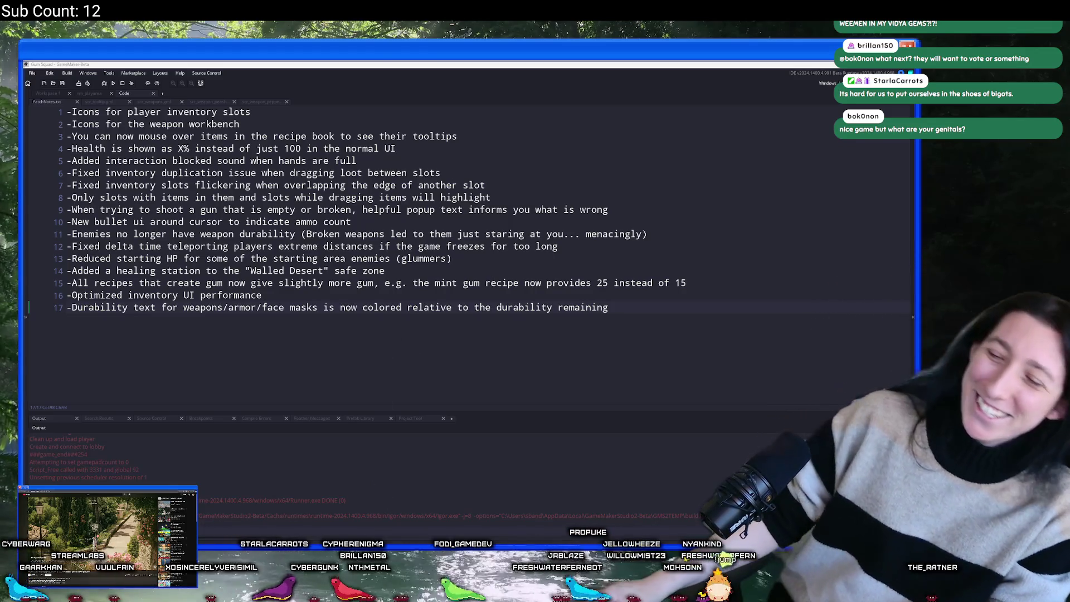
Launch Steam from the Windows Start search for 'ste'.
{"action": "key", "text": "super"}
{"action": "type", "text": "ste"}
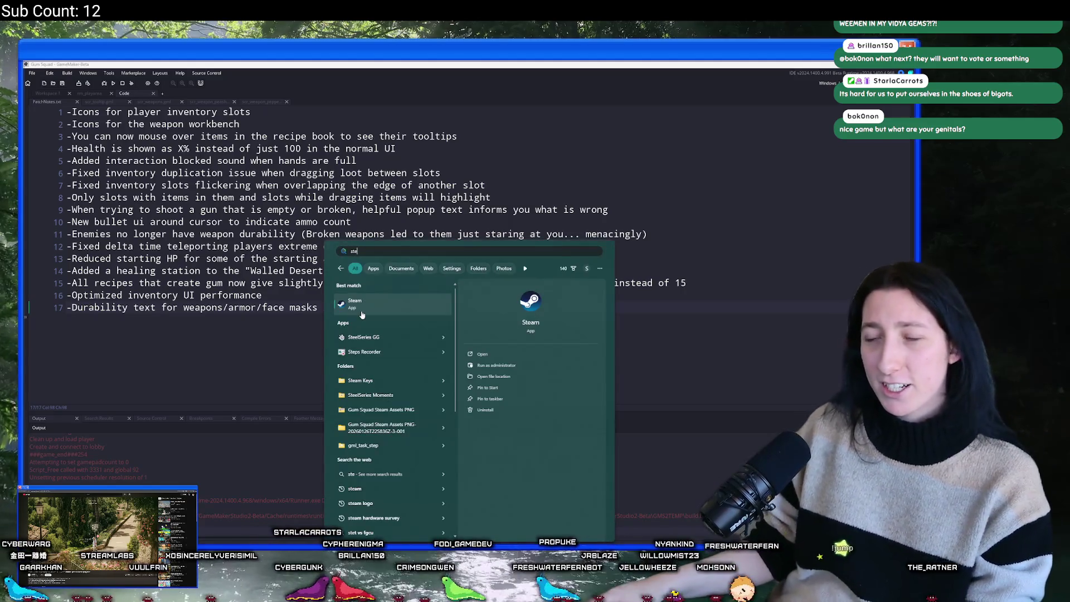
{"action": "left_click", "coordinate": [362, 307]}
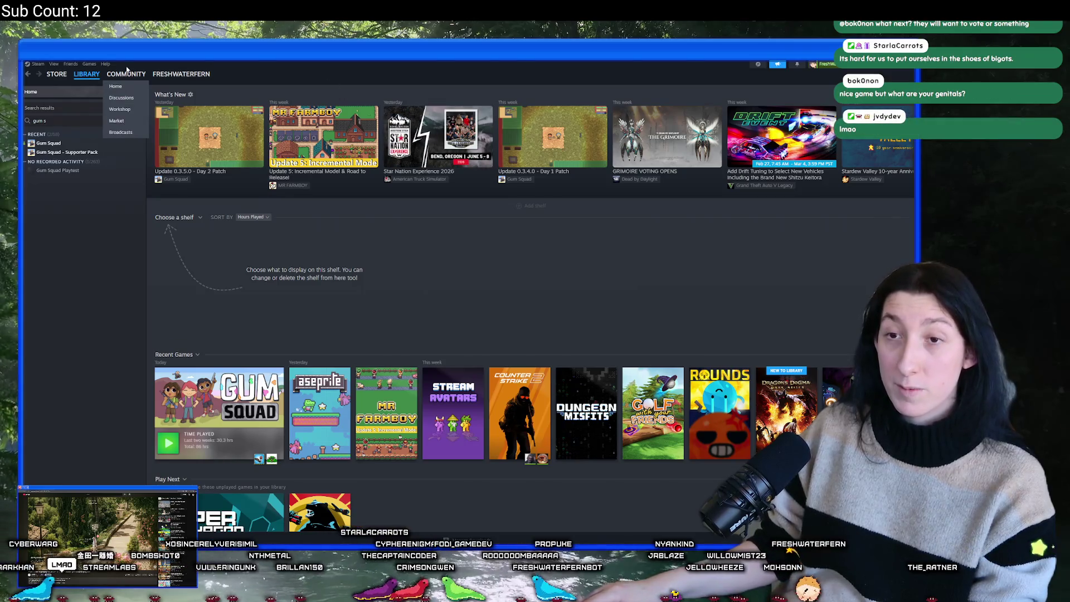
Go from Community Discussions to the Gum Squad forum, then to Hub Admin via Moderator Tools.
{"action": "mouse_move", "coordinate": [124, 78]}
{"action": "left_click", "coordinate": [116, 100]}
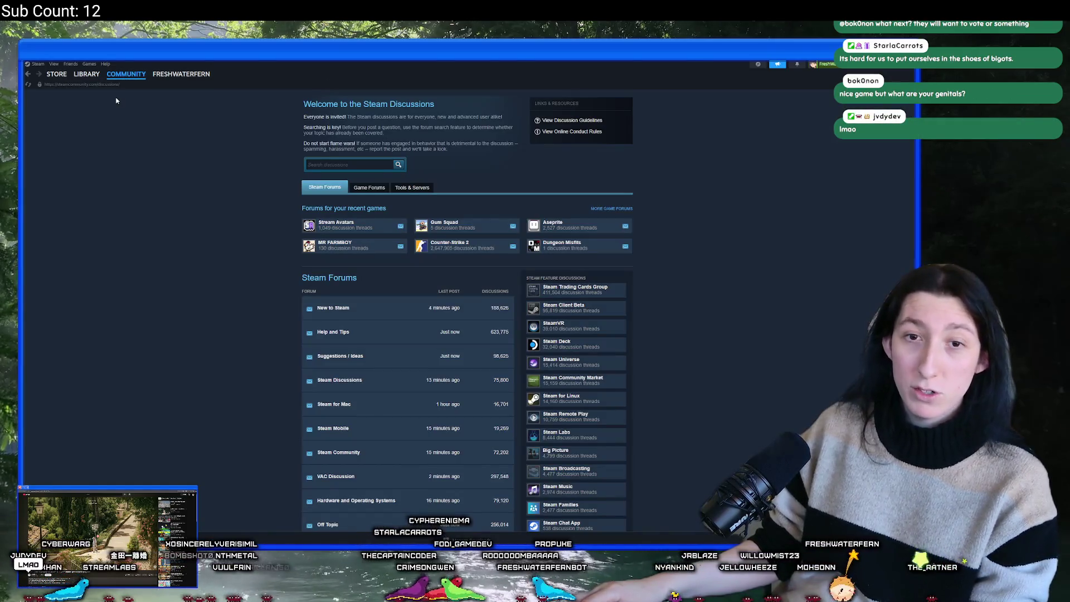
{"action": "left_click", "coordinate": [446, 226]}
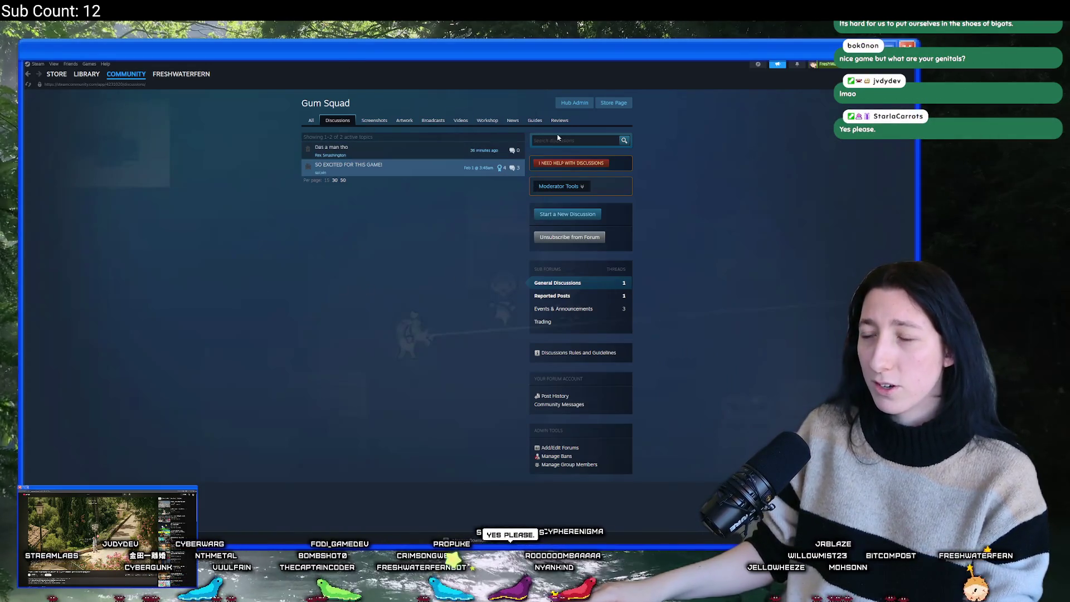
{"action": "left_click", "coordinate": [557, 186]}
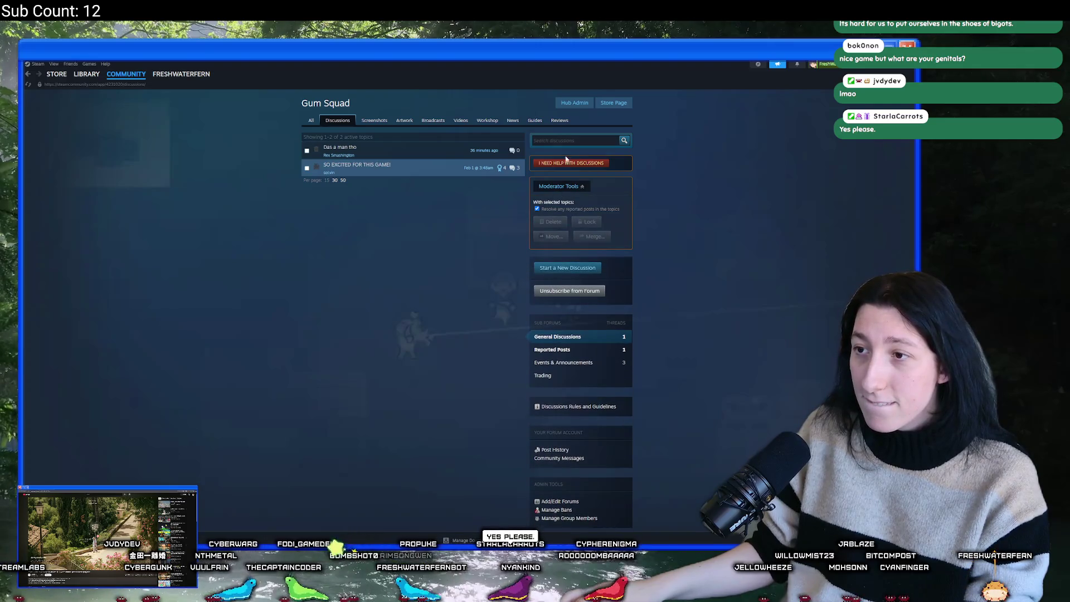
{"action": "left_click", "coordinate": [587, 110]}
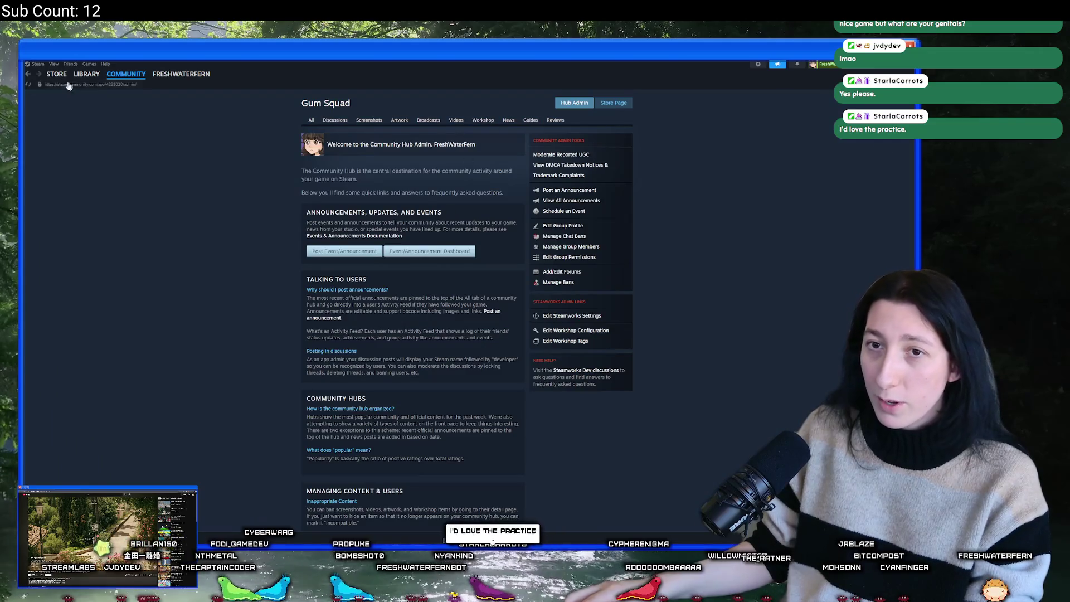
{"action": "left_click", "coordinate": [27, 74]}
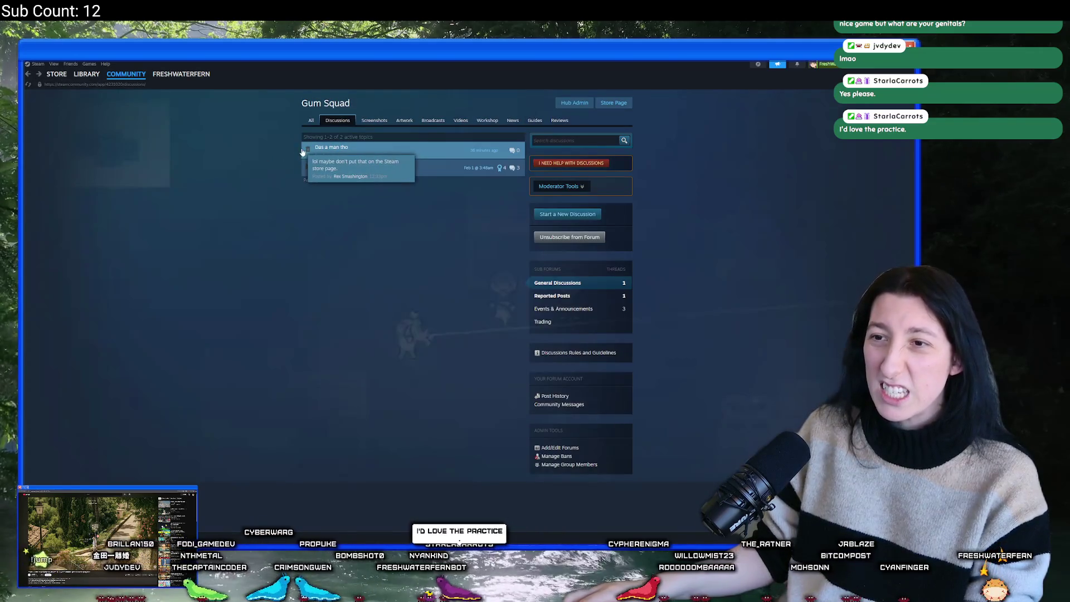
{"action": "left_click", "coordinate": [573, 103]}
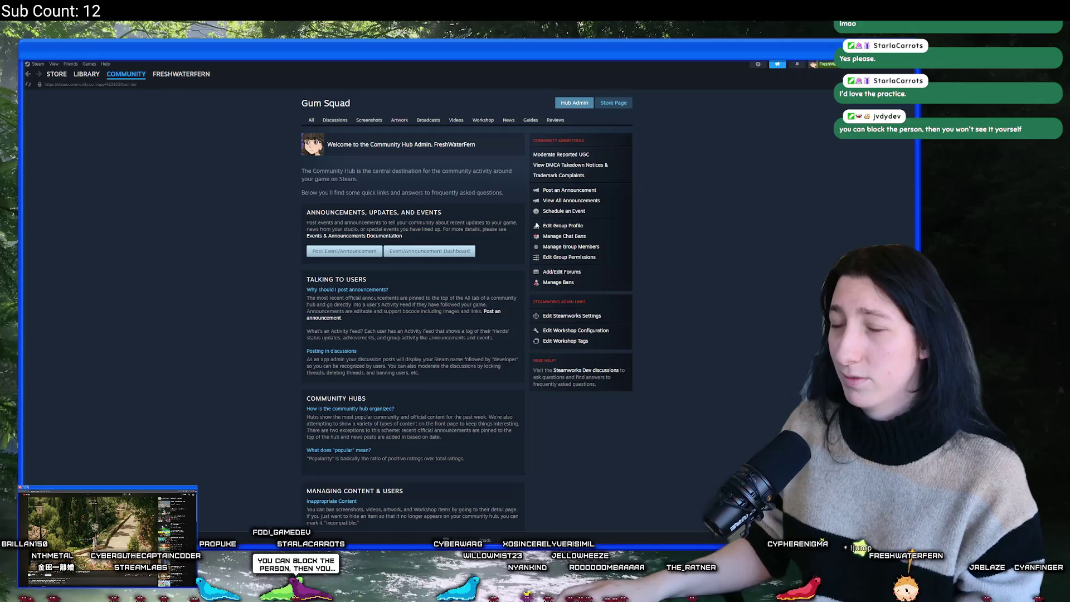
{"action": "scroll", "coordinate": [430, 245], "scroll_direction": "down", "scroll_amount": 3}
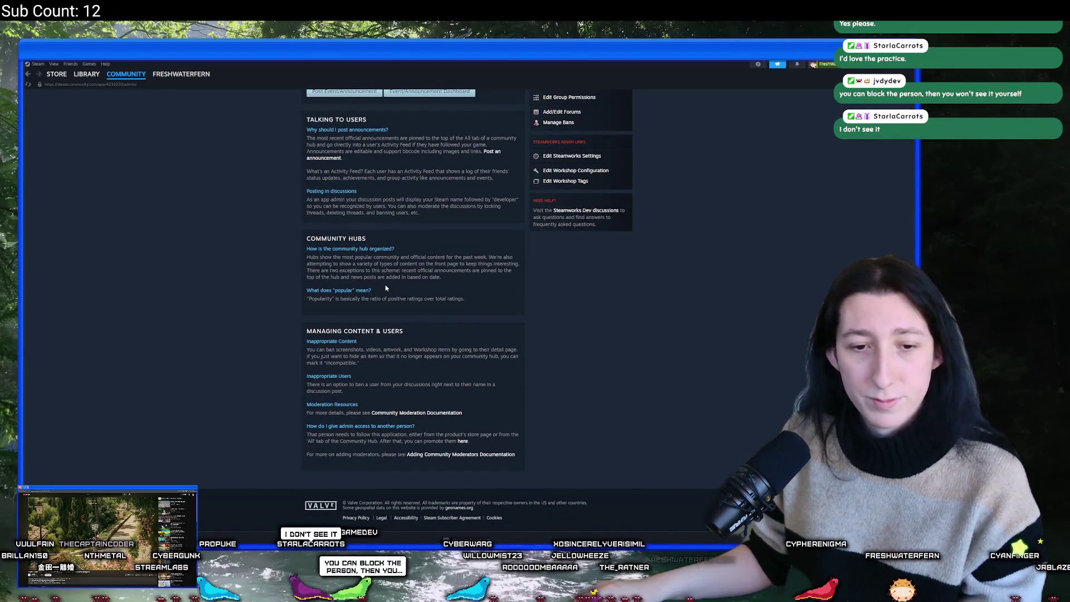
{"action": "scroll", "coordinate": [386, 288], "scroll_direction": "up", "scroll_amount": 3}
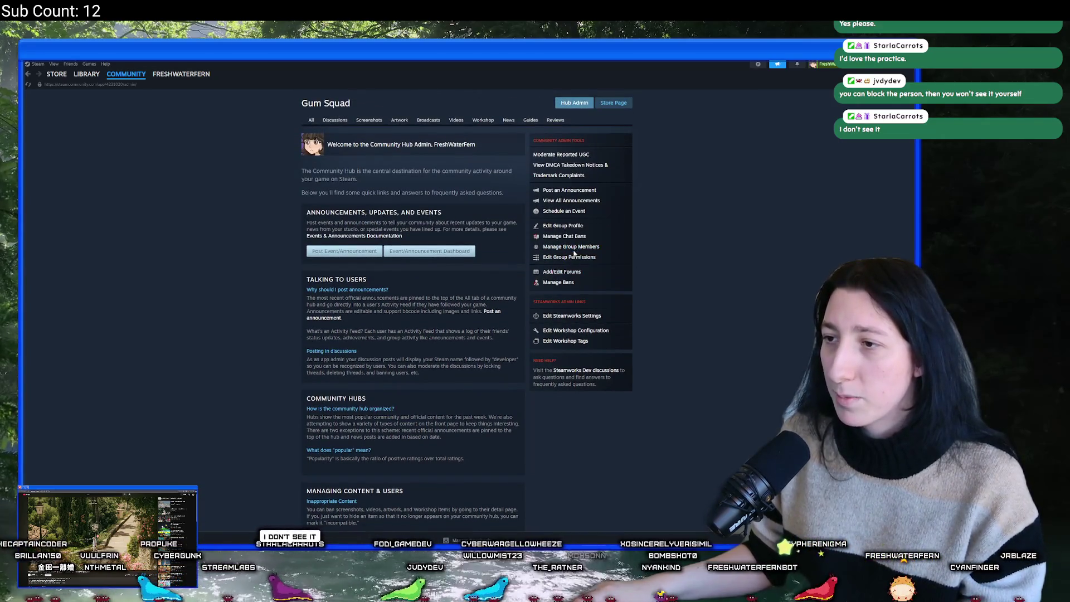
In Manage Group Members, search for the member by name and confirm promoting them to moderator.
{"action": "left_click", "coordinate": [576, 249]}
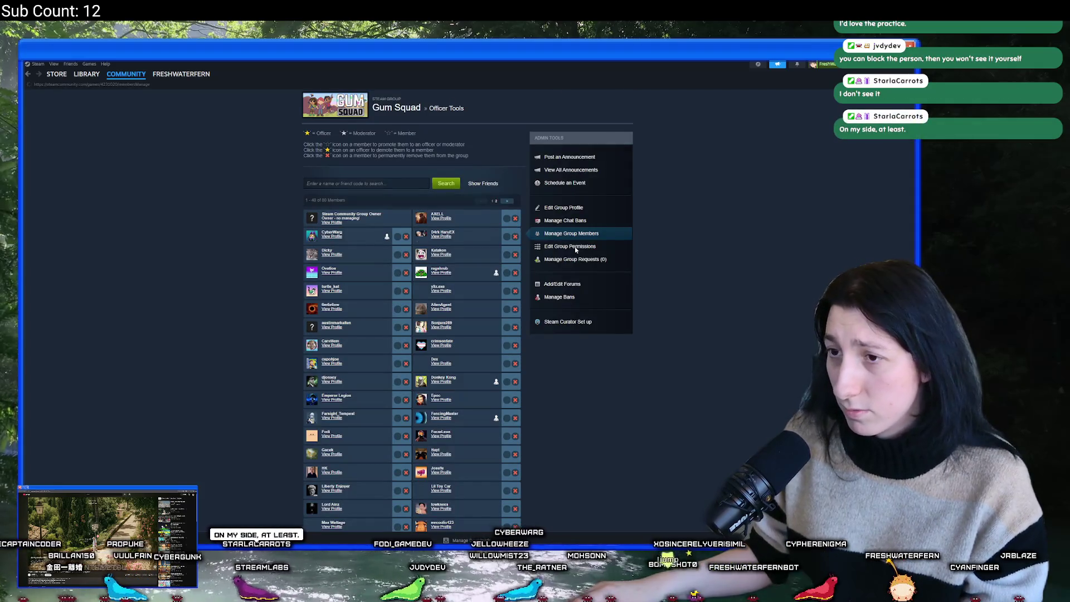
{"action": "type", "text": "starla"}
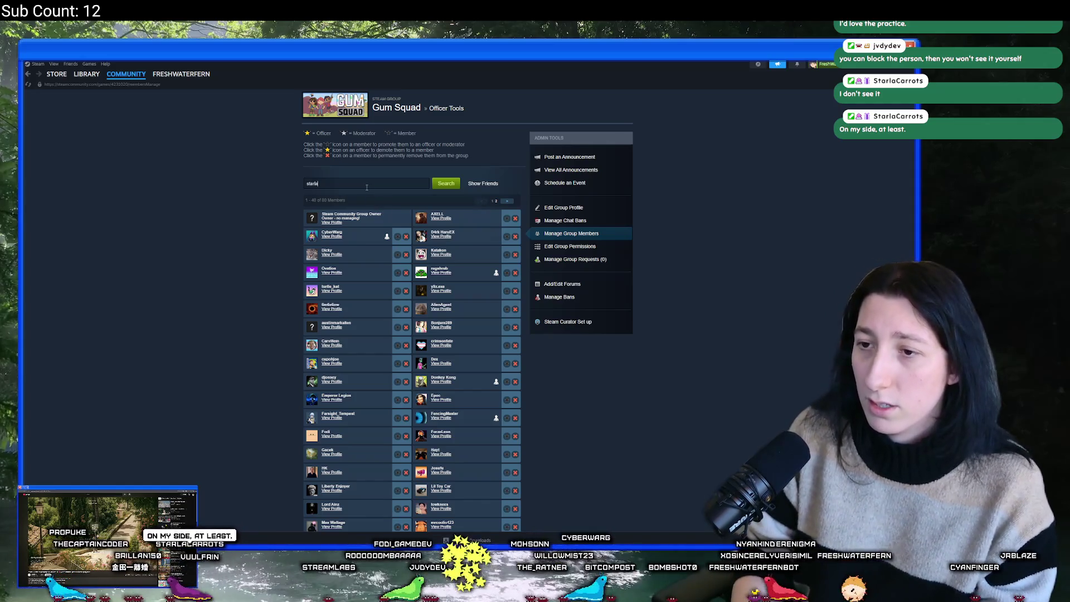
{"action": "left_click", "coordinate": [448, 183]}
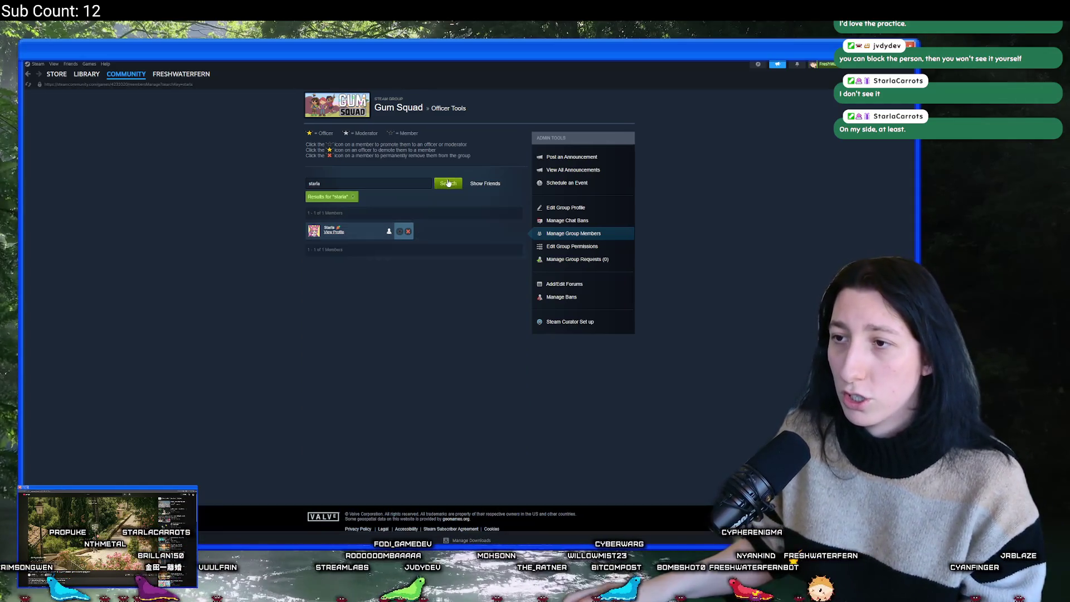
{"action": "left_click", "coordinate": [399, 231]}
{"action": "left_click", "coordinate": [436, 332]}
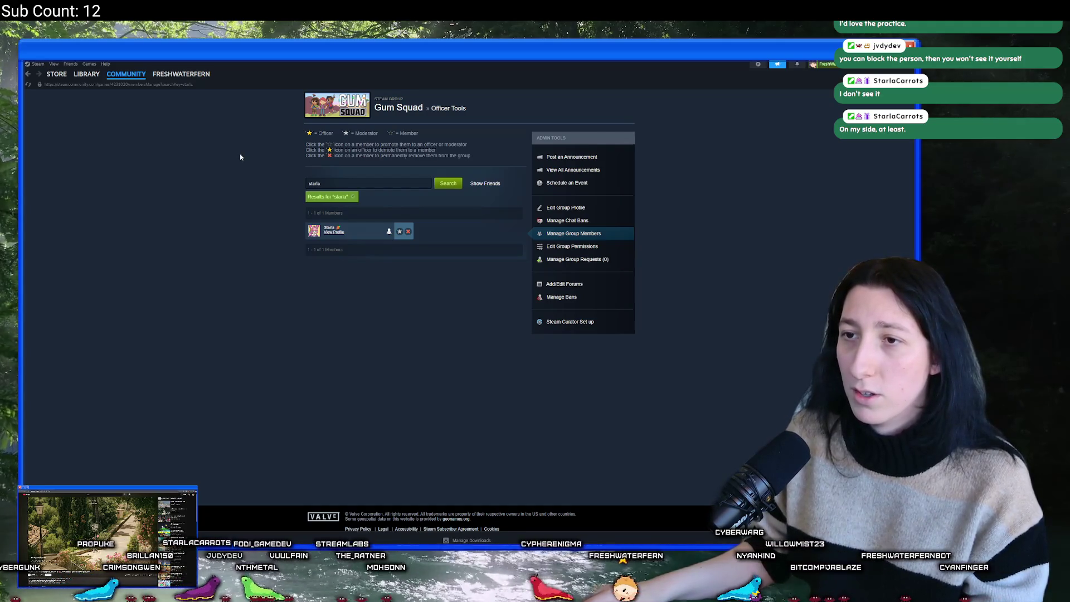
{"action": "left_click", "coordinate": [85, 86]}
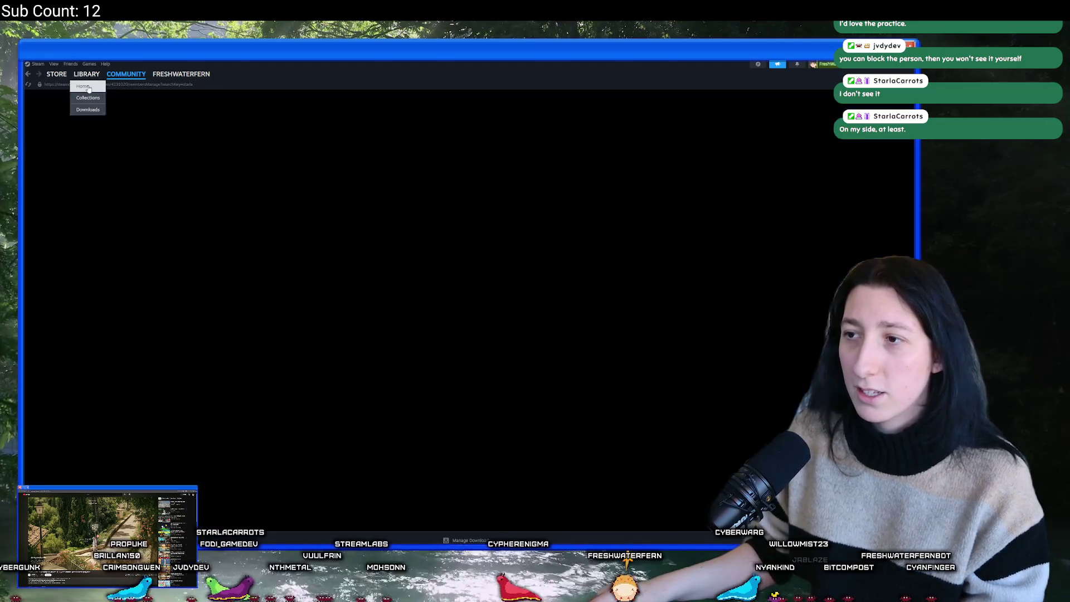
Open the Gum Squad Community Hub discussions from the library.
{"action": "left_click", "coordinate": [76, 144]}
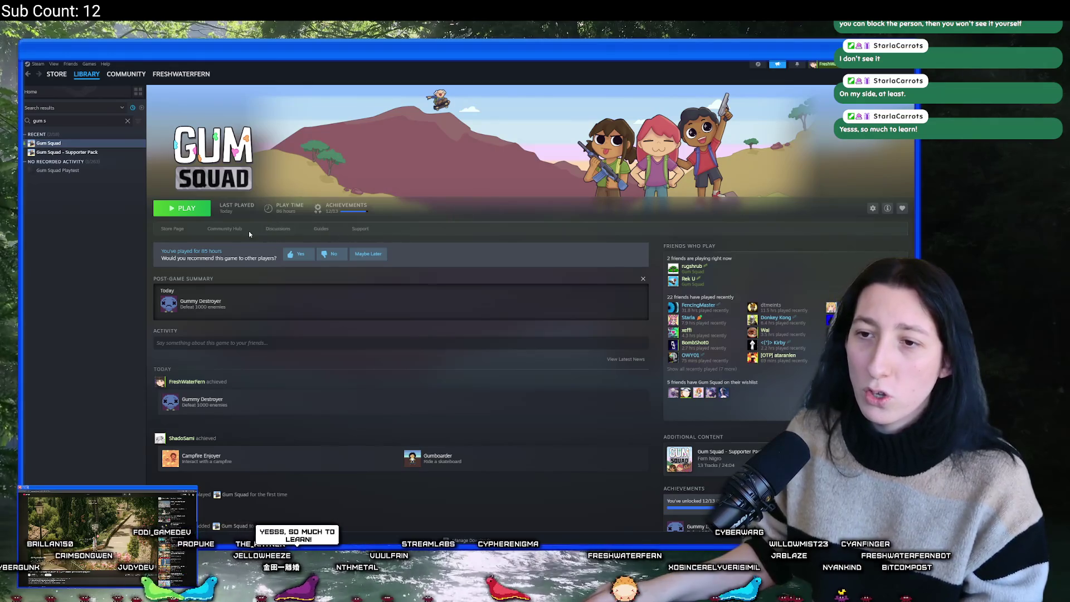
{"action": "left_click", "coordinate": [225, 229]}
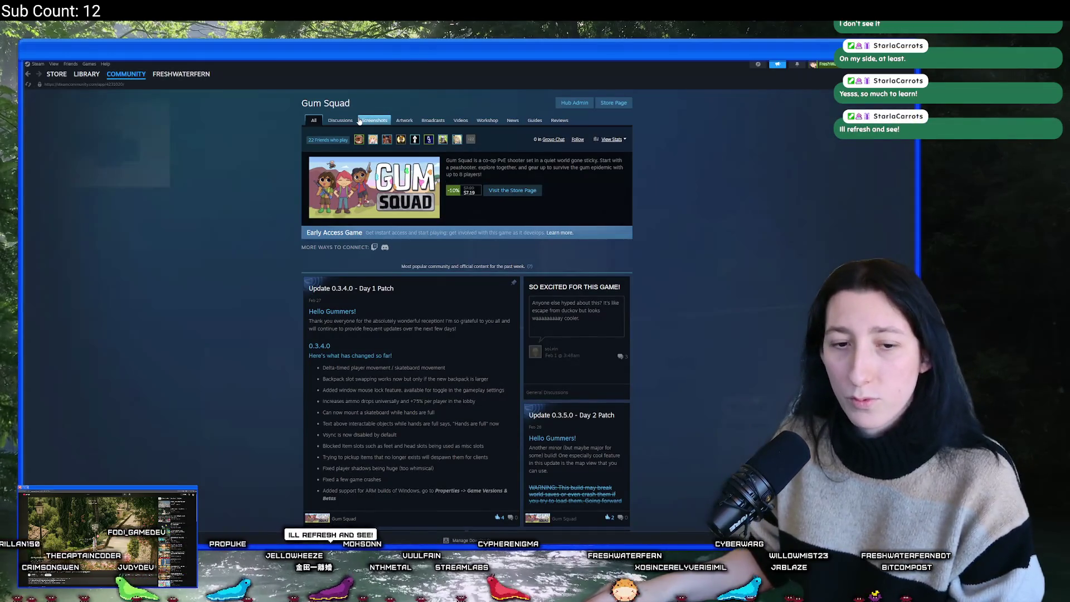
{"action": "left_click", "coordinate": [349, 121]}
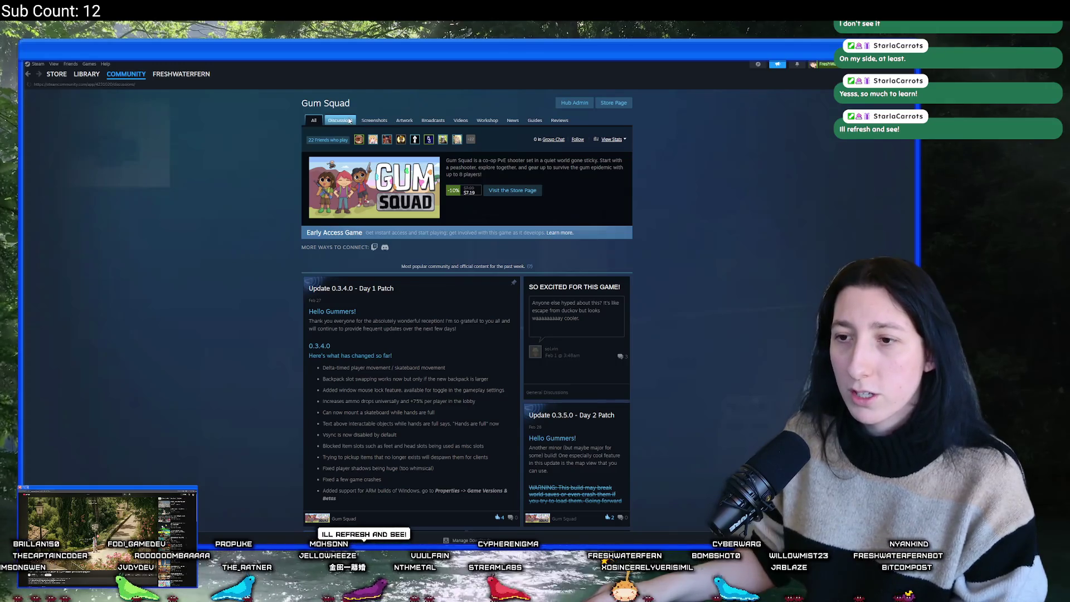
{"action": "mouse_move", "coordinate": [405, 149]}
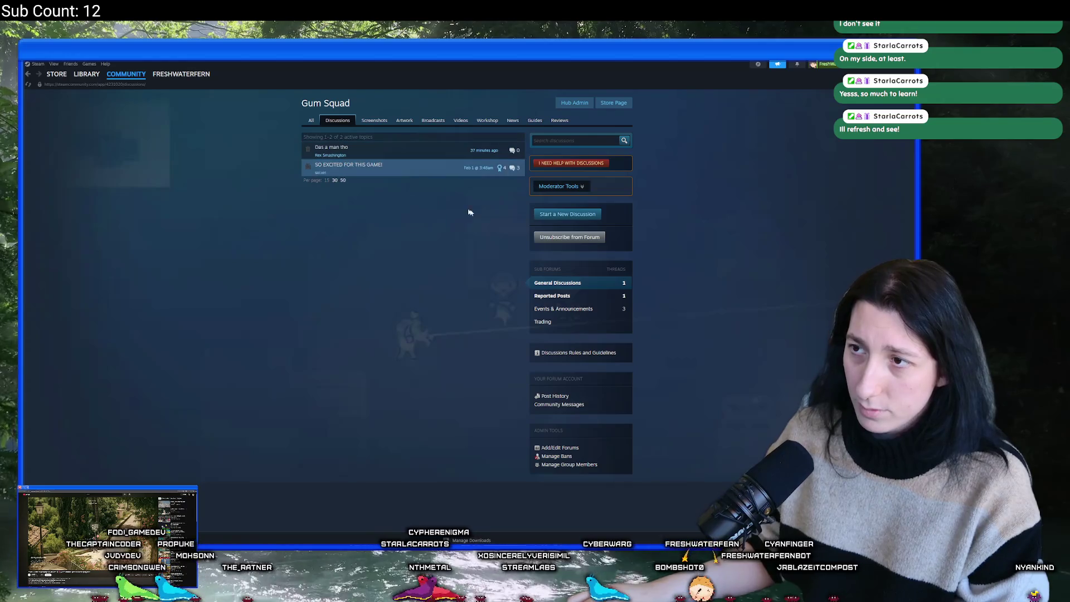
Check the Reported Posts and General Discussions sub-forums, ending on Reported Posts.
{"action": "left_click", "coordinate": [560, 295]}
{"action": "left_click", "coordinate": [564, 253]}
{"action": "left_click", "coordinate": [555, 297]}
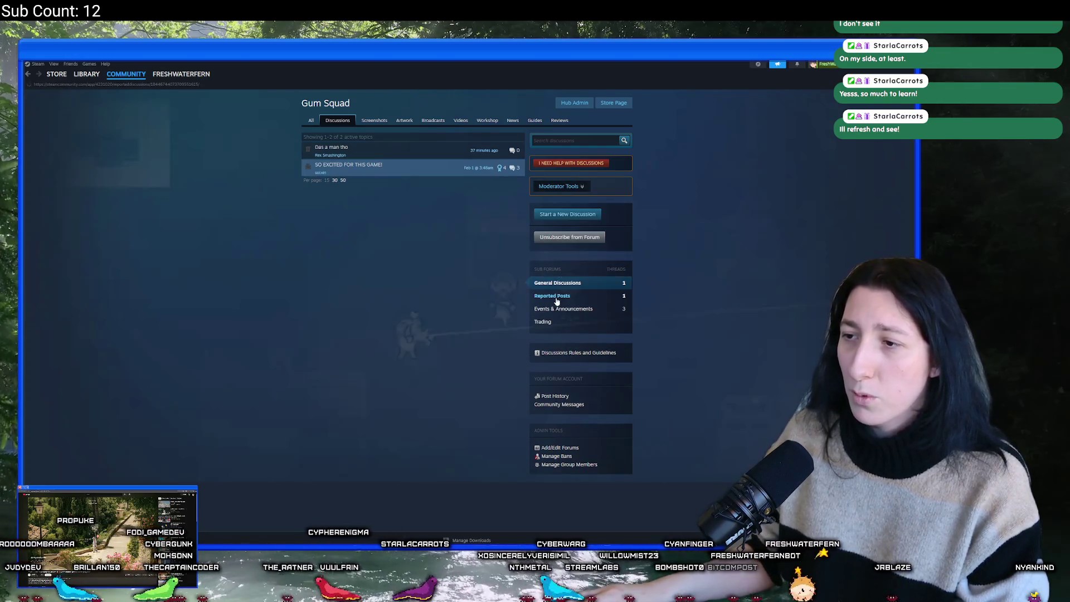
Review the 'Das a man tho' report and its reporter, then open the deleted topic's author.
{"action": "left_click", "coordinate": [473, 152]}
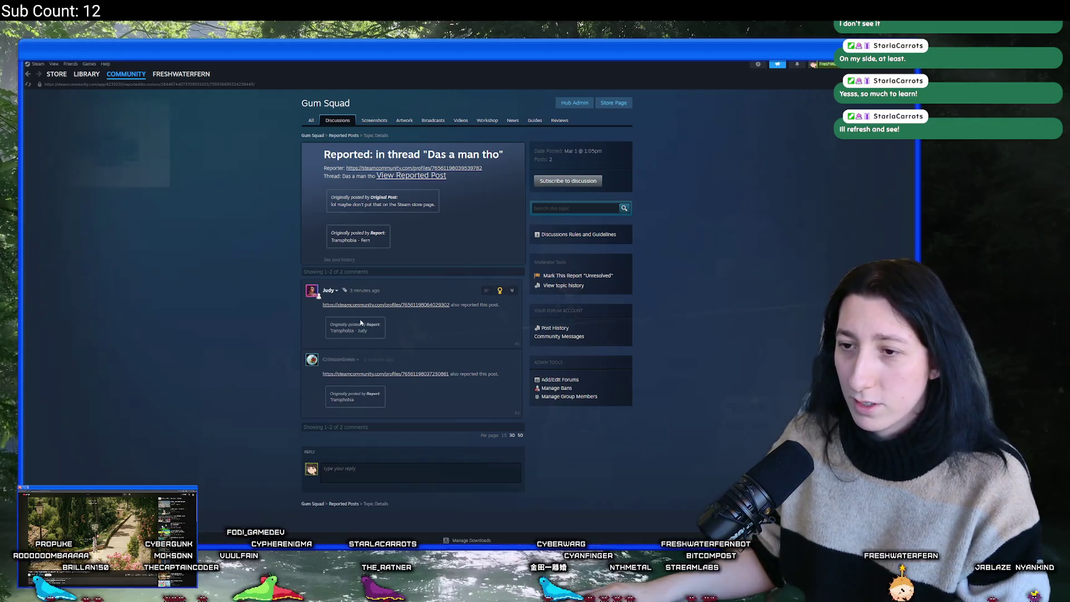
{"action": "left_click", "coordinate": [28, 74]}
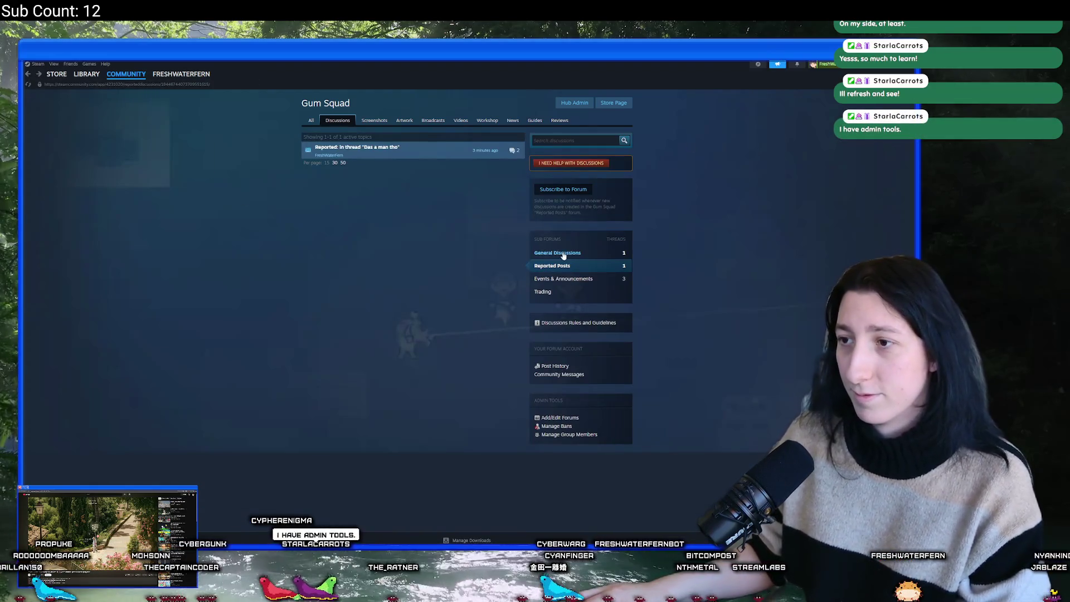
{"action": "left_click", "coordinate": [356, 147]}
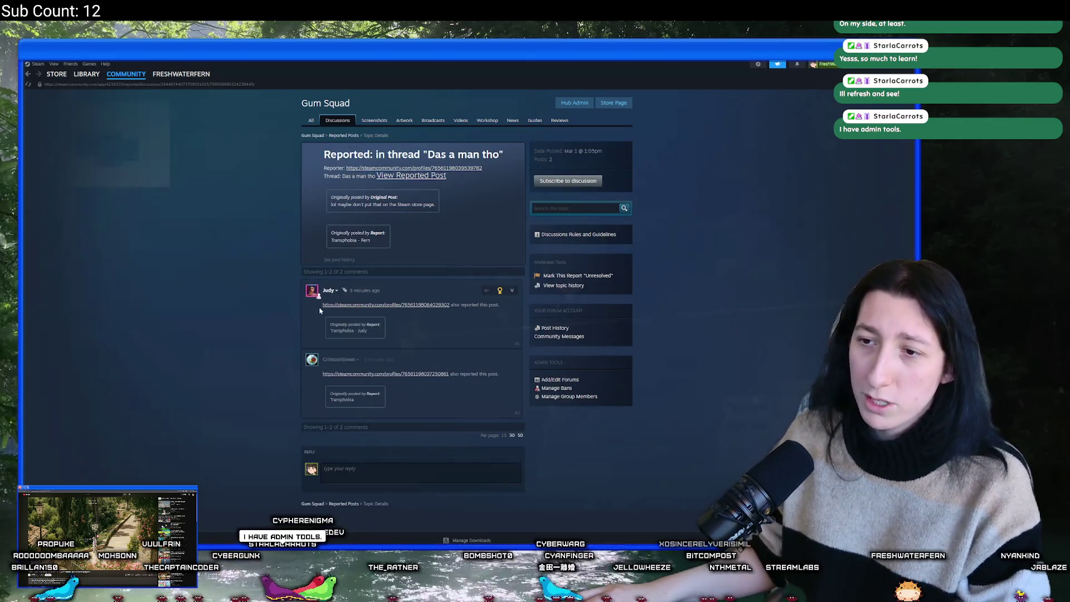
{"action": "left_click", "coordinate": [368, 168]}
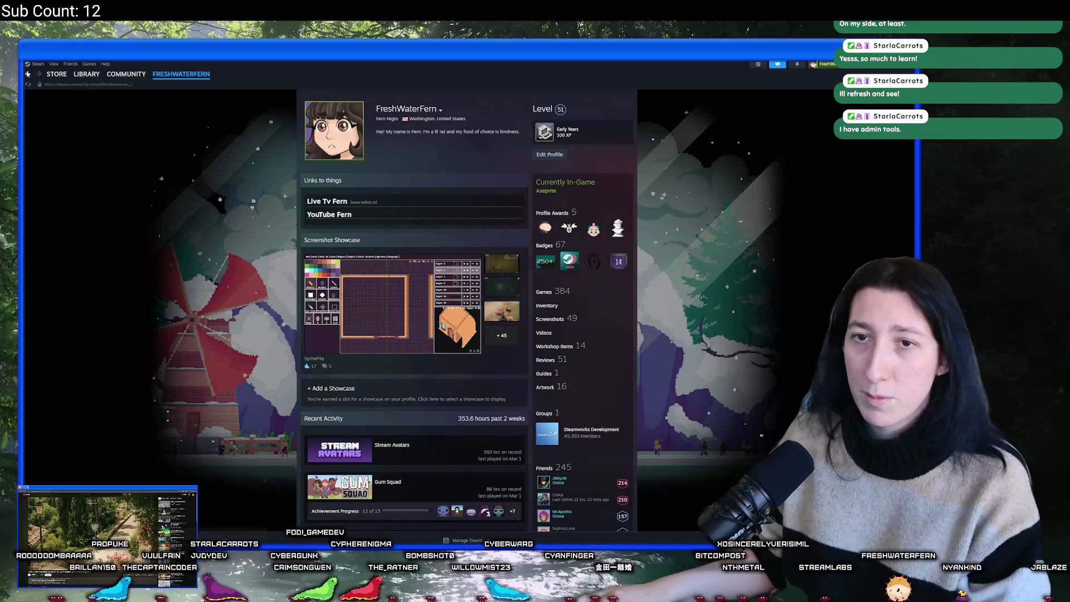
{"action": "left_click", "coordinate": [28, 73]}
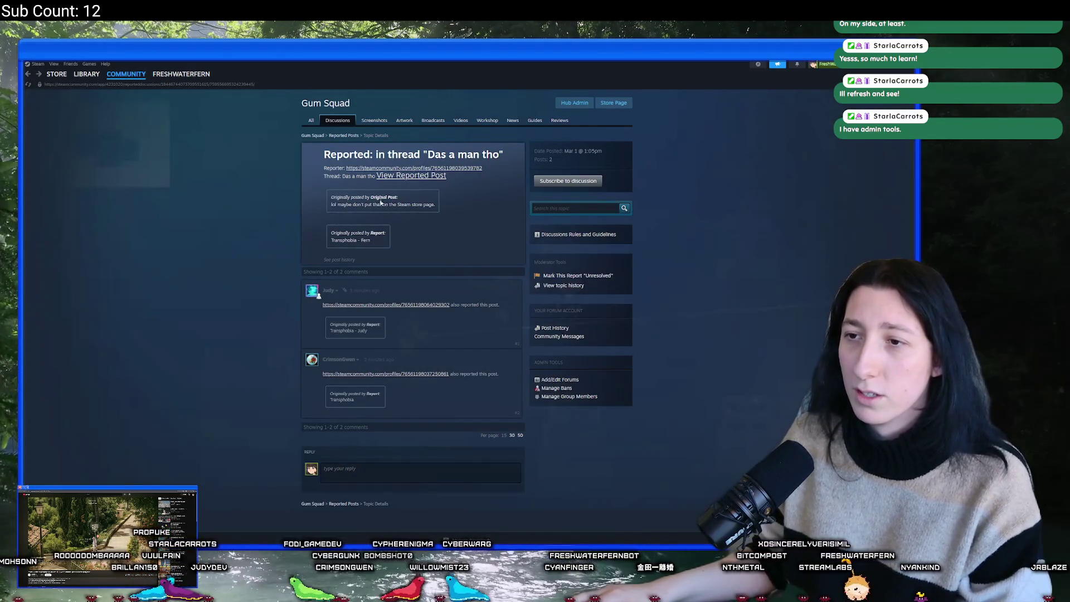
{"action": "left_click", "coordinate": [413, 176]}
{"action": "left_click", "coordinate": [344, 173]}
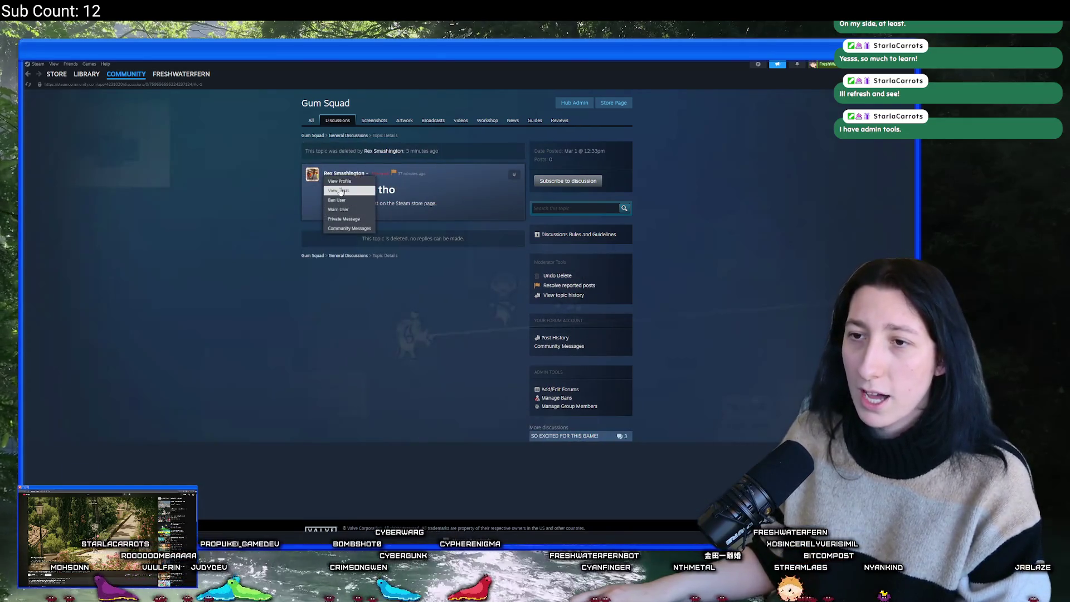
On the author's profile, check their aliases, then choose Report Player under More...
{"action": "left_click", "coordinate": [341, 181]}
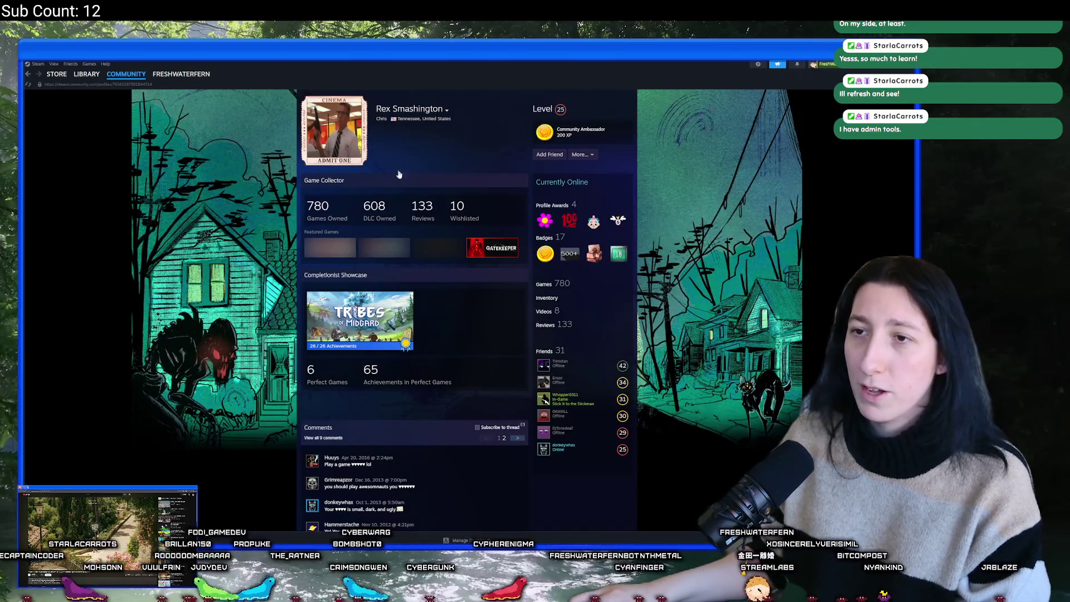
{"action": "left_click", "coordinate": [448, 111]}
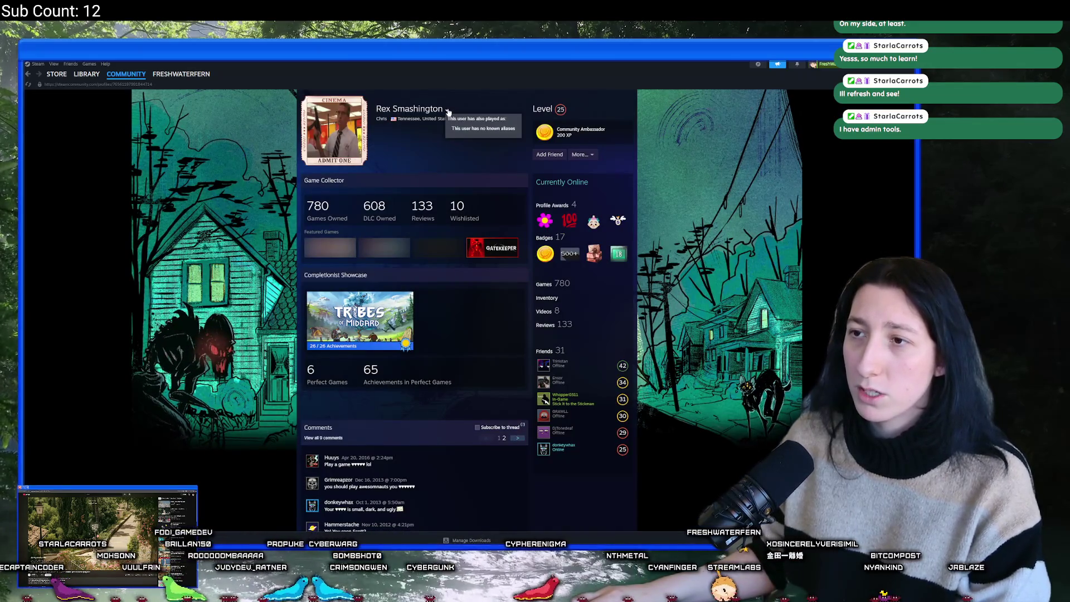
{"action": "left_click", "coordinate": [582, 154]}
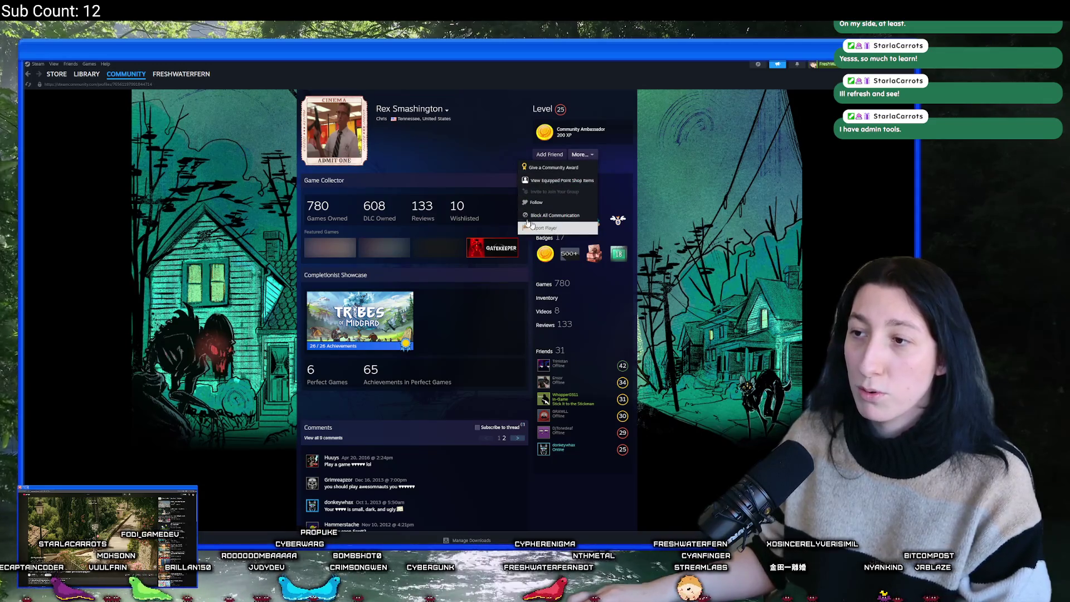
{"action": "left_click", "coordinate": [448, 111]}
{"action": "left_click", "coordinate": [447, 110]}
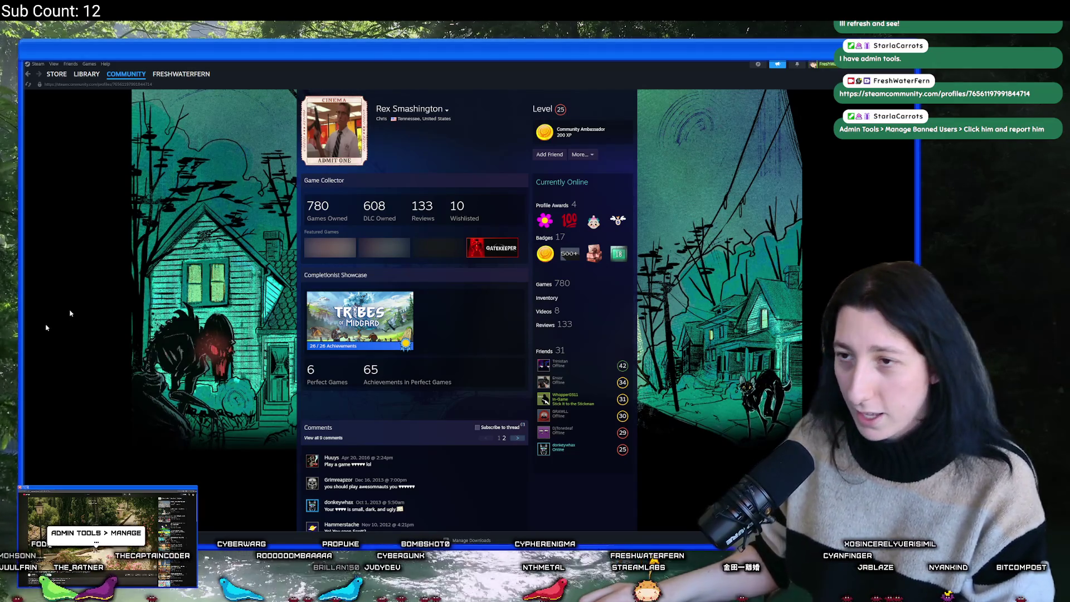
{"action": "left_click", "coordinate": [581, 155]}
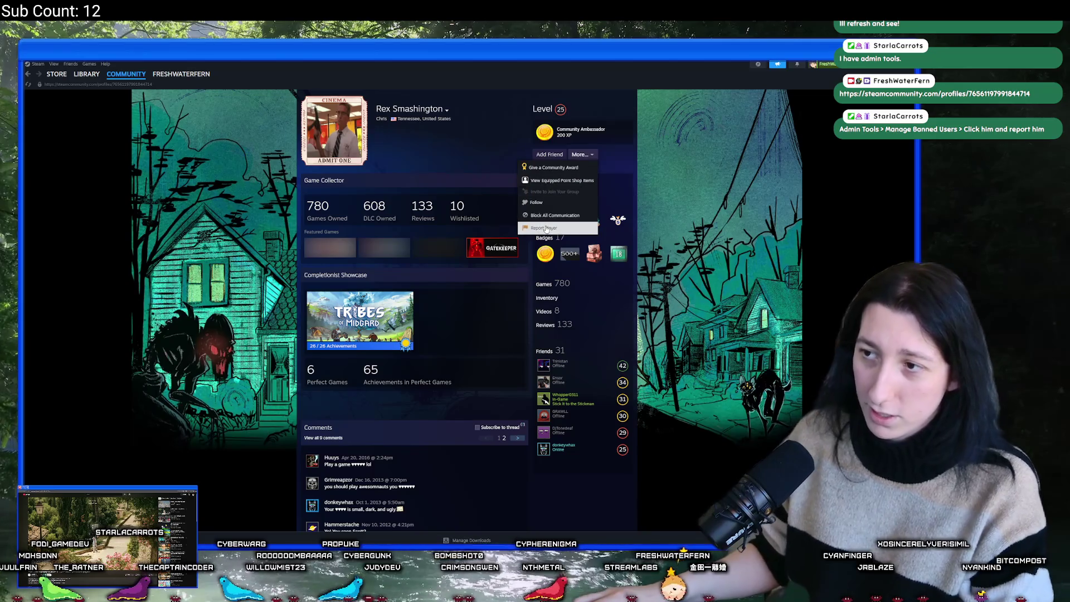
{"action": "left_click", "coordinate": [543, 228]}
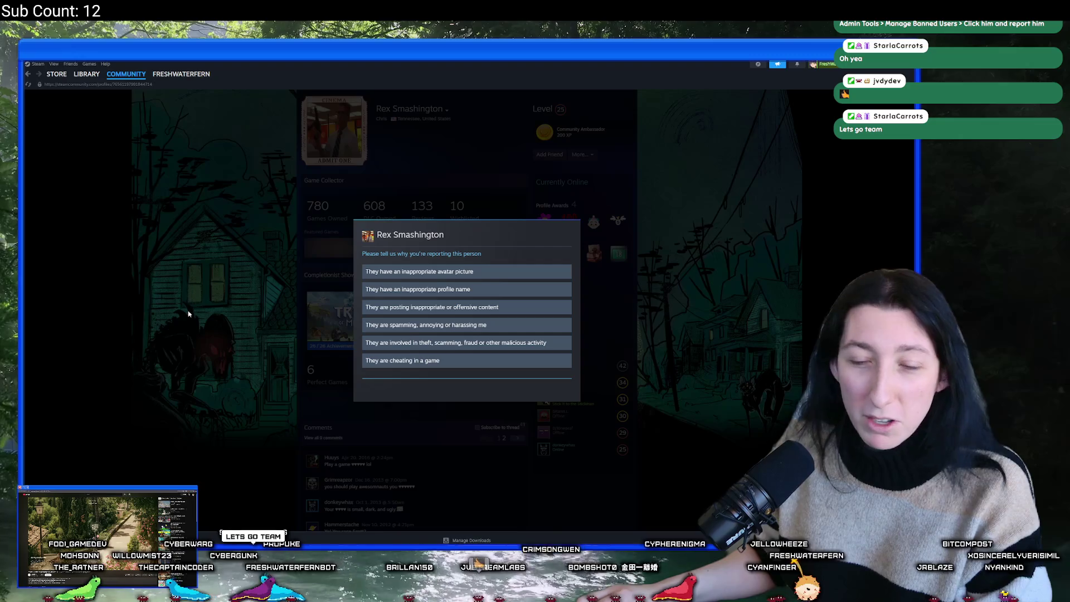
Report the account for review with the explanation 'Transphobia on Community Hub'.
{"action": "left_click", "coordinate": [438, 328]}
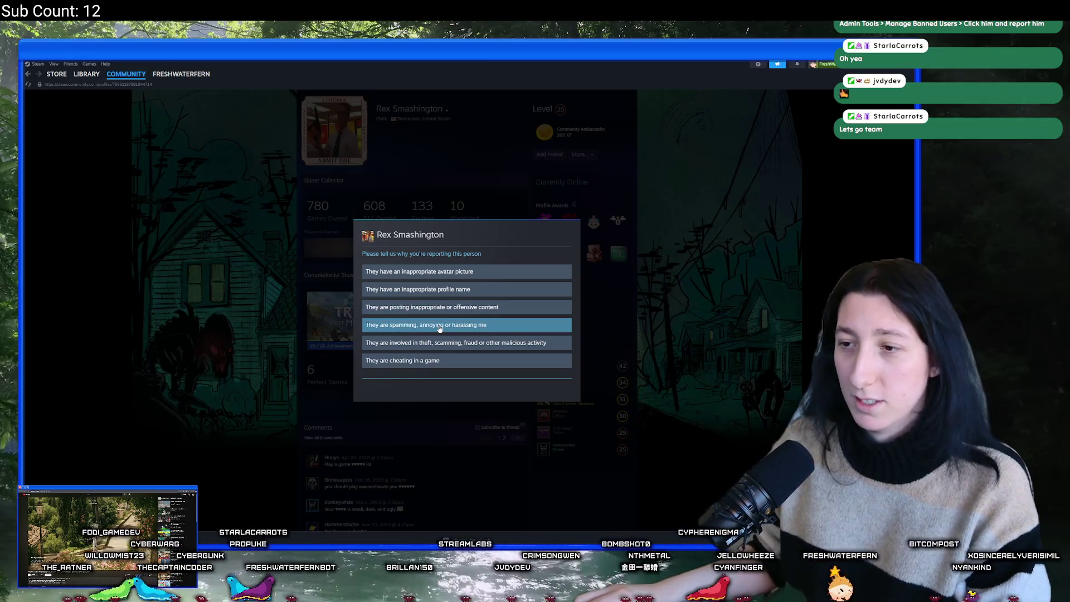
{"action": "left_click", "coordinate": [437, 307]}
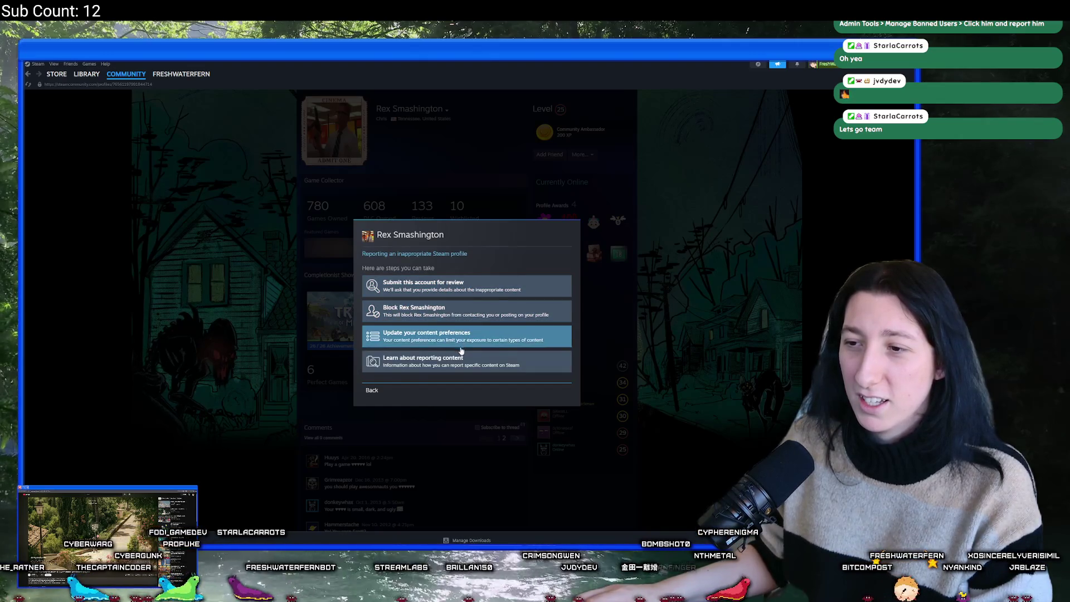
{"action": "left_click", "coordinate": [484, 290]}
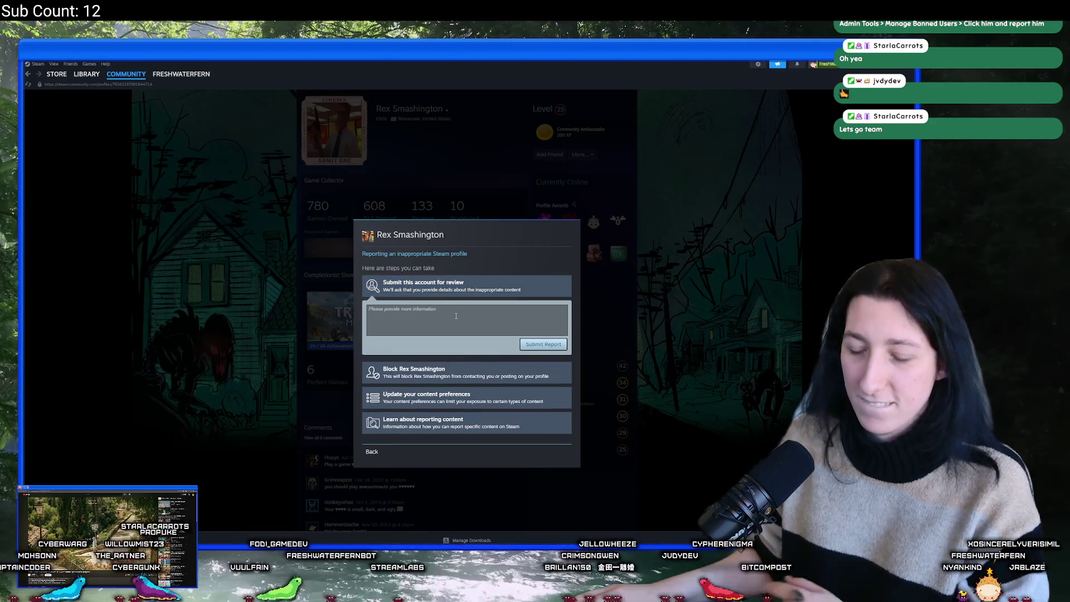
{"action": "type", "text": "Tranphbociak"}
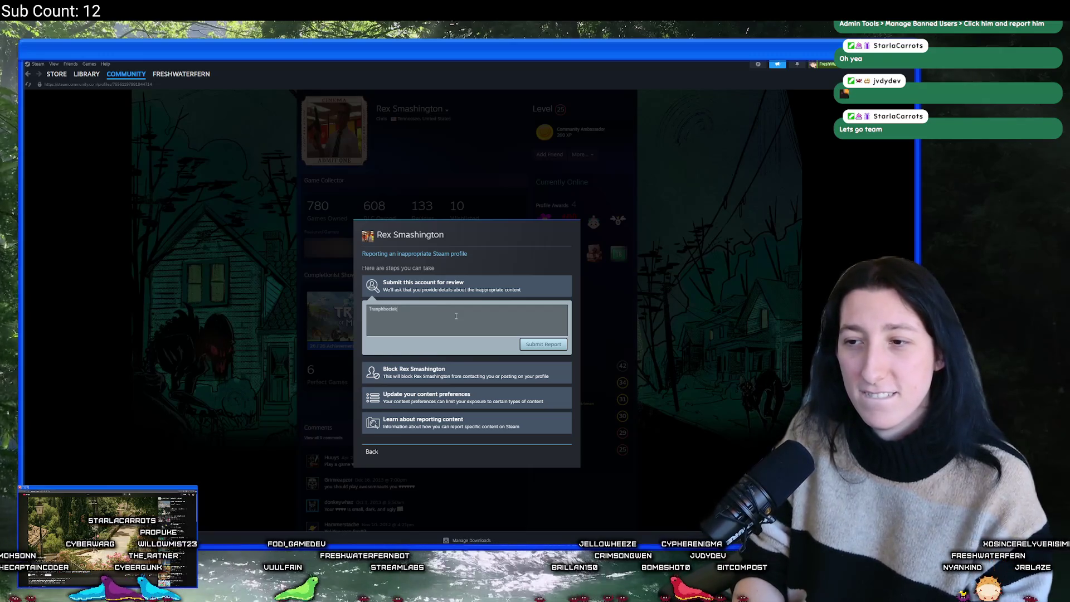
{"action": "key", "text": "BackSpace"}
{"action": "key", "text": "BackSpace"}
{"action": "key", "text": "BackSpace"}
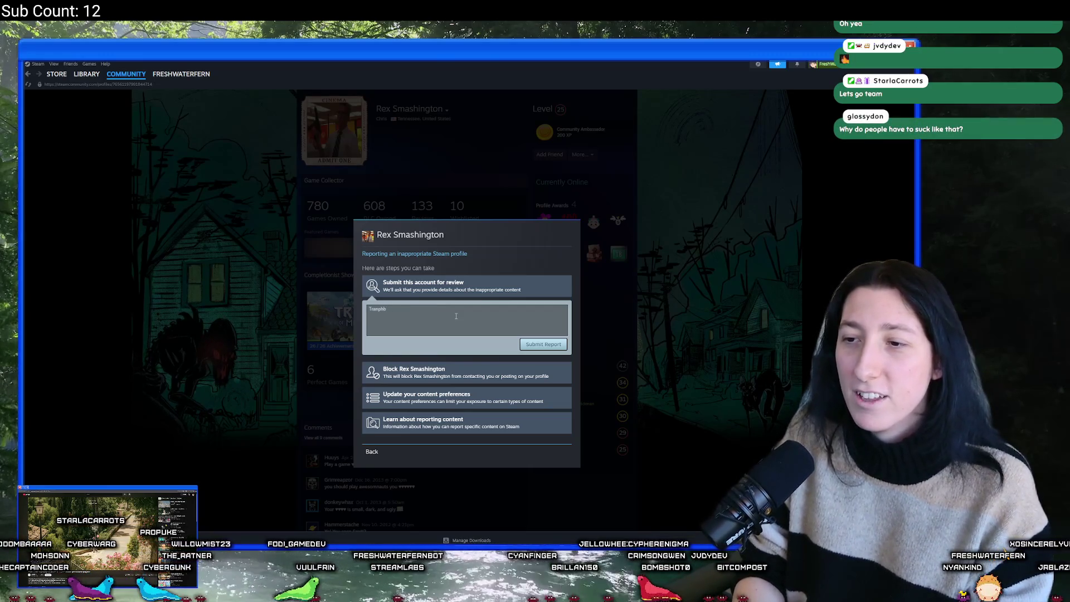
{"action": "type", "text": "sphobia"}
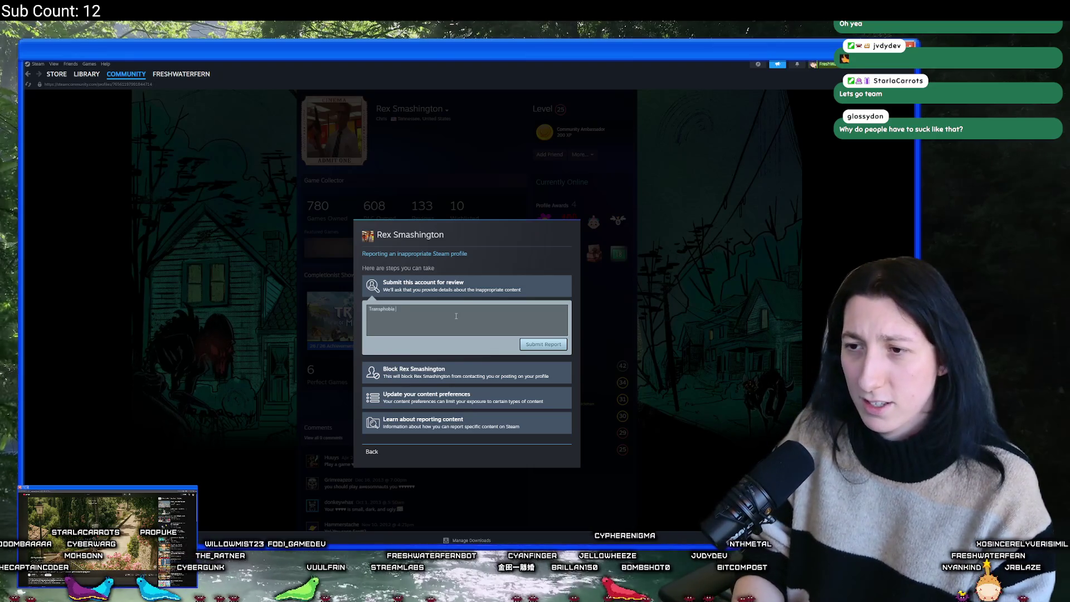
{"action": "type", "text": " on Community Hub"}
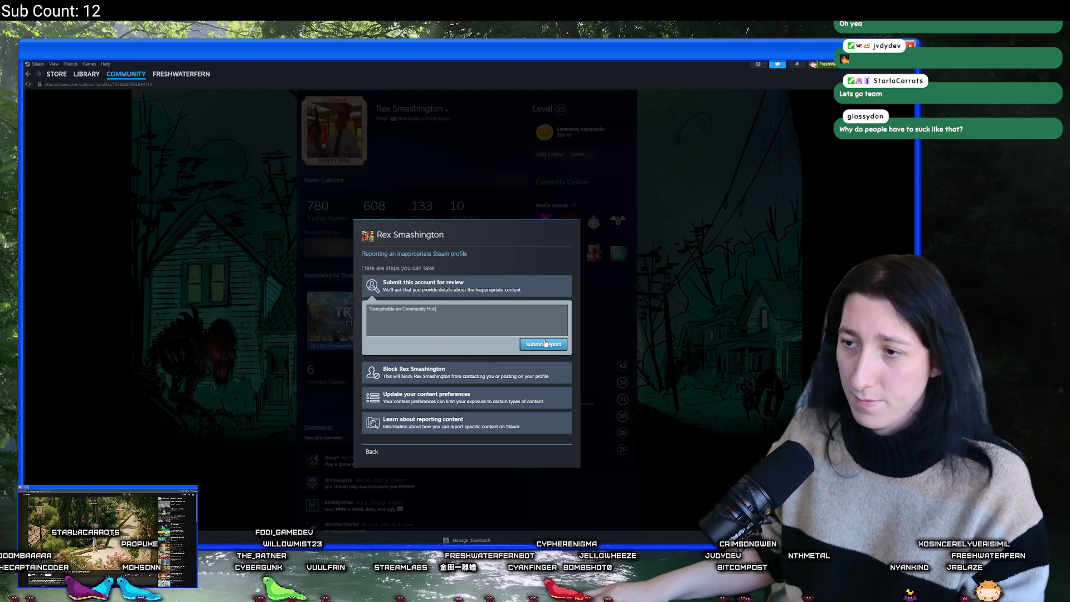
{"action": "left_click", "coordinate": [545, 343]}
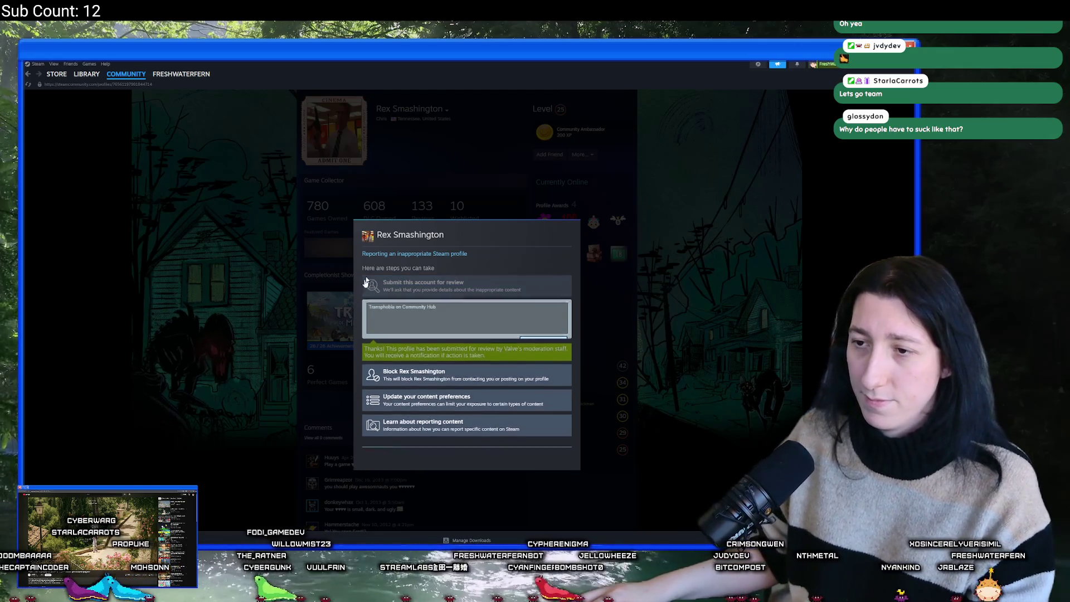
Close the report dialog, go to the library home, and switch to GameMaker.
{"action": "key", "text": "Escape"}
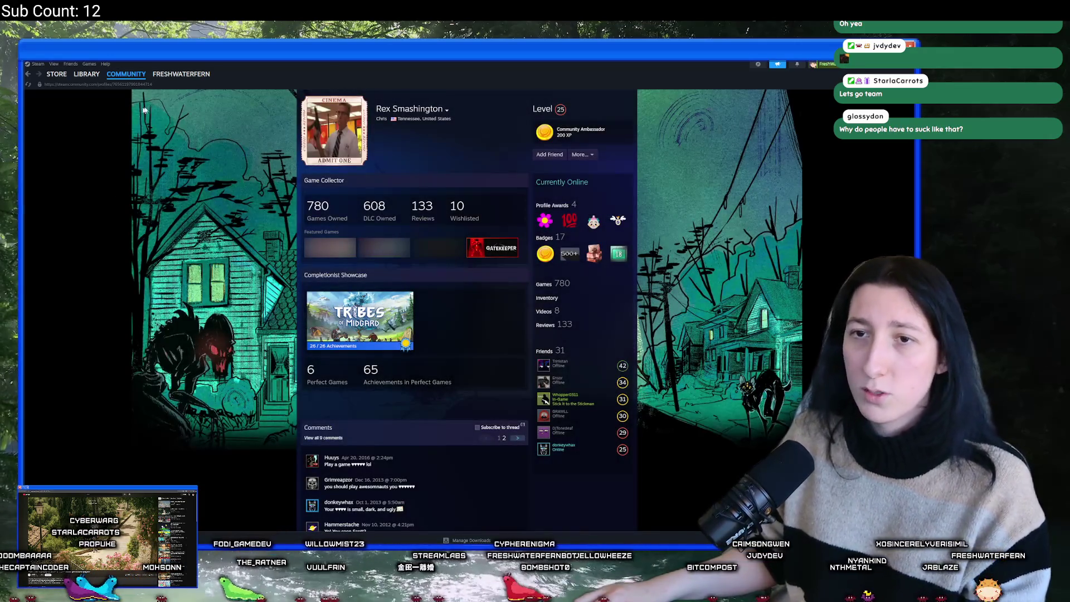
{"action": "left_click", "coordinate": [93, 88]}
{"action": "key", "text": "alt+Tab"}
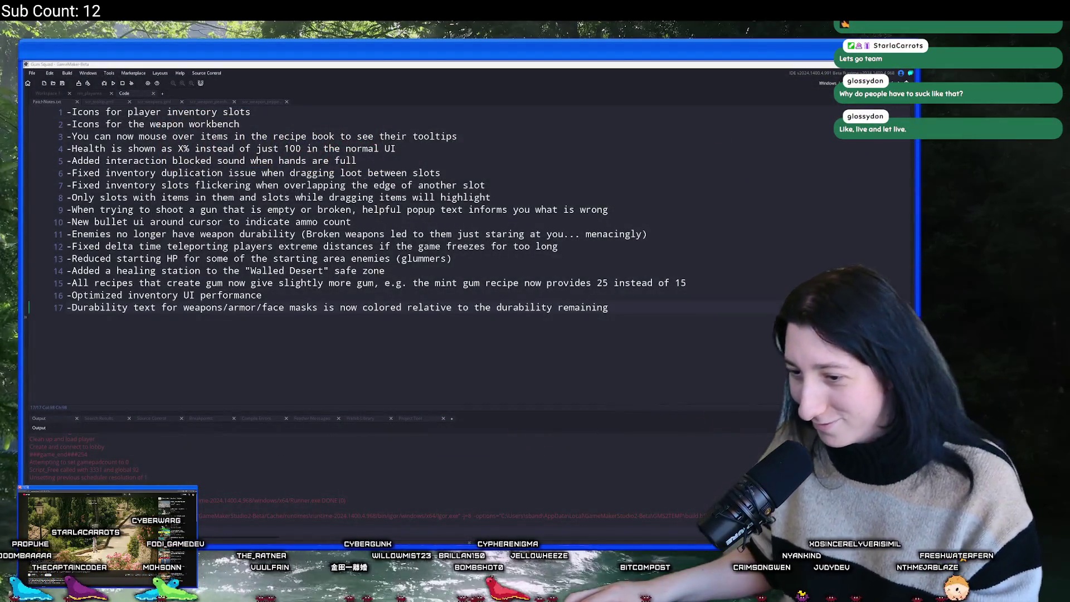
Review the 17 patch notes in PatchNotes.txt, then relaunch Steam via a search for 'st'.
{"action": "key", "text": "super"}
{"action": "left_click", "coordinate": [413, 185]}
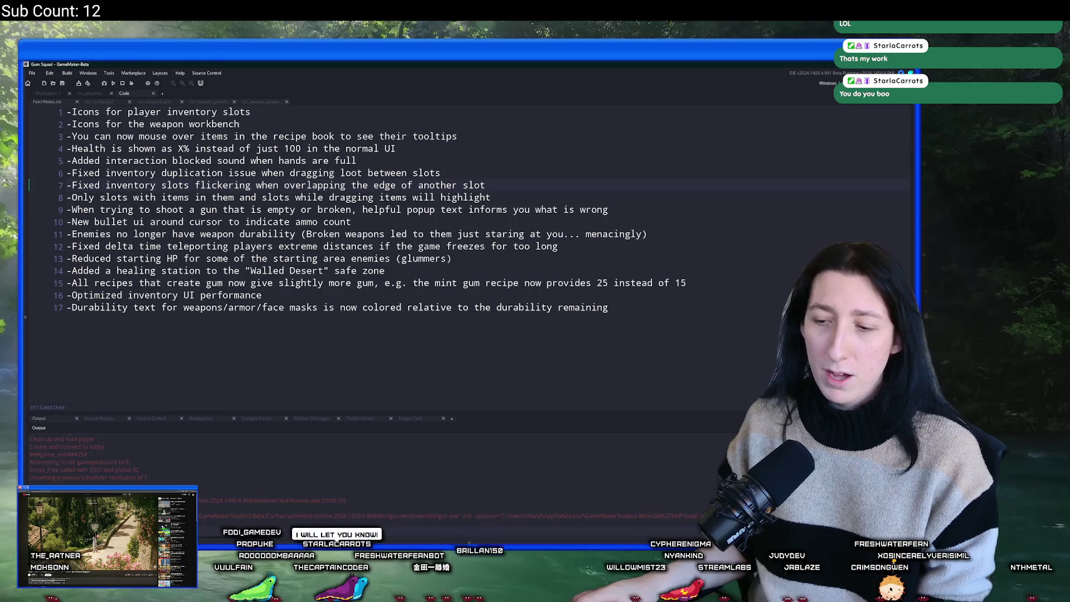
{"action": "key", "text": "ctrl+t"}
{"action": "type", "text": "st"}
{"action": "key", "text": "Return"}
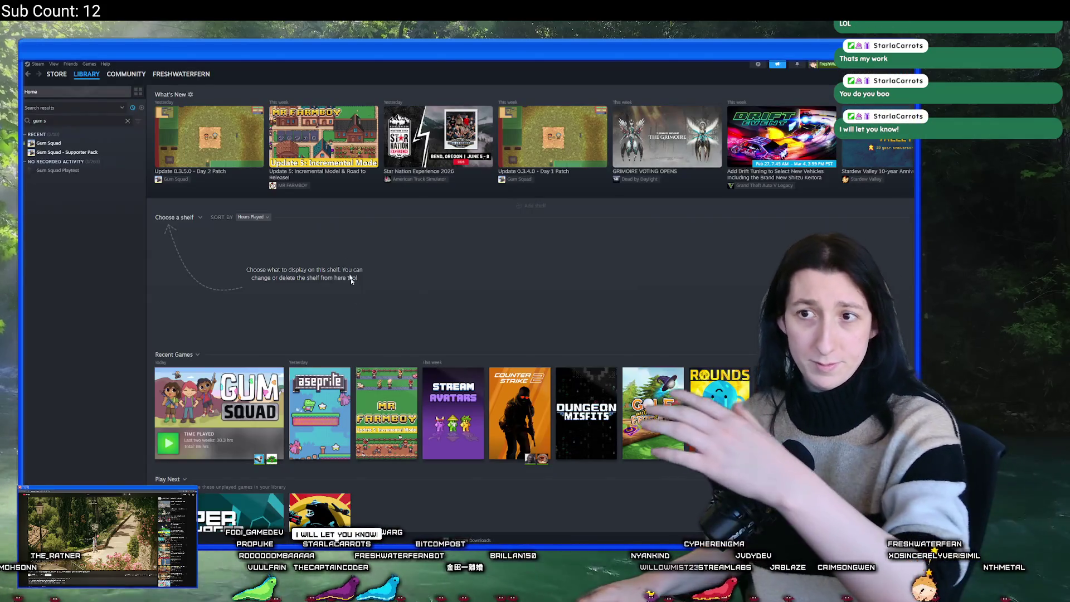
Go through Gum Squad's Community Hub discussions and Moderator Tools to the Hub Admin page.
{"action": "left_click", "coordinate": [93, 143]}
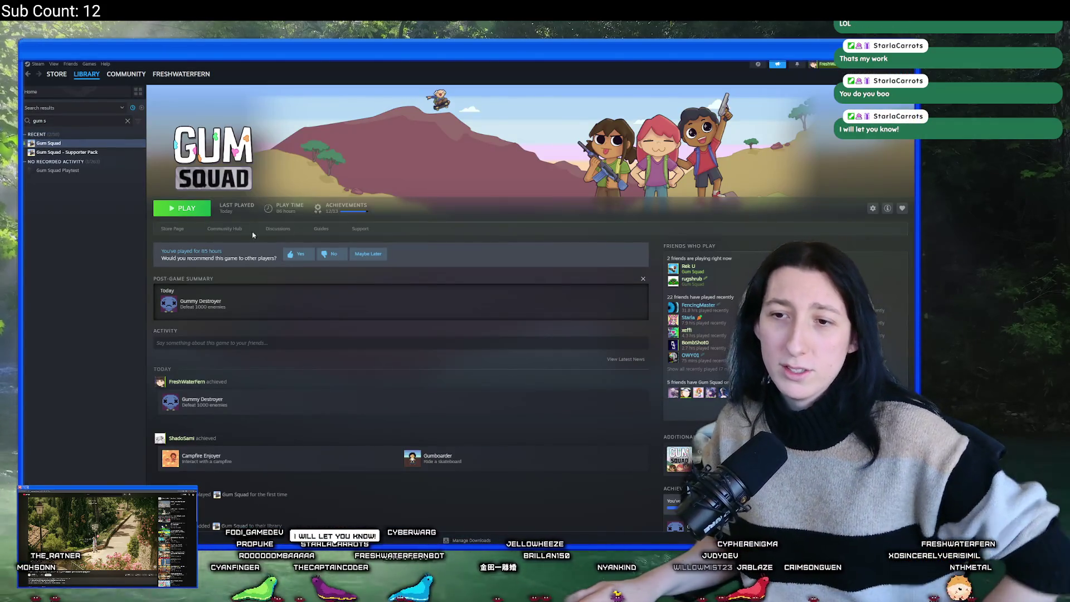
{"action": "left_click", "coordinate": [225, 229]}
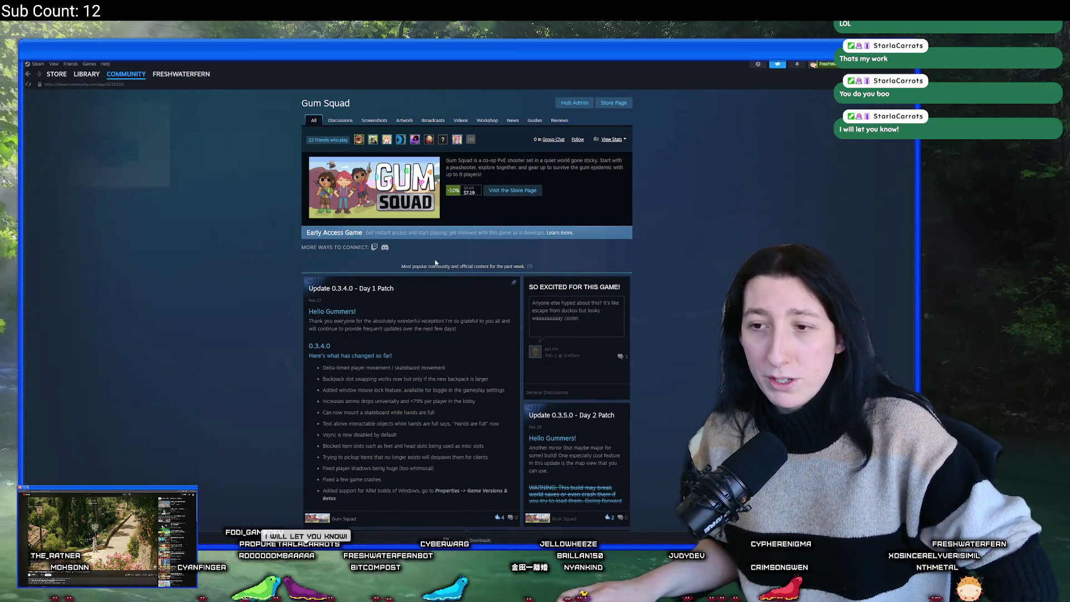
{"action": "left_click", "coordinate": [338, 120]}
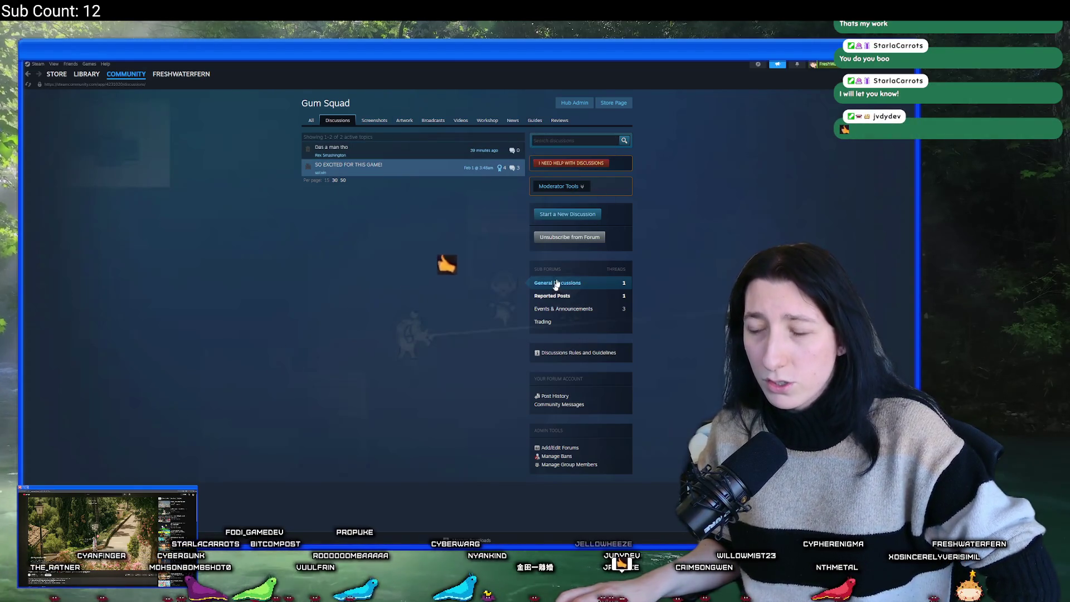
{"action": "left_click", "coordinate": [796, 64]}
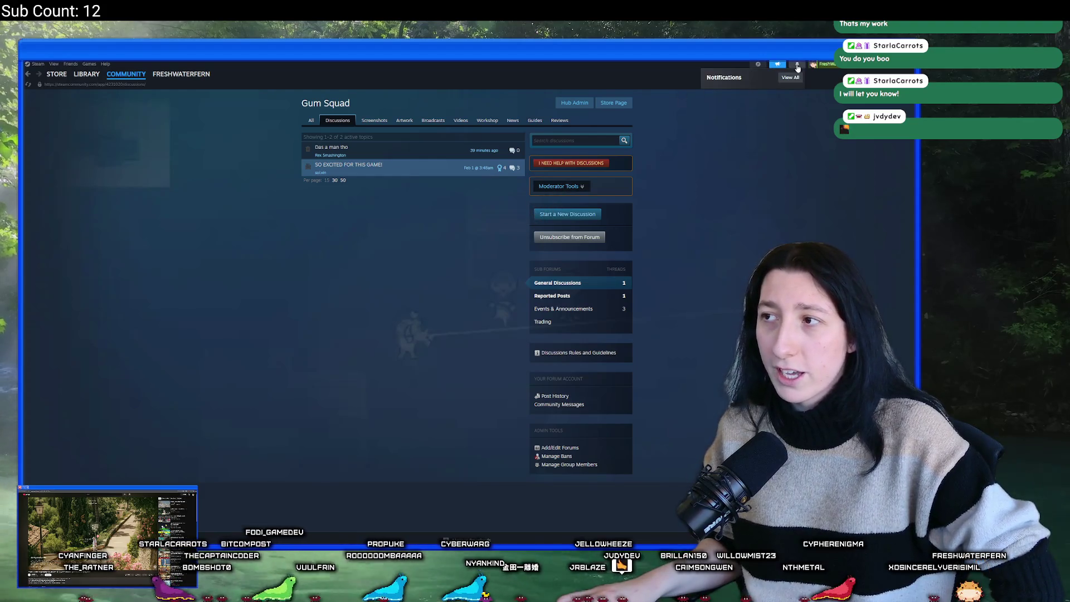
{"action": "left_click", "coordinate": [726, 202]}
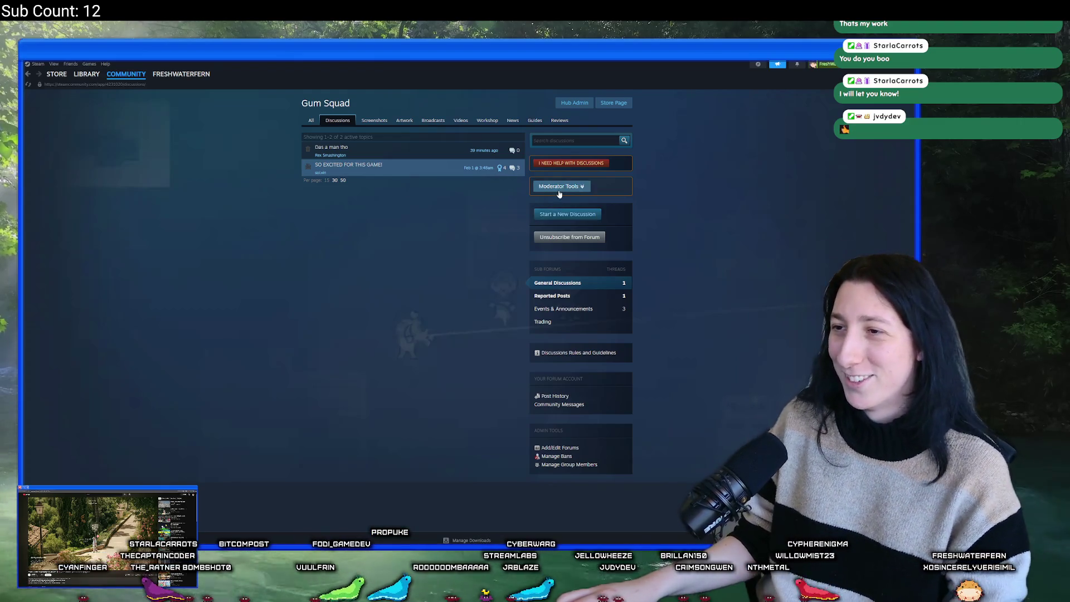
{"action": "left_click", "coordinate": [558, 186]}
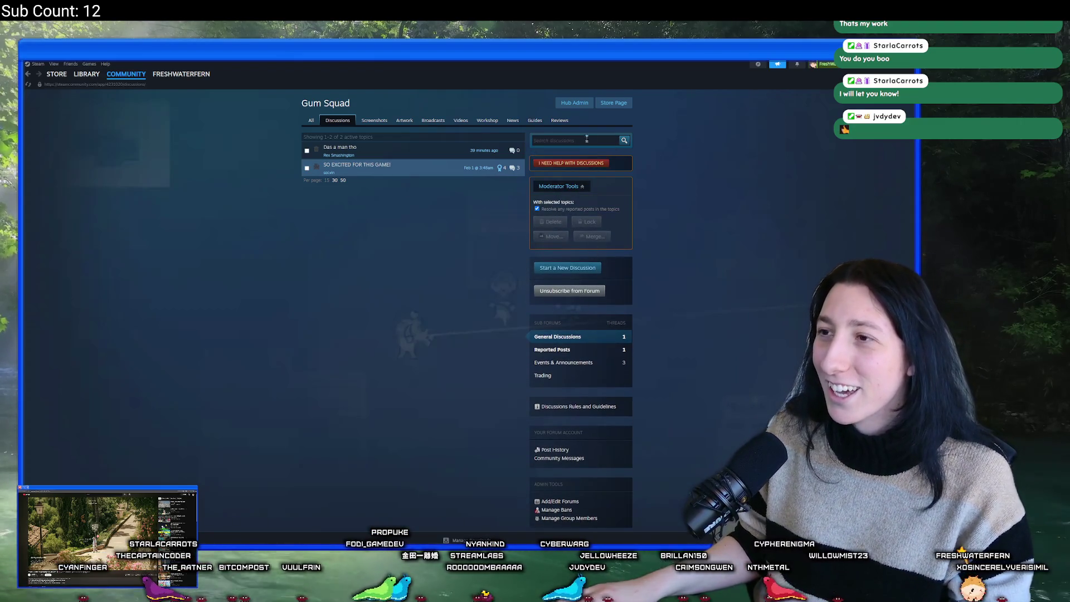
{"action": "left_click", "coordinate": [574, 102]}
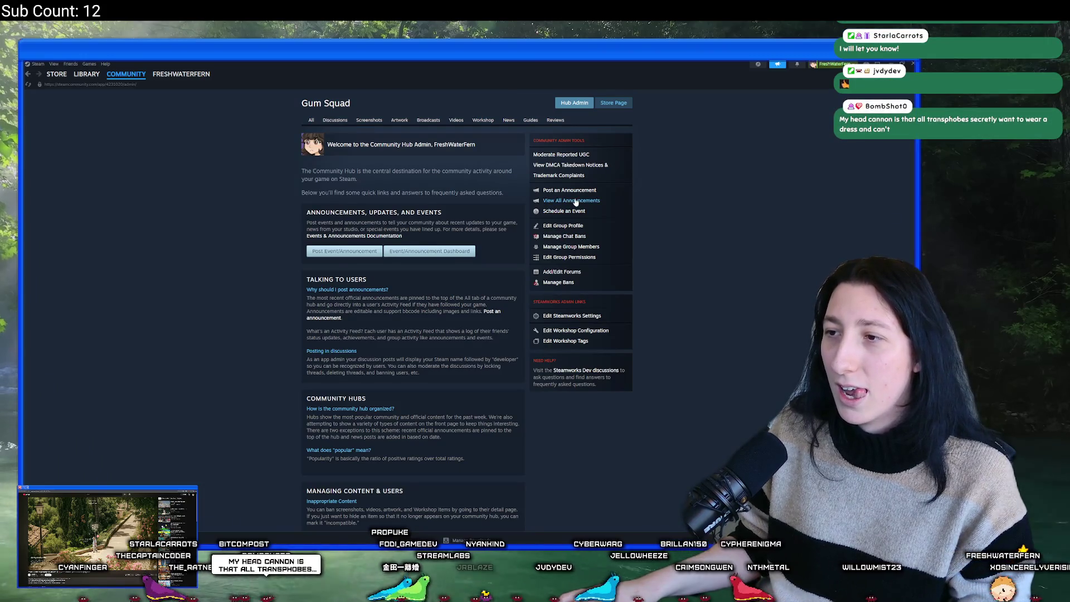
Open Manage Group Members and search the member list for a member's name.
{"action": "left_click", "coordinate": [566, 248]}
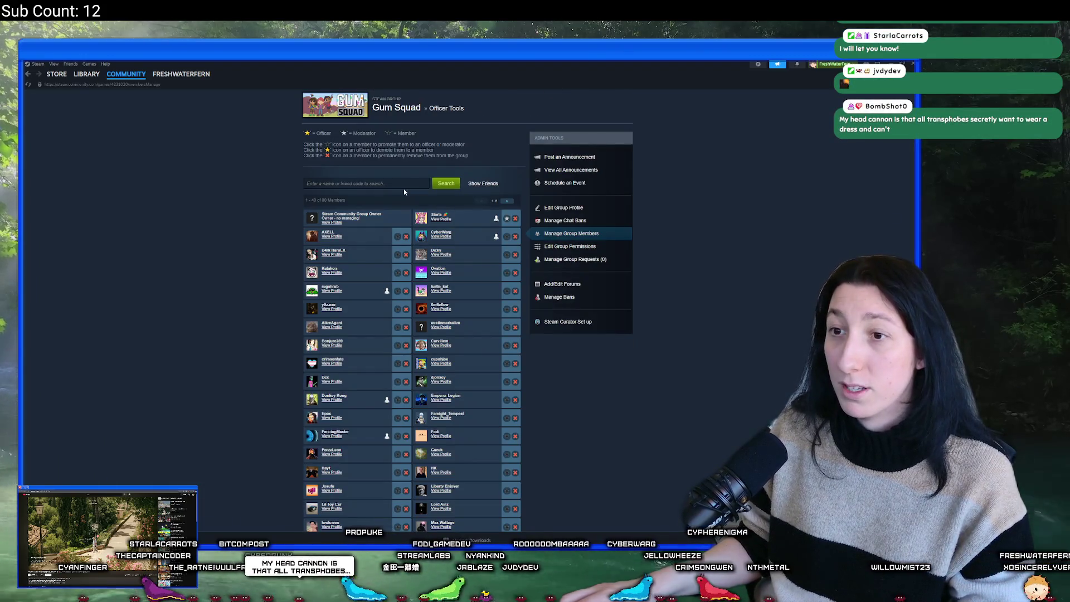
{"action": "type", "text": "jv"}
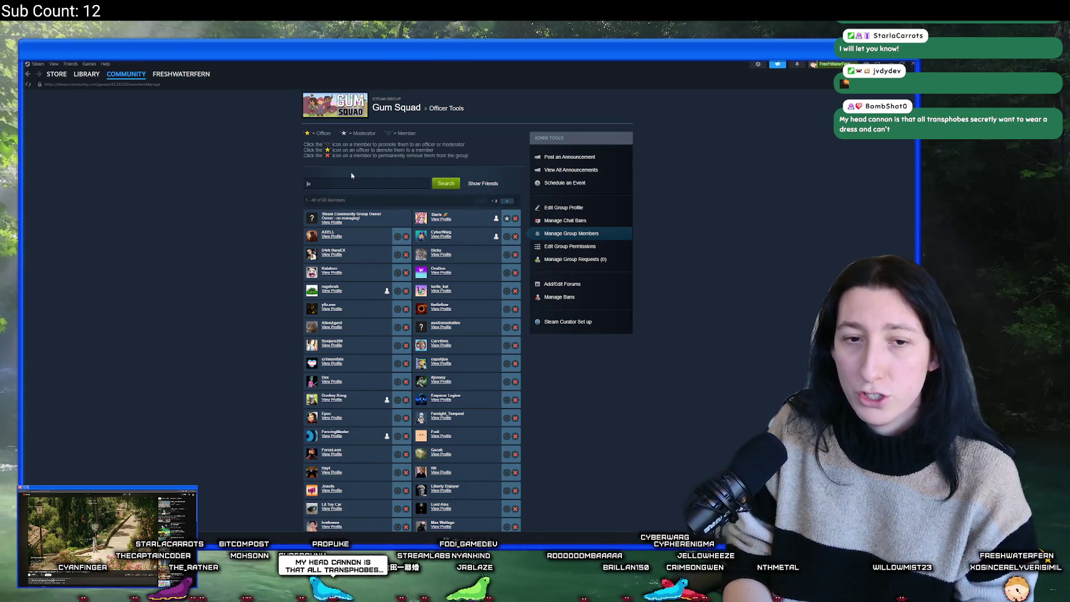
{"action": "key", "text": "BackSpace"}
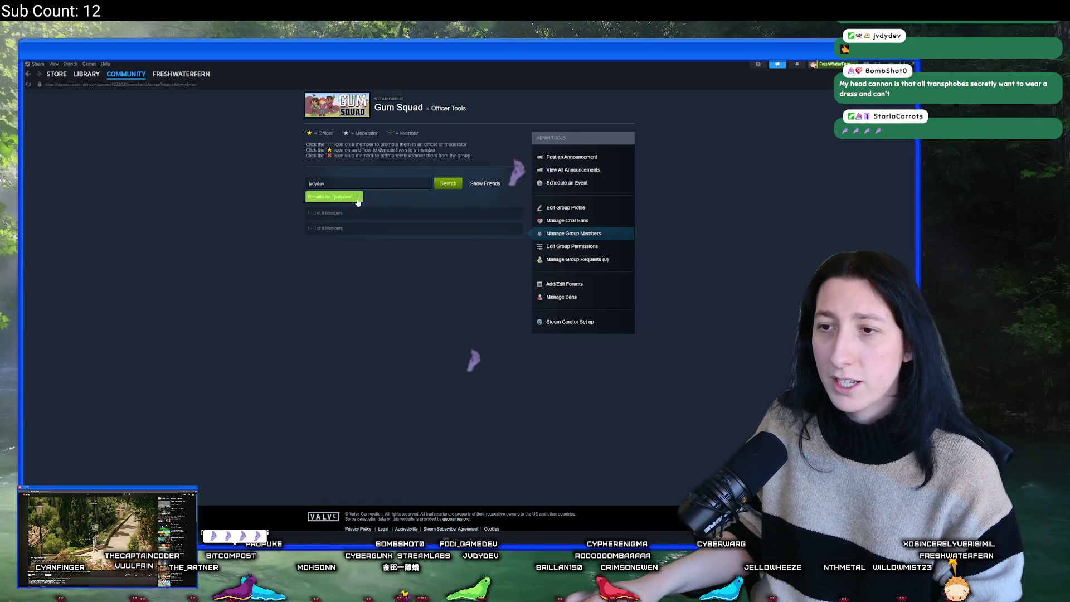
{"action": "left_click", "coordinate": [359, 198]}
{"action": "type", "text": "judy"}
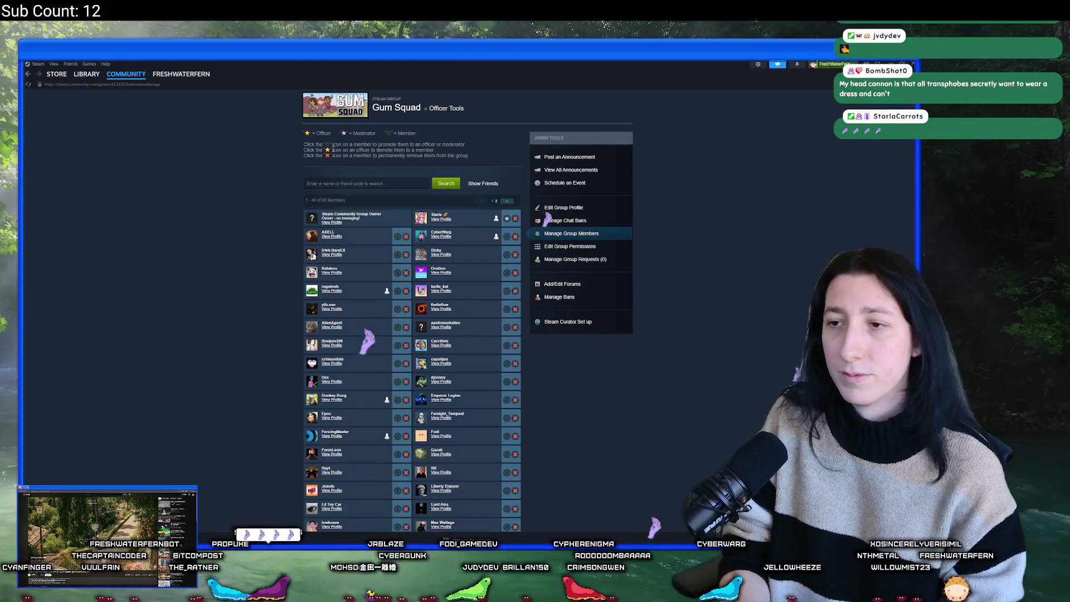
{"action": "key", "text": "Return"}
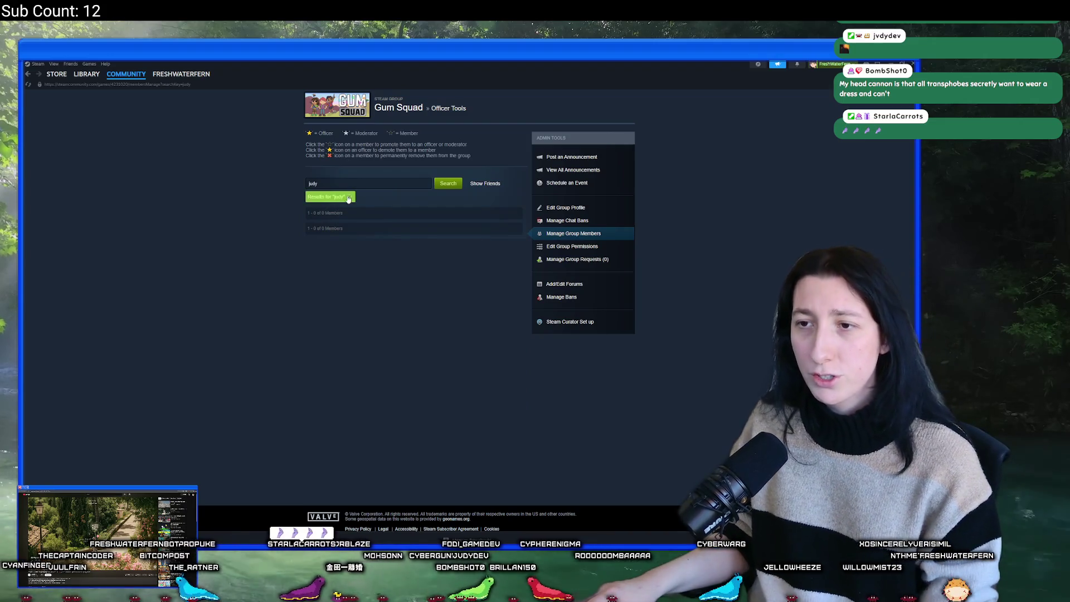
{"action": "left_click", "coordinate": [350, 196]}
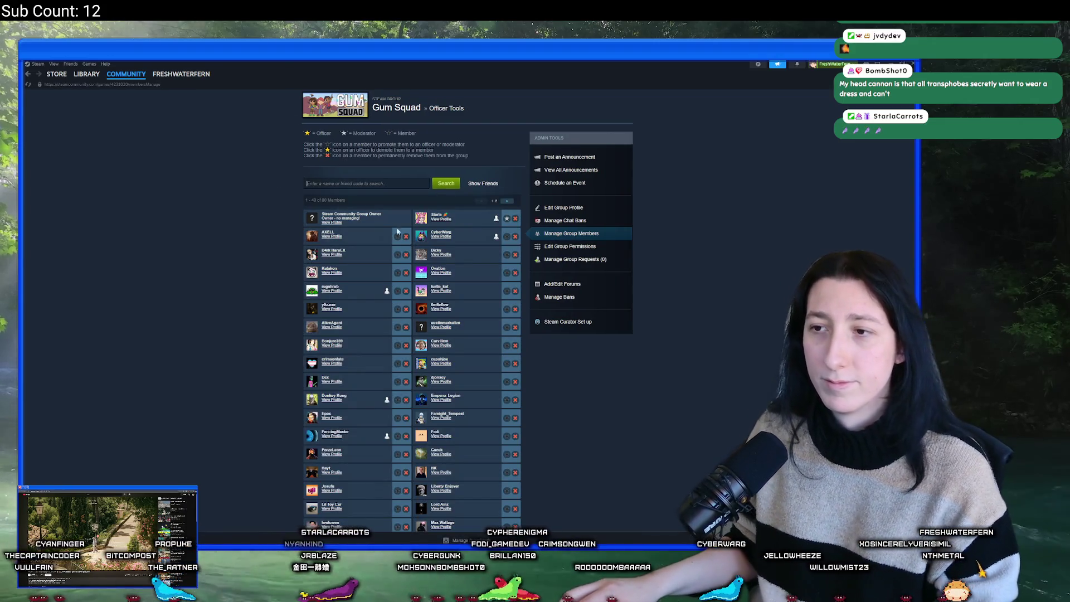
Rerun and clear the member search, then apply and remove the Friends filter.
{"action": "scroll", "coordinate": [401, 271], "scroll_direction": "down", "scroll_amount": 5}
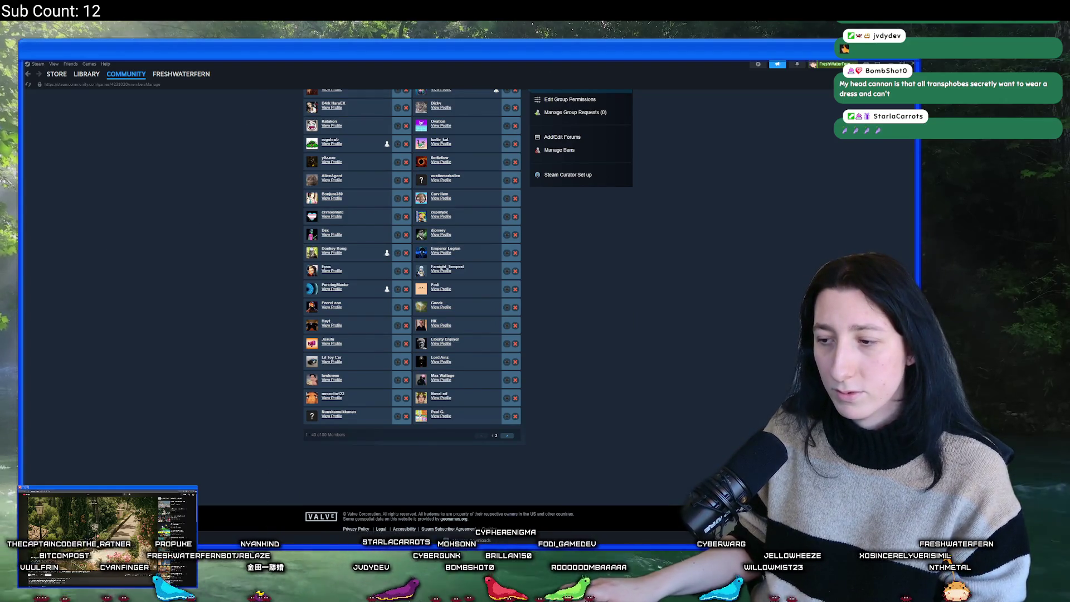
{"action": "key", "text": "super"}
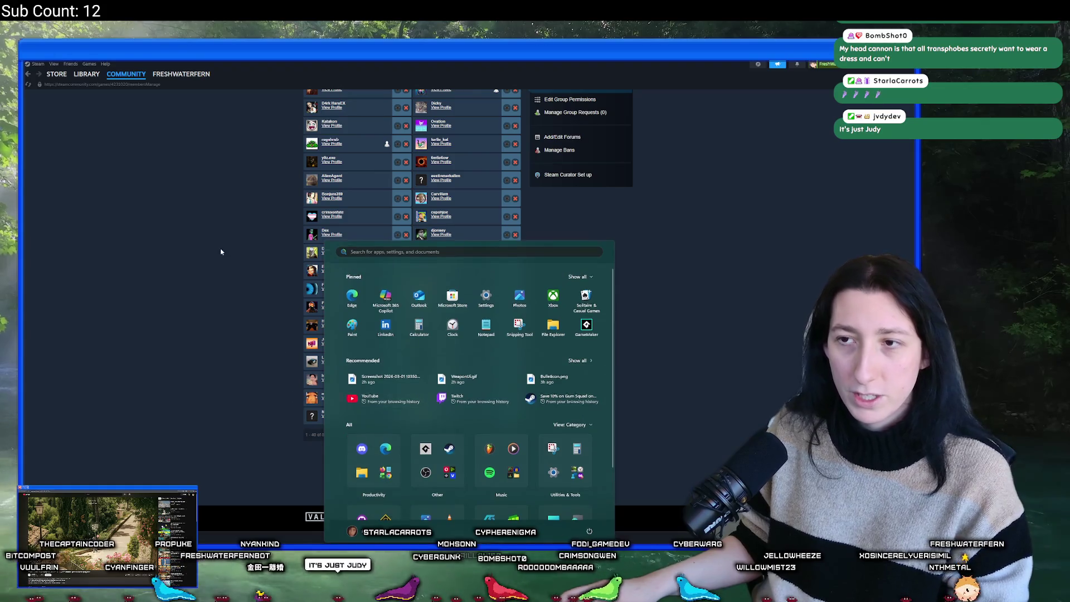
{"action": "left_click", "coordinate": [220, 252]}
{"action": "scroll", "coordinate": [300, 181], "scroll_direction": "up", "scroll_amount": 3}
{"action": "type", "text": "Judy"}
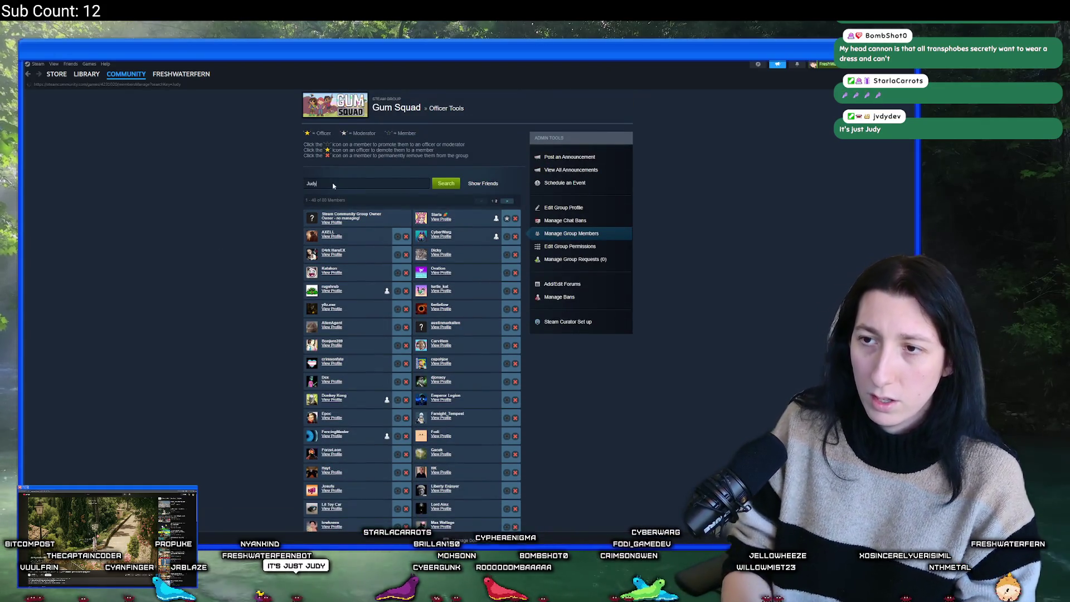
{"action": "key", "text": "Return"}
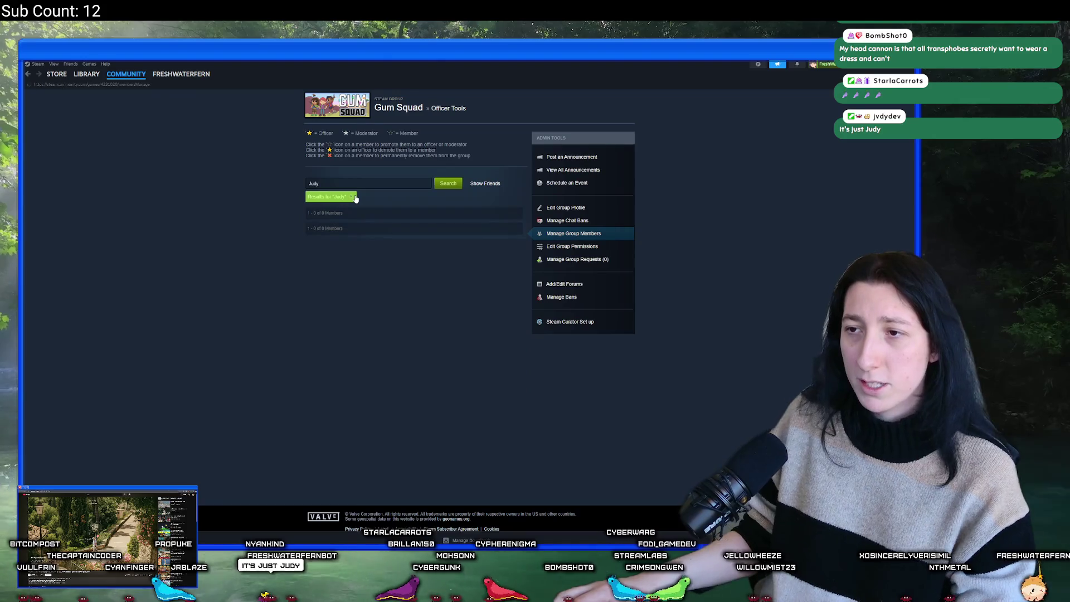
{"action": "left_click", "coordinate": [354, 197]}
{"action": "left_click", "coordinate": [477, 187]}
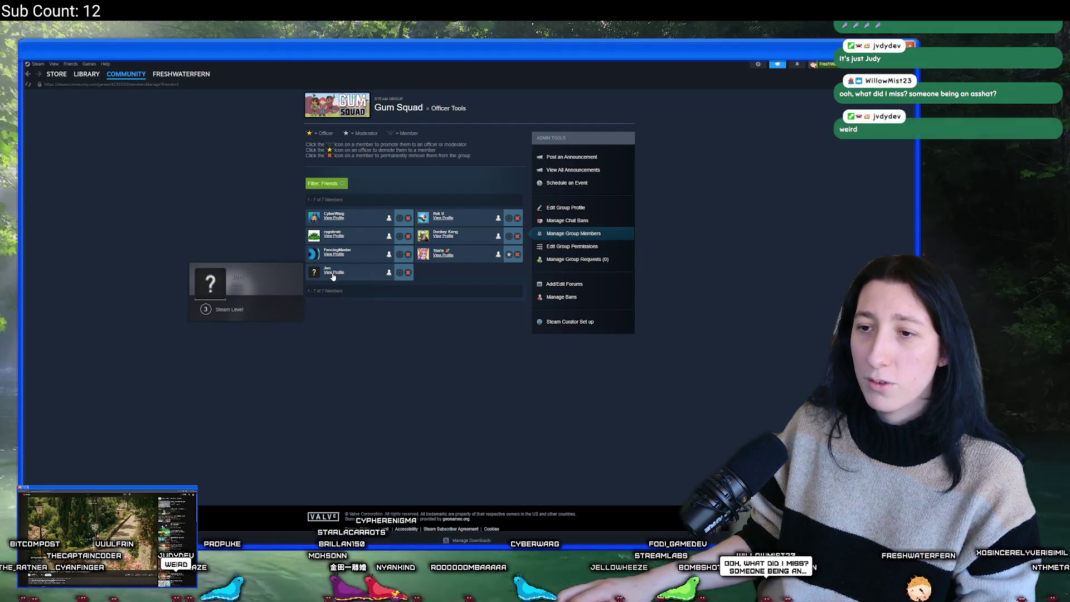
{"action": "left_click", "coordinate": [30, 73]}
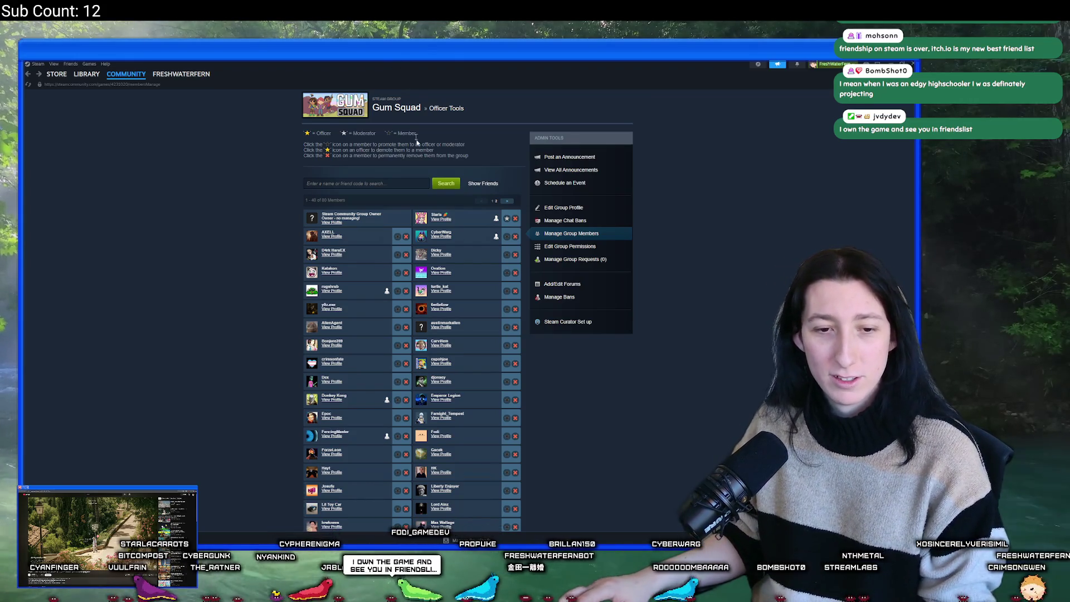
Go to member page 2, then open your own Steam profile and select its name.
{"action": "scroll", "coordinate": [386, 193], "scroll_direction": "down", "scroll_amount": 3}
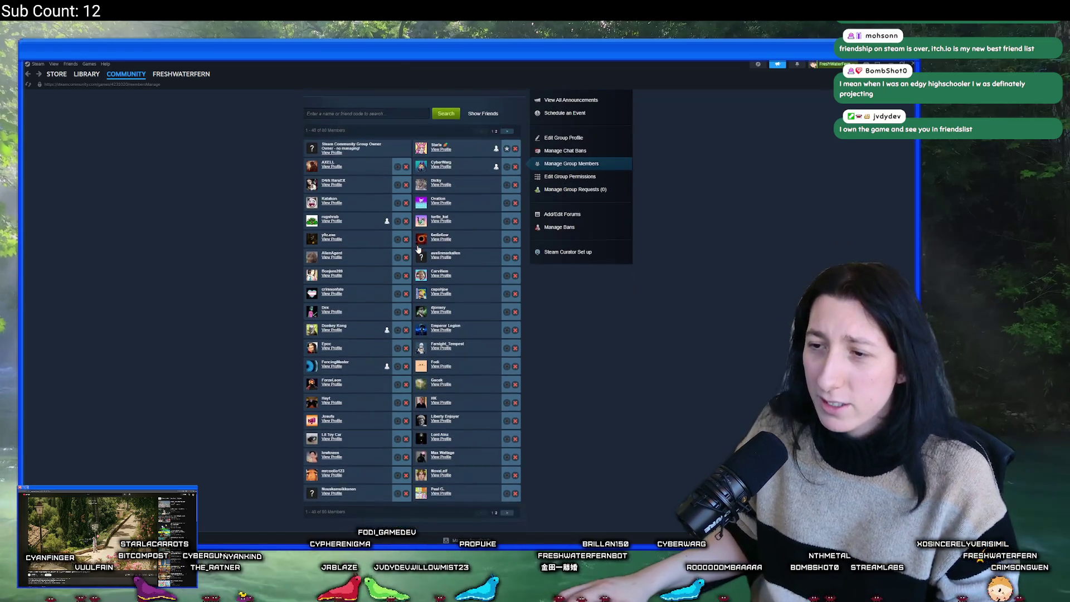
{"action": "left_click", "coordinate": [506, 477]}
{"action": "mouse_move", "coordinate": [196, 74]}
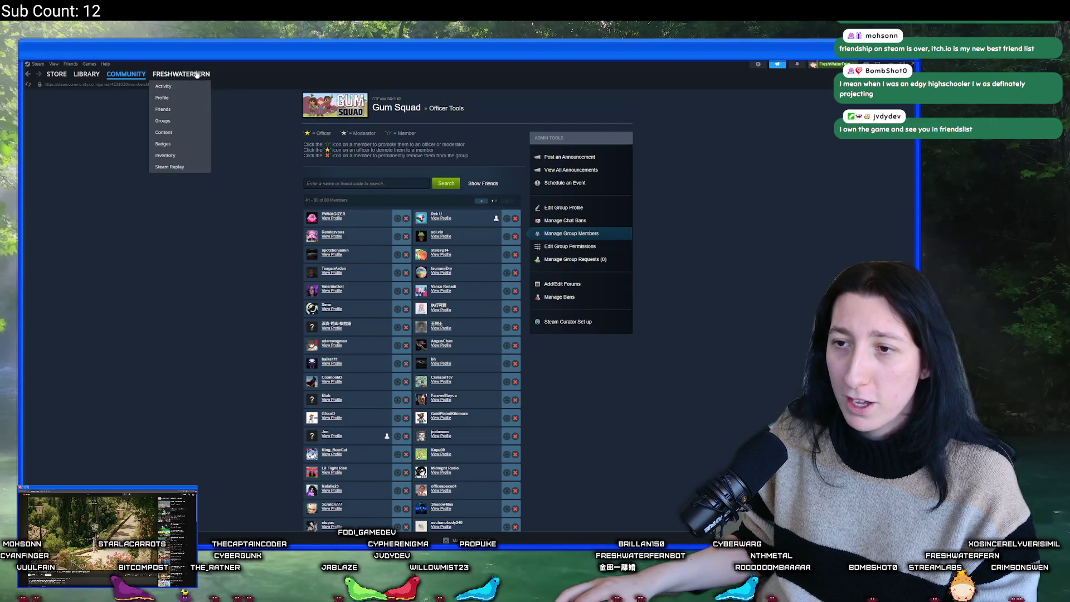
{"action": "left_click", "coordinate": [162, 97]}
{"action": "left_click_drag", "start_coordinate": [440, 109], "coordinate": [375, 109]}
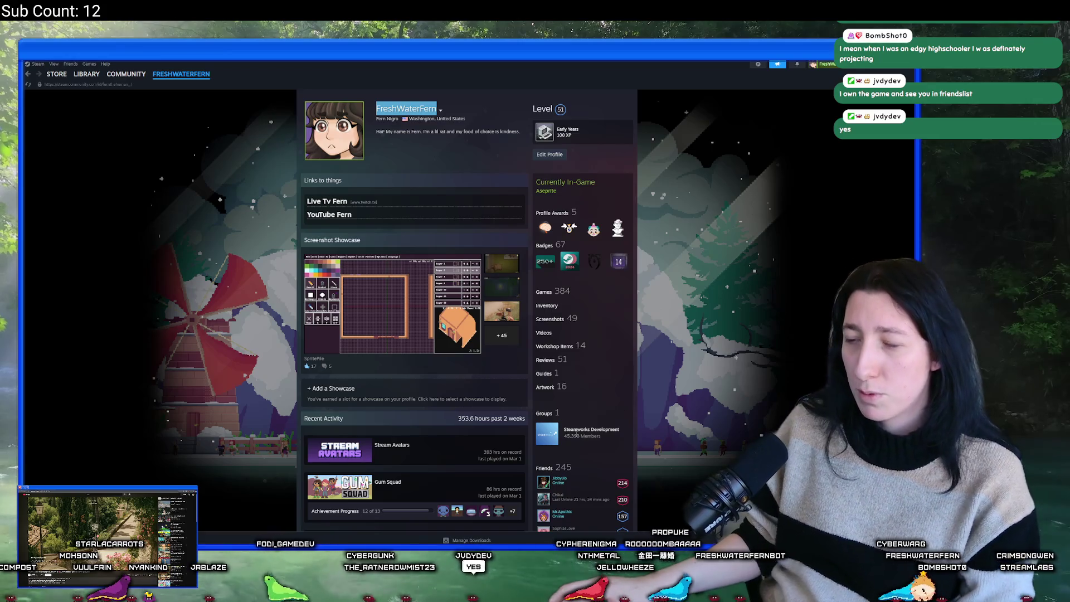
Search your friends list for the friend's name and open their private profile.
{"action": "scroll", "coordinate": [576, 329], "scroll_direction": "down", "scroll_amount": 1}
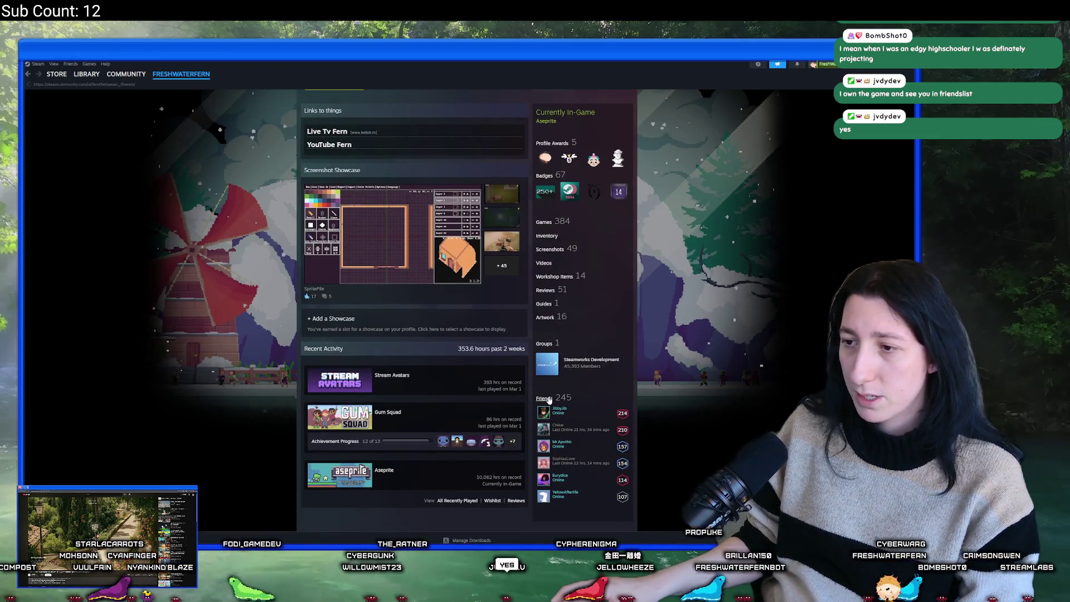
{"action": "left_click", "coordinate": [544, 397]}
{"action": "type", "text": "judy"}
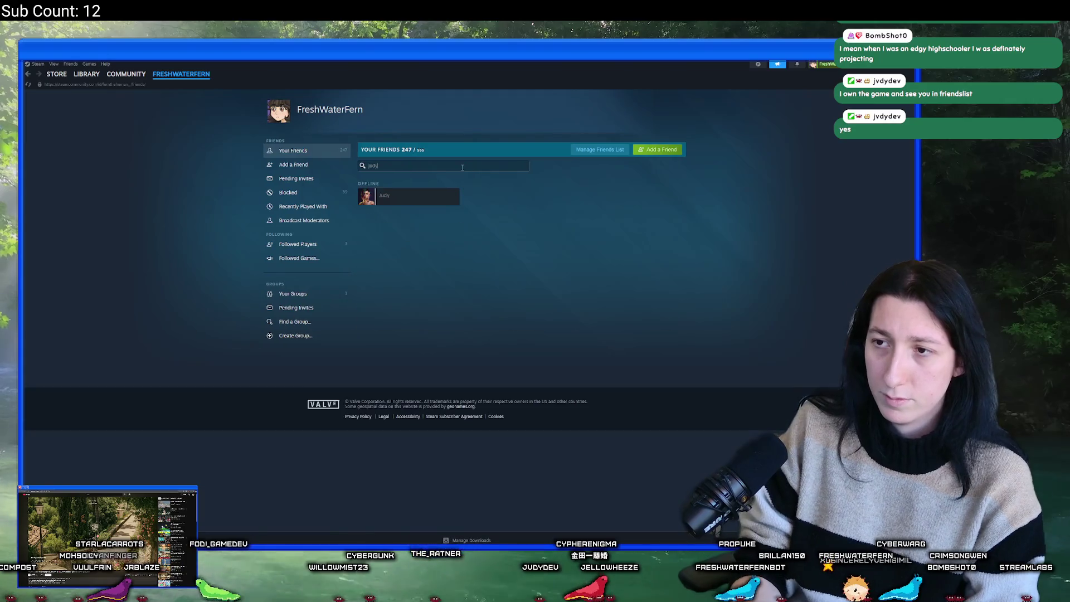
{"action": "left_click", "coordinate": [387, 200]}
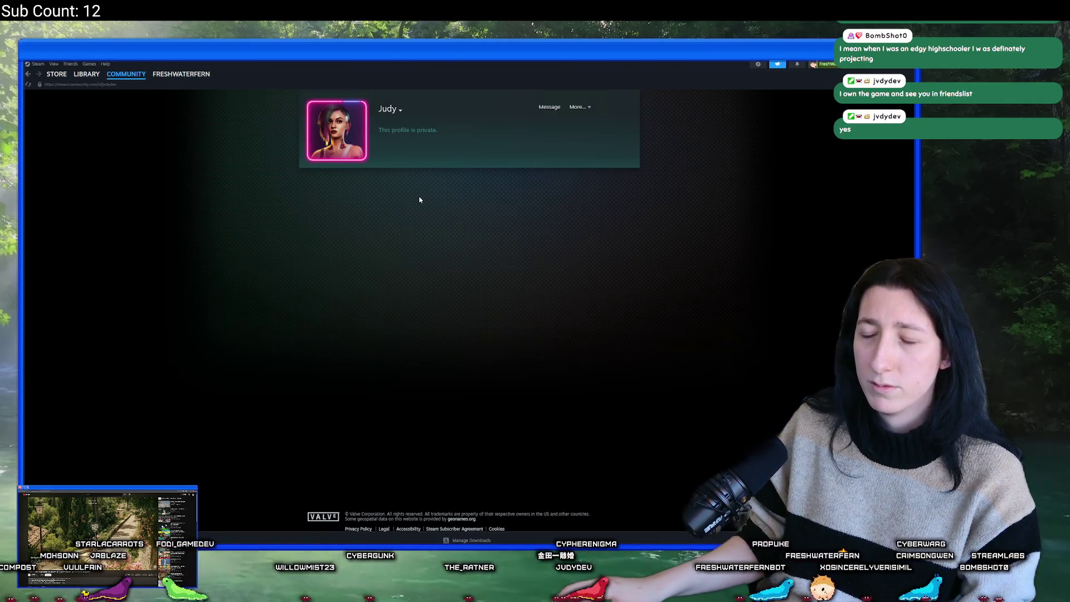
Go back through the friends list and profile to the Gum Squad member management list.
{"action": "left_click", "coordinate": [28, 74]}
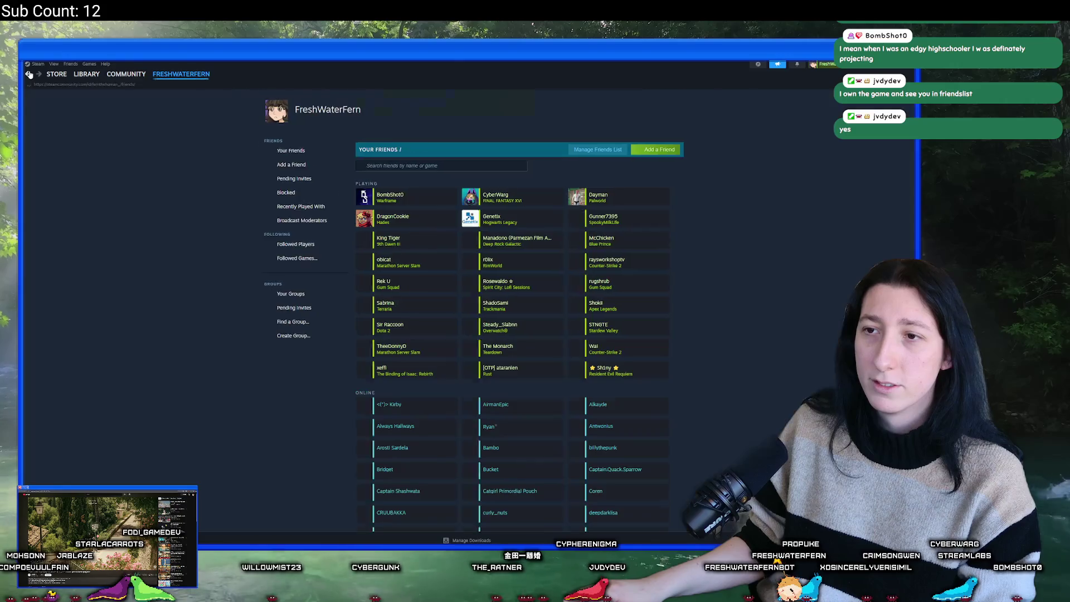
{"action": "left_click", "coordinate": [29, 74]}
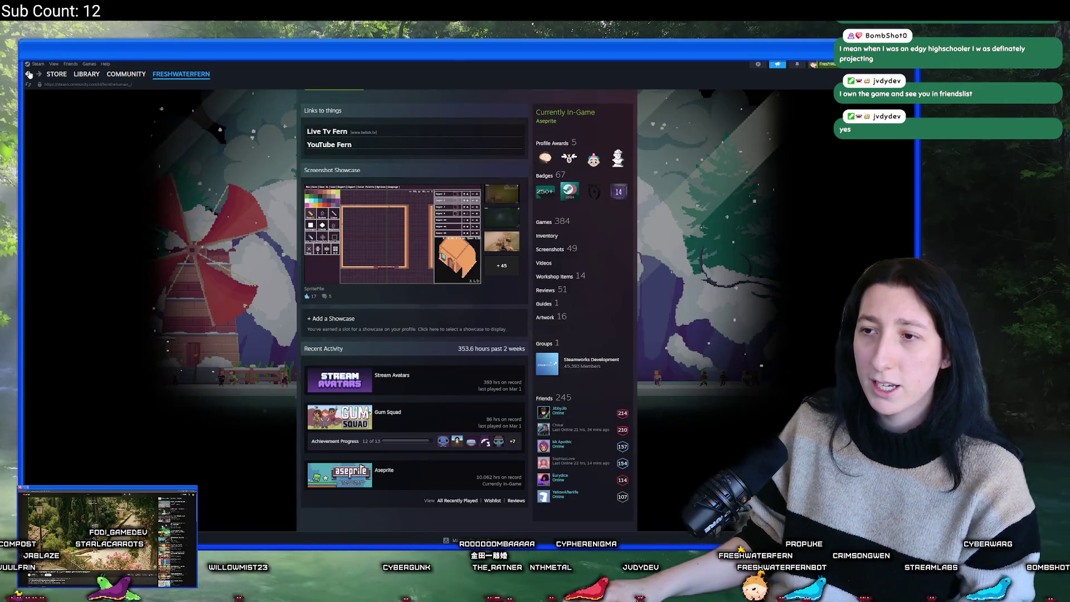
{"action": "scroll", "coordinate": [280, 279], "scroll_direction": "up", "scroll_amount": 2}
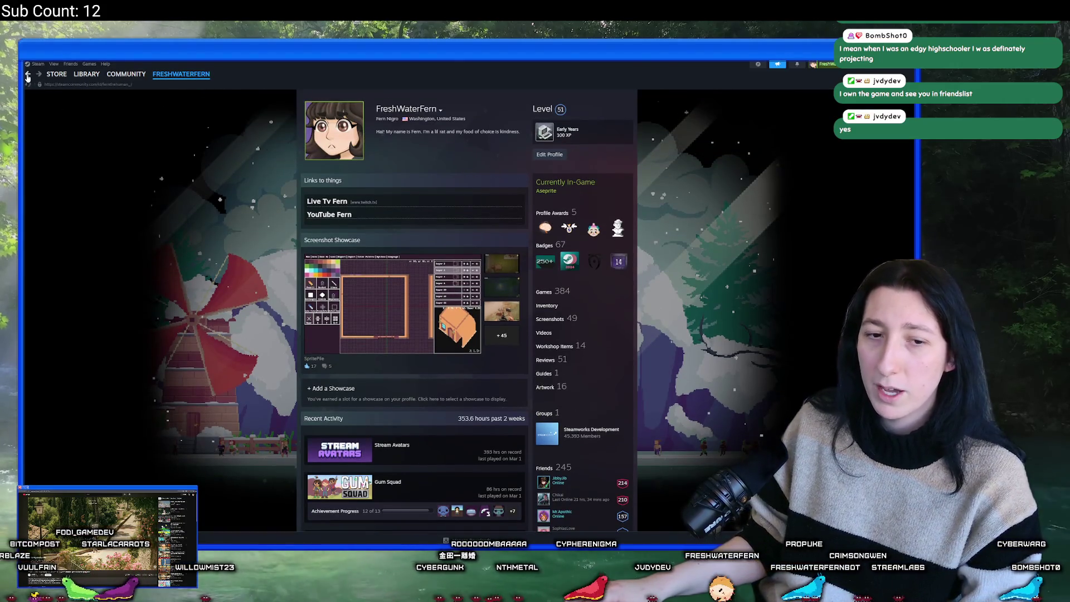
{"action": "left_click", "coordinate": [28, 74]}
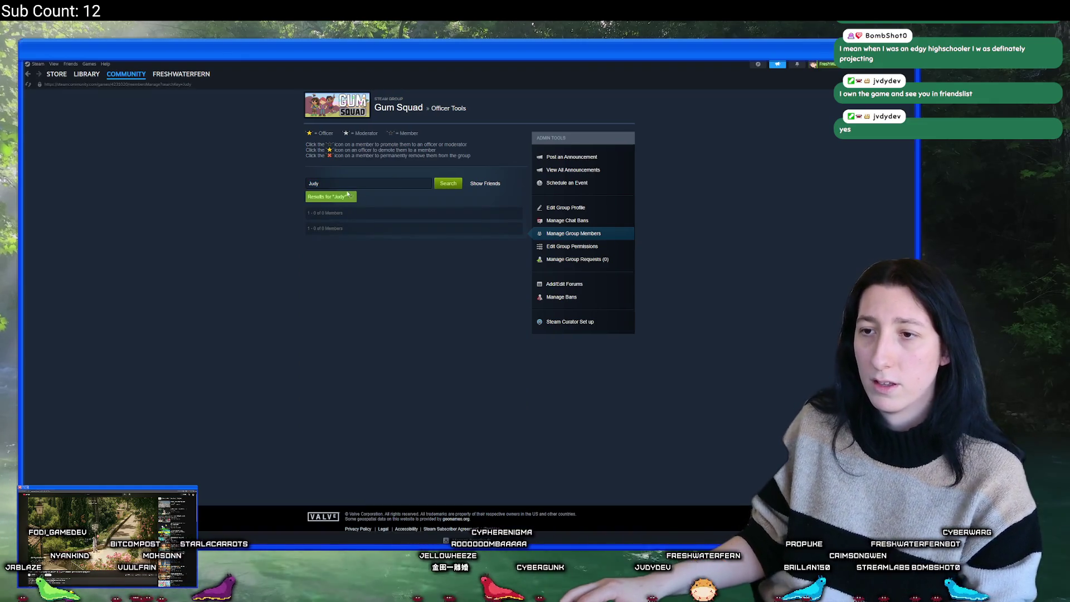
Clear the name search, view a member's Steam profile, and return to the member list.
{"action": "left_click", "coordinate": [352, 197]}
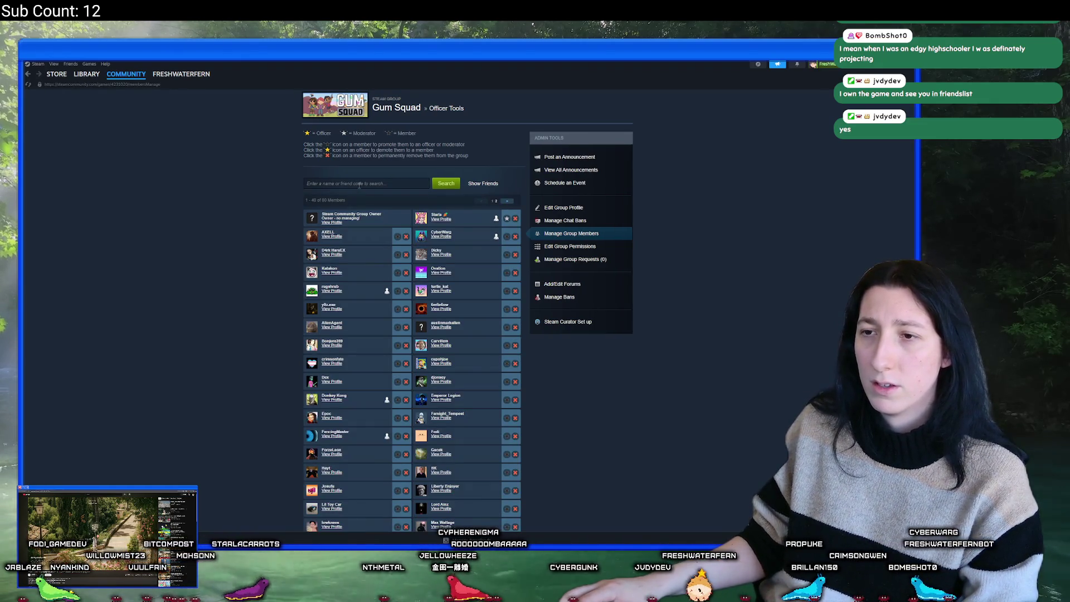
{"action": "scroll", "coordinate": [325, 273], "scroll_direction": "down", "scroll_amount": 3}
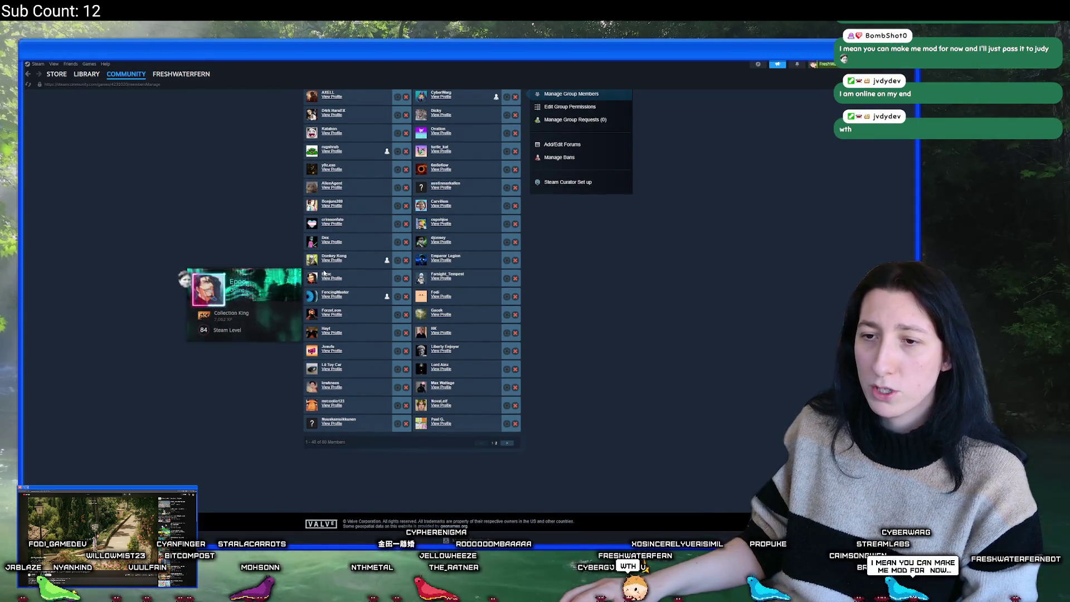
{"action": "mouse_move", "coordinate": [329, 335]}
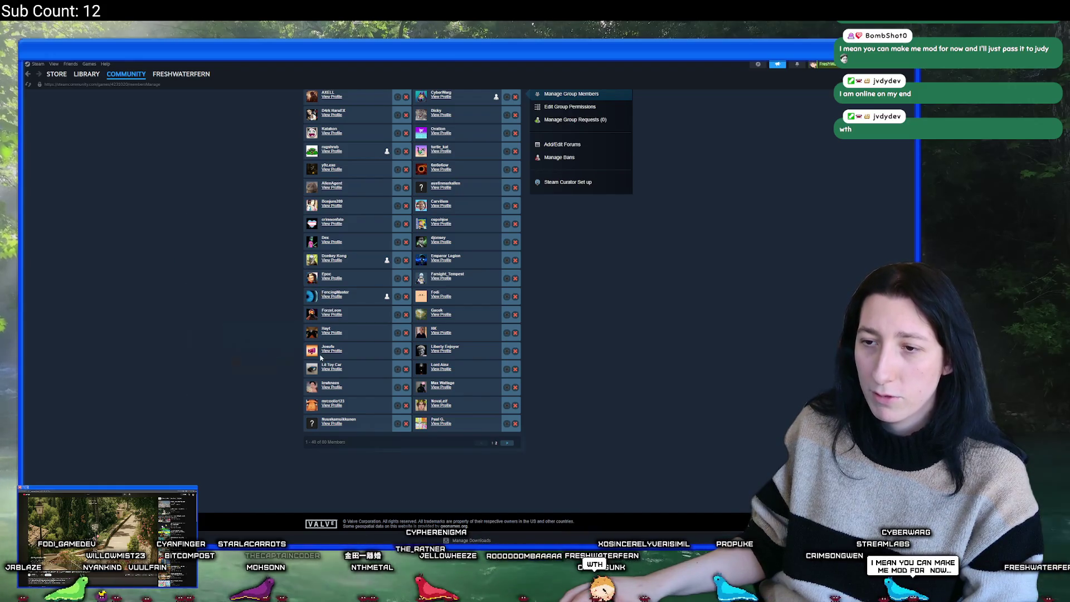
{"action": "left_click", "coordinate": [330, 333]}
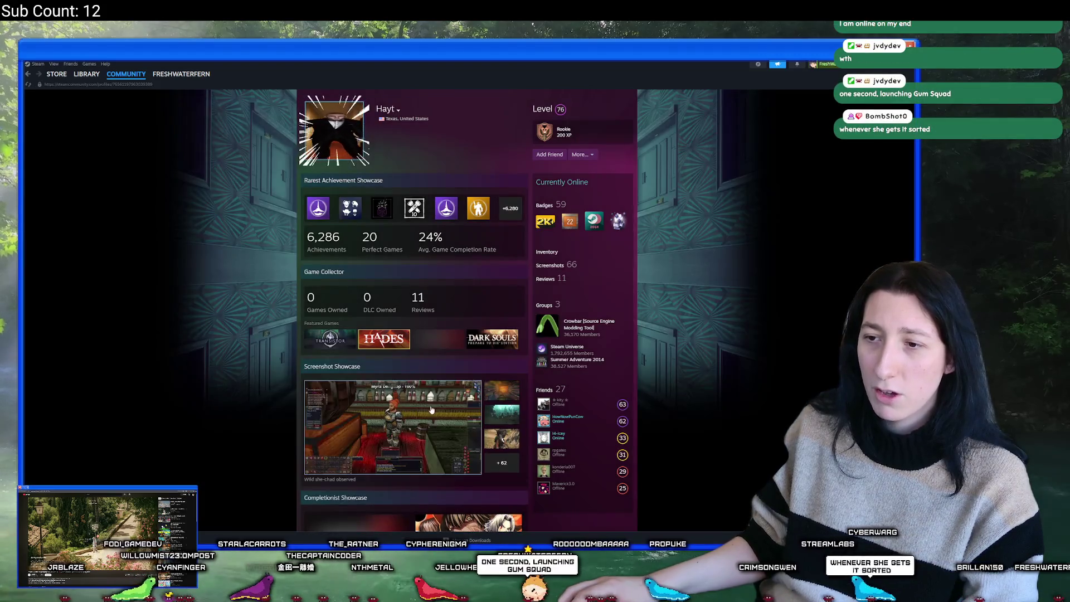
{"action": "scroll", "coordinate": [419, 401], "scroll_direction": "down", "scroll_amount": 5}
{"action": "scroll", "coordinate": [419, 400], "scroll_direction": "up", "scroll_amount": 5}
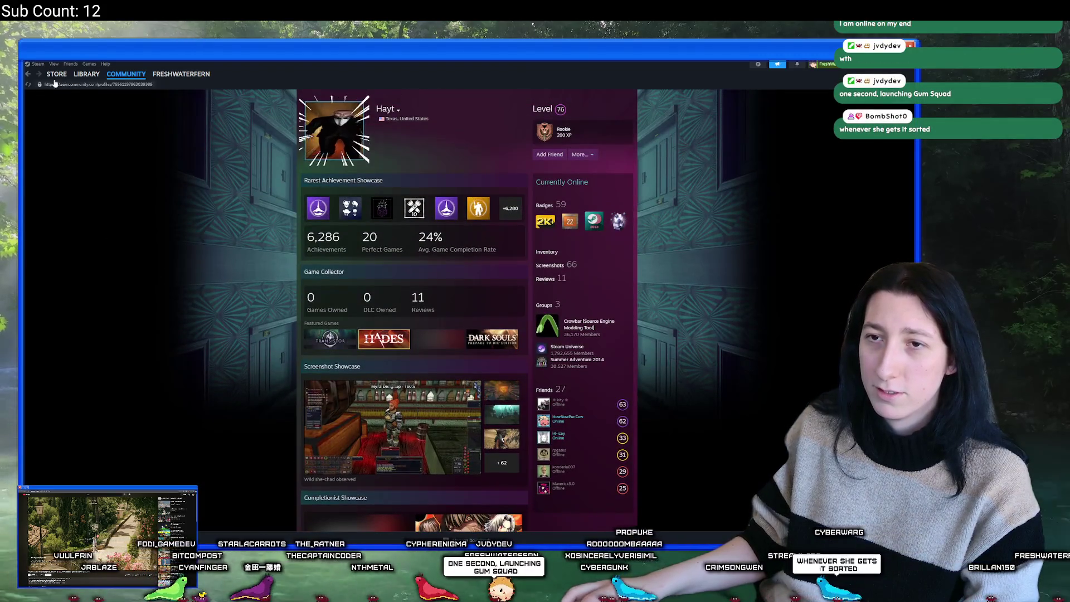
{"action": "left_click", "coordinate": [28, 74]}
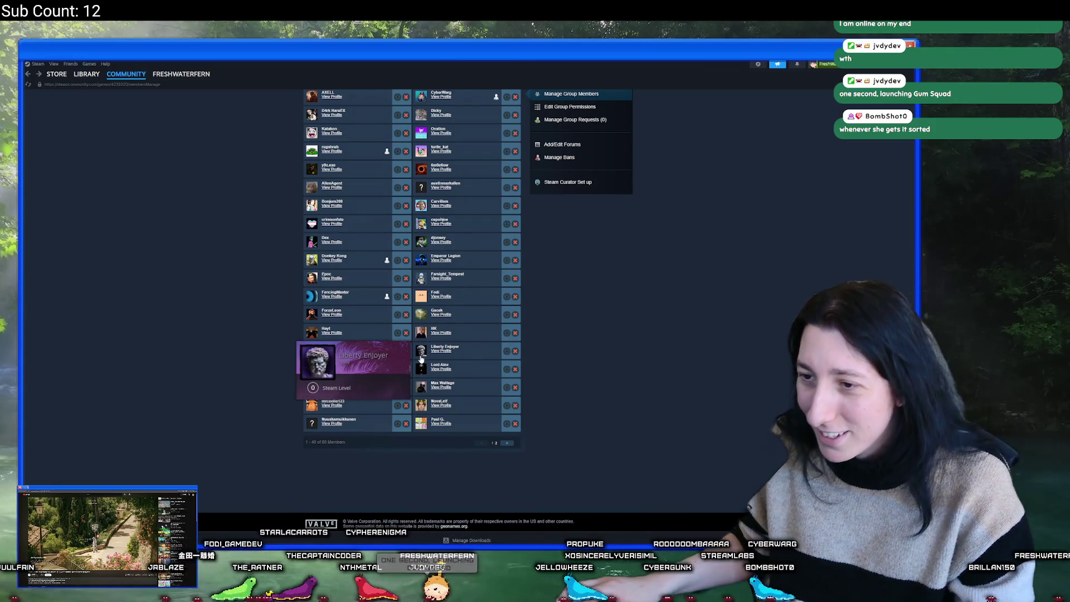
Browse the Gum Squad member list and move to its second page.
{"action": "mouse_move", "coordinate": [424, 370]}
{"action": "scroll", "coordinate": [424, 370], "scroll_direction": "down", "scroll_amount": 1}
{"action": "scroll", "coordinate": [422, 363], "scroll_direction": "up", "scroll_amount": 3}
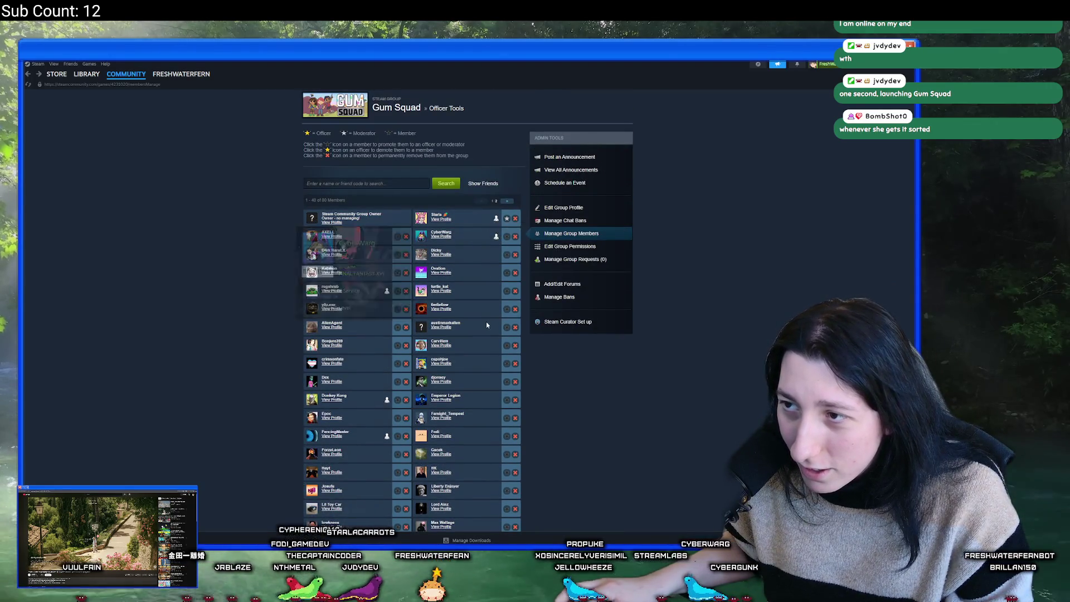
{"action": "scroll", "coordinate": [500, 386], "scroll_direction": "down", "scroll_amount": 2}
{"action": "scroll", "coordinate": [500, 386], "scroll_direction": "down", "scroll_amount": 1}
{"action": "left_click", "coordinate": [509, 439]}
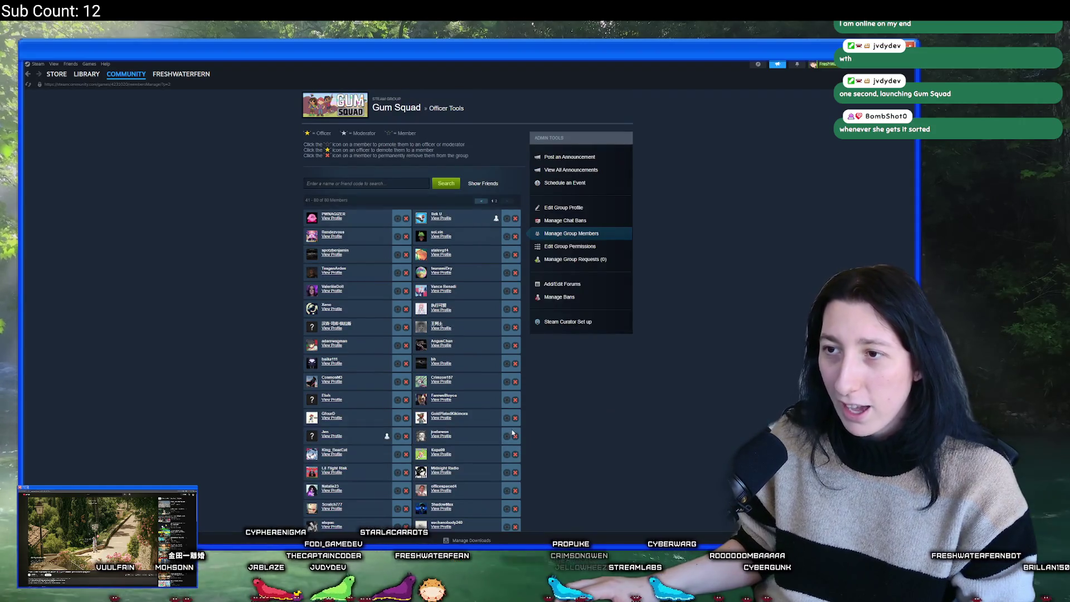
{"action": "scroll", "coordinate": [352, 327], "scroll_direction": "down", "scroll_amount": 3}
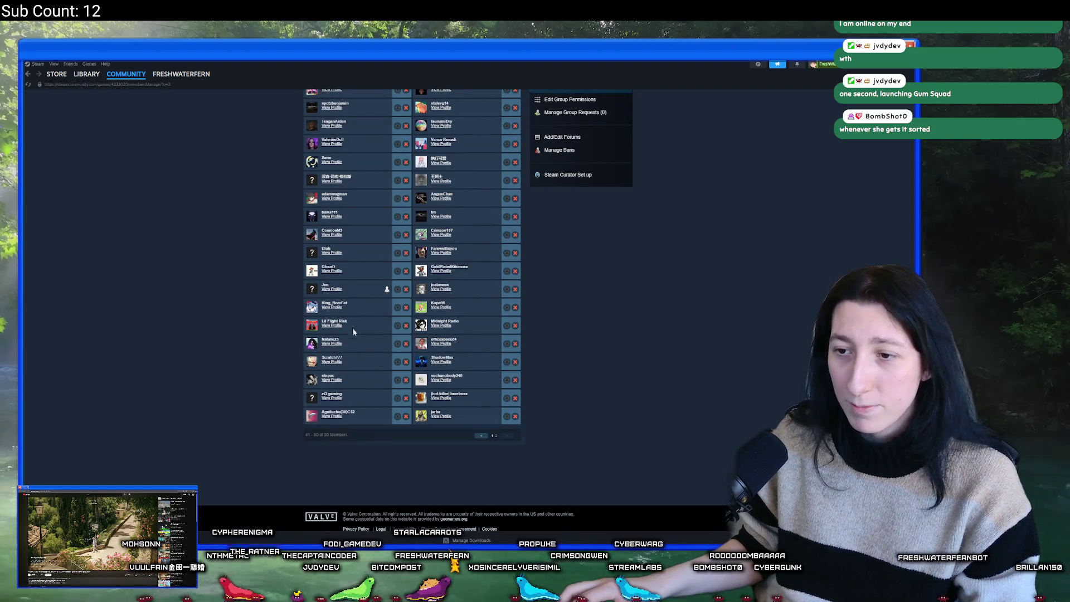
{"action": "scroll", "coordinate": [490, 402], "scroll_direction": "up", "scroll_amount": 3}
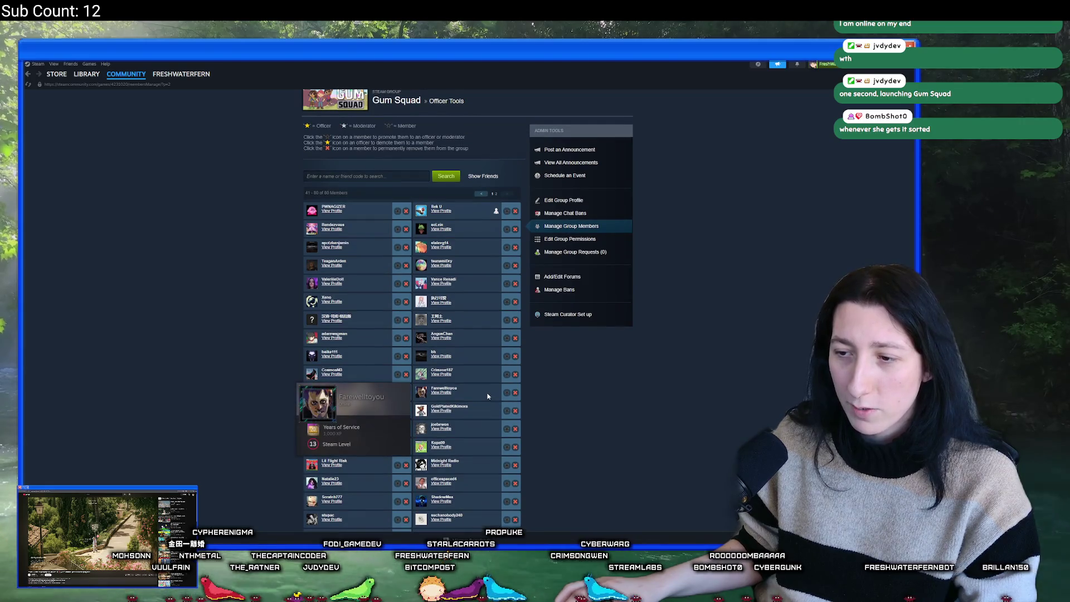
Toggle the Show Friends filter, search and clear a member name, then open the Gum Squad hub.
{"action": "left_click", "coordinate": [485, 184]}
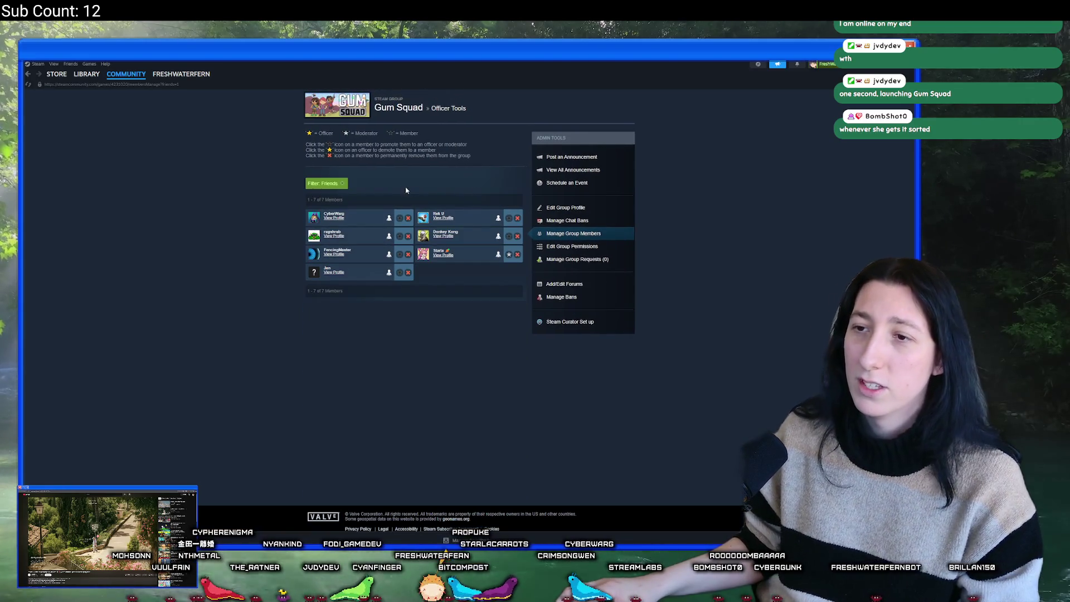
{"action": "left_click", "coordinate": [342, 187]}
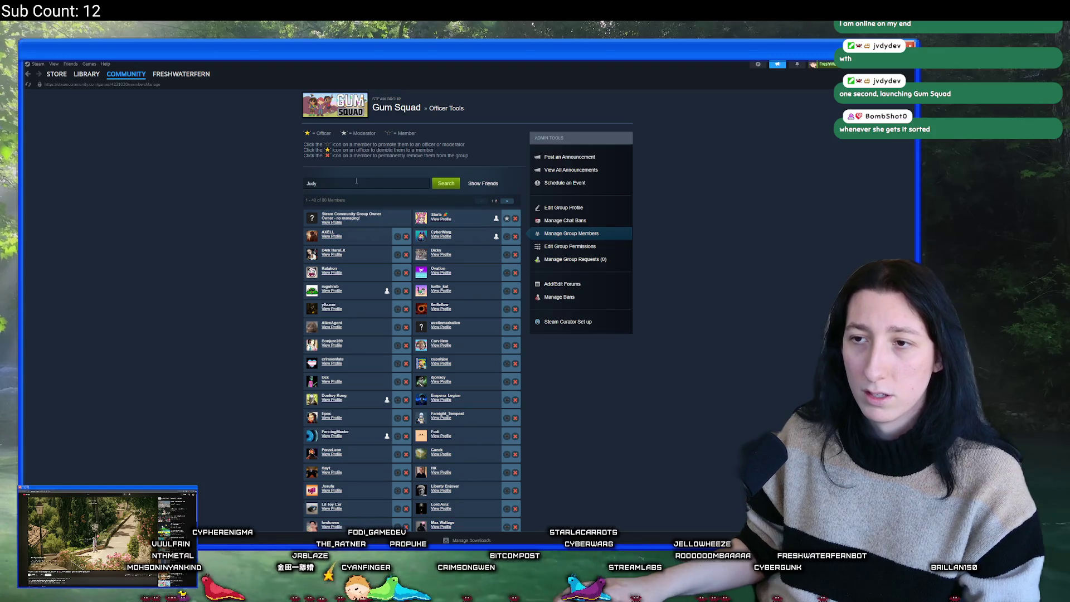
{"action": "key", "text": "Return"}
{"action": "left_click", "coordinate": [351, 197]}
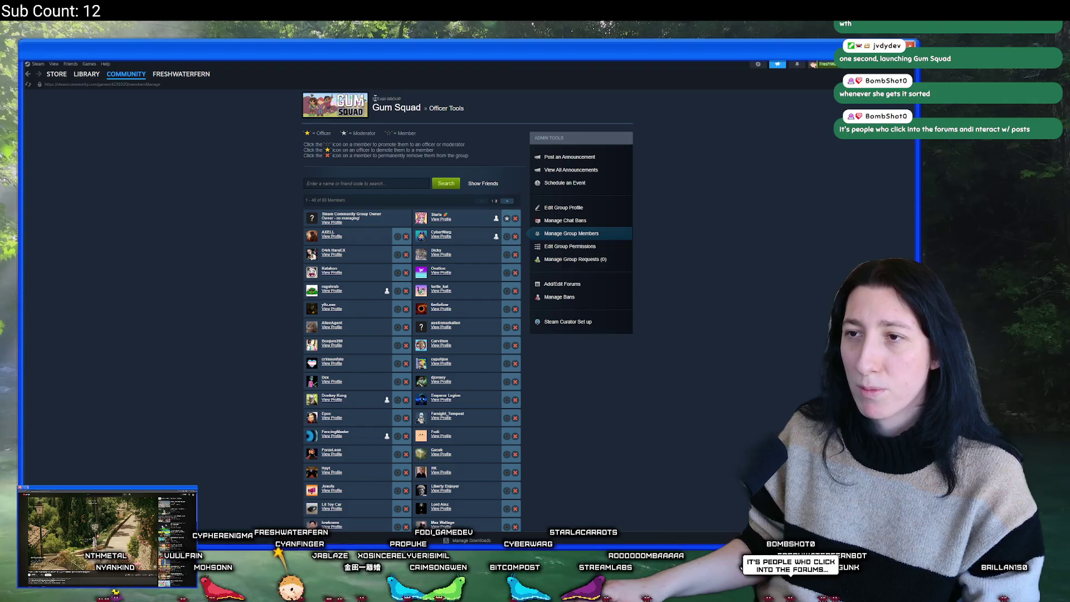
{"action": "left_click", "coordinate": [403, 111]}
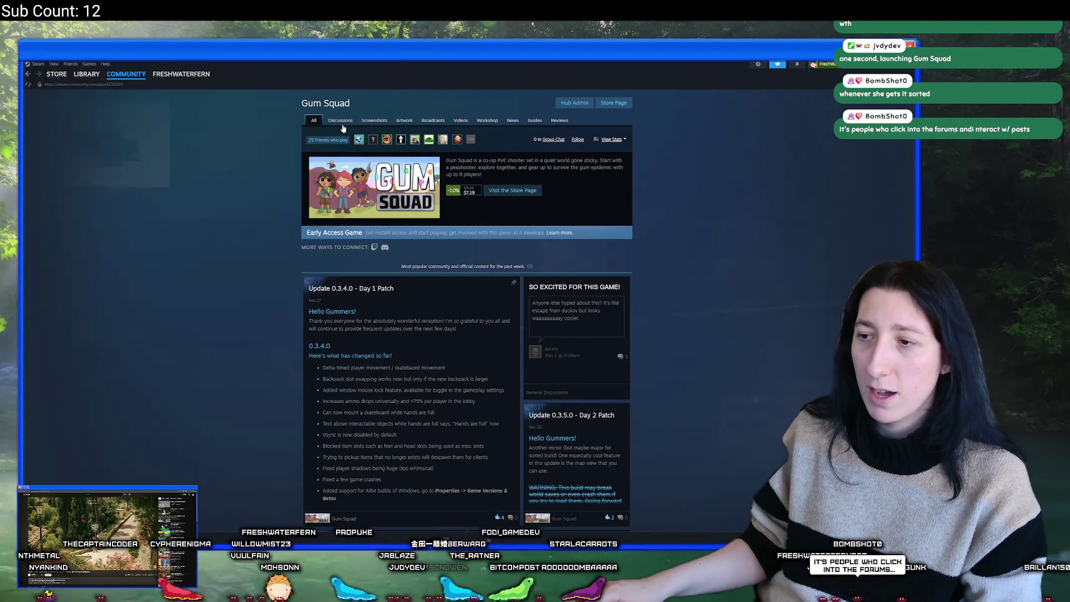
Read the SO EXCITED FOR THIS GAME! thread under Discussions, then go to Hub Admin.
{"action": "left_click", "coordinate": [341, 122]}
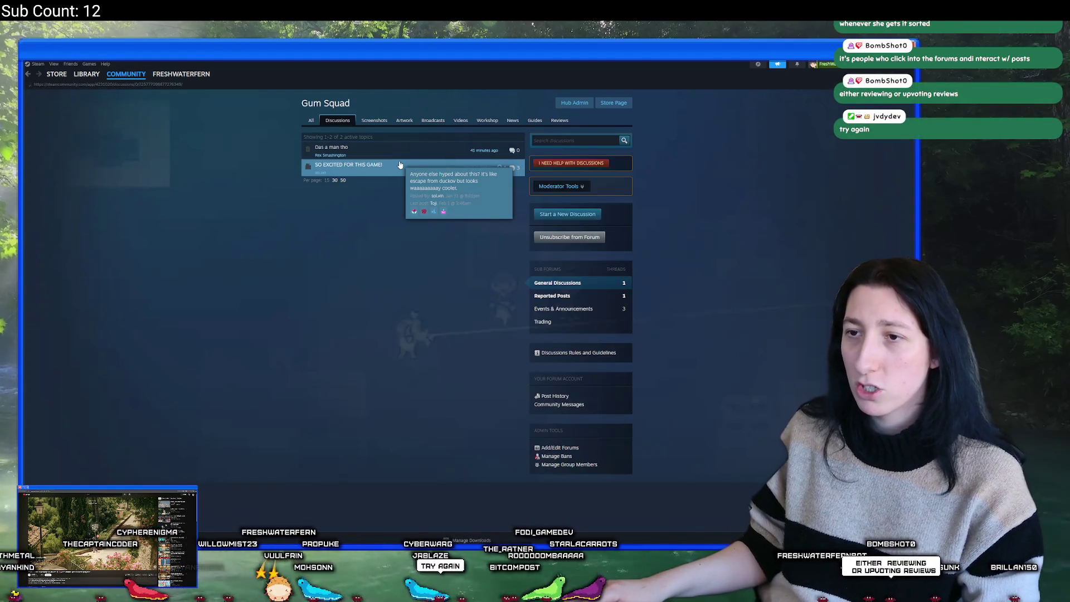
{"action": "left_click", "coordinate": [399, 165]}
{"action": "left_click_drag", "start_coordinate": [329, 169], "coordinate": [471, 168]}
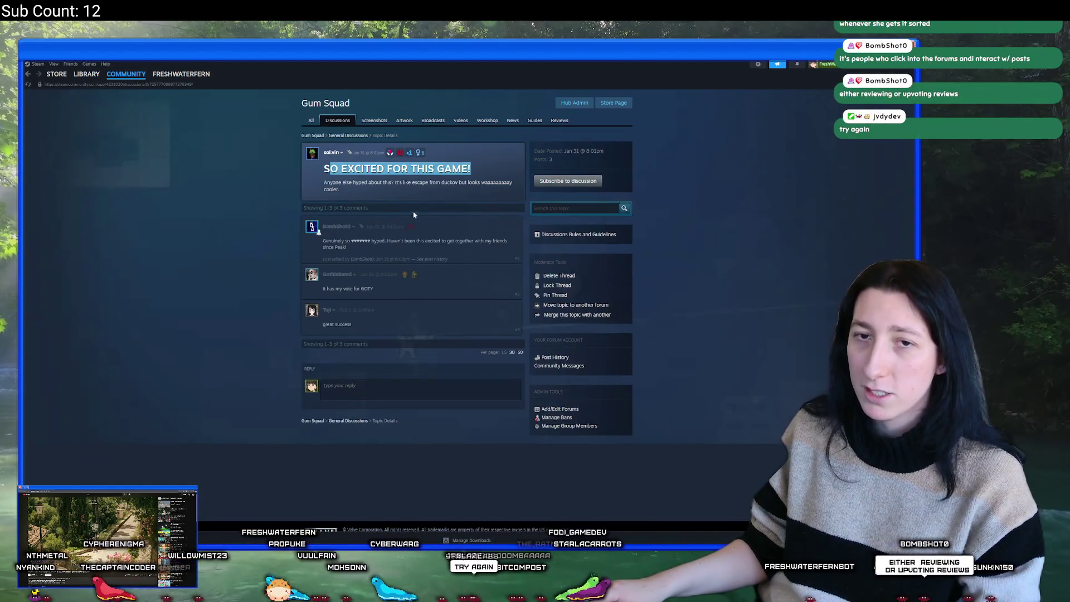
{"action": "left_click", "coordinate": [415, 204]}
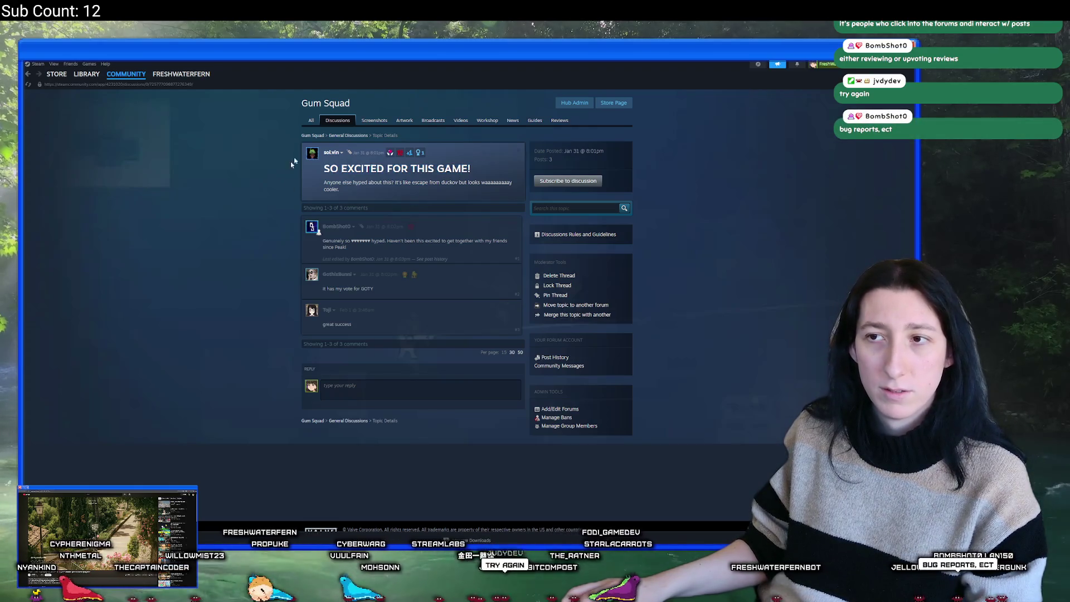
{"action": "left_click", "coordinate": [577, 103]}
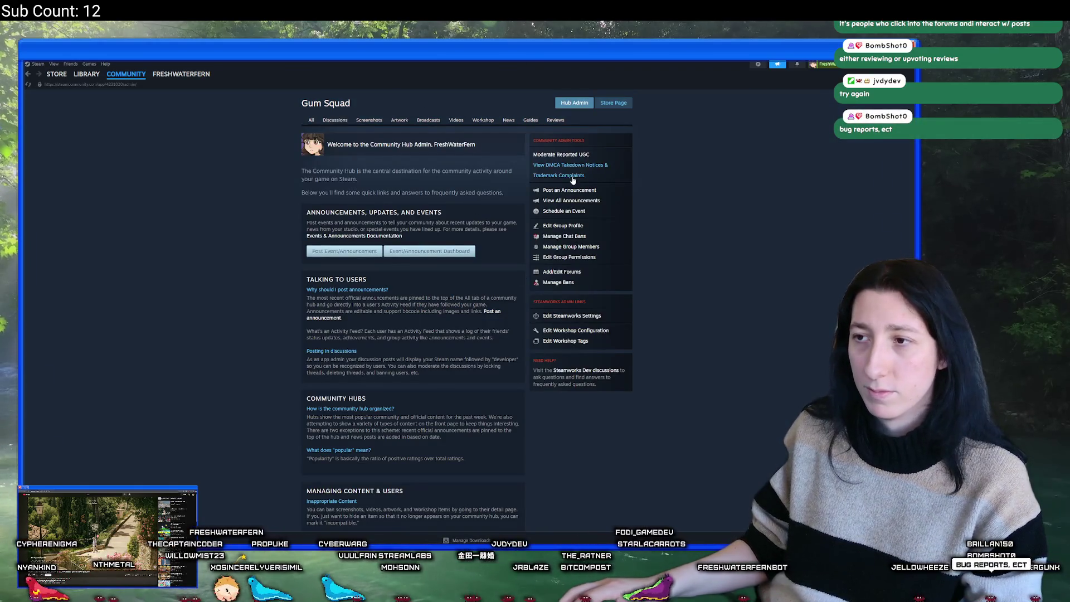